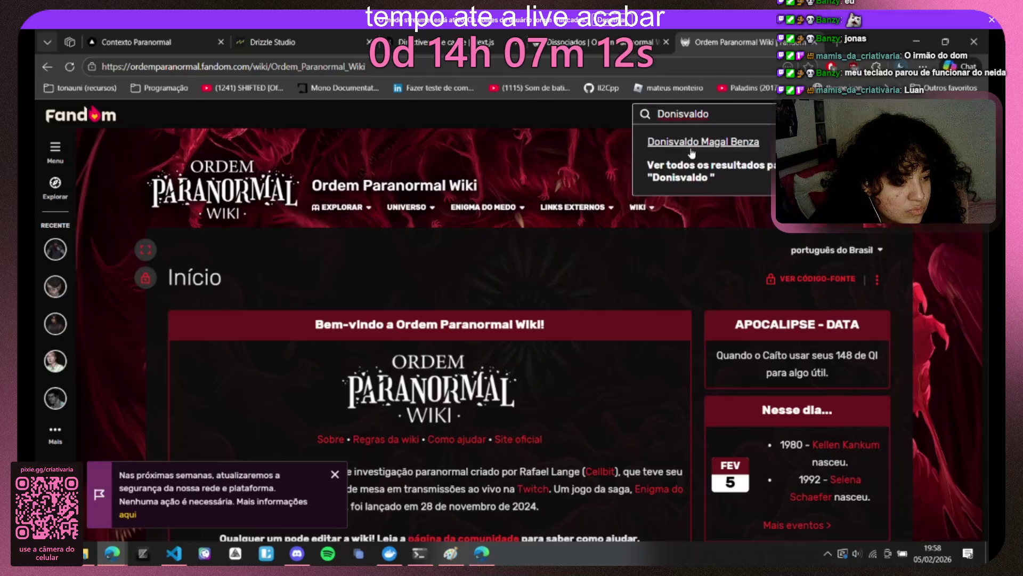
Step: Open the Donisvaldo Magal Benza wiki article and return to the Contexto Paranormal game
{"action": "left_click", "coordinate": [692, 142]}
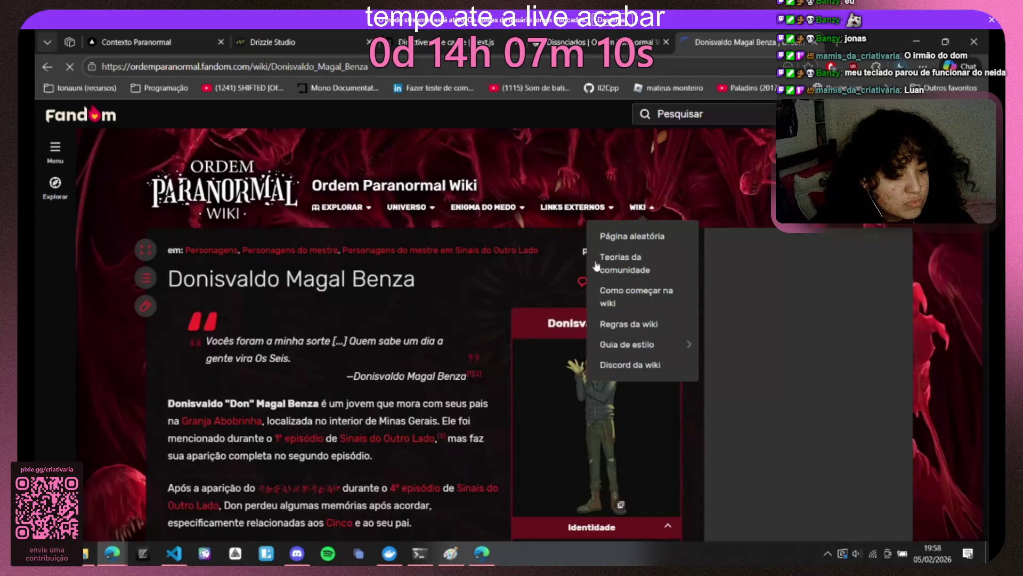
{"action": "scroll", "coordinate": [160, 331], "scroll_direction": "down", "scroll_amount": 5}
{"action": "scroll", "coordinate": [160, 331], "scroll_direction": "up", "scroll_amount": 2}
{"action": "left_click", "coordinate": [336, 40]}
{"action": "key", "text": "ctrl+shift+Tab"}
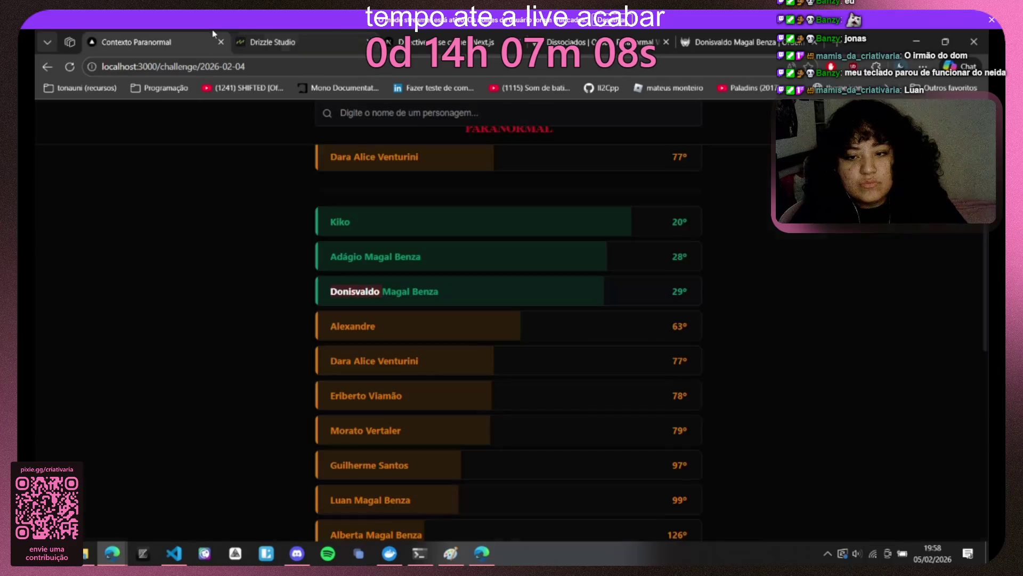
{"action": "scroll", "coordinate": [462, 241], "scroll_direction": "up", "scroll_amount": 2}
Step: Clear the 'luan' attempt, recheck the Donisvaldo article, and begin typing 'jers' as a guess
{"action": "left_click", "coordinate": [421, 236]}
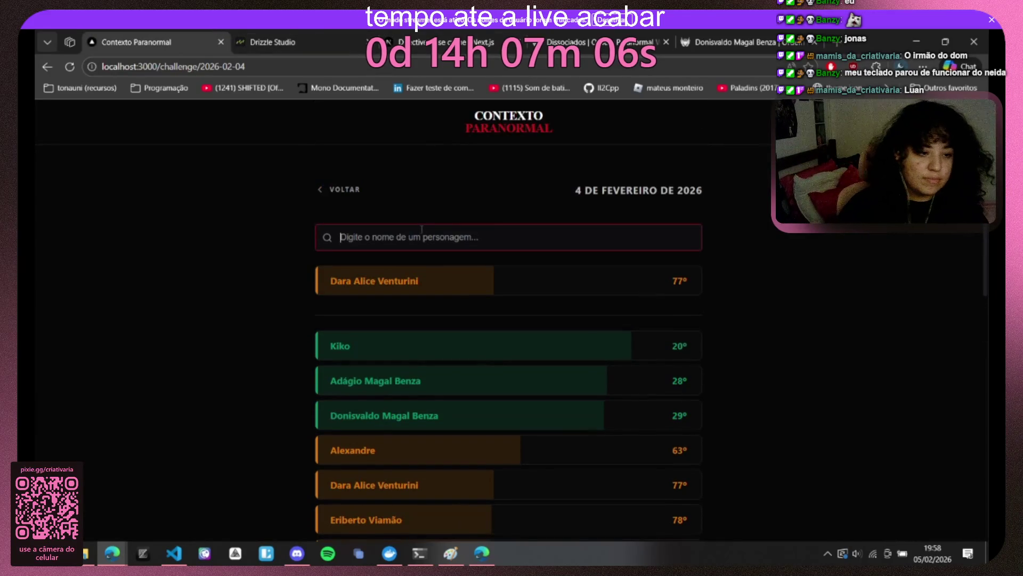
{"action": "type", "text": "luan"}
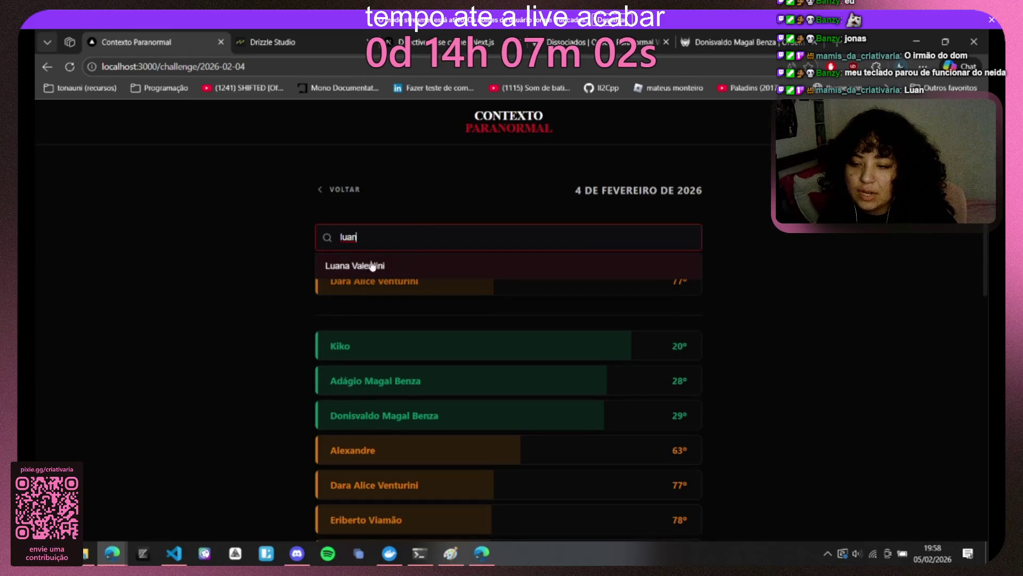
{"action": "key", "text": "BackSpace"}
{"action": "key", "text": "BackSpace"}
{"action": "key", "text": "BackSpace"}
{"action": "key", "text": "BackSpace"}
{"action": "left_click", "coordinate": [696, 36]}
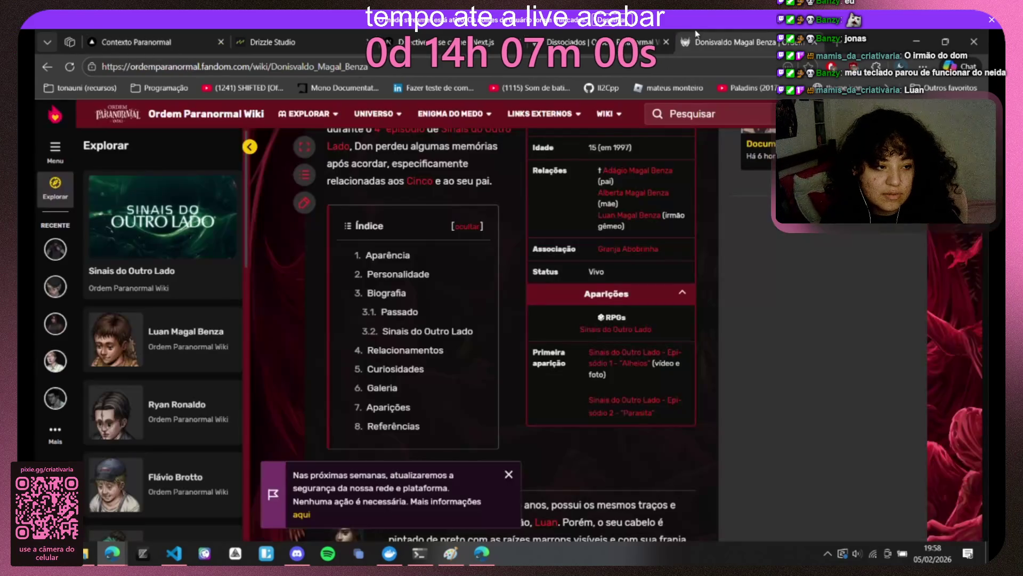
{"action": "scroll", "coordinate": [605, 251], "scroll_direction": "down", "scroll_amount": 5}
{"action": "scroll", "coordinate": [605, 251], "scroll_direction": "down", "scroll_amount": 5}
{"action": "scroll", "coordinate": [605, 251], "scroll_direction": "down", "scroll_amount": 1}
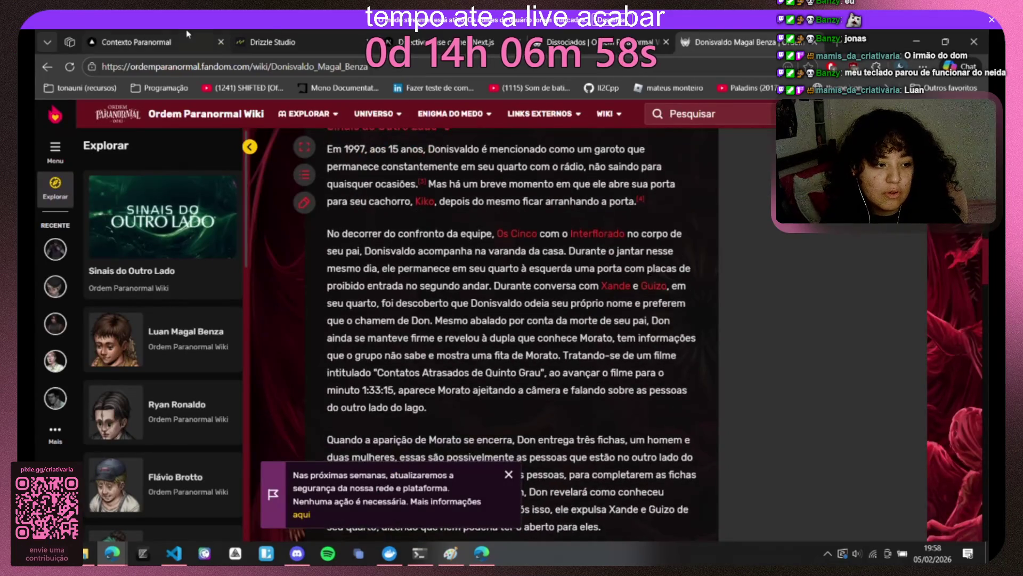
{"action": "left_click", "coordinate": [187, 34]}
{"action": "left_click", "coordinate": [391, 236]}
{"action": "type", "text": "jers"}
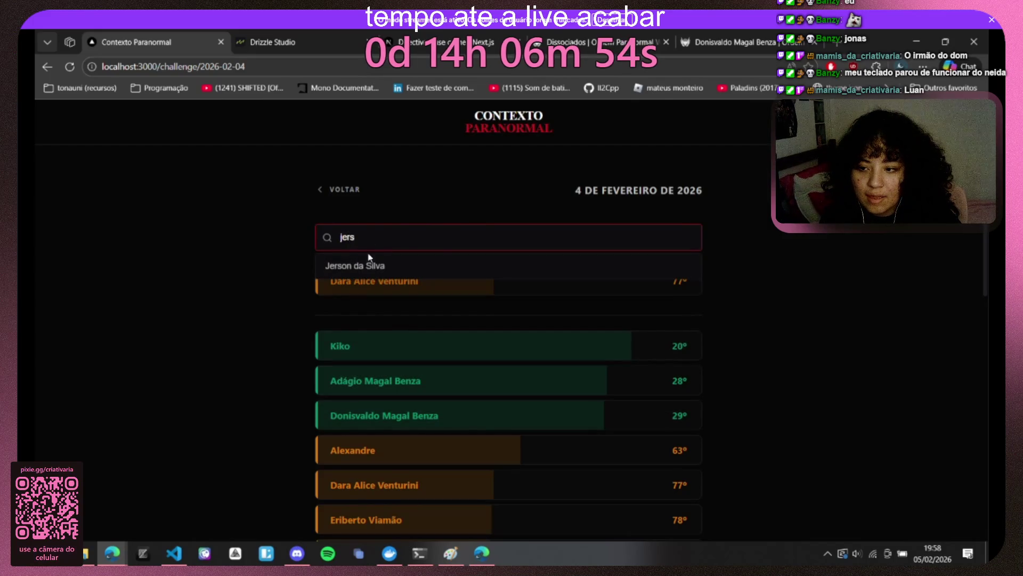
Step: Guess Jerson da Silva (ranked 124°), copy his name, and return to the Donisvaldo article
{"action": "left_click", "coordinate": [439, 264]}
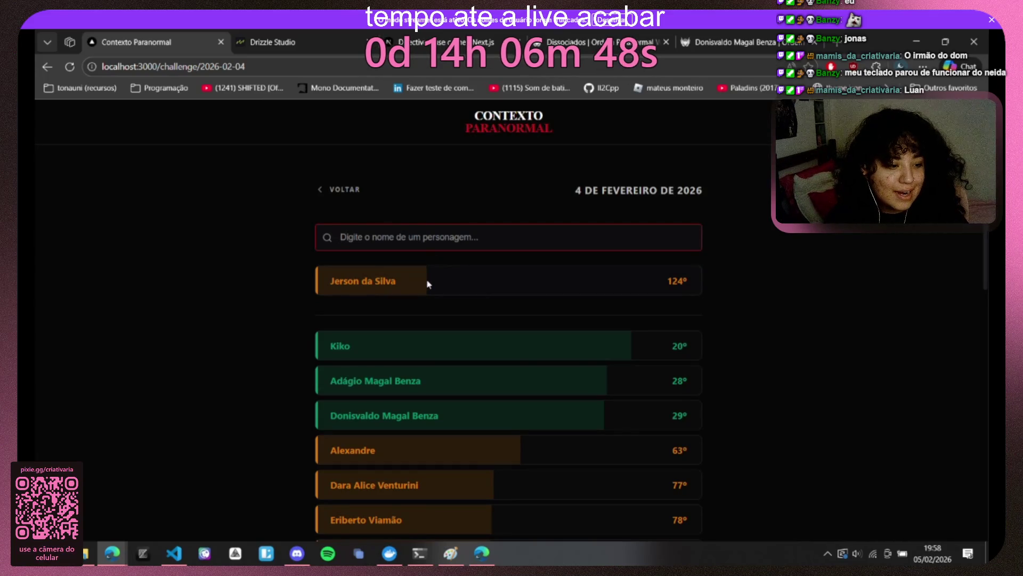
{"action": "left_click_drag", "start_coordinate": [614, 323], "coordinate": [731, 428]}
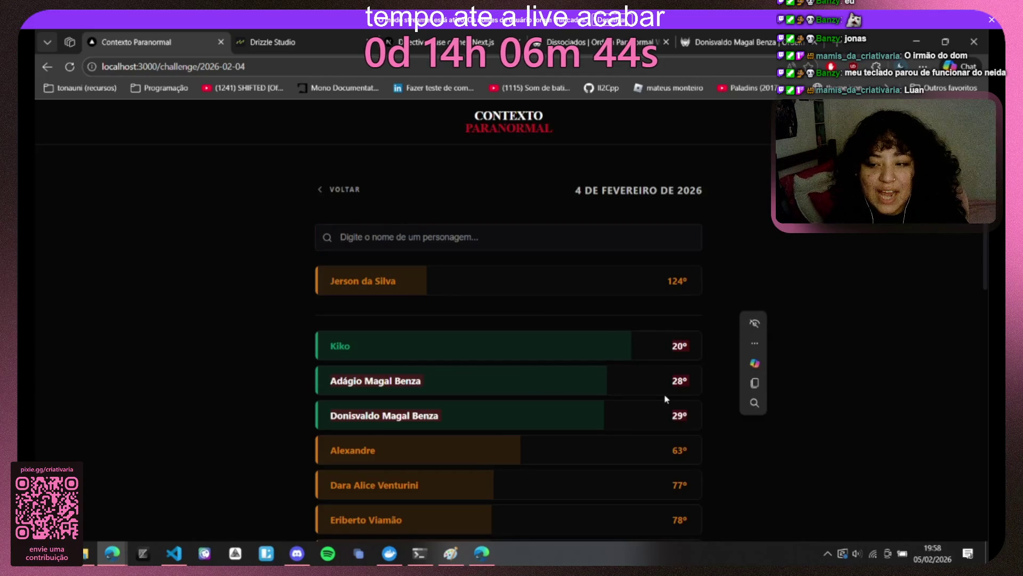
{"action": "left_click_drag", "start_coordinate": [331, 295], "coordinate": [412, 300]}
{"action": "key", "text": "ctrl+c"}
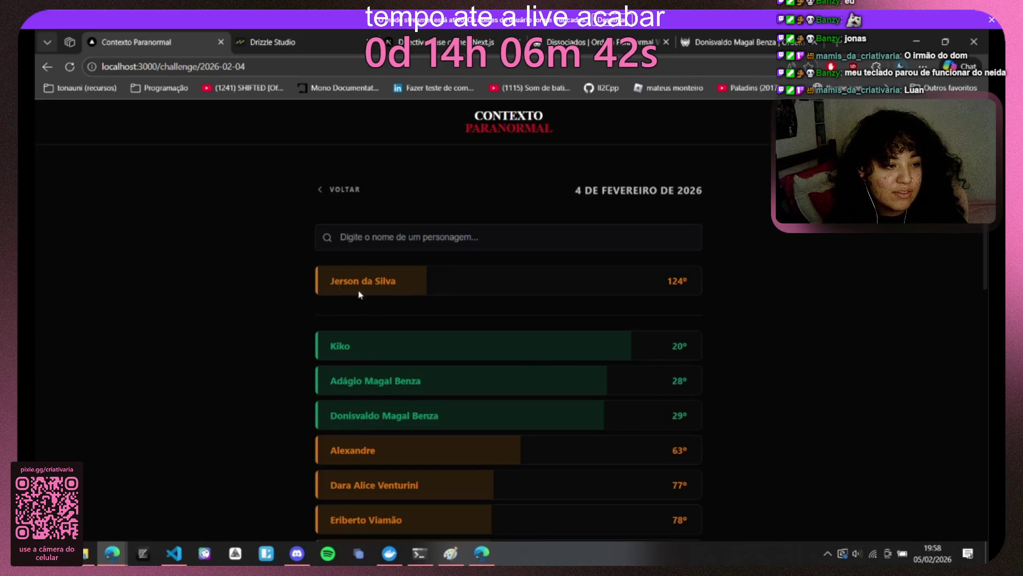
{"action": "left_click", "coordinate": [744, 42]}
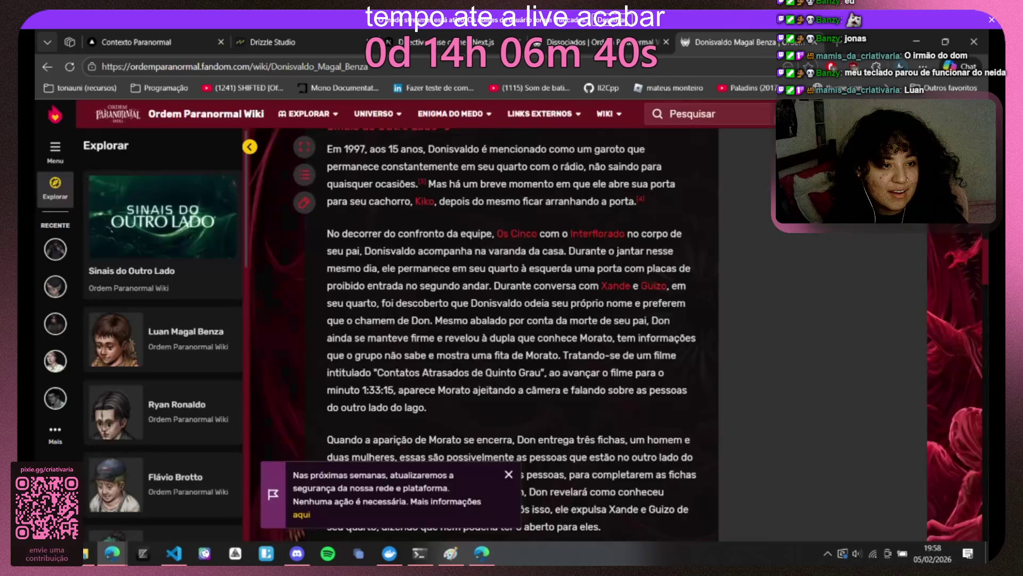
{"action": "scroll", "coordinate": [512, 319], "scroll_direction": "up", "scroll_amount": 3}
Step: Search the wiki for the pasted 'Jerson da Silva', read his article, and return to the guessing box
{"action": "left_click", "coordinate": [712, 114]}
{"action": "key", "text": "ctrl+v"}
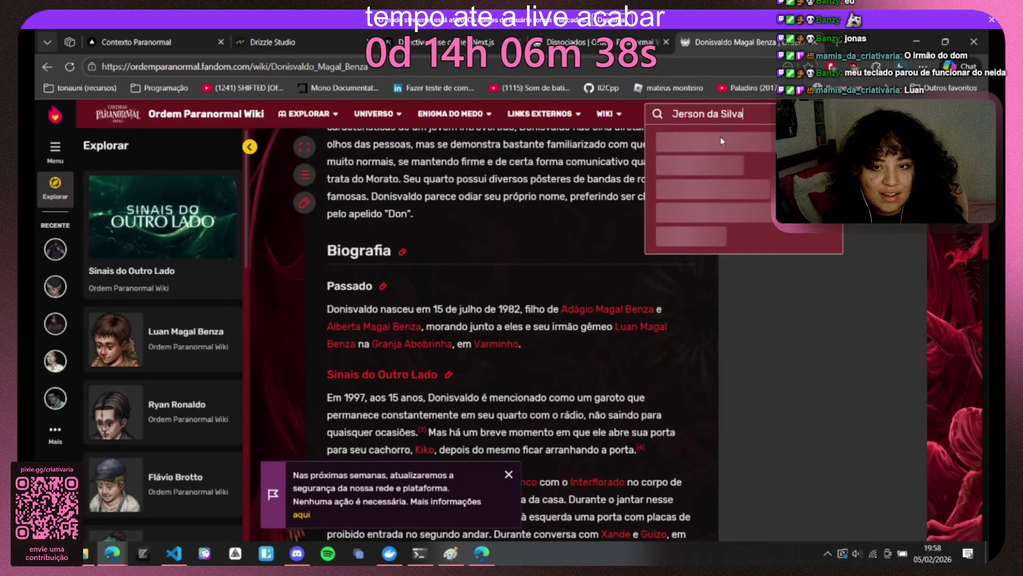
{"action": "key", "text": "Return"}
{"action": "scroll", "coordinate": [554, 322], "scroll_direction": "down", "scroll_amount": 1}
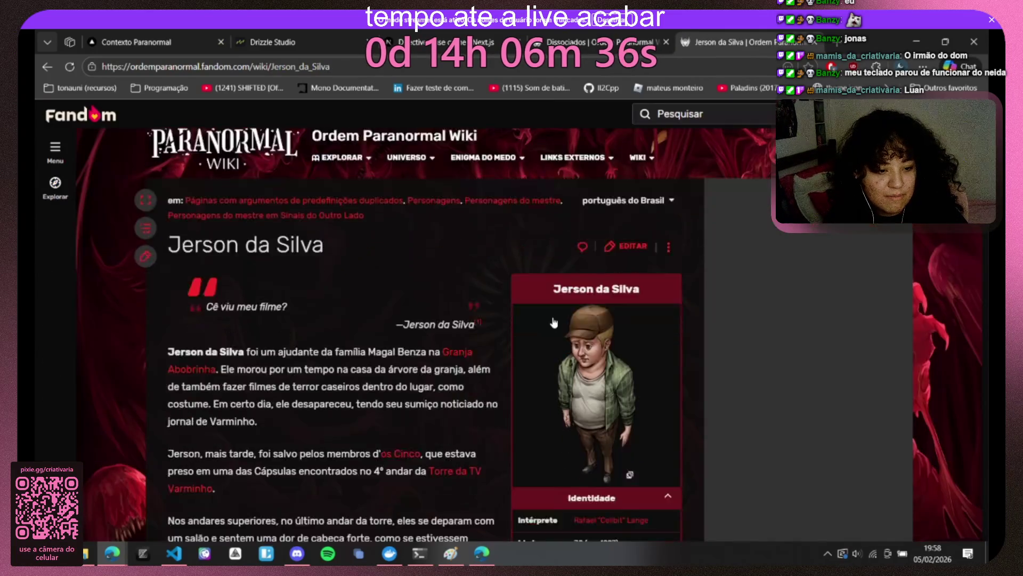
{"action": "scroll", "coordinate": [554, 321], "scroll_direction": "down", "scroll_amount": 5}
{"action": "scroll", "coordinate": [554, 322], "scroll_direction": "down", "scroll_amount": 4}
{"action": "scroll", "coordinate": [555, 321], "scroll_direction": "down", "scroll_amount": 2}
{"action": "scroll", "coordinate": [553, 322], "scroll_direction": "up", "scroll_amount": 3}
{"action": "scroll", "coordinate": [560, 327], "scroll_direction": "up", "scroll_amount": 5}
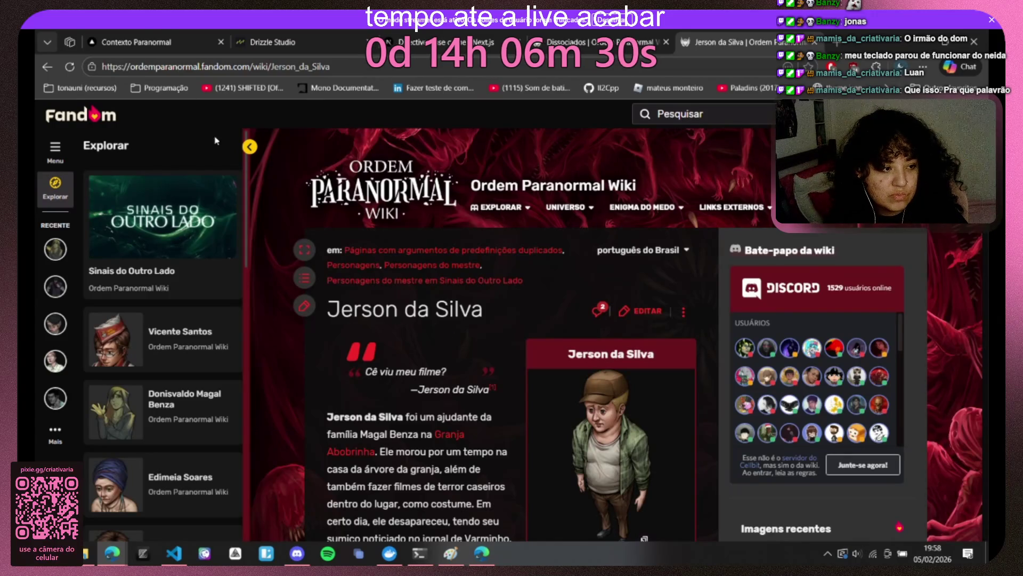
{"action": "left_click", "coordinate": [210, 36]}
{"action": "left_click", "coordinate": [332, 227]}
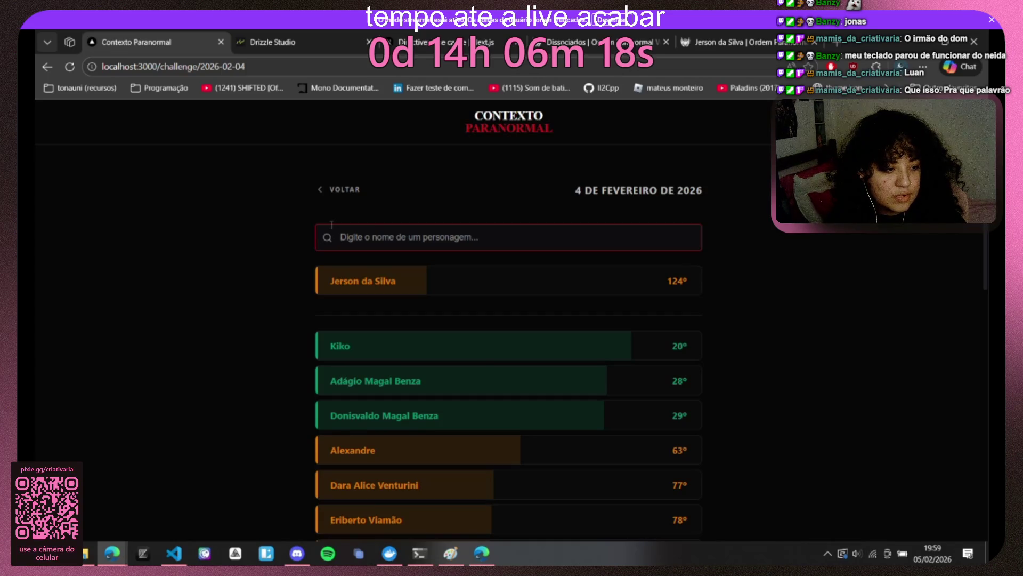
{"action": "type", "text": "cellbit"}
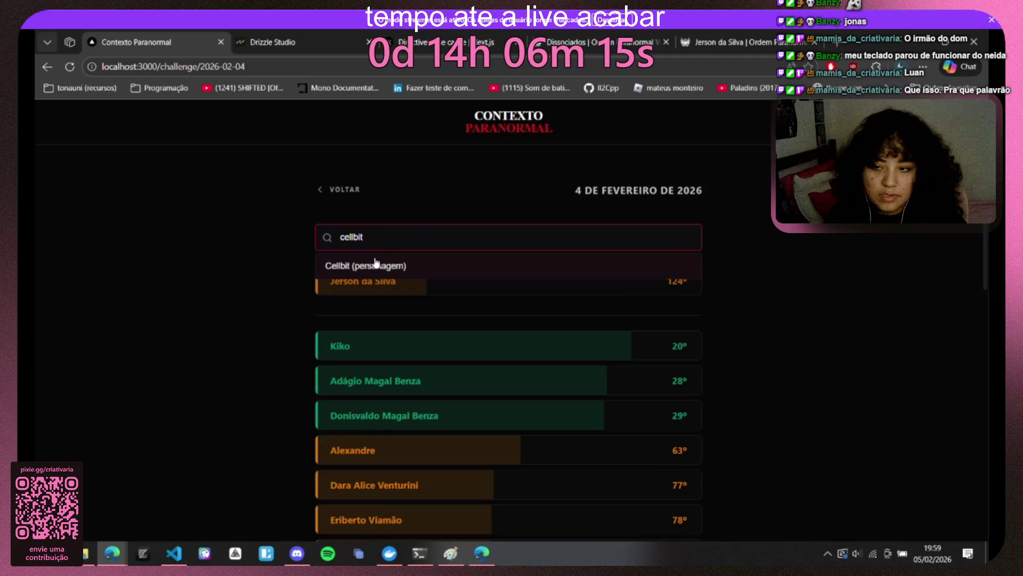
Step: Guess Cellbit (personagem), which lands at 471°
{"action": "left_click", "coordinate": [372, 265]}
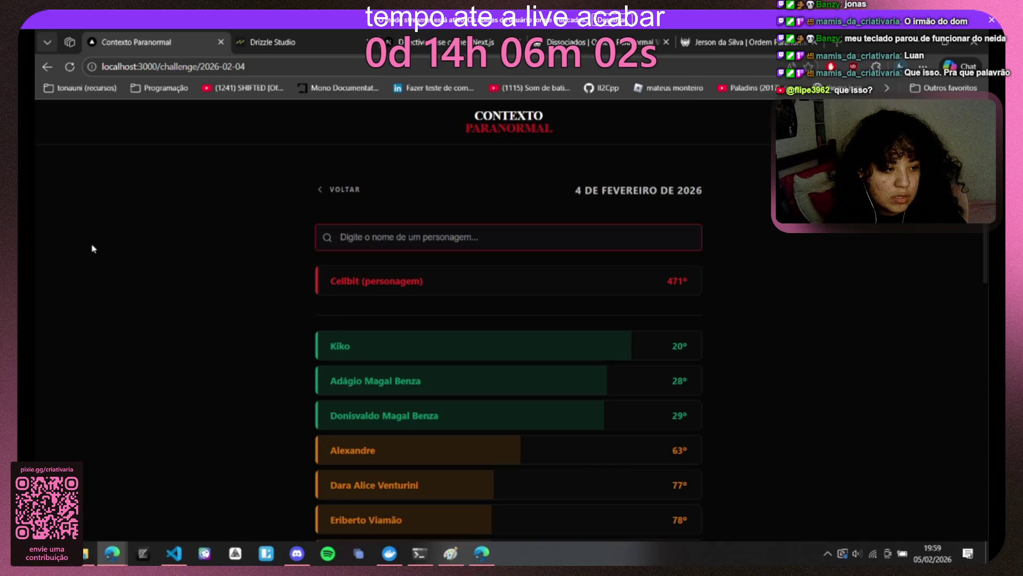
Step: Search the wiki for Sinais do Outro Lado and read through its character lists
{"action": "left_click", "coordinate": [657, 31]}
{"action": "scroll", "coordinate": [663, 160], "scroll_direction": "down", "scroll_amount": 3}
{"action": "scroll", "coordinate": [665, 160], "scroll_direction": "up", "scroll_amount": 3}
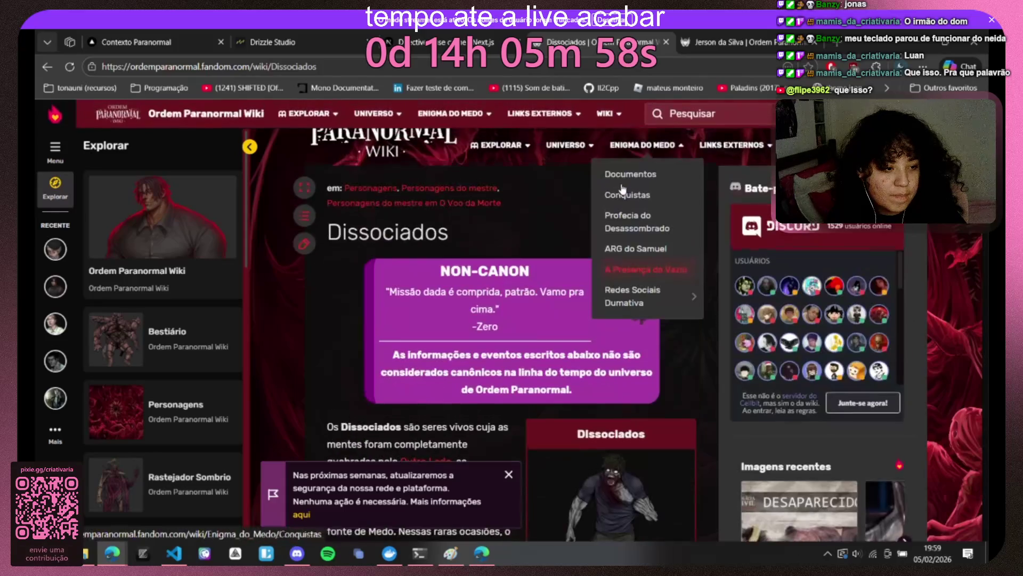
{"action": "left_click", "coordinate": [680, 113]}
{"action": "type", "text": "sinais do outro lado"}
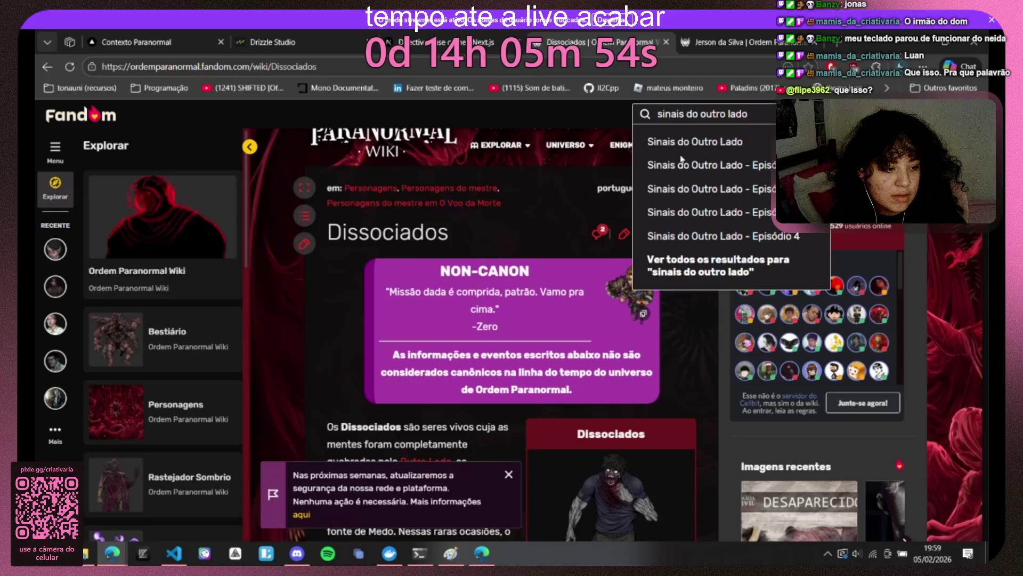
{"action": "left_click", "coordinate": [695, 142]}
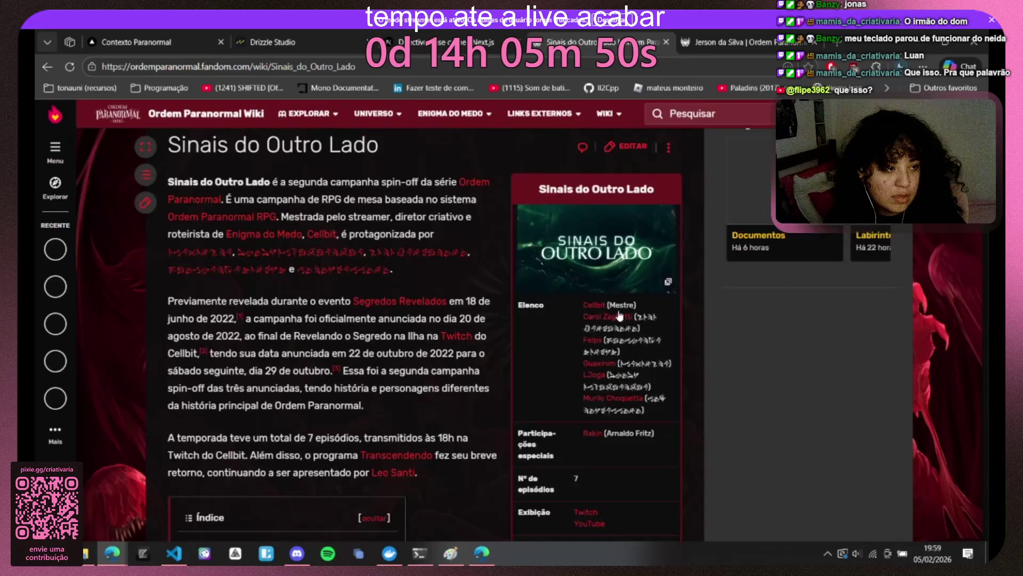
{"action": "scroll", "coordinate": [533, 332], "scroll_direction": "down", "scroll_amount": 3}
{"action": "scroll", "coordinate": [415, 344], "scroll_direction": "down", "scroll_amount": 5}
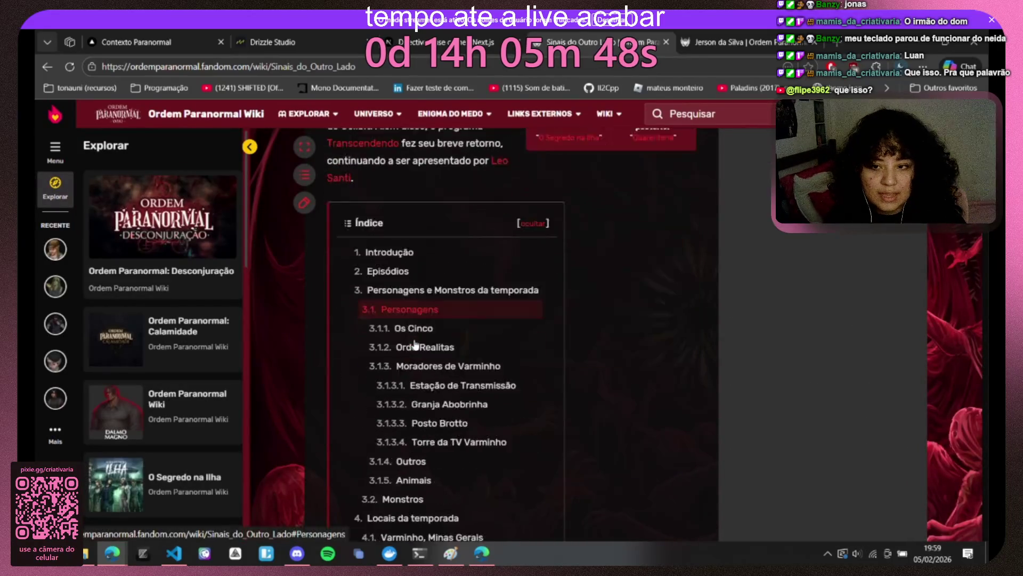
{"action": "scroll", "coordinate": [415, 344], "scroll_direction": "down", "scroll_amount": 2}
{"action": "scroll", "coordinate": [415, 344], "scroll_direction": "down", "scroll_amount": 1}
{"action": "scroll", "coordinate": [415, 344], "scroll_direction": "down", "scroll_amount": 3}
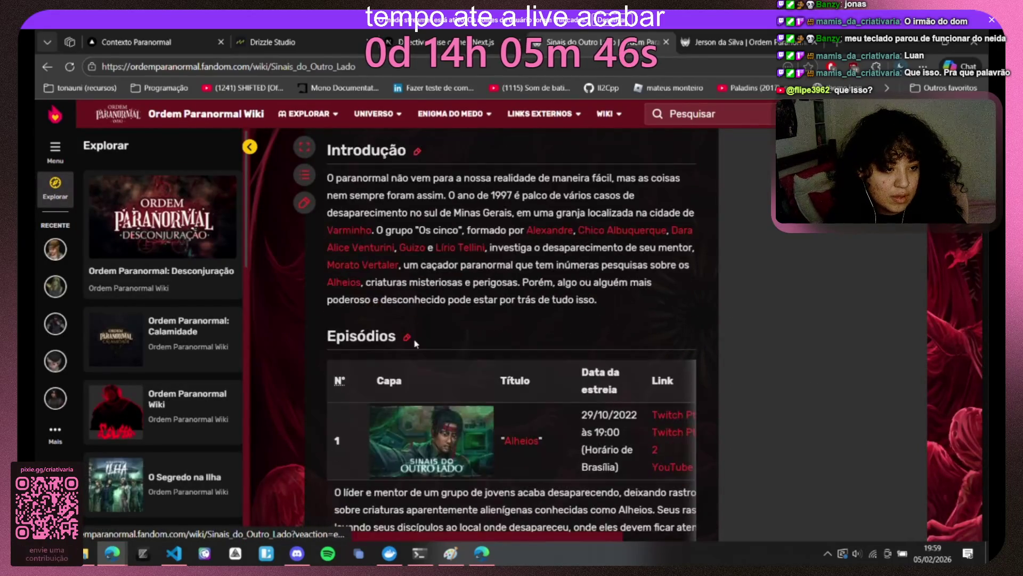
{"action": "scroll", "coordinate": [416, 344], "scroll_direction": "down", "scroll_amount": 3}
{"action": "scroll", "coordinate": [415, 344], "scroll_direction": "down", "scroll_amount": 3}
{"action": "scroll", "coordinate": [414, 344], "scroll_direction": "down", "scroll_amount": 6}
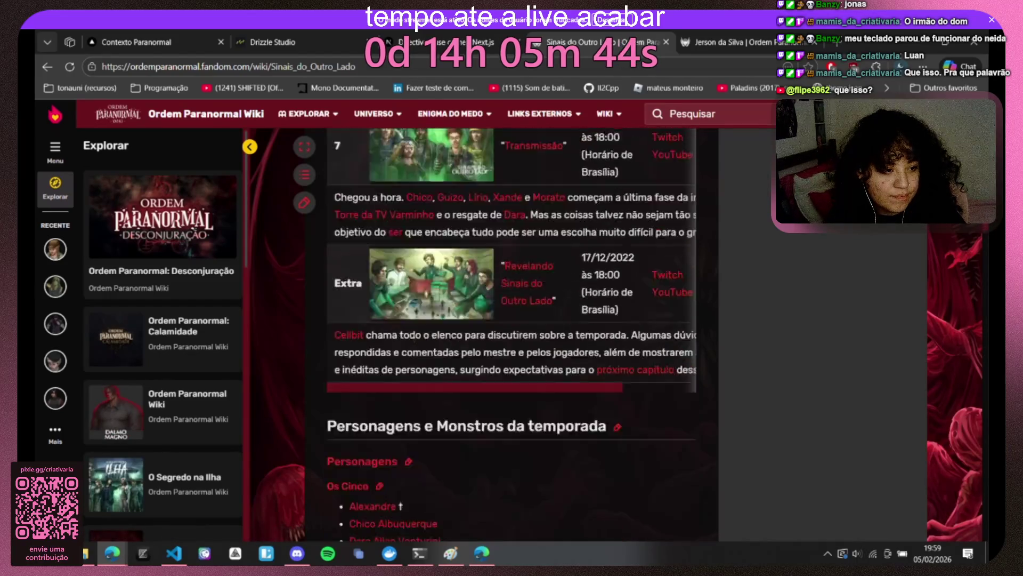
{"action": "scroll", "coordinate": [414, 344], "scroll_direction": "down", "scroll_amount": 4}
{"action": "scroll", "coordinate": [416, 344], "scroll_direction": "down", "scroll_amount": 4}
{"action": "scroll", "coordinate": [413, 335], "scroll_direction": "up", "scroll_amount": 7}
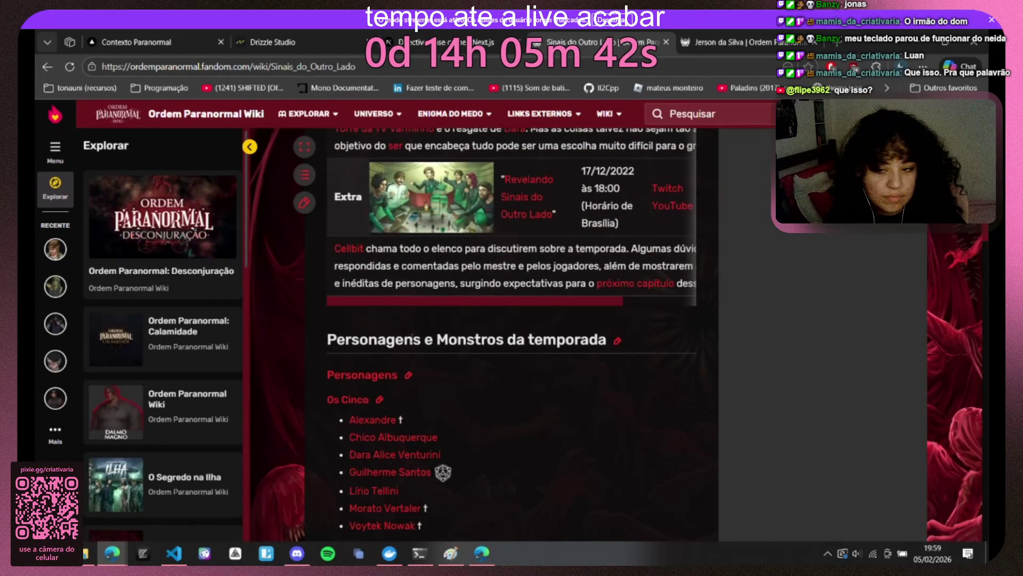
{"action": "scroll", "coordinate": [422, 393], "scroll_direction": "down", "scroll_amount": 1}
{"action": "scroll", "coordinate": [457, 296], "scroll_direction": "up", "scroll_amount": 1}
{"action": "scroll", "coordinate": [534, 300], "scroll_direction": "down", "scroll_amount": 3}
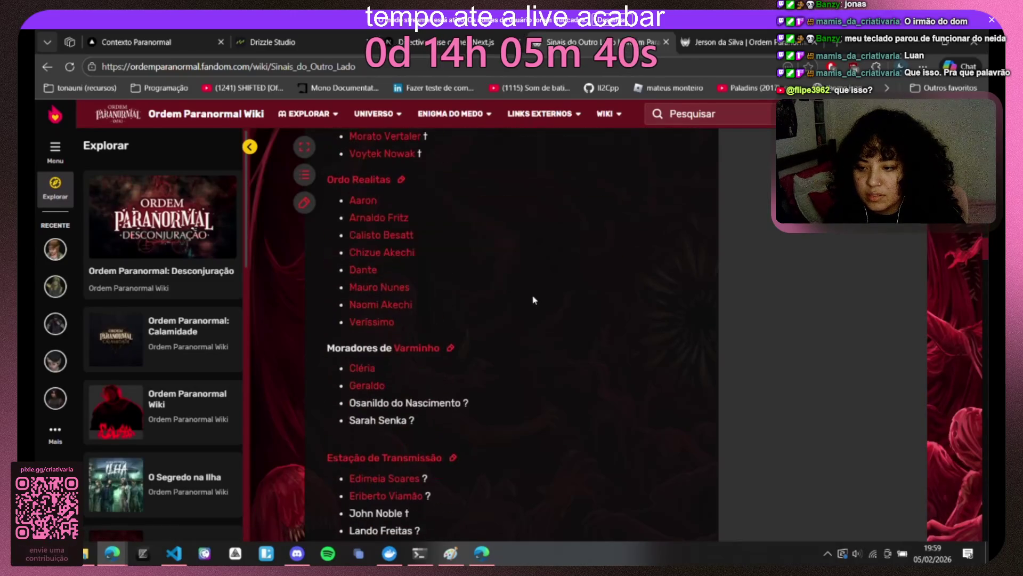
{"action": "scroll", "coordinate": [534, 299], "scroll_direction": "up", "scroll_amount": 1}
{"action": "scroll", "coordinate": [534, 299], "scroll_direction": "down", "scroll_amount": 1}
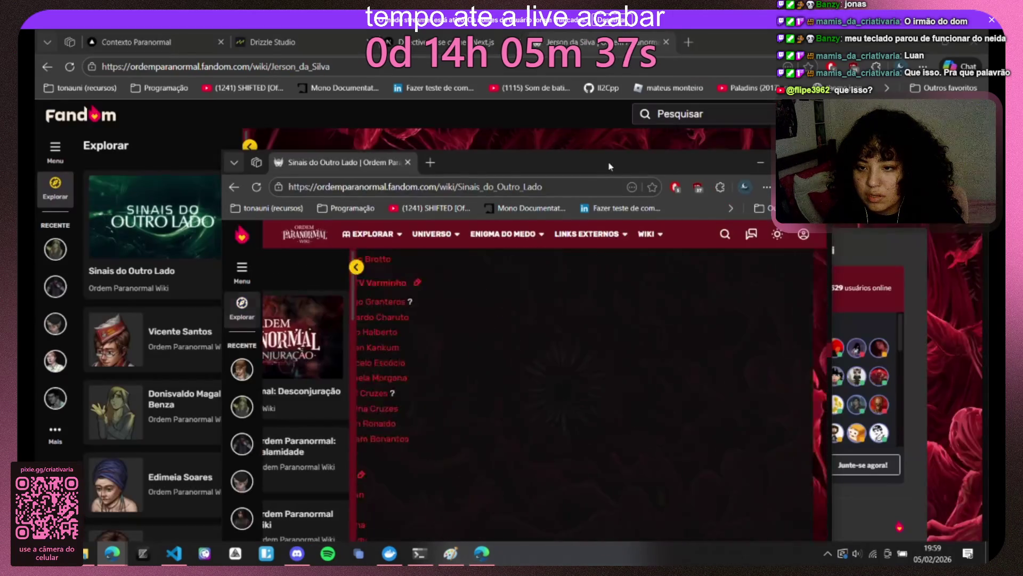
{"action": "left_click_drag", "start_coordinate": [625, 42], "coordinate": [631, 42]}
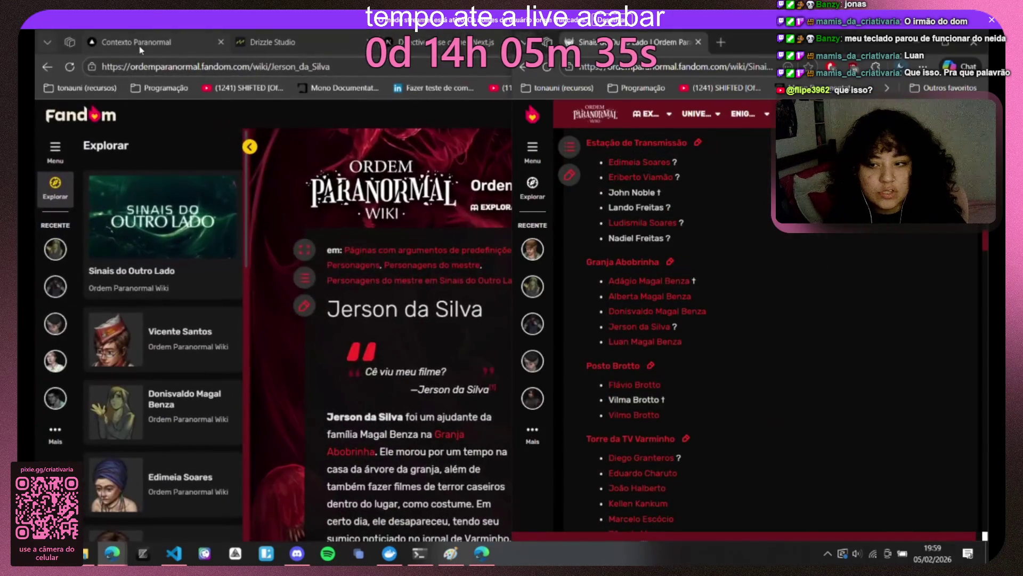
Step: Rearrange the Edge windows so the Contexto Paranormal challenge is maximized on screen
{"action": "left_click", "coordinate": [137, 42]}
{"action": "mouse_move", "coordinate": [449, 42]}
{"action": "left_mouse_down"}
{"action": "mouse_move", "coordinate": [484, 127]}
{"action": "mouse_move", "coordinate": [520, 128]}
{"action": "left_mouse_up"}
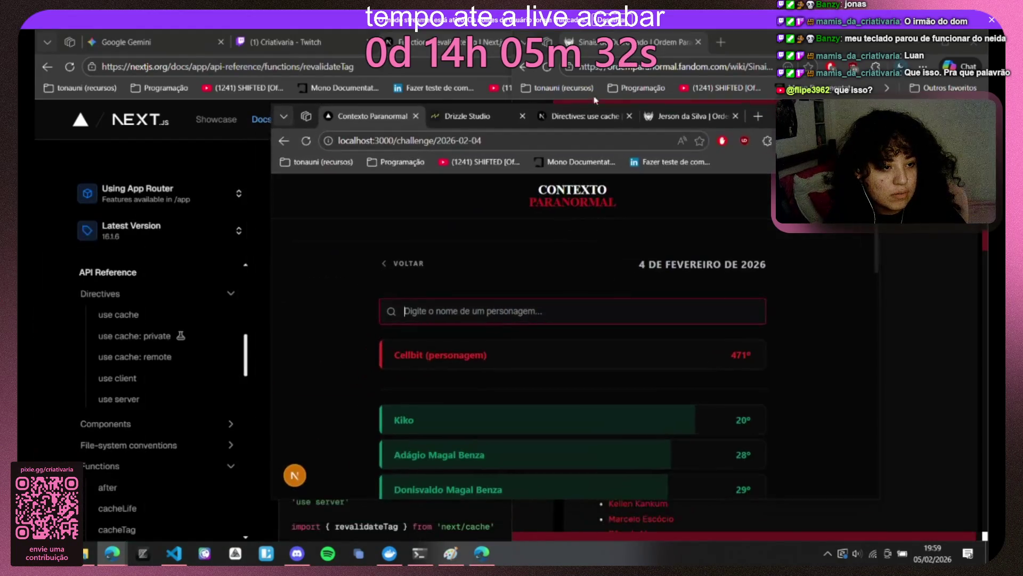
{"action": "left_click", "coordinate": [717, 122]}
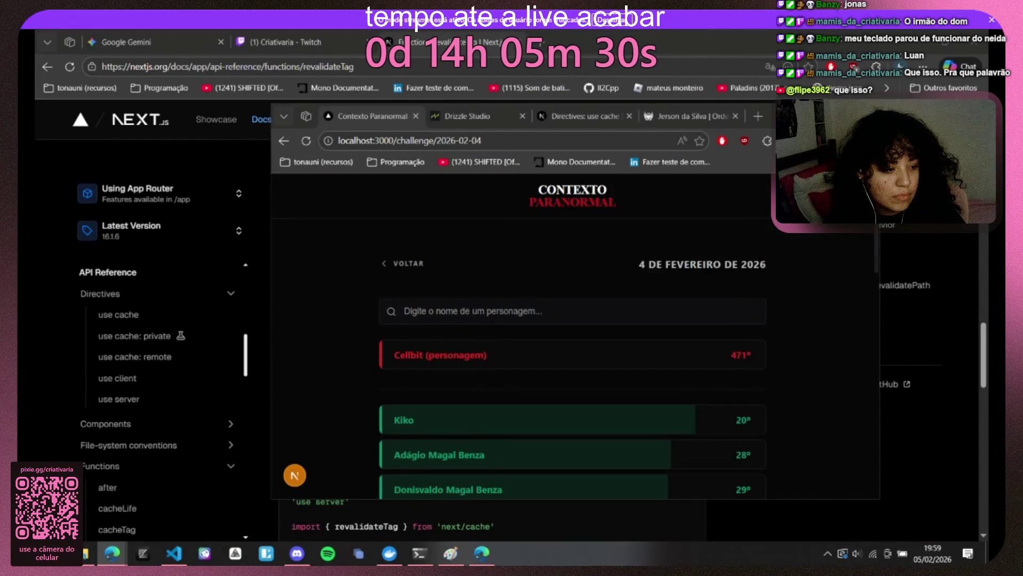
{"action": "key", "text": "super+Up"}
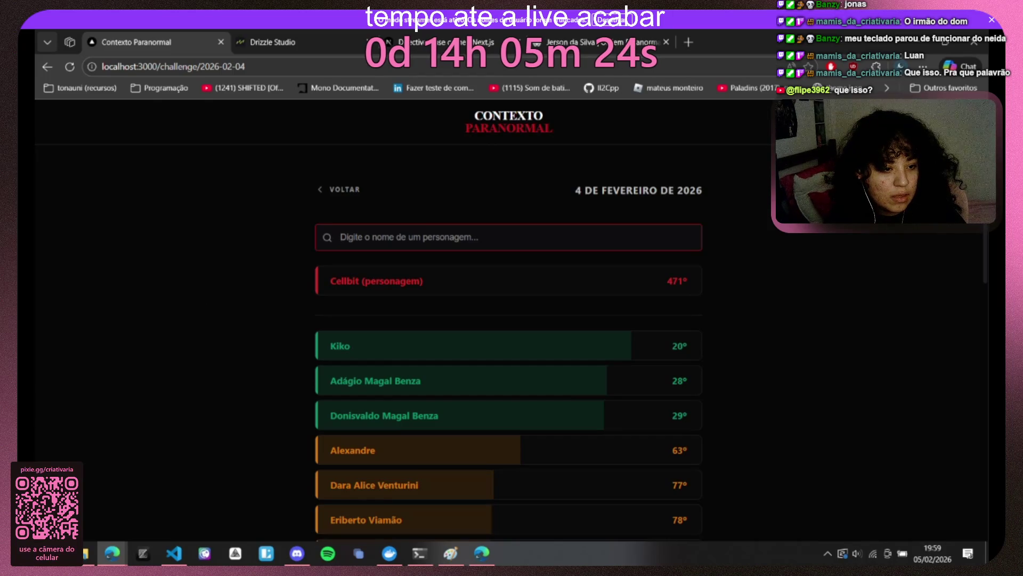
Step: Refocus the game window and guess Flávio Brotto, who comes out at 210°
{"action": "key", "text": "alt+Tab"}
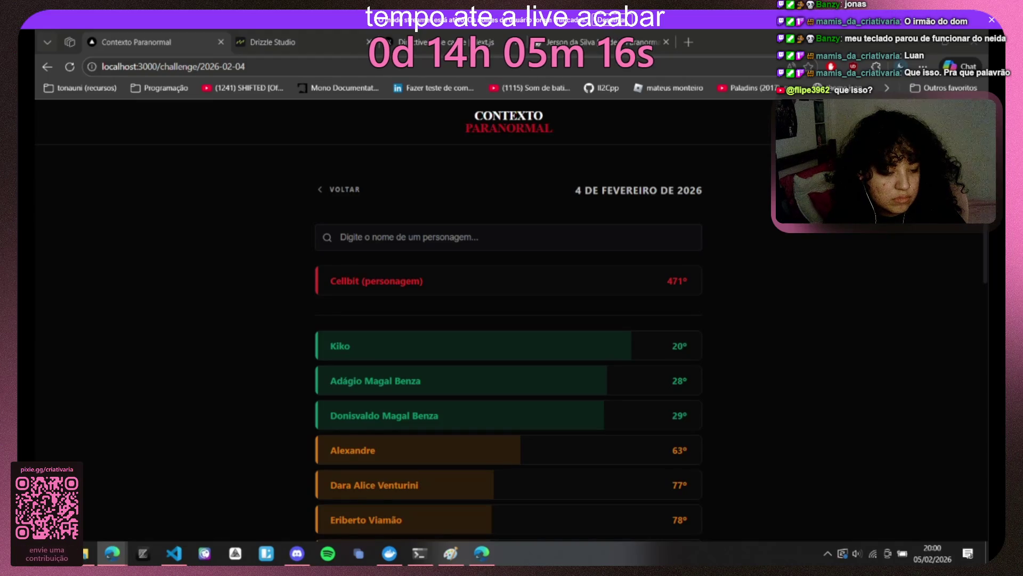
{"action": "key", "text": "alt+Tab"}
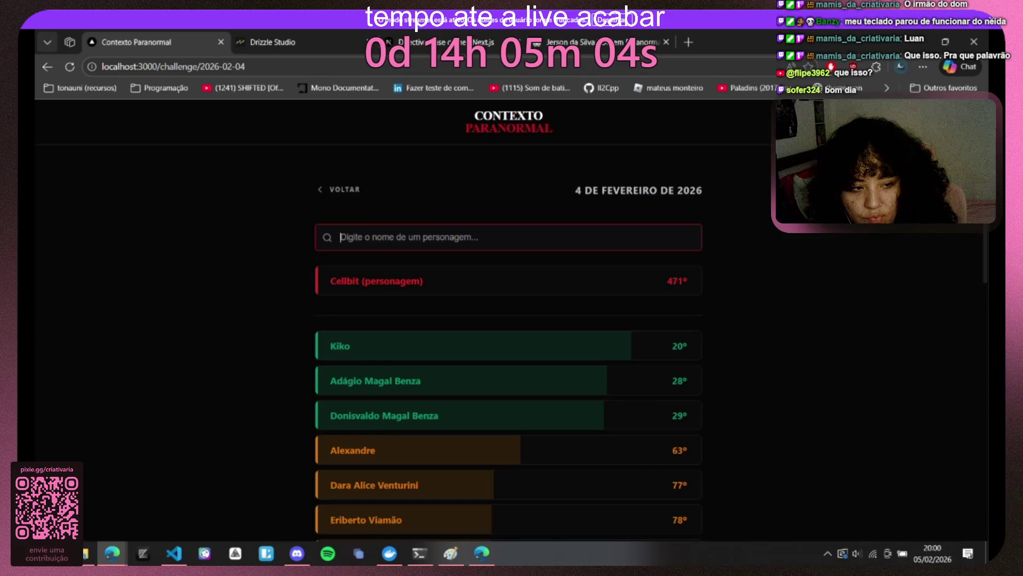
{"action": "type", "text": "flavio"}
{"action": "left_click", "coordinate": [411, 267]}
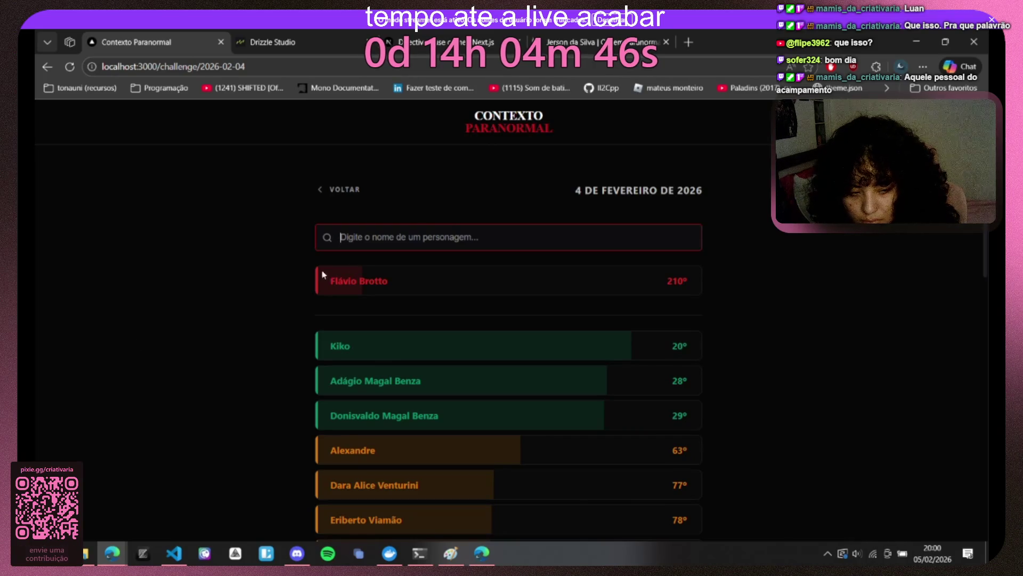
{"action": "type", "text": "este"}
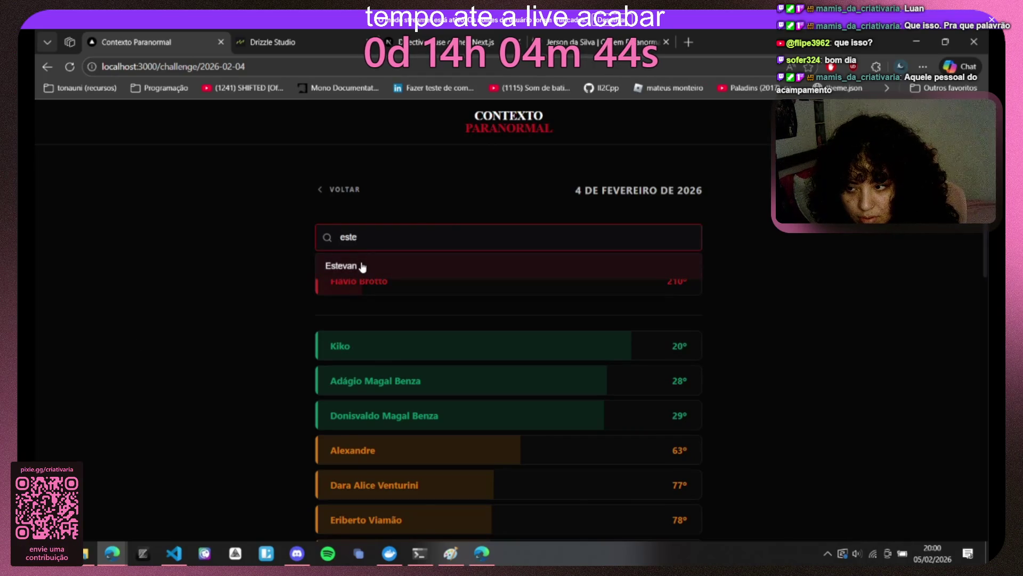
{"action": "key", "text": "Return"}
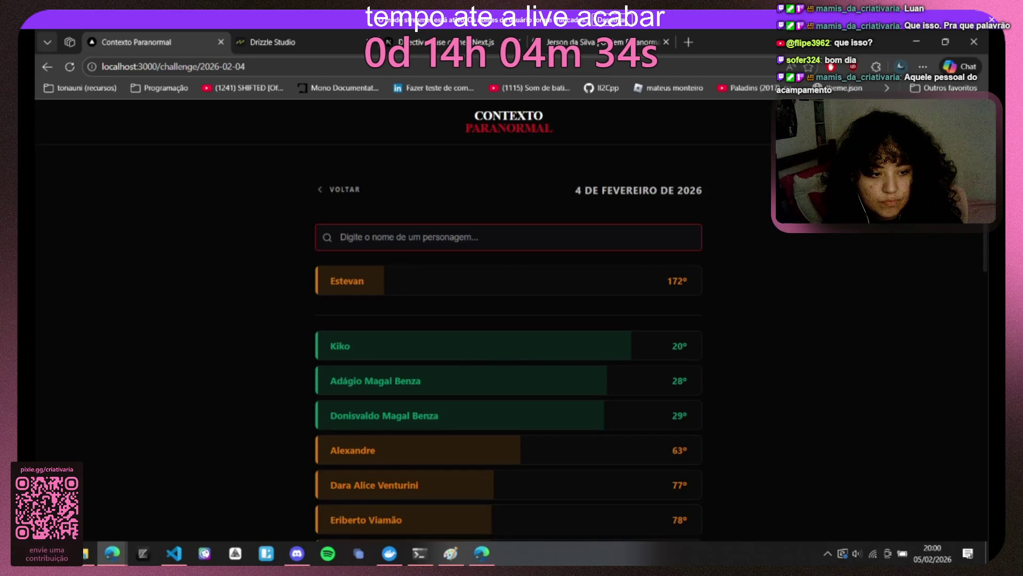
{"action": "type", "text": "bonatos"}
{"action": "key", "text": "BackSpace"}
{"action": "key", "text": "BackSpace"}
{"action": "key", "text": "BackSpace"}
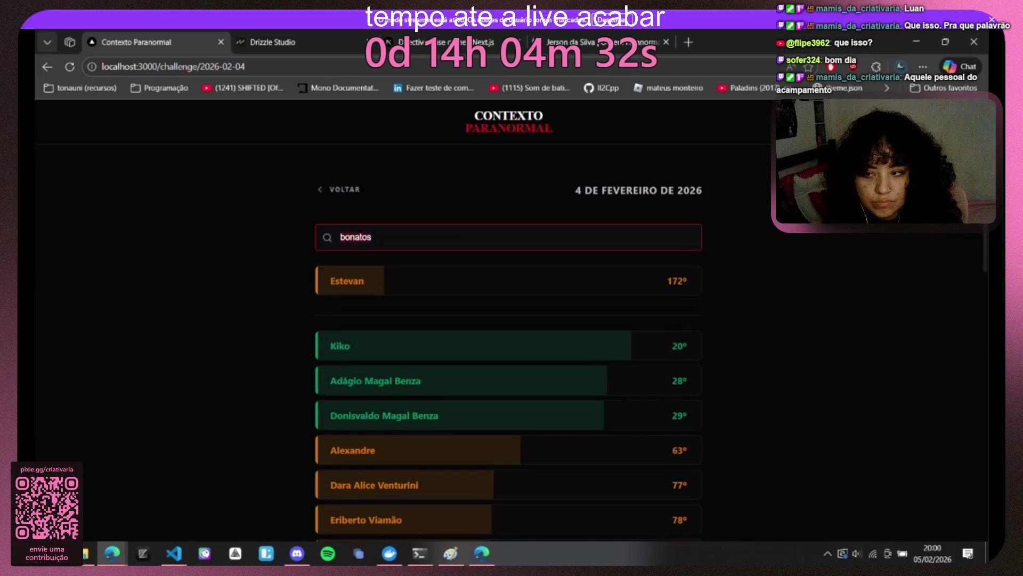
{"action": "left_click", "coordinate": [389, 289]}
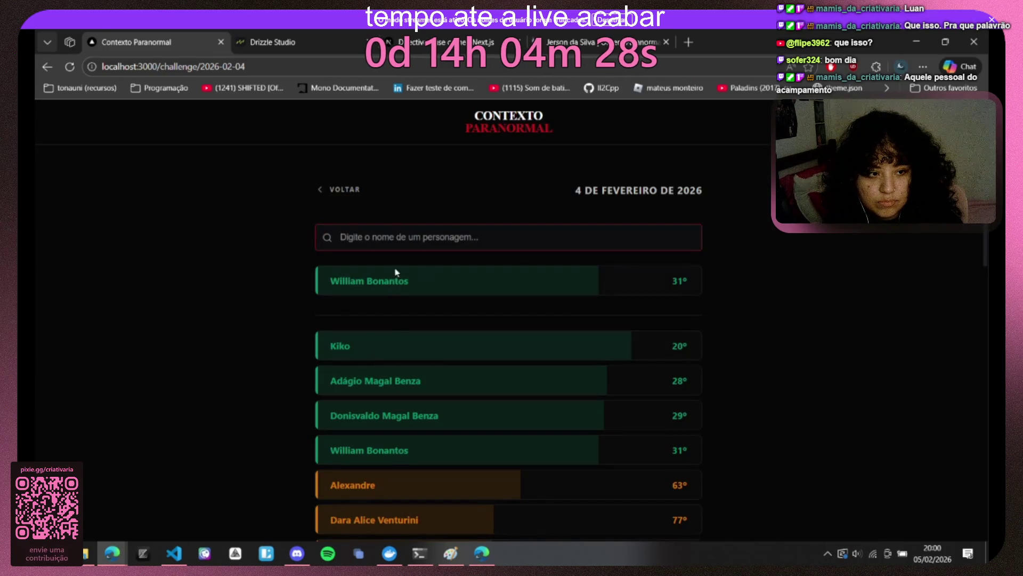
{"action": "left_click_drag", "start_coordinate": [304, 278], "coordinate": [422, 283]}
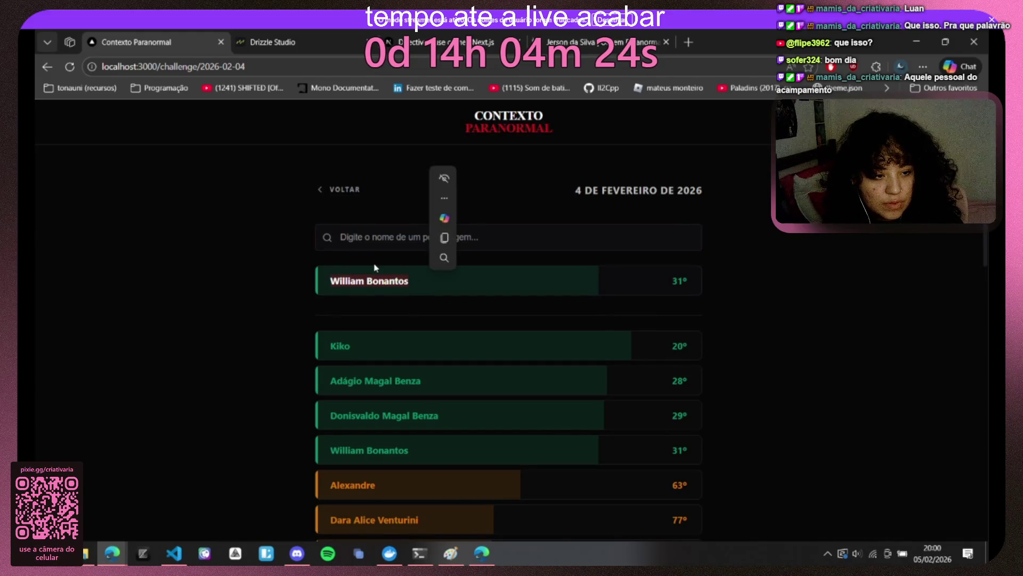
{"action": "left_click", "coordinate": [392, 238]}
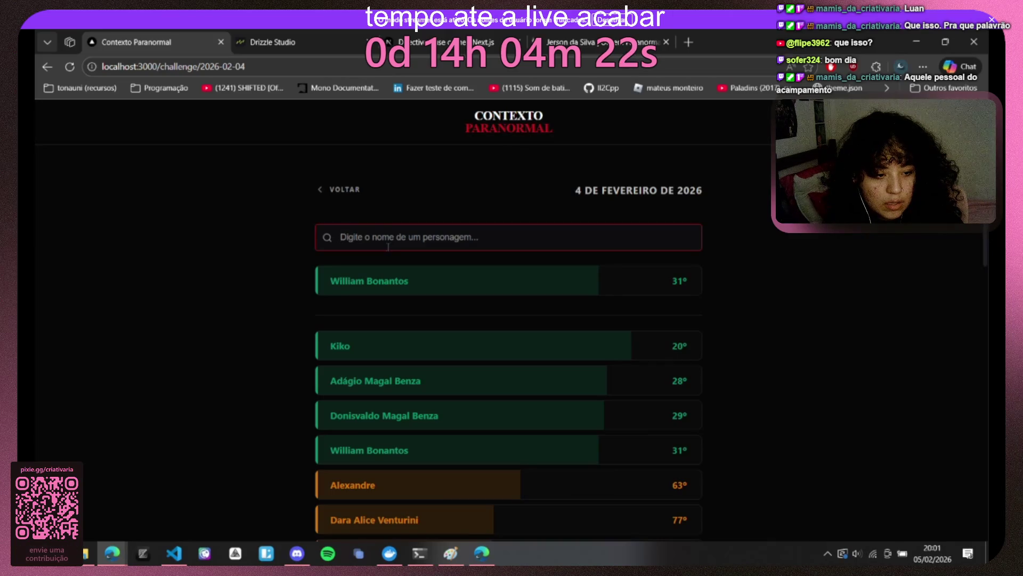
{"action": "type", "text": "joão hal"}
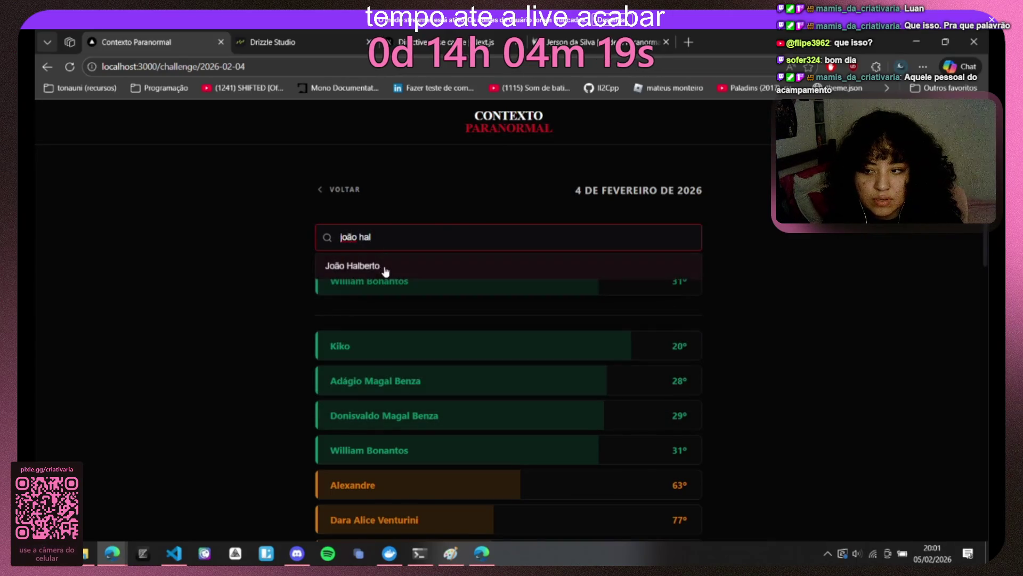
Step: Guess João Halberto, Mamiza (closest at 19°) and Yan, clearing discarded names between tries
{"action": "left_click", "coordinate": [383, 268]}
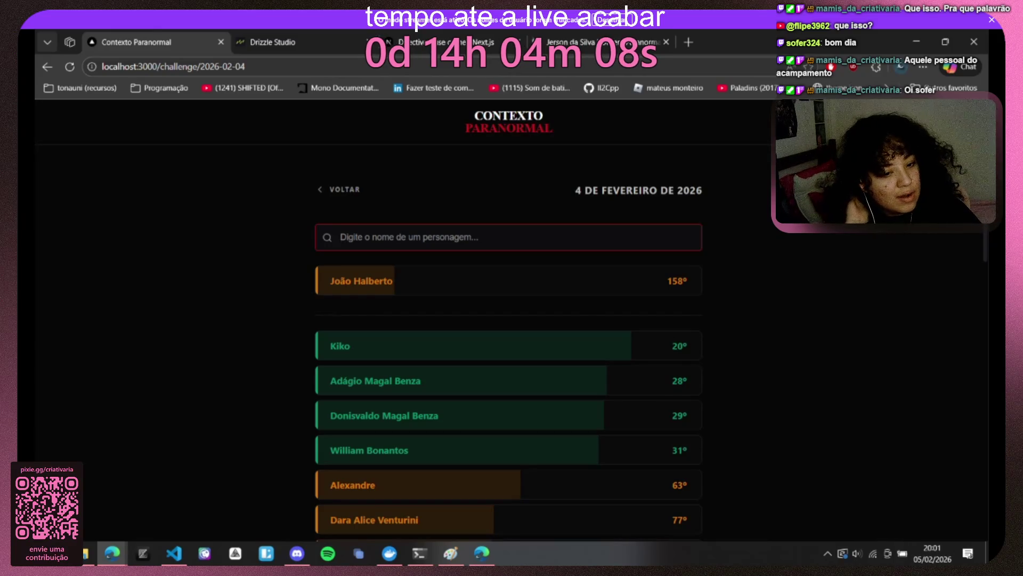
{"action": "key", "text": "alt+Tab"}
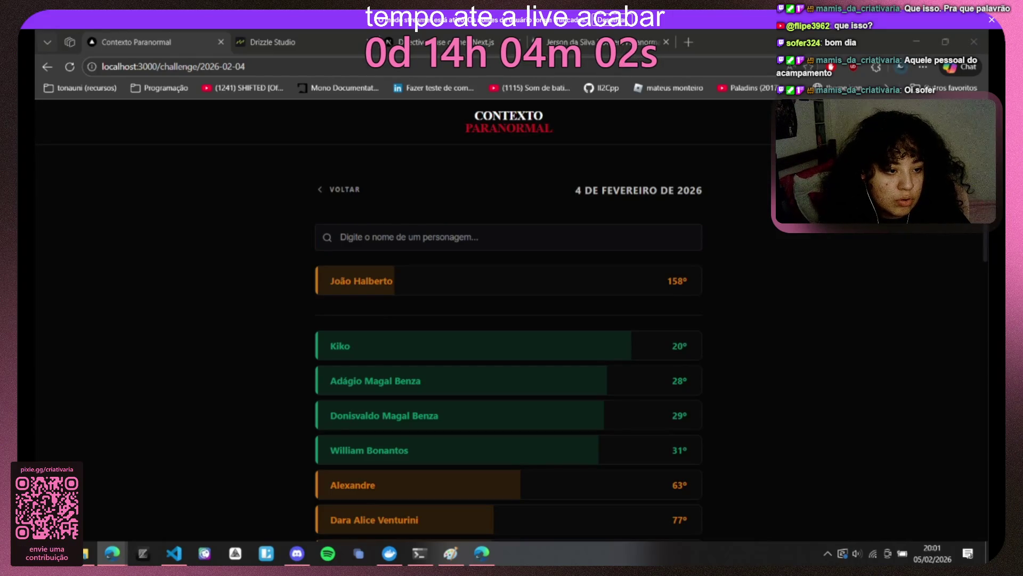
{"action": "left_click", "coordinate": [426, 237]}
{"action": "type", "text": "mamiza"}
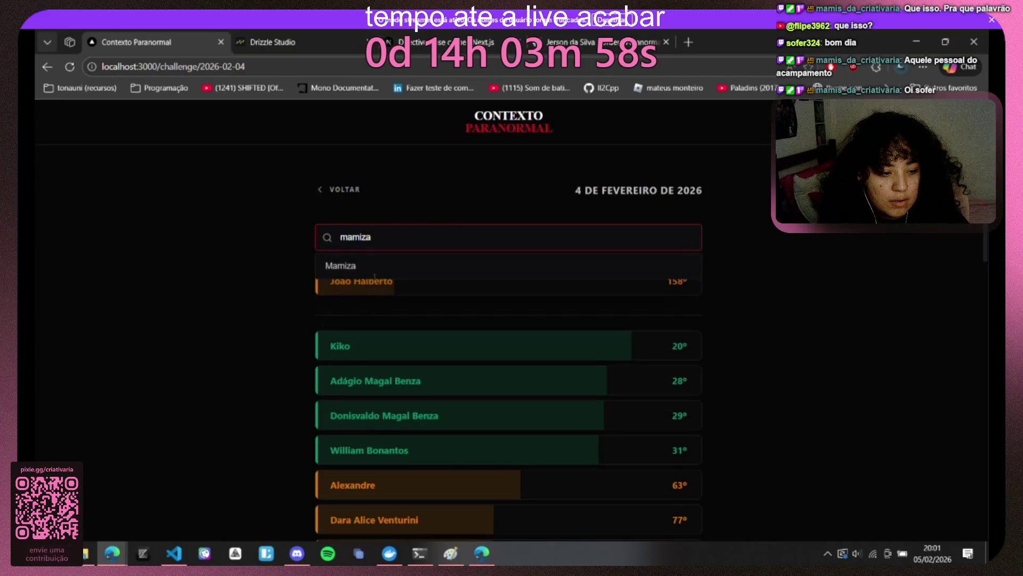
{"action": "left_click", "coordinate": [383, 265]}
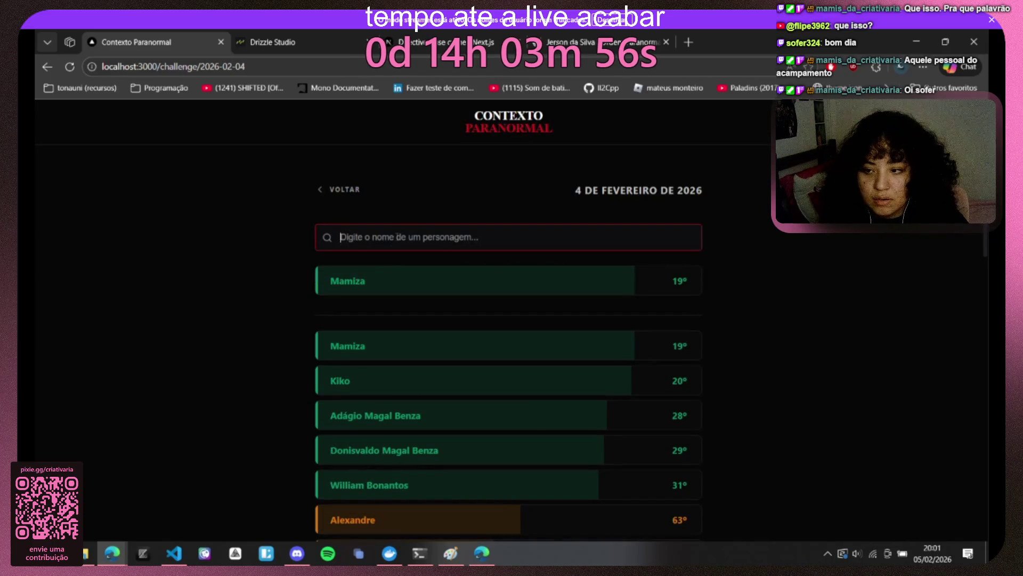
{"action": "type", "text": "stevan"}
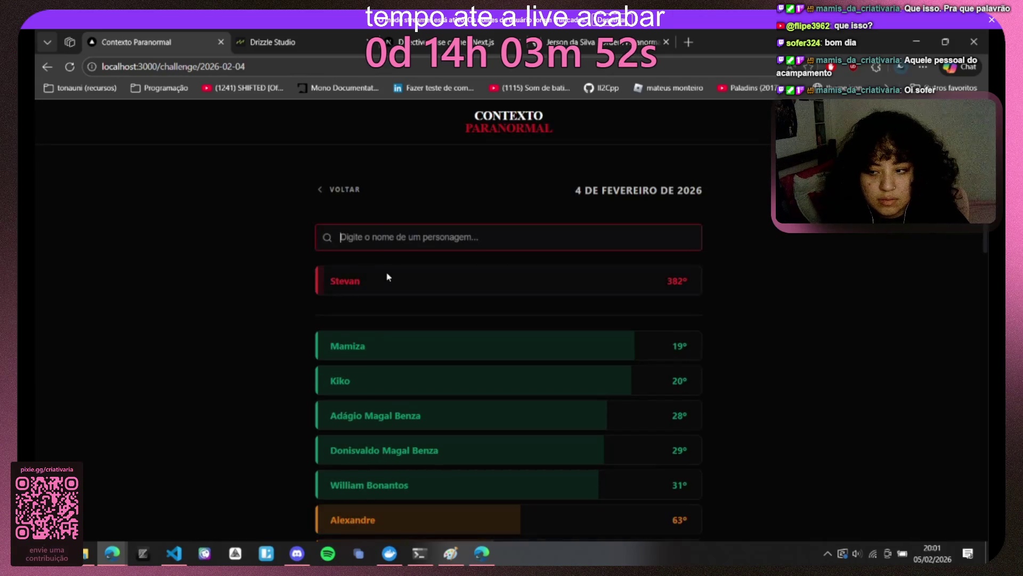
{"action": "type", "text": "vanes"}
{"action": "key", "text": "BackSpace"}
{"action": "key", "text": "BackSpace"}
{"action": "key", "text": "BackSpace"}
{"action": "type", "text": "pessoa"}
{"action": "key", "text": "BackSpace"}
{"action": "key", "text": "BackSpace"}
{"action": "key", "text": "BackSpace"}
{"action": "type", "text": "gabriel"}
{"action": "key", "text": "BackSpace"}
{"action": "key", "text": "BackSpace"}
{"action": "key", "text": "BackSpace"}
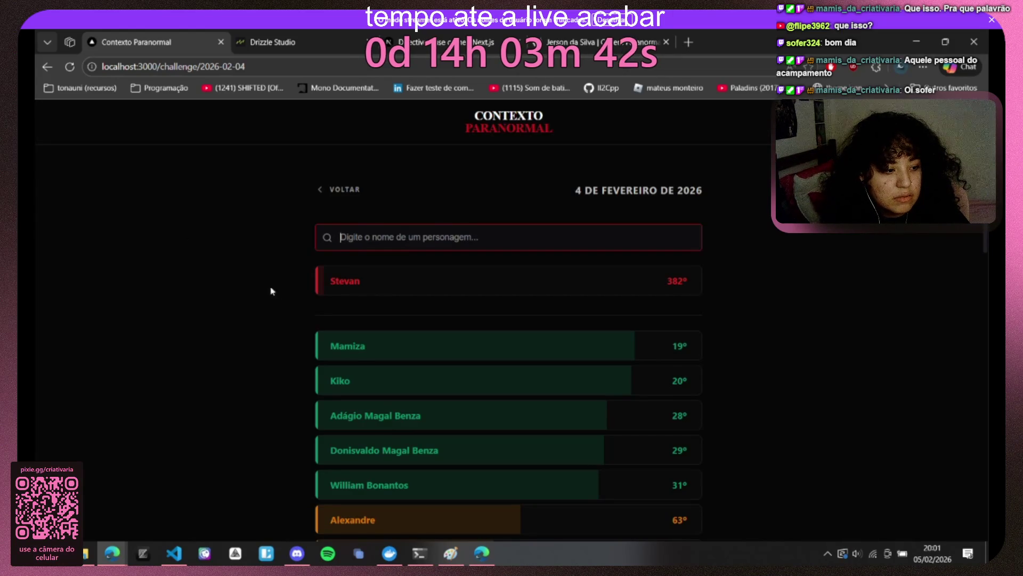
{"action": "type", "text": "bi"}
{"action": "key", "text": "BackSpace"}
{"action": "key", "text": "BackSpace"}
{"action": "key", "text": "BackSpace"}
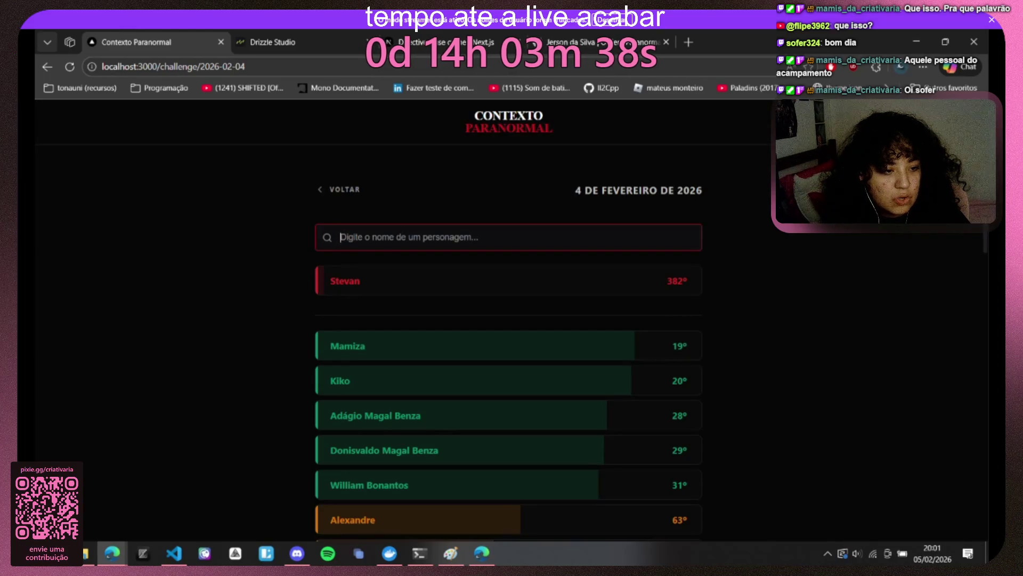
{"action": "type", "text": "yan"}
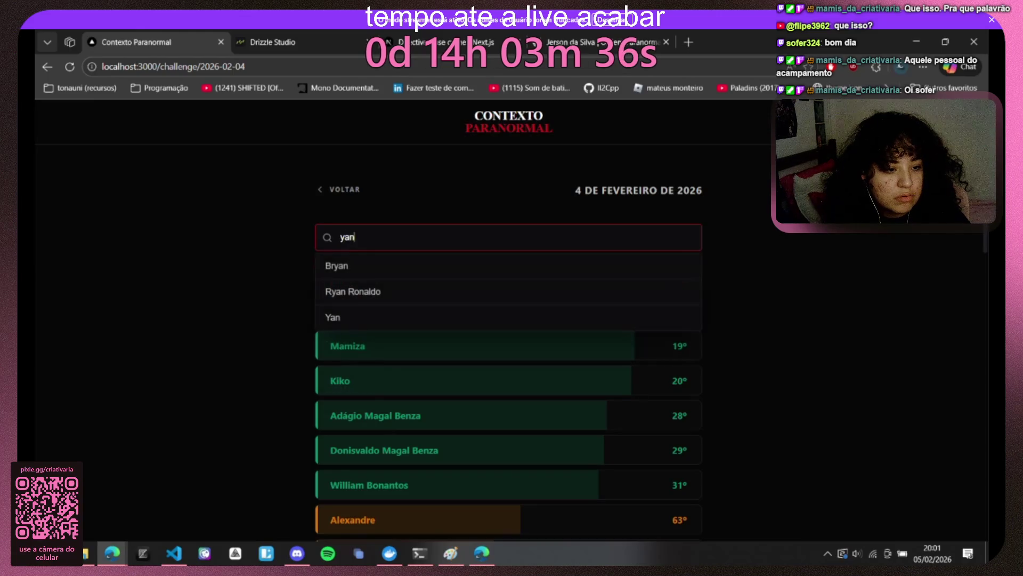
{"action": "left_click", "coordinate": [384, 318]}
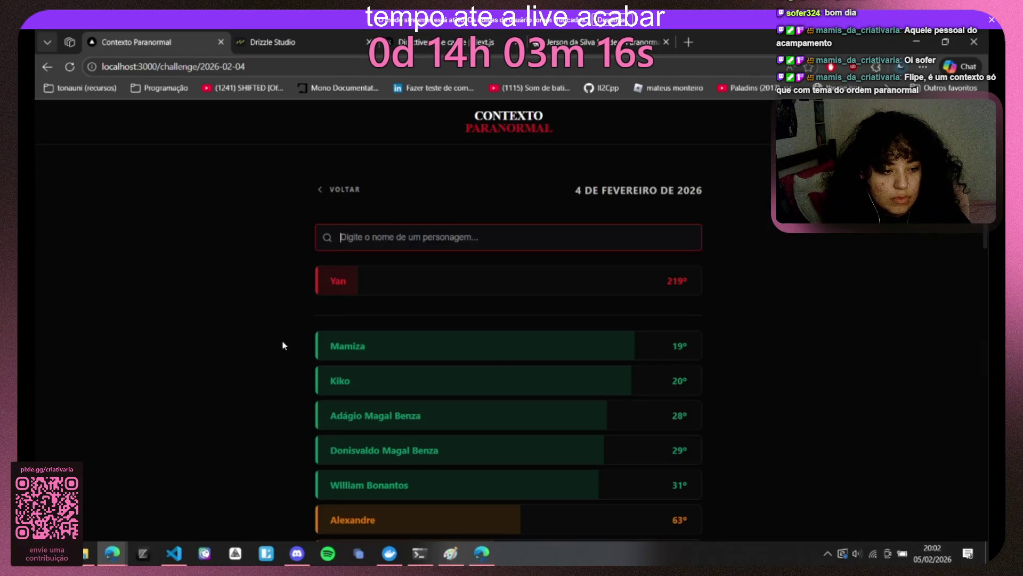
{"action": "type", "text": "vaca"}
{"action": "left_click", "coordinate": [404, 265]}
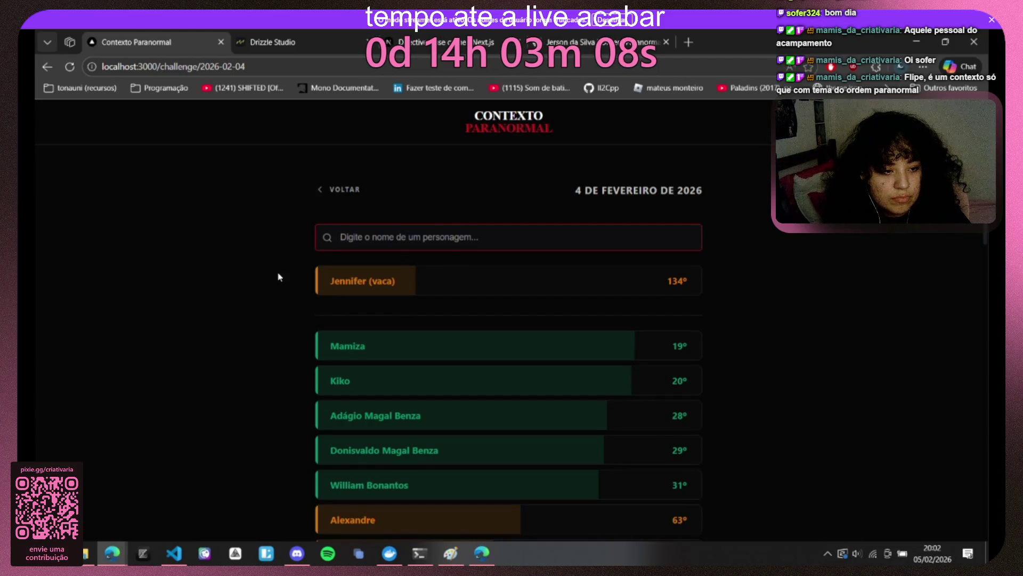
{"action": "type", "text": "a"}
{"action": "key", "text": "BackSpace"}
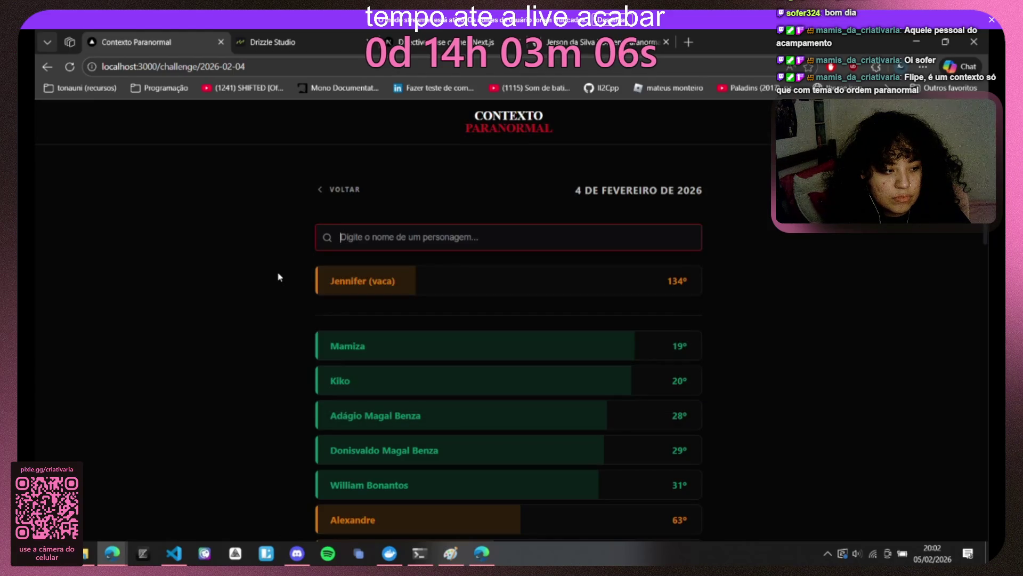
{"action": "scroll", "coordinate": [617, 373], "scroll_direction": "down", "scroll_amount": 10}
{"action": "scroll", "coordinate": [485, 365], "scroll_direction": "down", "scroll_amount": 7}
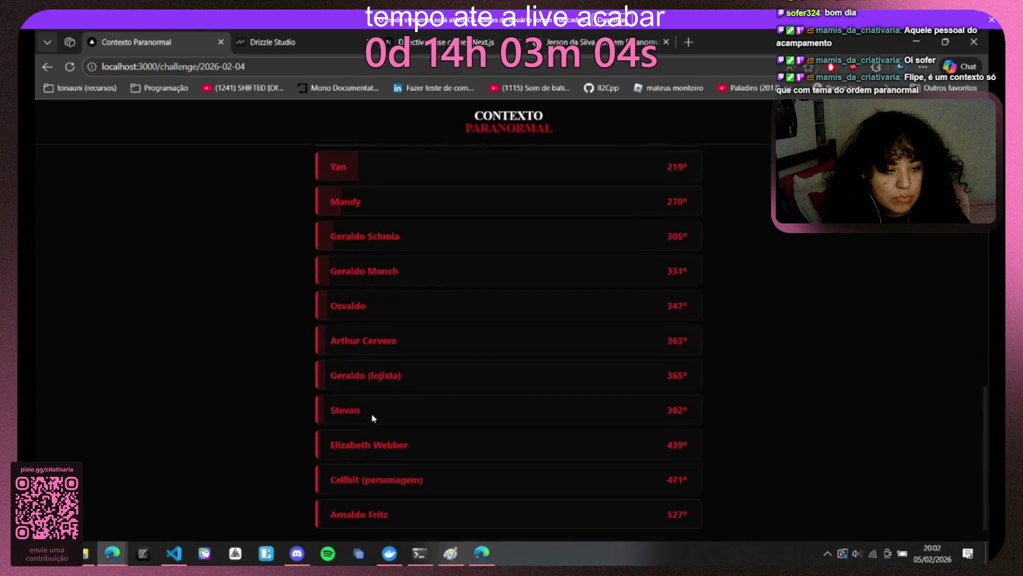
{"action": "scroll", "coordinate": [361, 494], "scroll_direction": "up", "scroll_amount": 15}
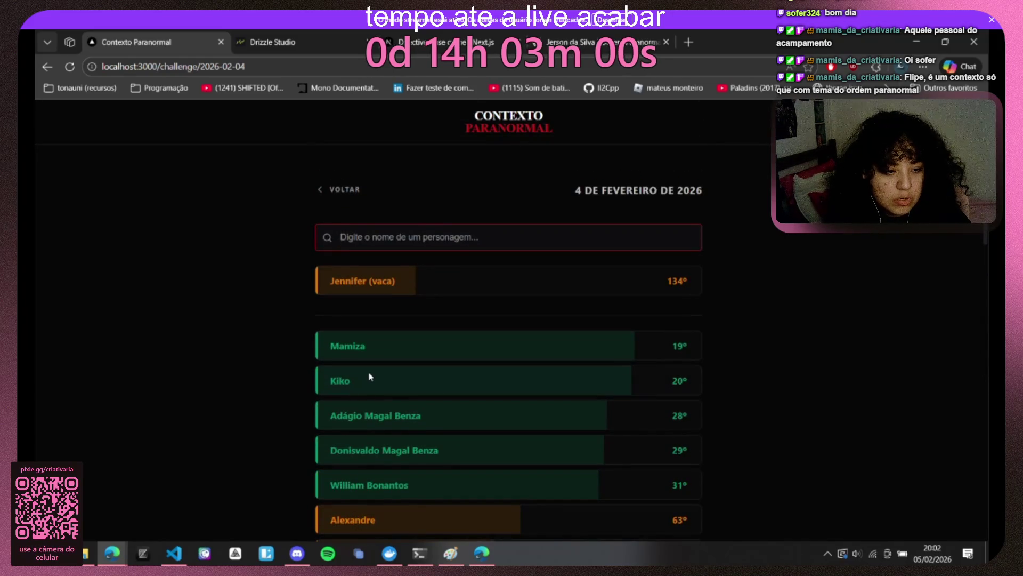
{"action": "type", "text": "cruz"}
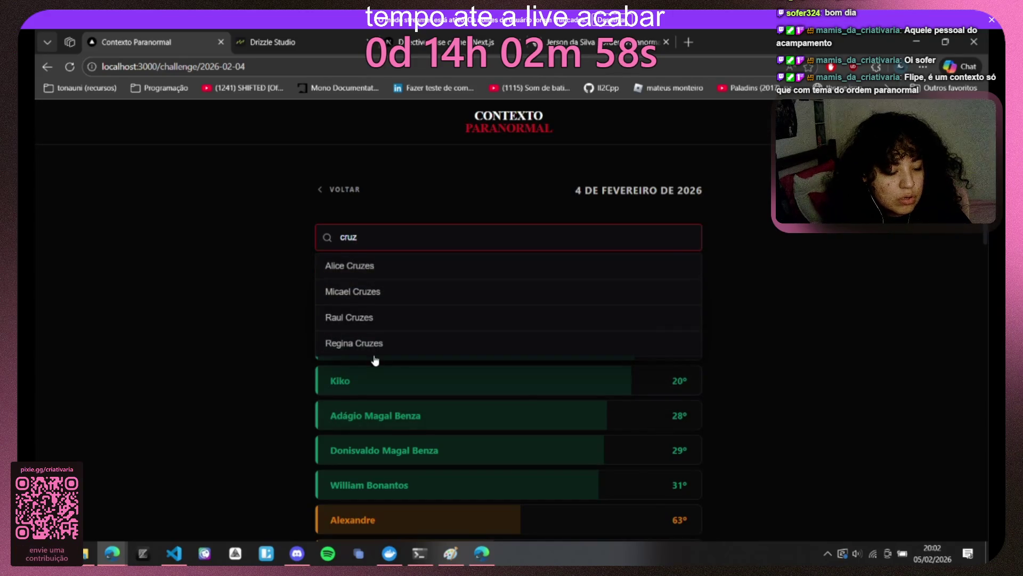
{"action": "left_click", "coordinate": [376, 345]}
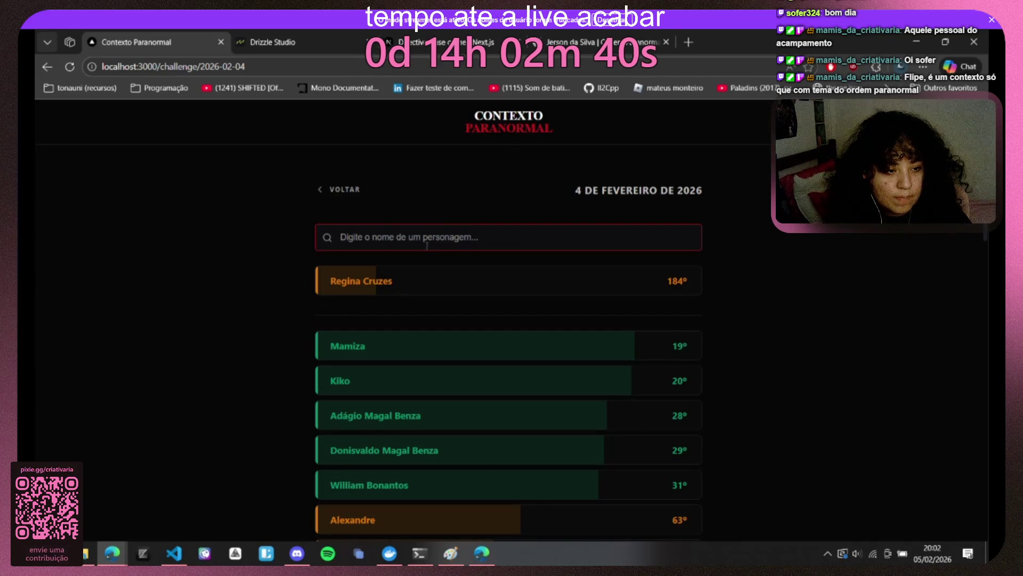
{"action": "type", "text": "marcelo"}
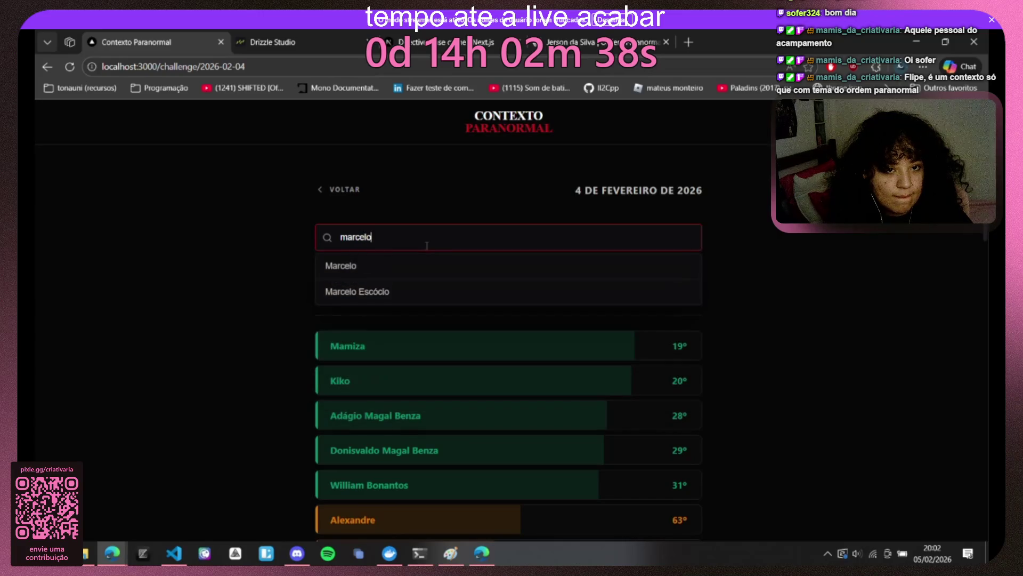
{"action": "left_click", "coordinate": [380, 294]}
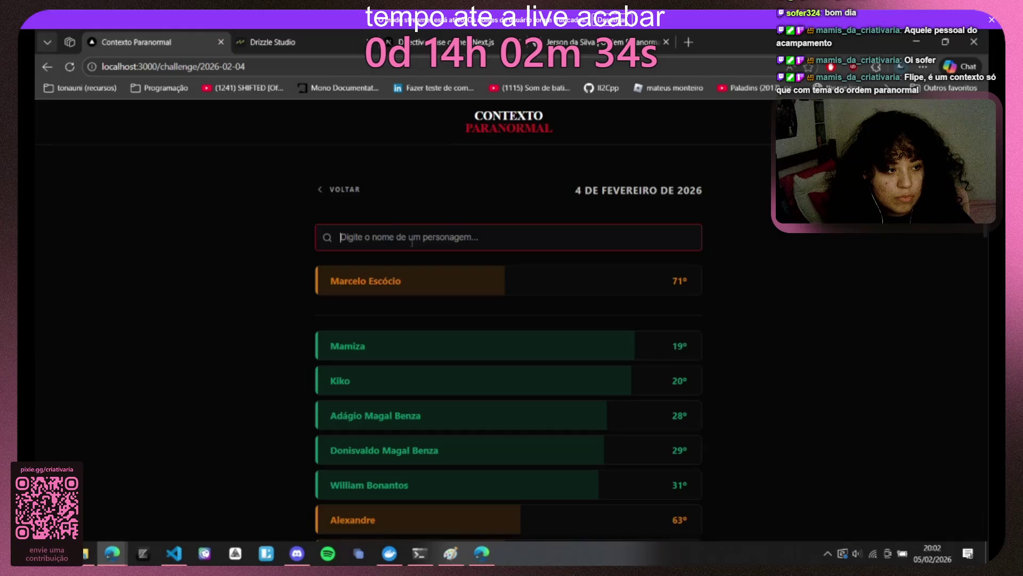
{"action": "type", "text": "kellen"}
{"action": "left_click", "coordinate": [461, 266]}
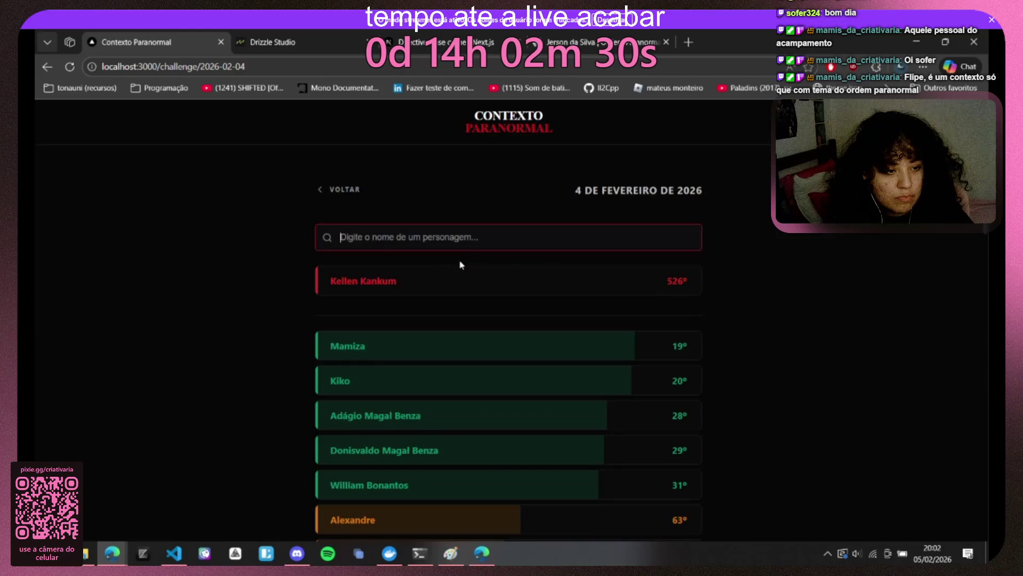
{"action": "type", "text": "estr"}
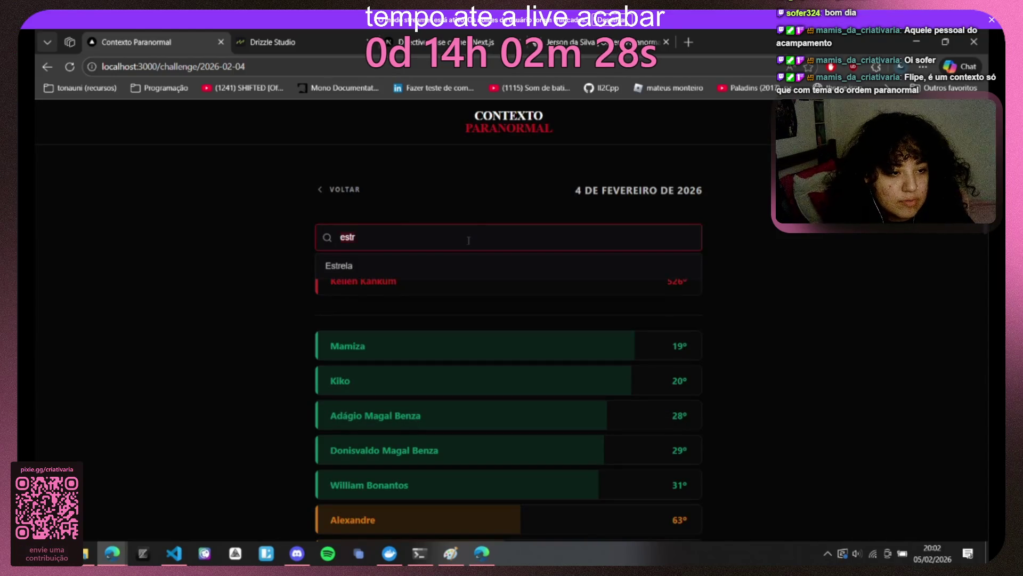
{"action": "key", "text": "BackSpace"}
{"action": "key", "text": "BackSpace"}
{"action": "key", "text": "BackSpace"}
{"action": "scroll", "coordinate": [418, 285], "scroll_direction": "down", "scroll_amount": 1}
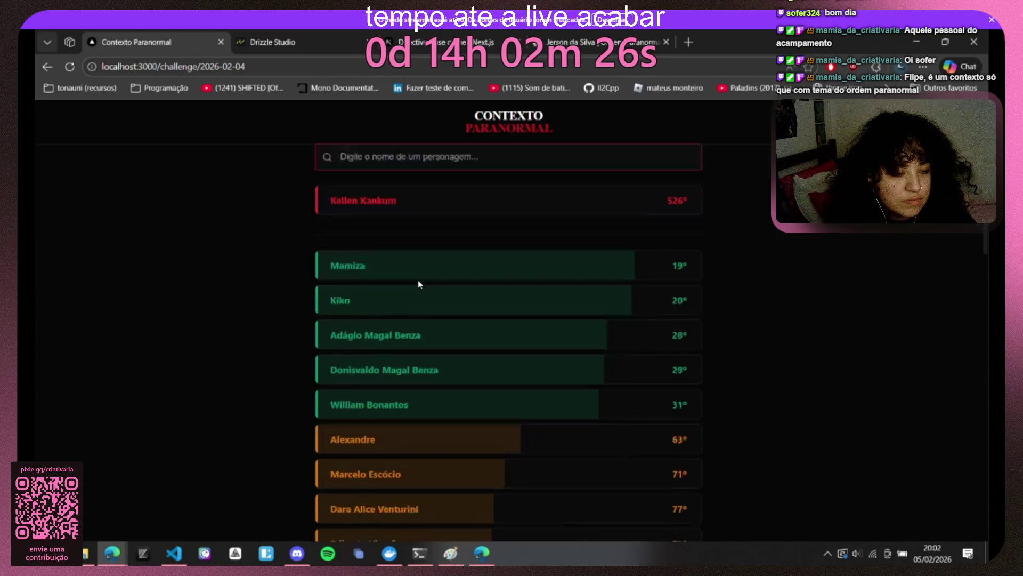
{"action": "scroll", "coordinate": [418, 285], "scroll_direction": "down", "scroll_amount": 1}
{"action": "scroll", "coordinate": [418, 285], "scroll_direction": "up", "scroll_amount": 2}
{"action": "scroll", "coordinate": [418, 284], "scroll_direction": "down", "scroll_amount": 2}
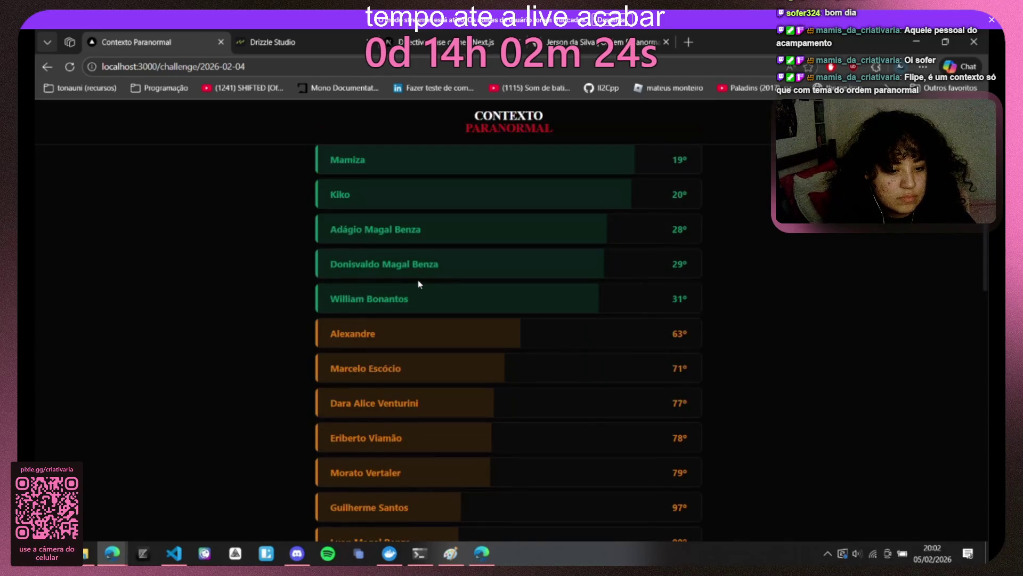
{"action": "scroll", "coordinate": [416, 293], "scroll_direction": "up", "scroll_amount": 1}
{"action": "left_click_drag", "start_coordinate": [426, 369], "coordinate": [328, 367]}
{"action": "scroll", "coordinate": [351, 295], "scroll_direction": "up", "scroll_amount": 2}
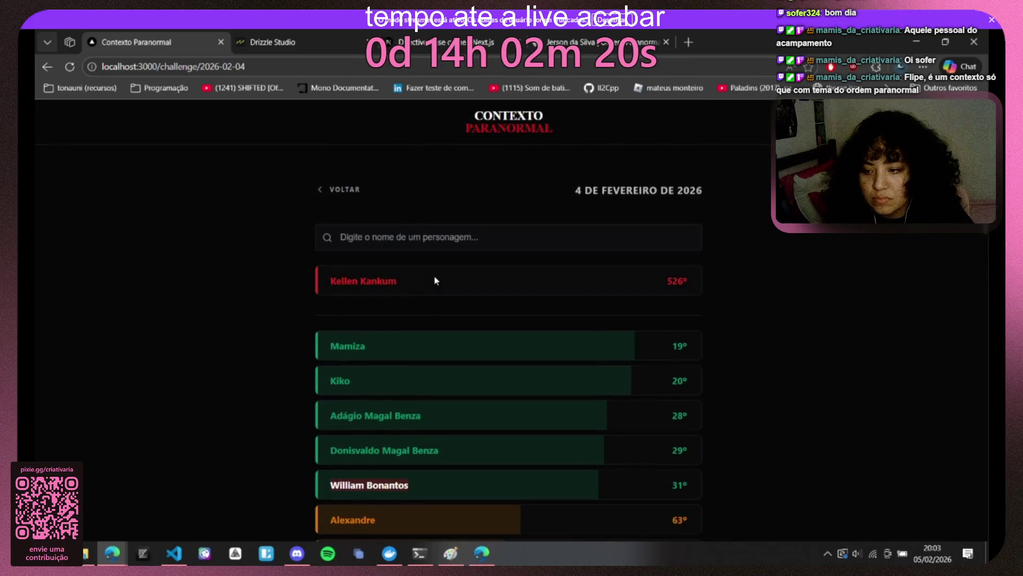
Step: Guess Diego Granteros as the secret character, landing at 269th
{"action": "left_click_drag", "start_coordinate": [416, 281], "coordinate": [297, 296]}
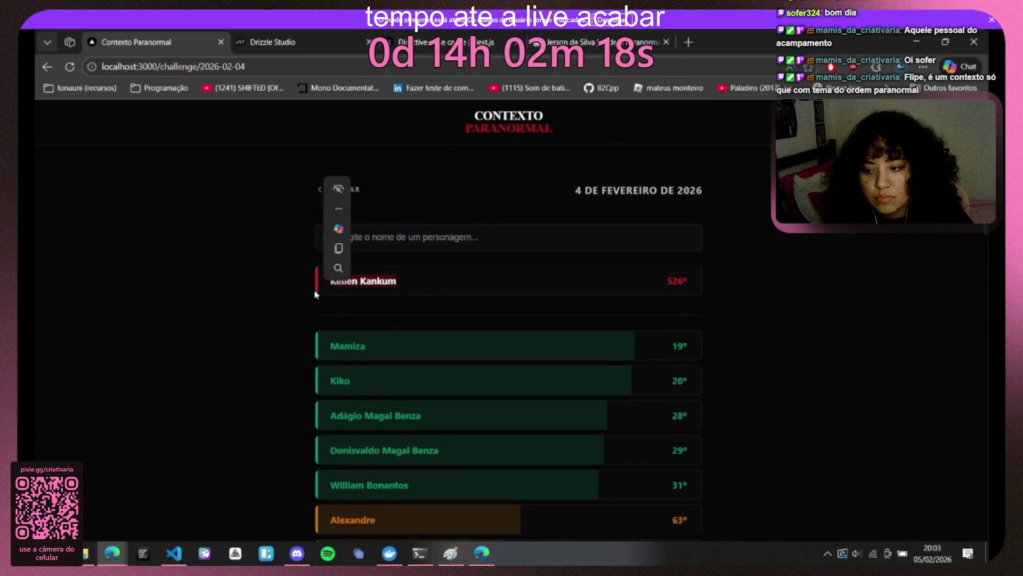
{"action": "left_click", "coordinate": [305, 306]}
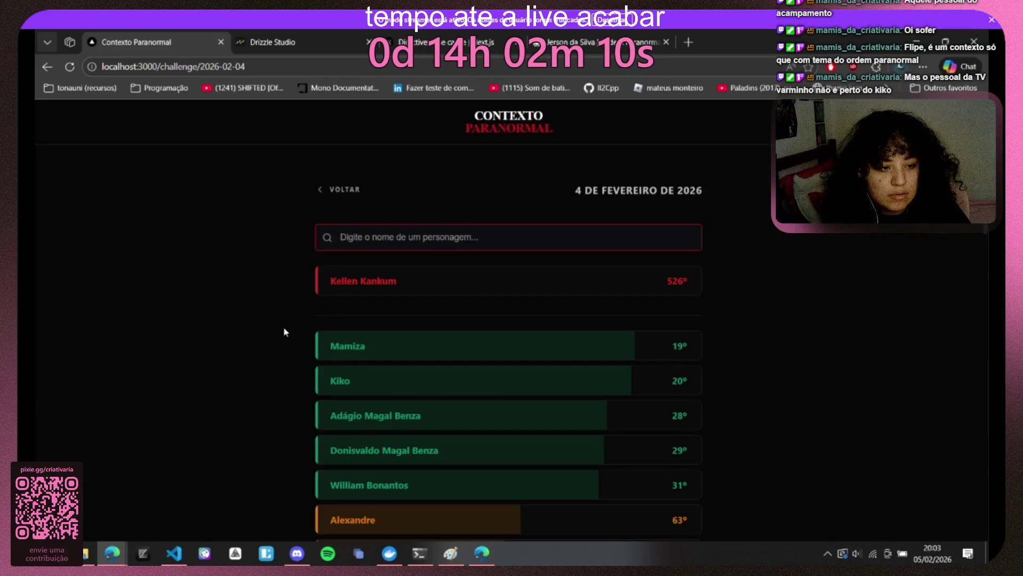
{"action": "type", "text": "diego"}
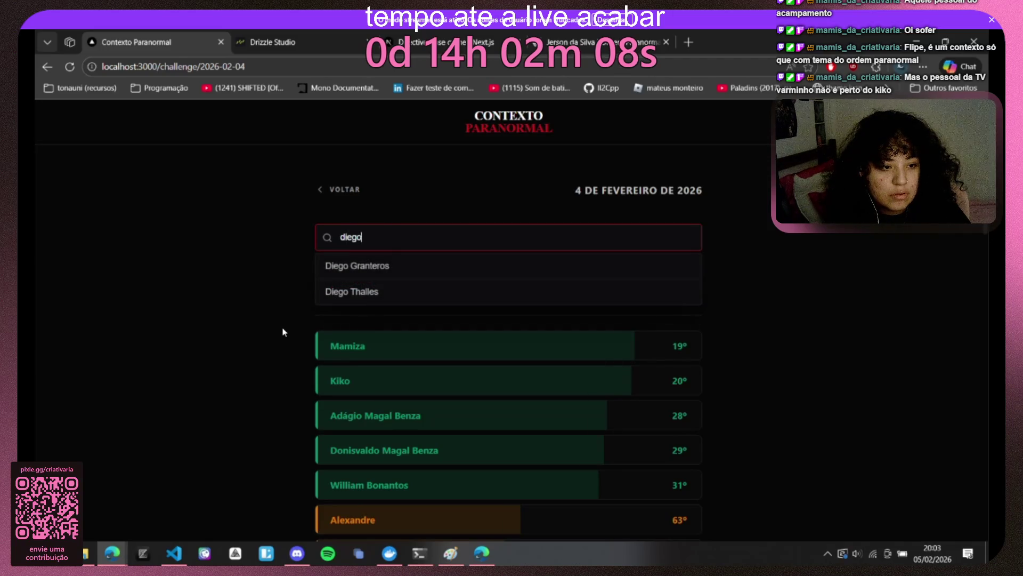
{"action": "left_click", "coordinate": [397, 272]}
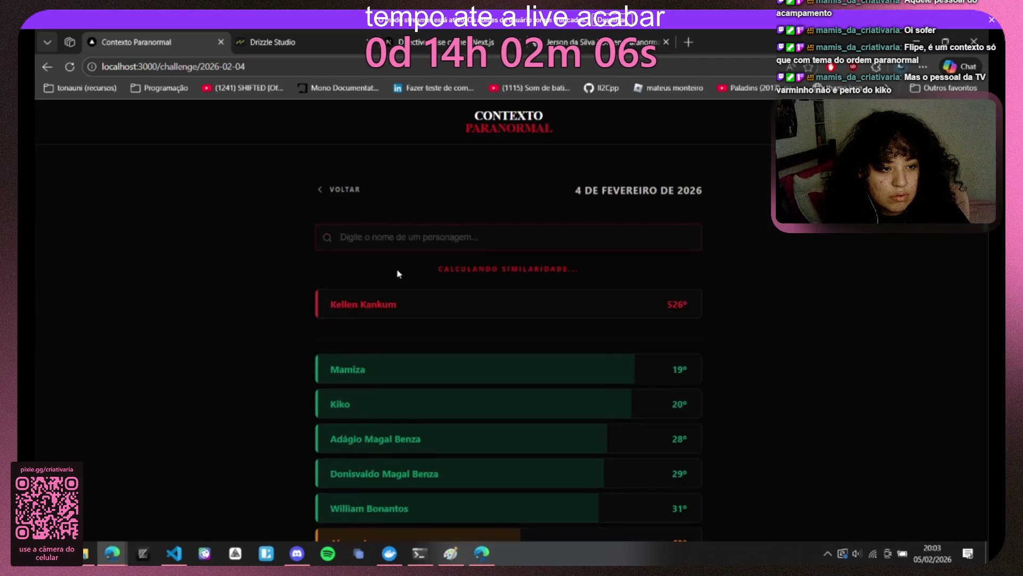
{"action": "type", "text": "eduard"}
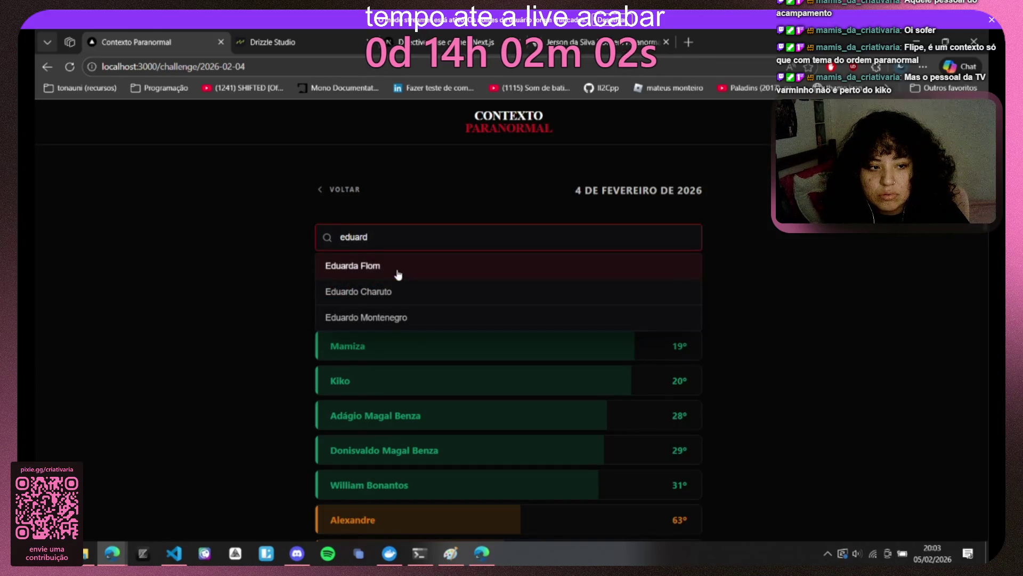
Step: Dismiss the Eduard suggestions and trim the search text back toward 'gerald'
{"action": "left_click", "coordinate": [398, 274]}
{"action": "key", "text": "BackSpace"}
{"action": "type", "text": "gerald"}
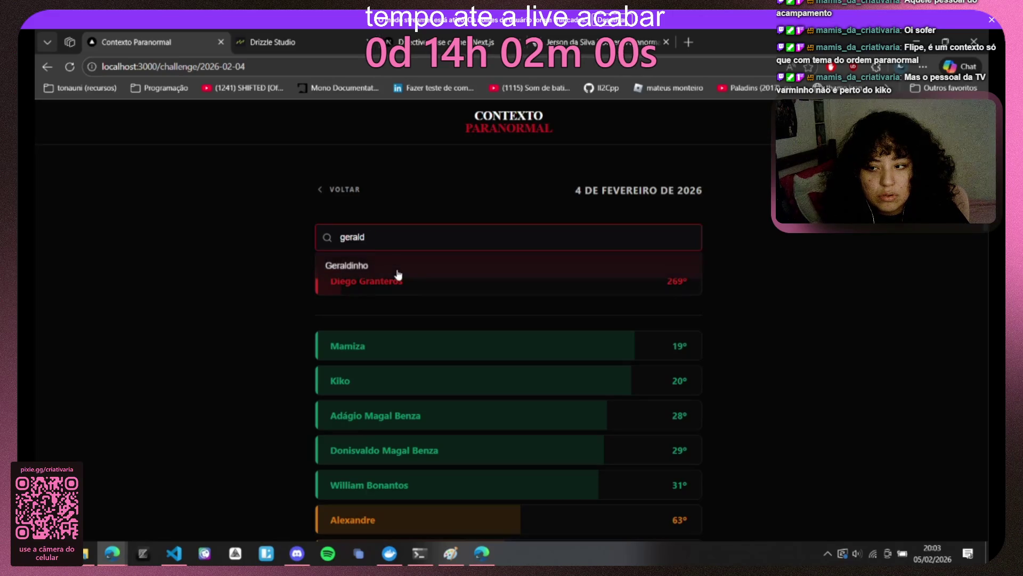
{"action": "scroll", "coordinate": [376, 354], "scroll_direction": "down", "scroll_amount": 3}
{"action": "scroll", "coordinate": [377, 355], "scroll_direction": "up", "scroll_amount": 3}
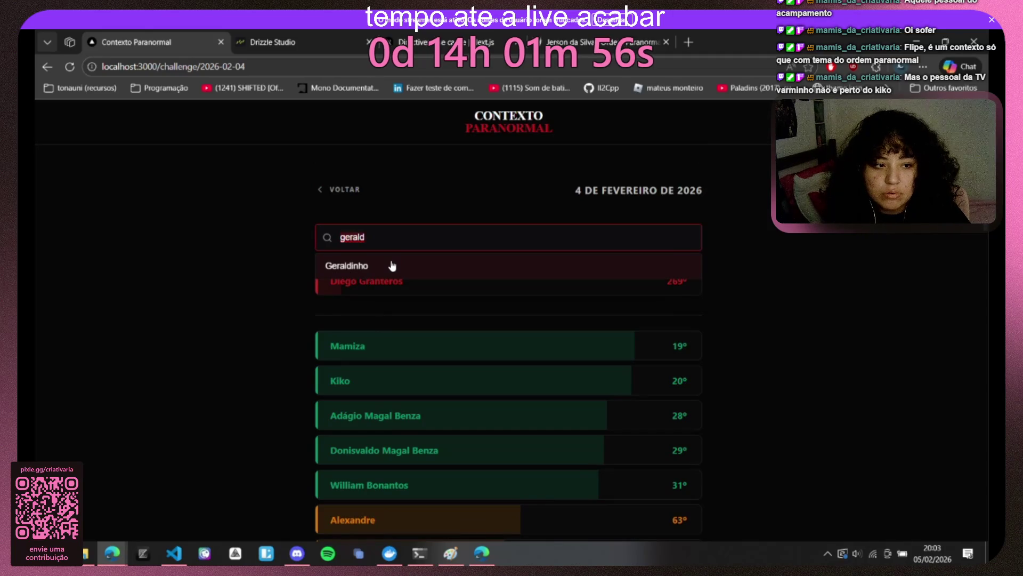
{"action": "key", "text": "Escape"}
Step: Search the page for earlier Geraldo guesses, then guess Eduardo Charuto, the new closest at 17th
{"action": "key", "text": "ctrl+f"}
{"action": "type", "text": "geraldo"}
{"action": "scroll", "coordinate": [432, 250], "scroll_direction": "down", "scroll_amount": 3}
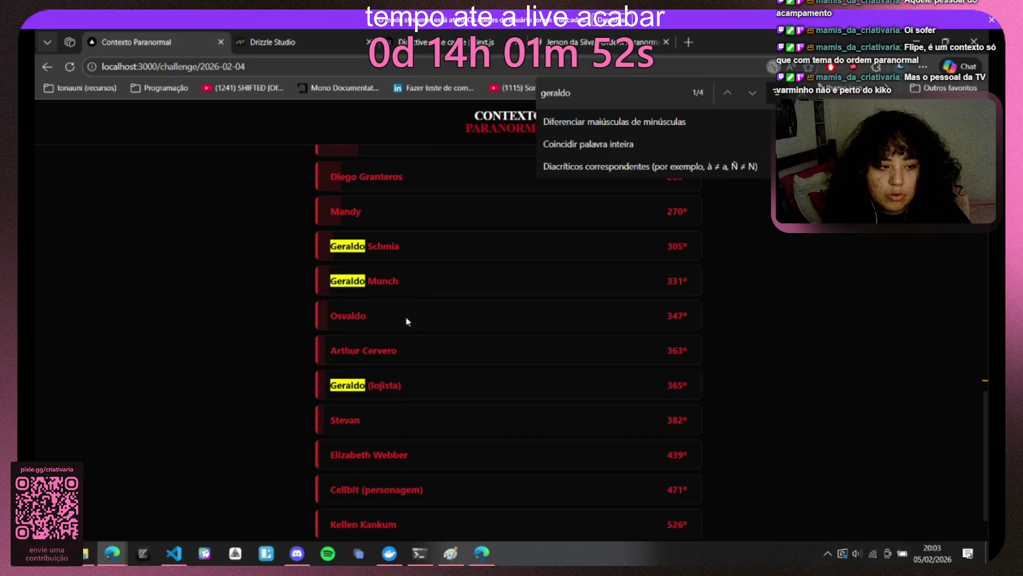
{"action": "scroll", "coordinate": [404, 327], "scroll_direction": "up", "scroll_amount": 10}
{"action": "scroll", "coordinate": [406, 331], "scroll_direction": "up", "scroll_amount": 3}
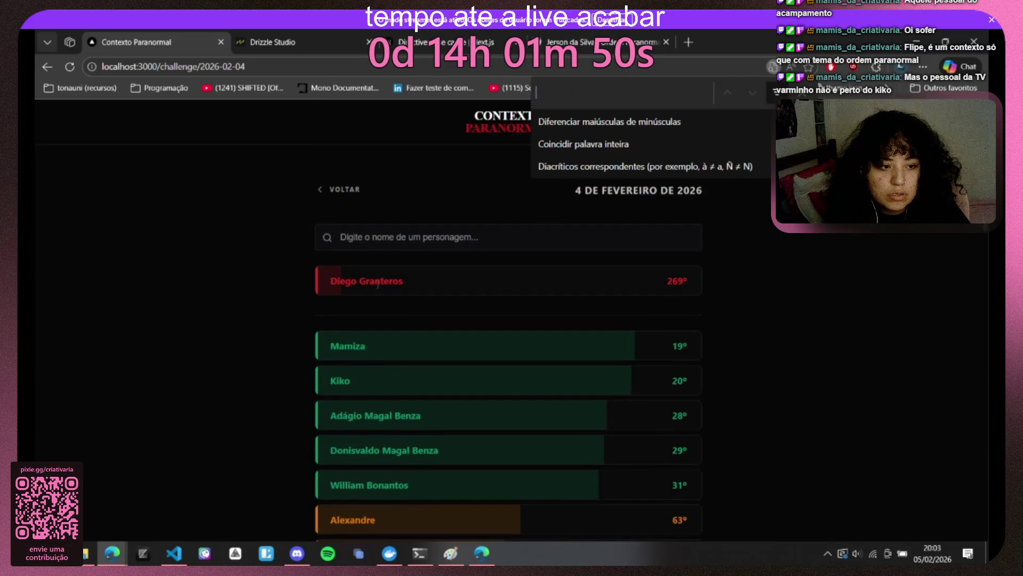
{"action": "key", "text": "Escape"}
{"action": "left_click", "coordinate": [410, 236]}
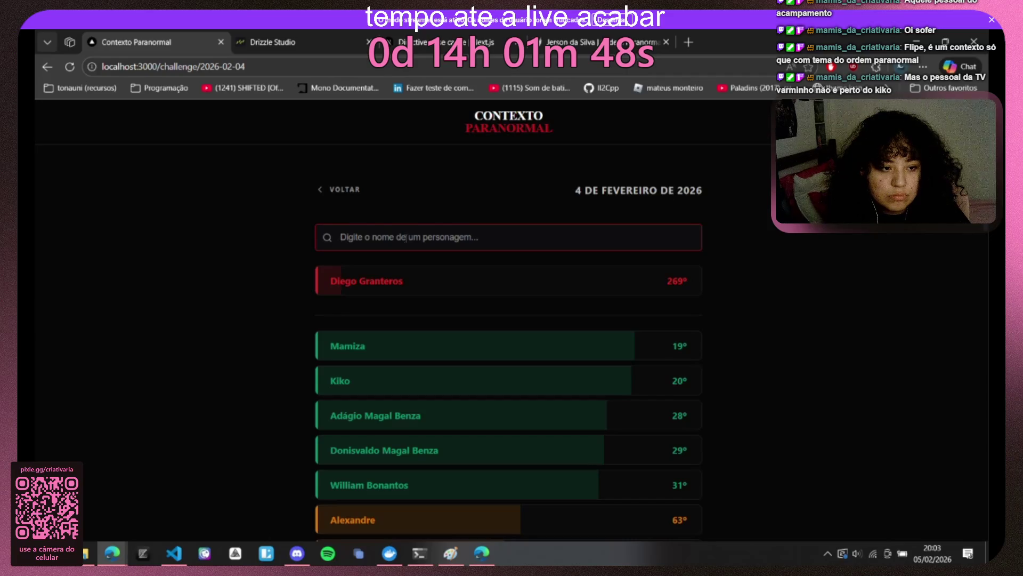
{"action": "type", "text": "eduardo"}
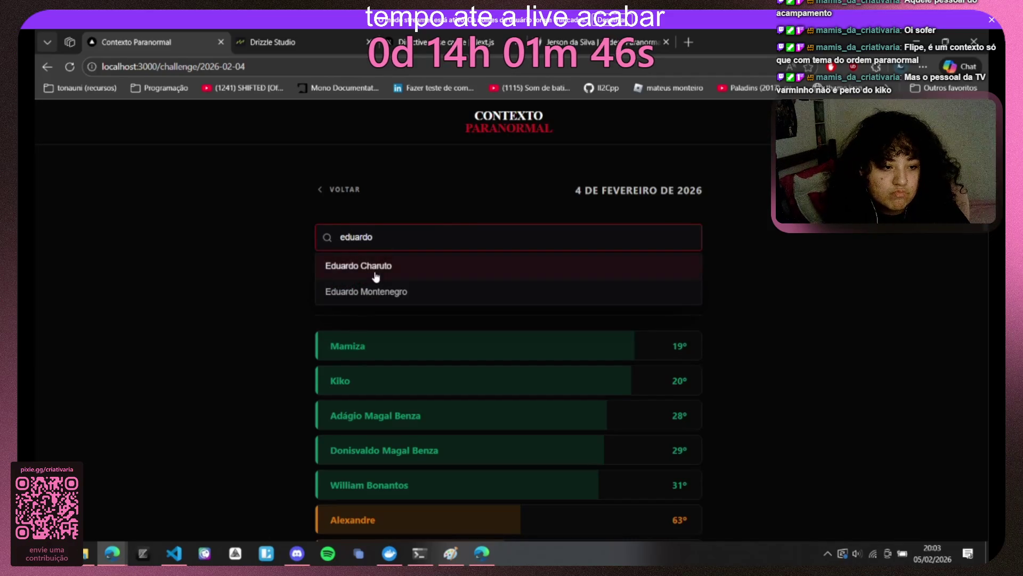
{"action": "left_click", "coordinate": [375, 272]}
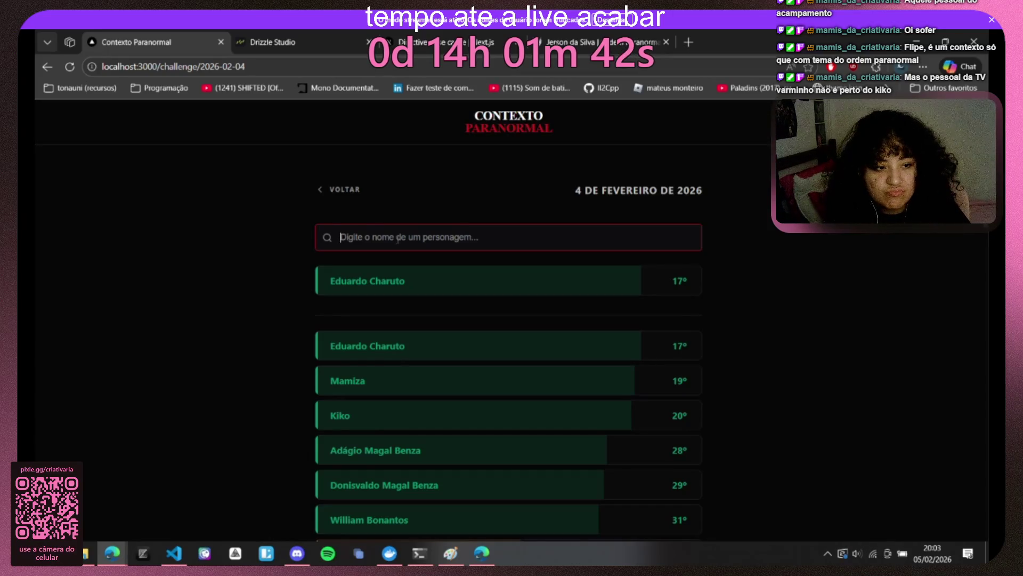
{"action": "type", "text": "joão"}
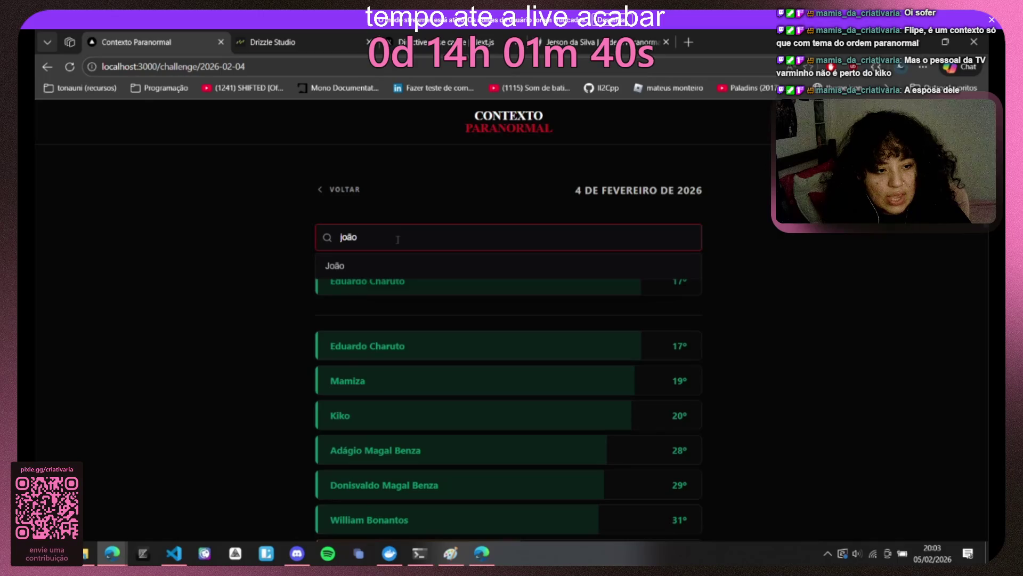
Step: Clear discarded names like joão and marcelo, then guess Pâmela Morgana (284th) and Raul Cruzes (30th)
{"action": "key", "text": "ctrl+a"}
{"action": "type", "text": "kelle"}
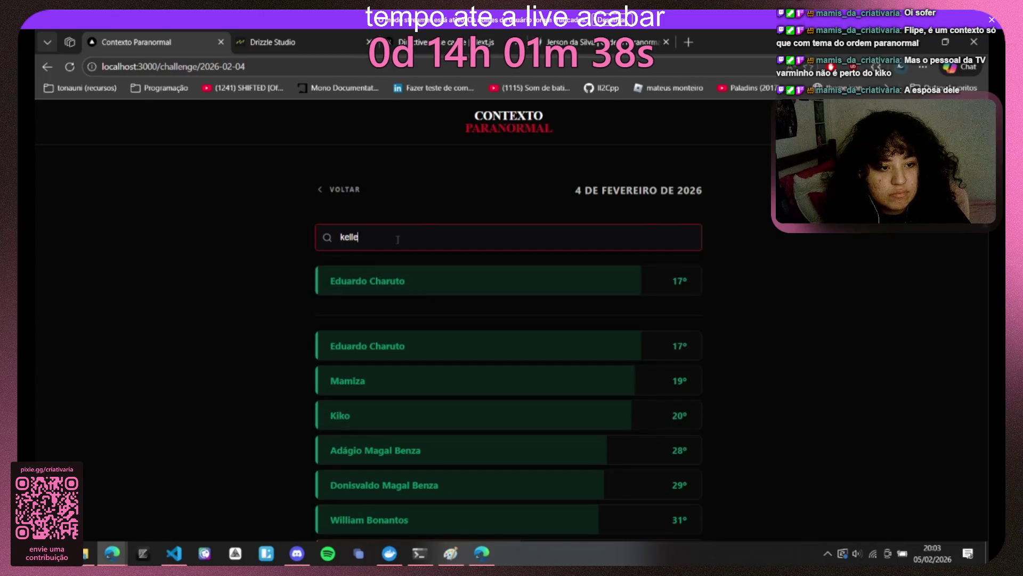
{"action": "key", "text": "ctrl+a"}
{"action": "key", "text": "BackSpace"}
{"action": "type", "text": "marcelo"}
{"action": "key", "text": "ctrl+a"}
{"action": "key", "text": "BackSpace"}
{"action": "type", "text": "pâme"}
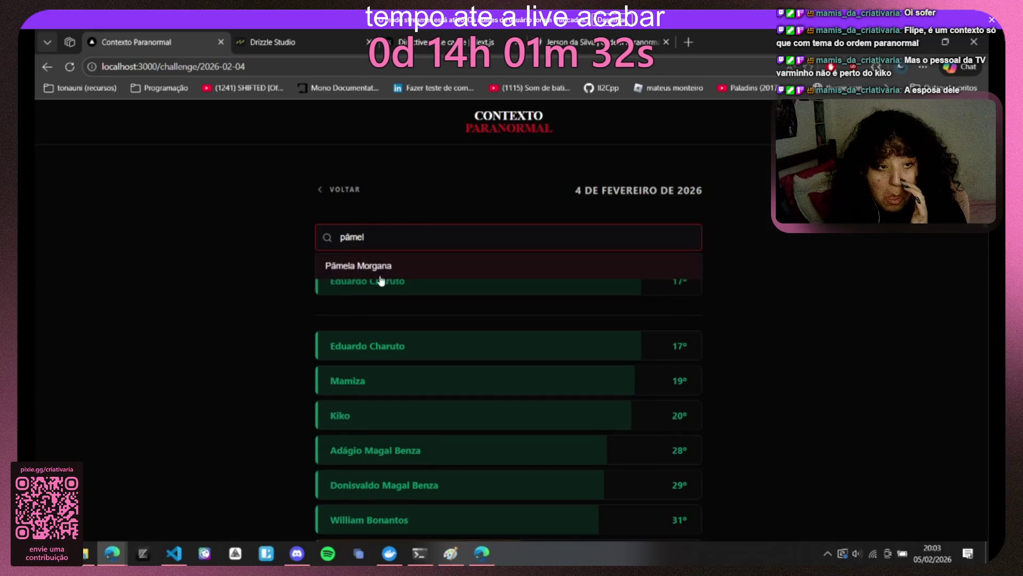
{"action": "left_click", "coordinate": [381, 271]}
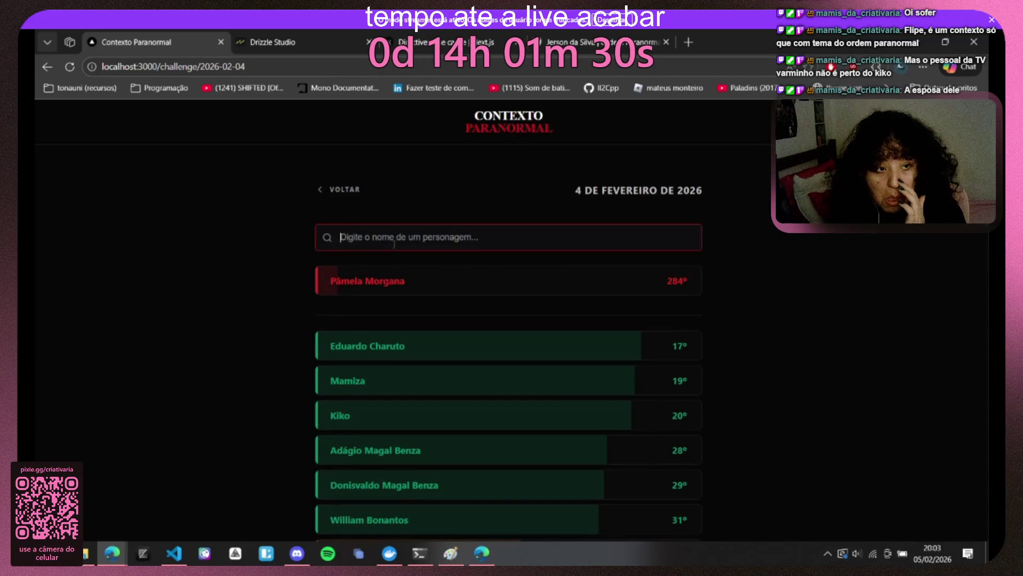
{"action": "type", "text": "raul"}
{"action": "left_click", "coordinate": [383, 265]}
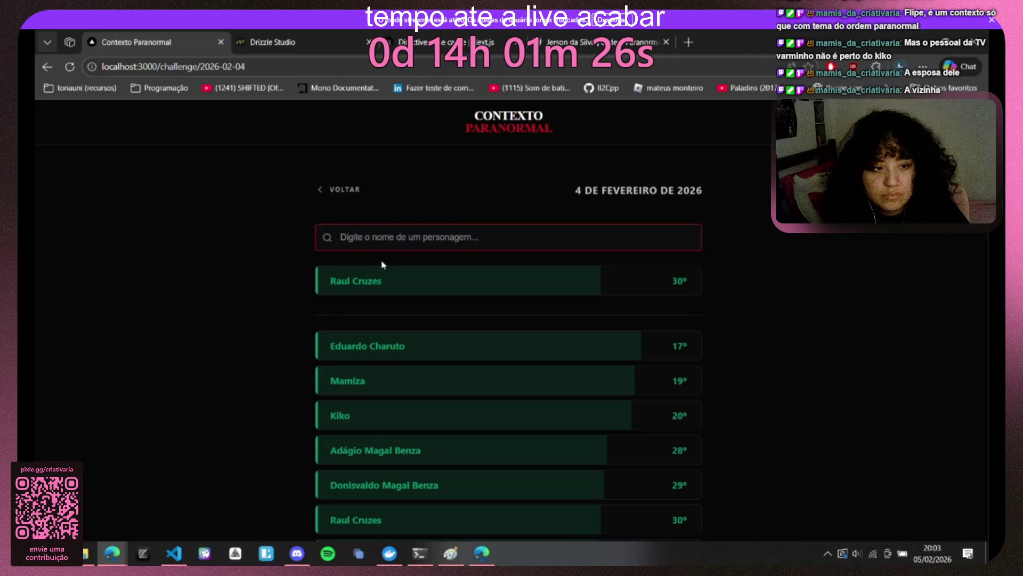
{"action": "type", "text": "regina cr"}
Step: Guess Ryan Ronaldo, scoring 76th, and clear the abandoned Vilmo search
{"action": "key", "text": "BackSpace"}
{"action": "key", "text": "BackSpace"}
{"action": "key", "text": "BackSpace"}
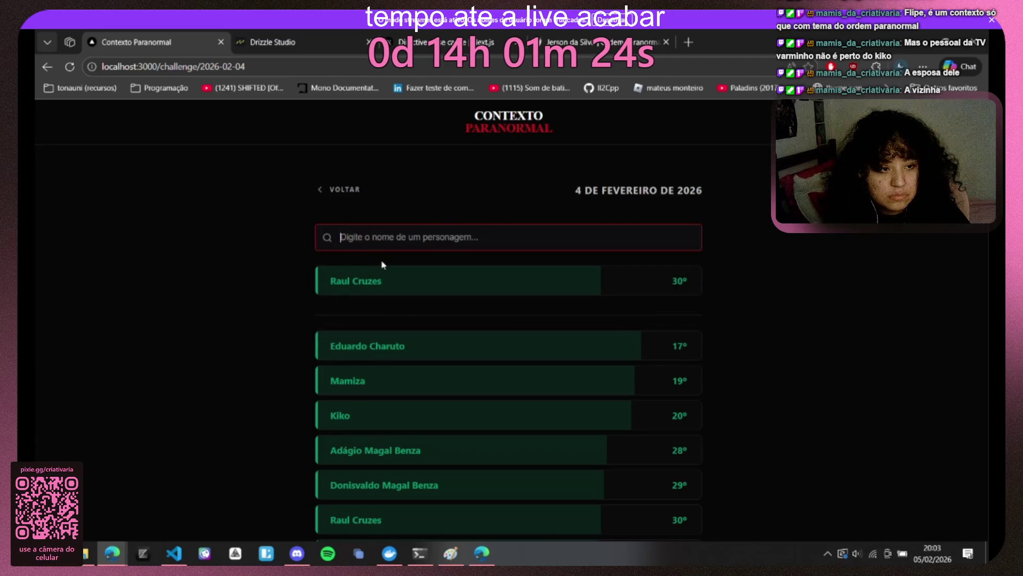
{"action": "type", "text": "ryan"}
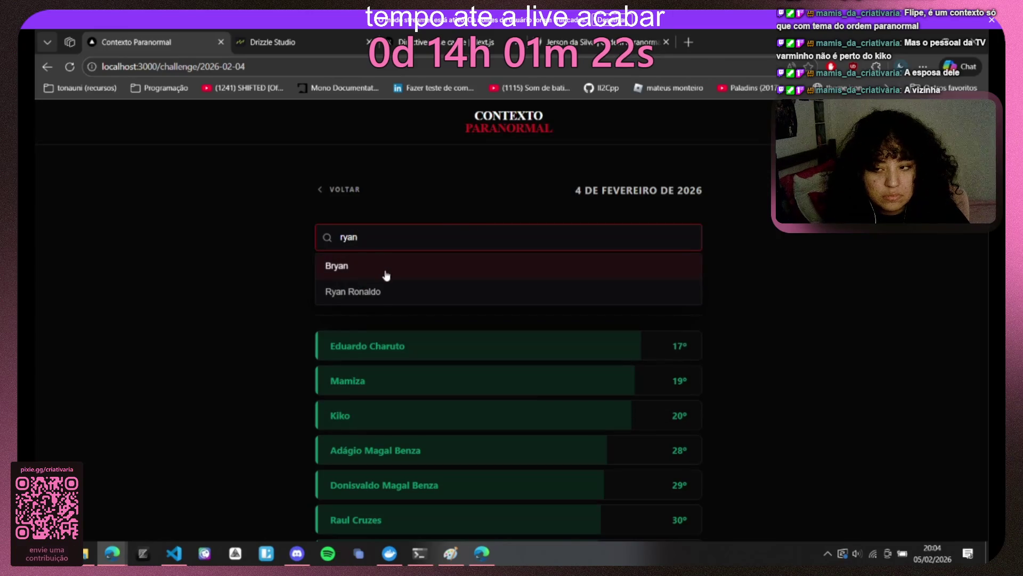
{"action": "left_click", "coordinate": [385, 291]}
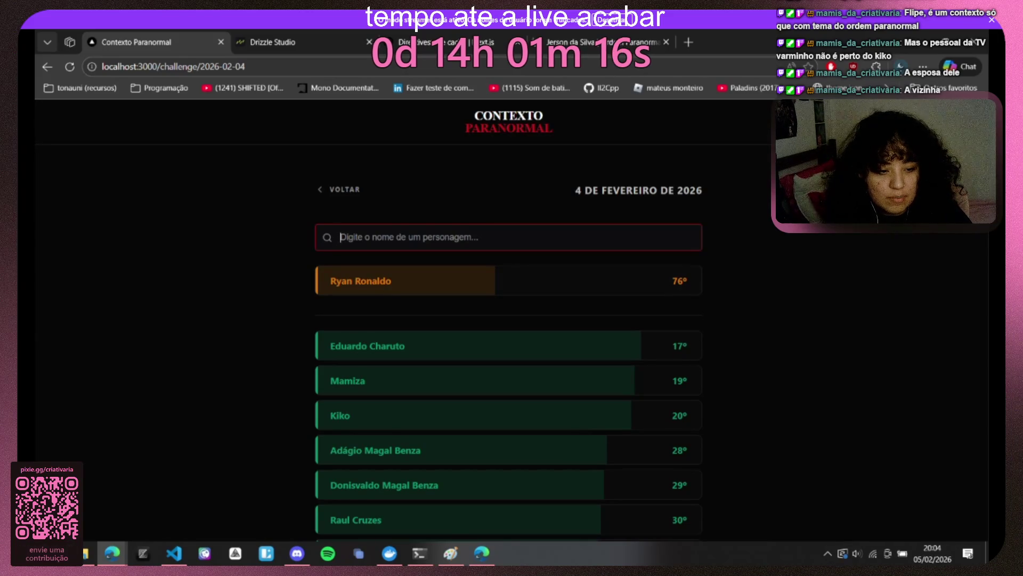
{"action": "type", "text": "vilmo"}
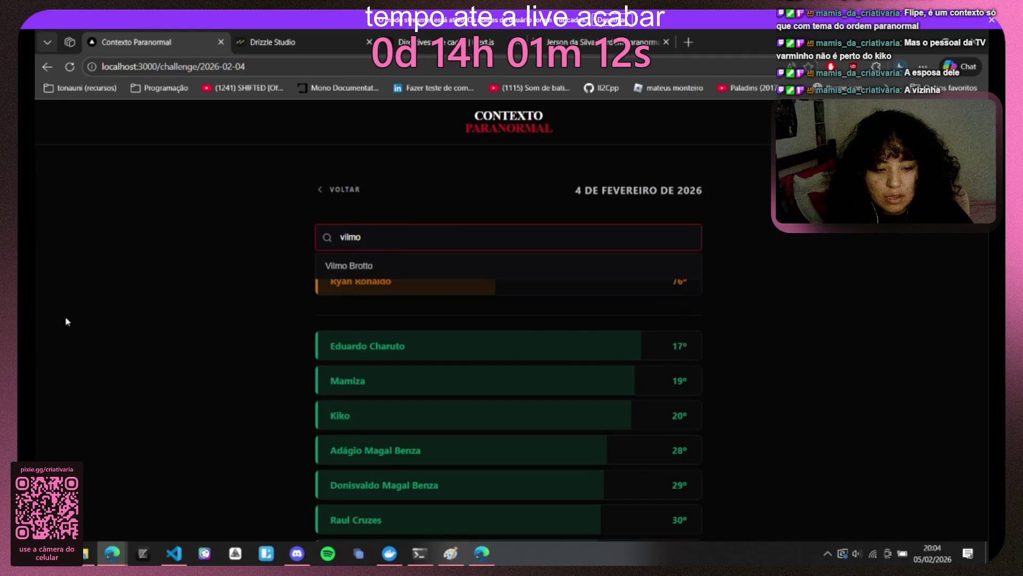
{"action": "left_click", "coordinate": [376, 267]}
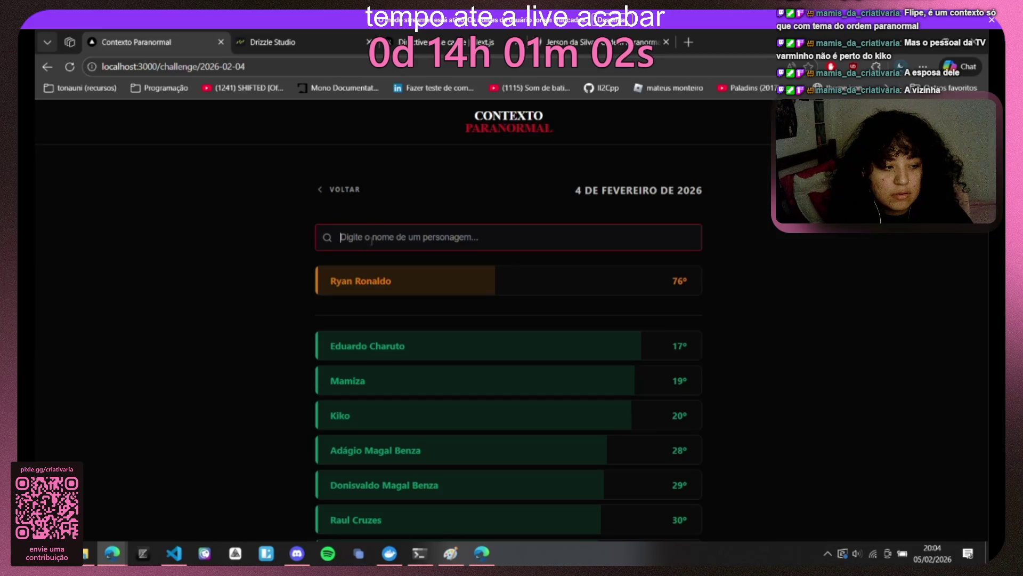
{"action": "type", "text": "cléria"}
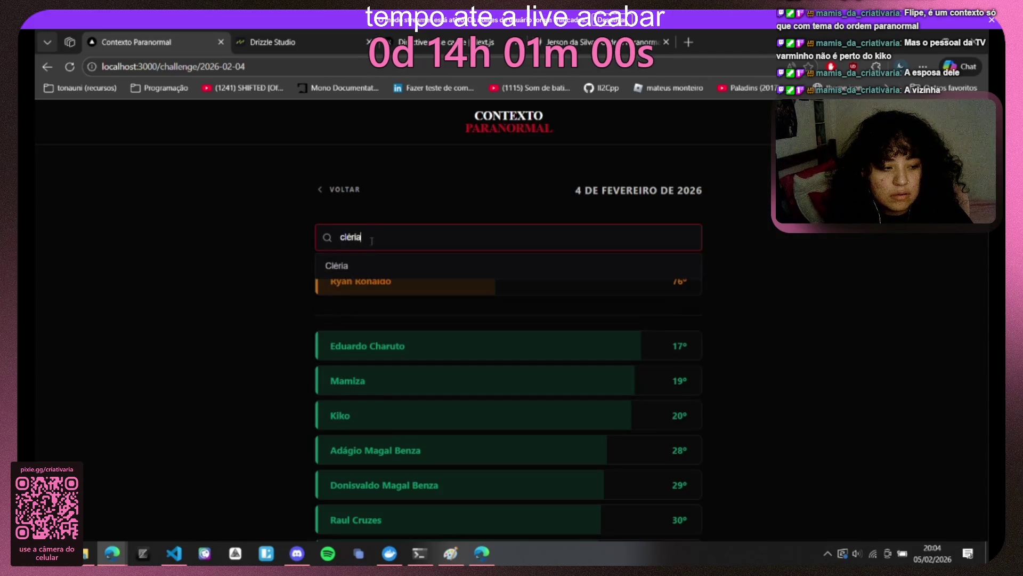
Step: Guess Cléria at 220th and Lírio Tellini at 42nd
{"action": "left_click", "coordinate": [370, 262]}
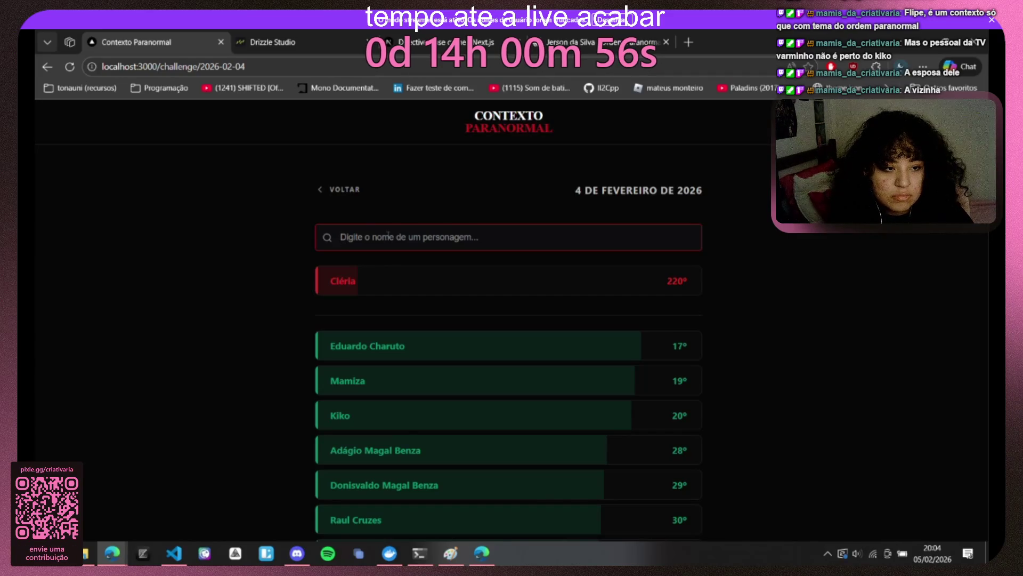
{"action": "type", "text": "sami"}
{"action": "key", "text": "BackSpace"}
{"action": "key", "text": "BackSpace"}
{"action": "key", "text": "BackSpace"}
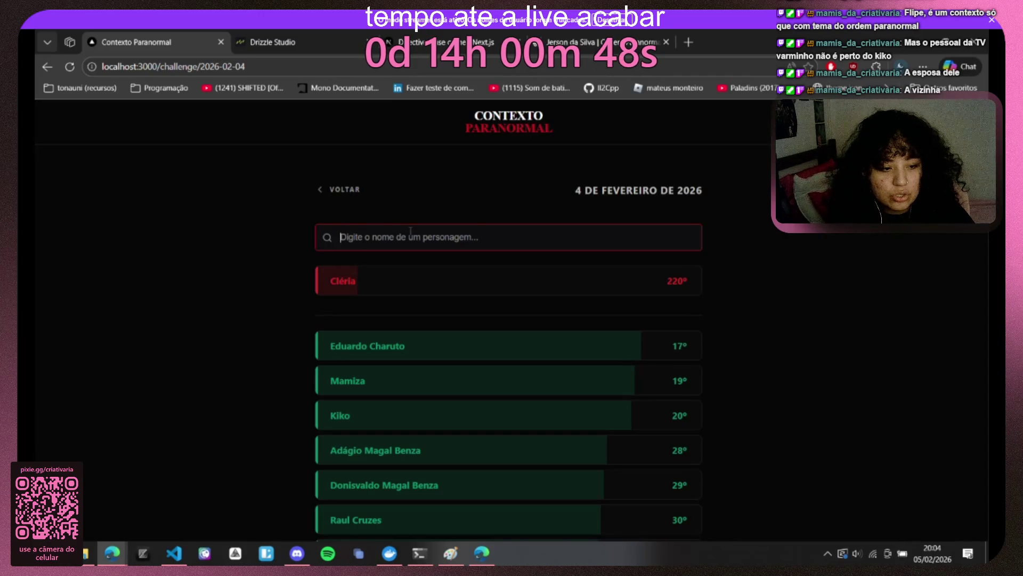
{"action": "type", "text": "liz"}
{"action": "left_click", "coordinate": [409, 258]}
{"action": "scroll", "coordinate": [412, 264], "scroll_direction": "down", "scroll_amount": 3}
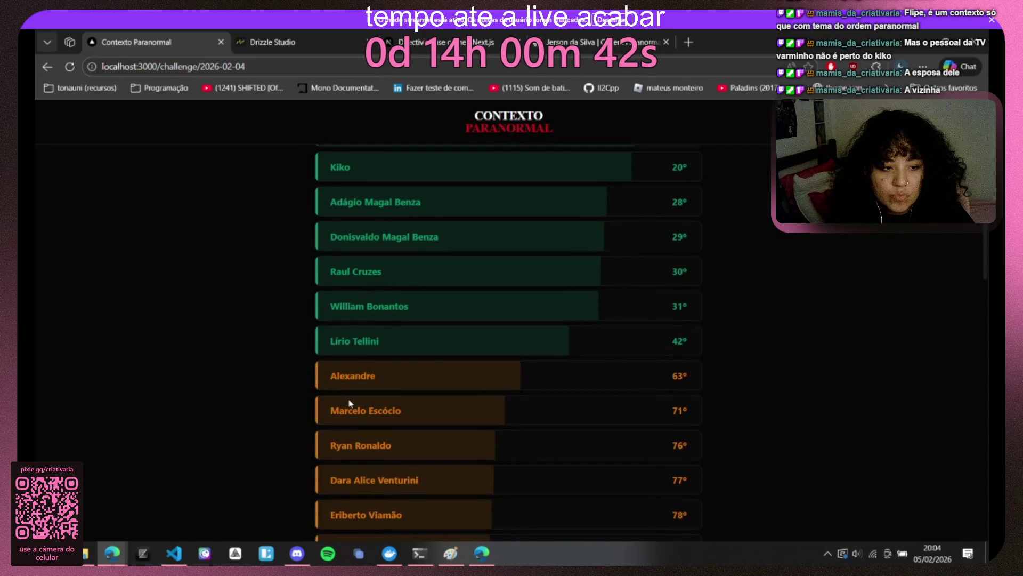
{"action": "scroll", "coordinate": [349, 403], "scroll_direction": "up", "scroll_amount": 1}
{"action": "scroll", "coordinate": [348, 403], "scroll_direction": "up", "scroll_amount": 2}
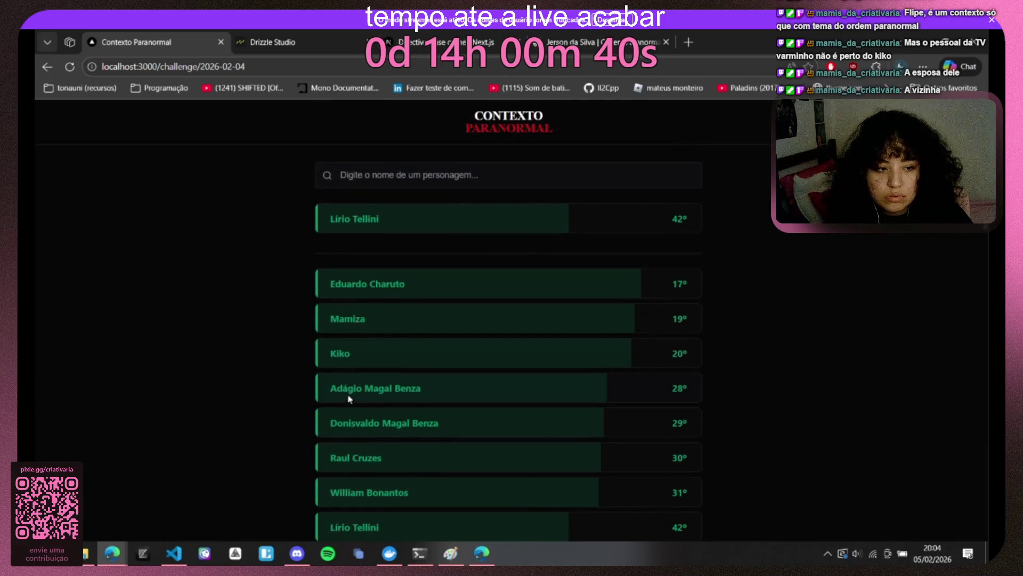
Step: Guess Vilmo Brotto, which lands at 187th
{"action": "left_click", "coordinate": [434, 175]}
{"action": "type", "text": "vilmo"}
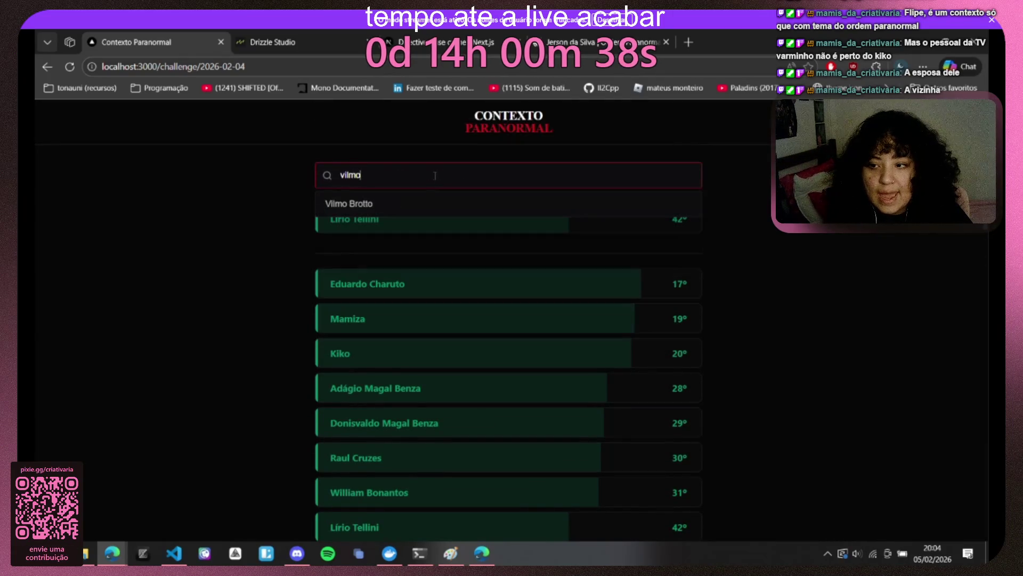
{"action": "left_click", "coordinate": [412, 202]}
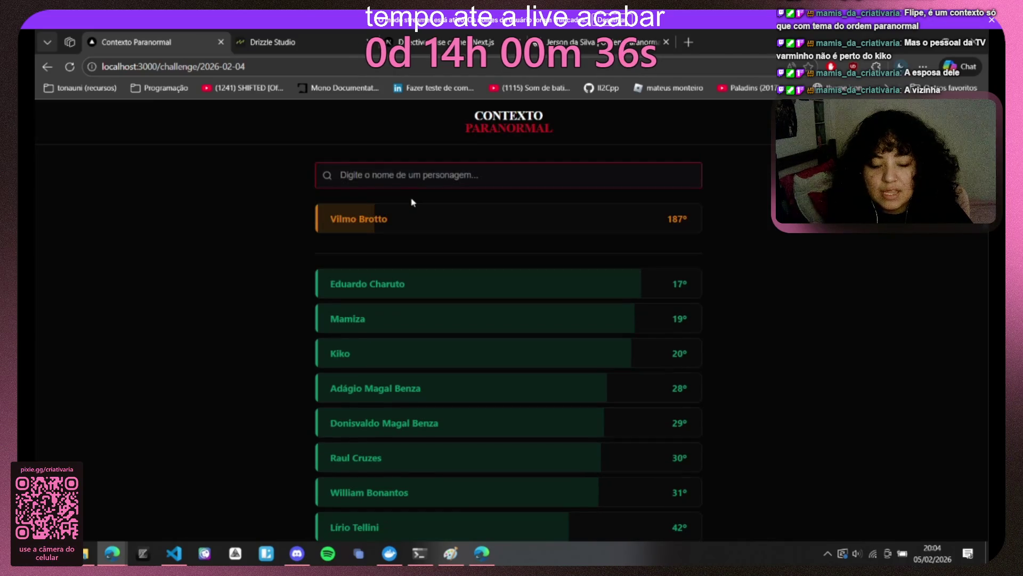
{"action": "type", "text": "alexan"}
{"action": "type", "text": "chiel"}
Step: Discard half-typed names like dara and morato, then guess Voytek Nowak at 248th
{"action": "key", "text": "ctrl+a"}
{"action": "key", "text": "BackSpace"}
{"action": "type", "text": "dara"}
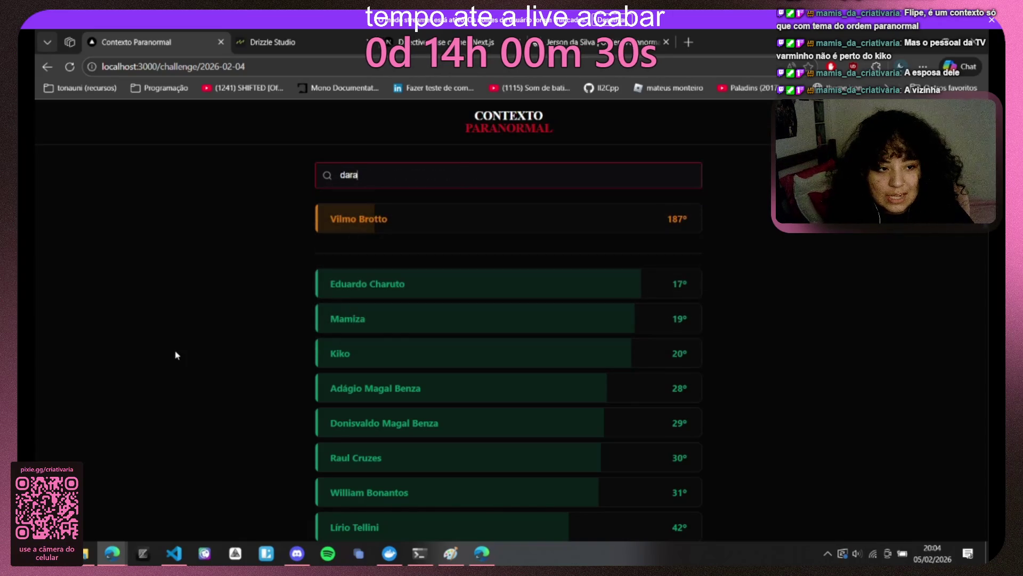
{"action": "key", "text": "ctrl+a"}
{"action": "key", "text": "BackSpace"}
{"action": "type", "text": "a"}
{"action": "key", "text": "BackSpace"}
{"action": "type", "text": "morato"}
{"action": "key", "text": "Return"}
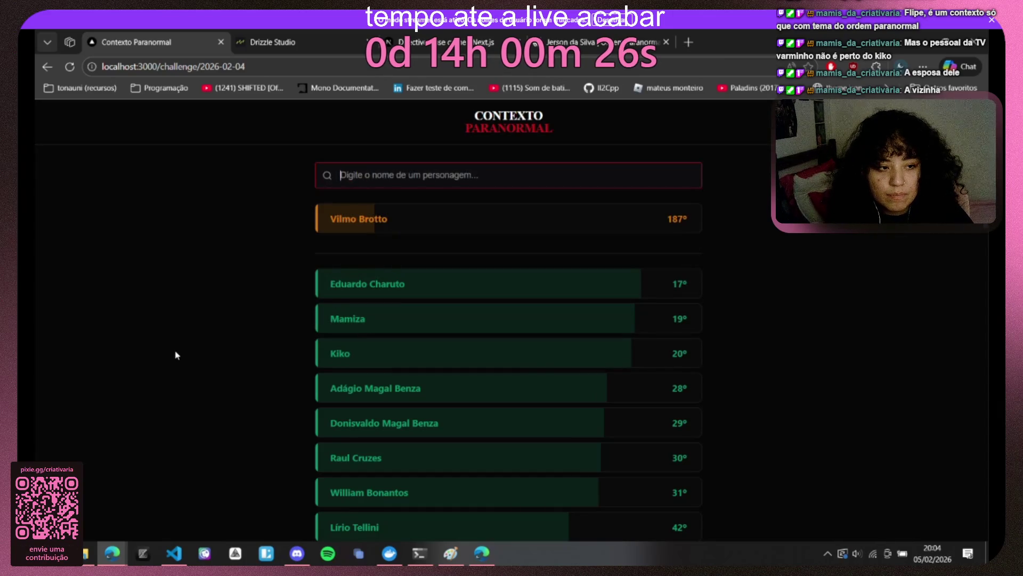
{"action": "type", "text": "bo"}
{"action": "key", "text": "BackSpace"}
{"action": "key", "text": "BackSpace"}
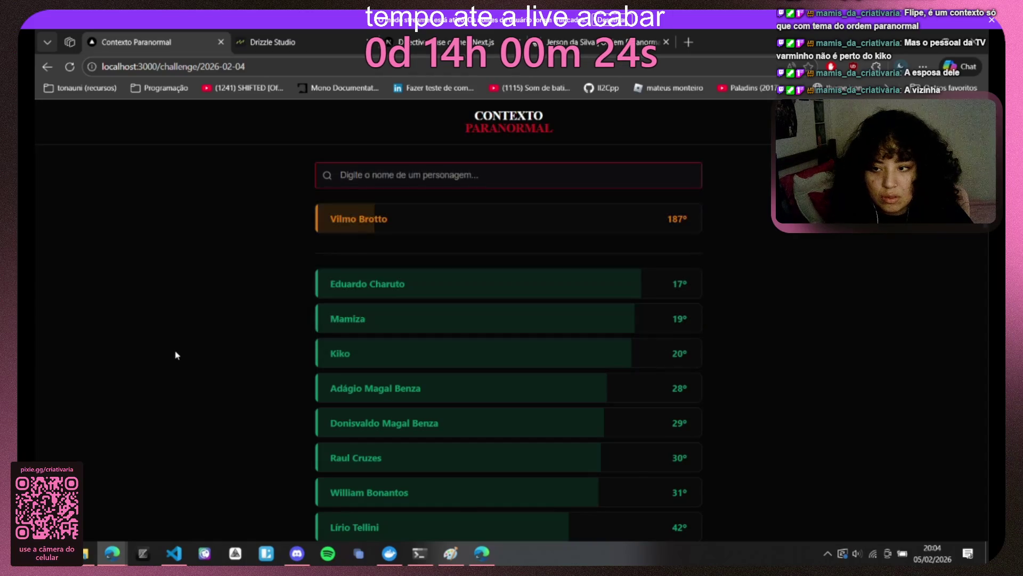
{"action": "type", "text": "voy"}
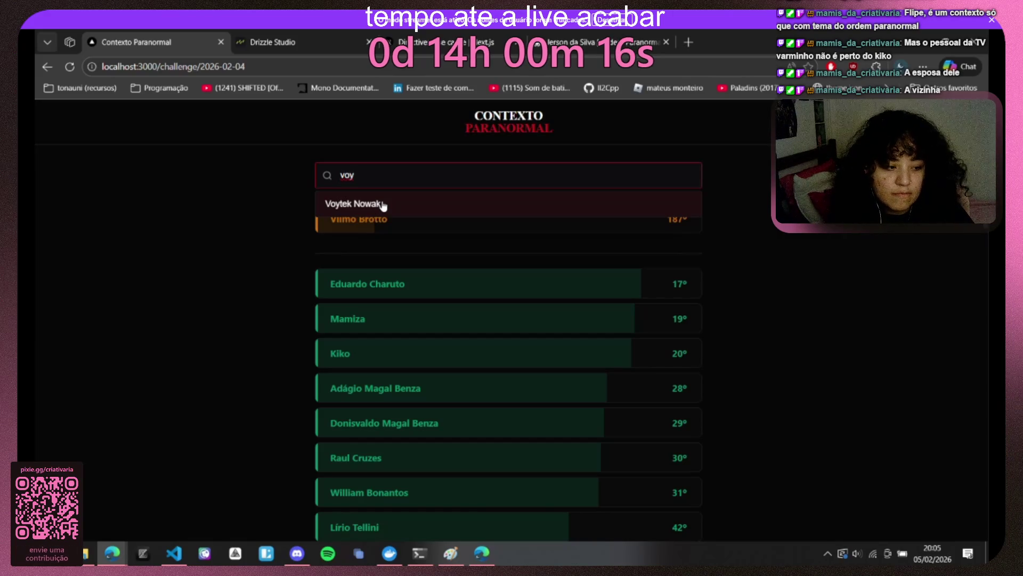
{"action": "left_click", "coordinate": [383, 206]}
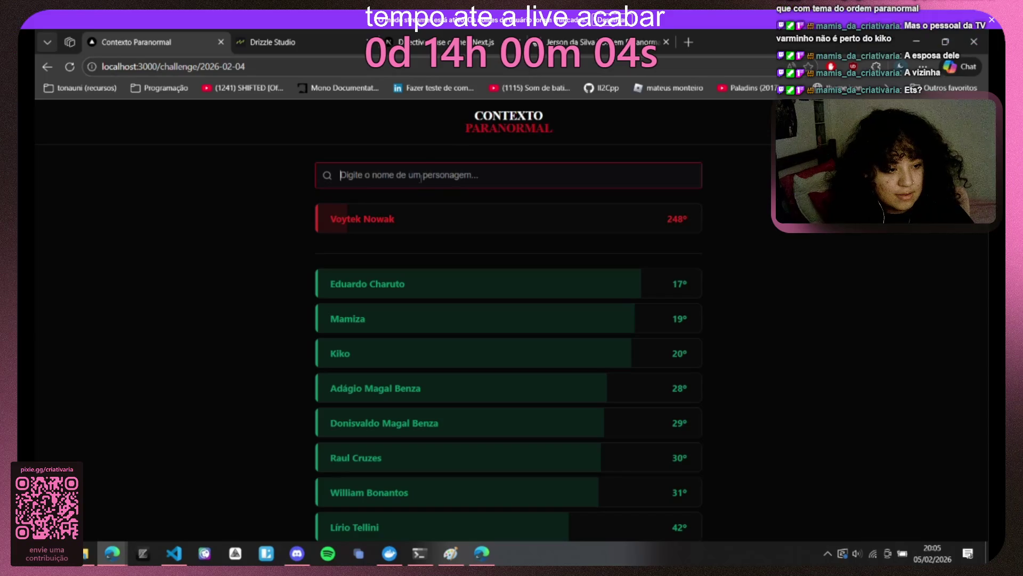
{"action": "type", "text": "aaron"}
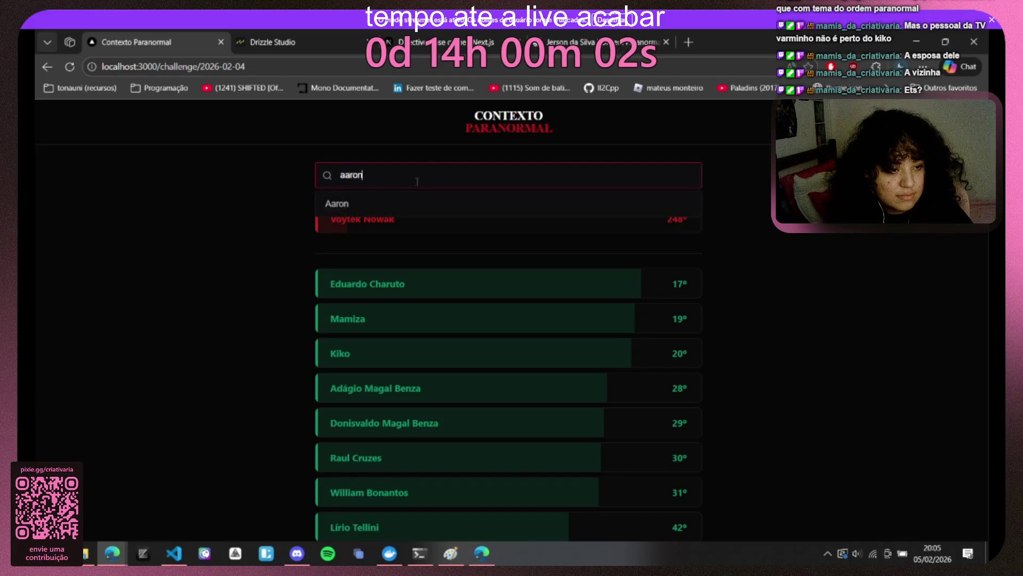
Step: Guess Aaron, which ranks far off at 523rd
{"action": "left_click", "coordinate": [415, 205]}
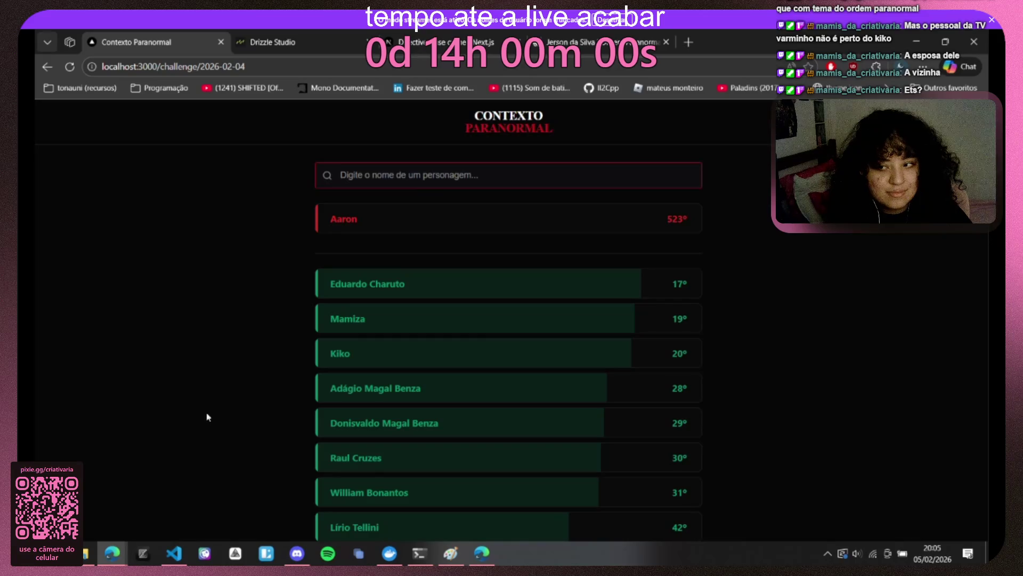
{"action": "left_click", "coordinate": [575, 241]}
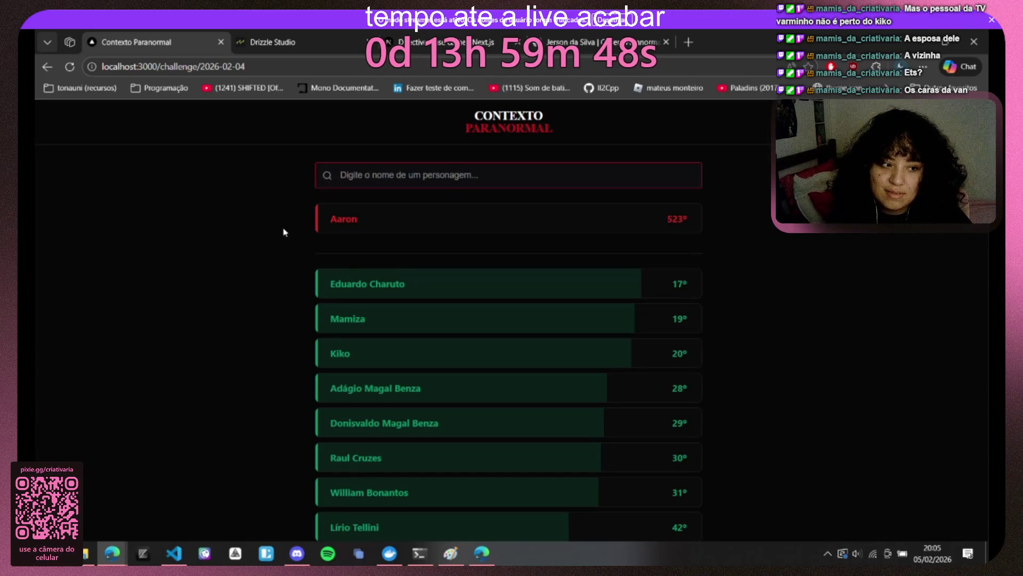
Step: Find the 2026-02-04 row in Drizzle Studio and reveal its answer, Luis Miguel Kennedy
{"action": "left_click_drag", "start_coordinate": [247, 67], "coordinate": [200, 67]}
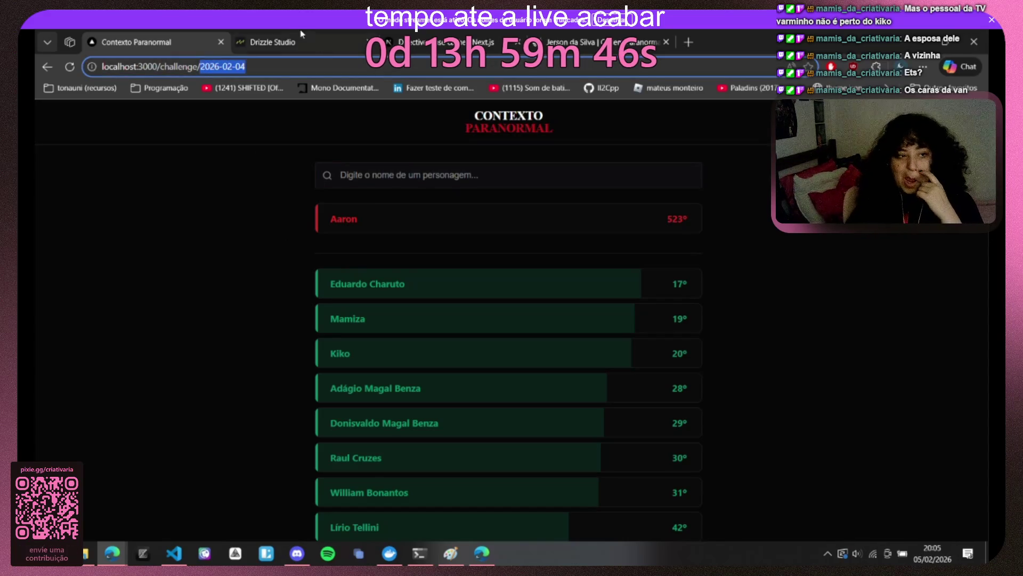
{"action": "left_click", "coordinate": [298, 38]}
{"action": "left_click", "coordinate": [197, 37]}
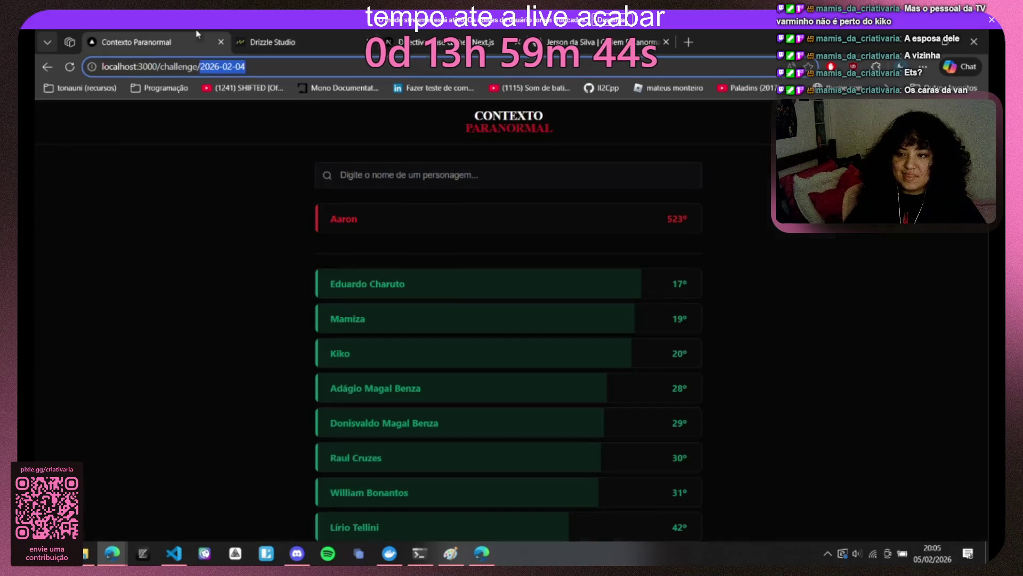
{"action": "left_click", "coordinate": [281, 36]}
{"action": "key", "text": "ctrl+f"}
{"action": "key", "text": "ctrl+v"}
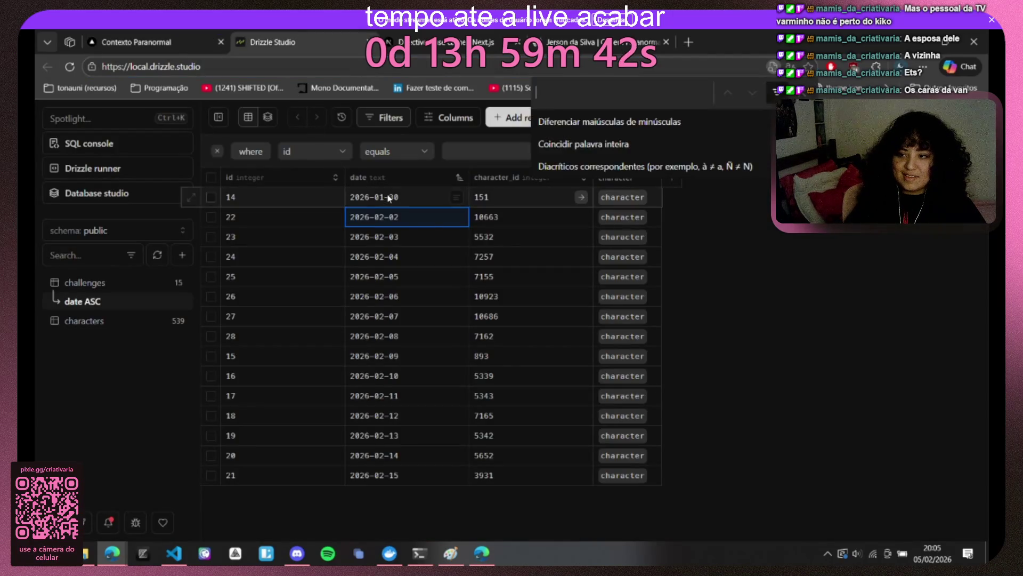
{"action": "left_click", "coordinate": [622, 256]}
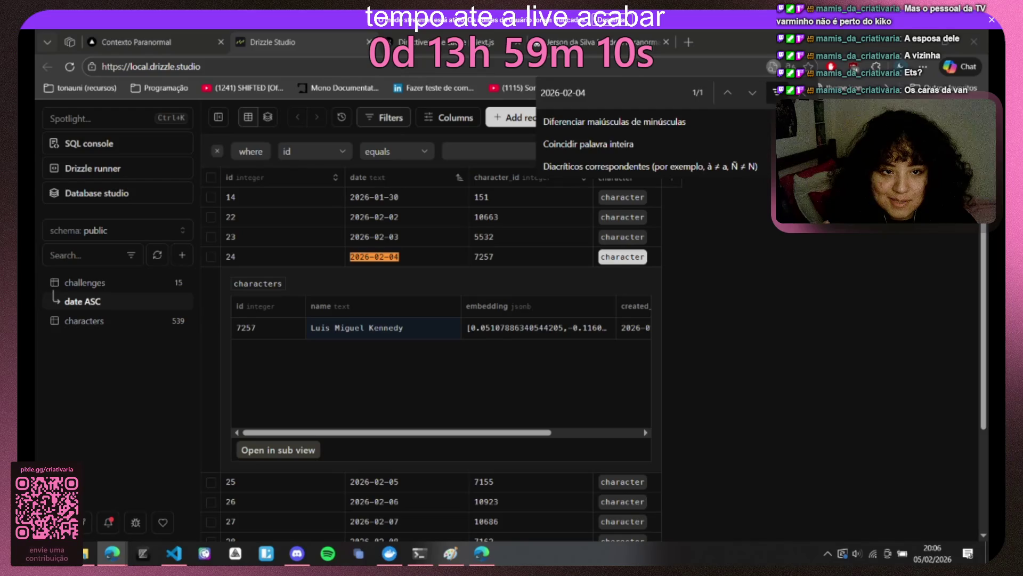
Step: Flip between the game and database tabs, then bring up Visual Studio Code
{"action": "left_click", "coordinate": [164, 38]}
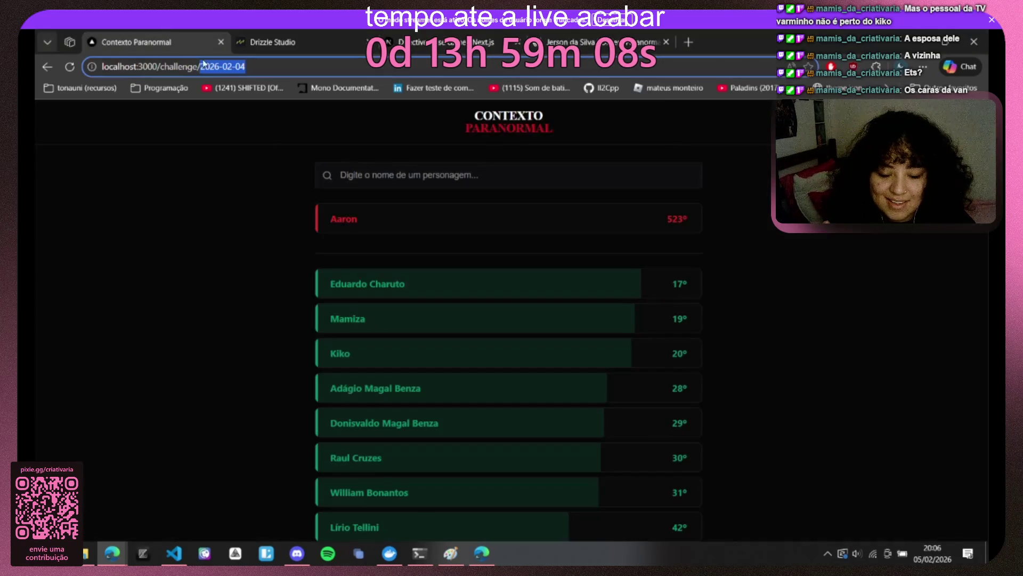
{"action": "left_click", "coordinate": [296, 251]}
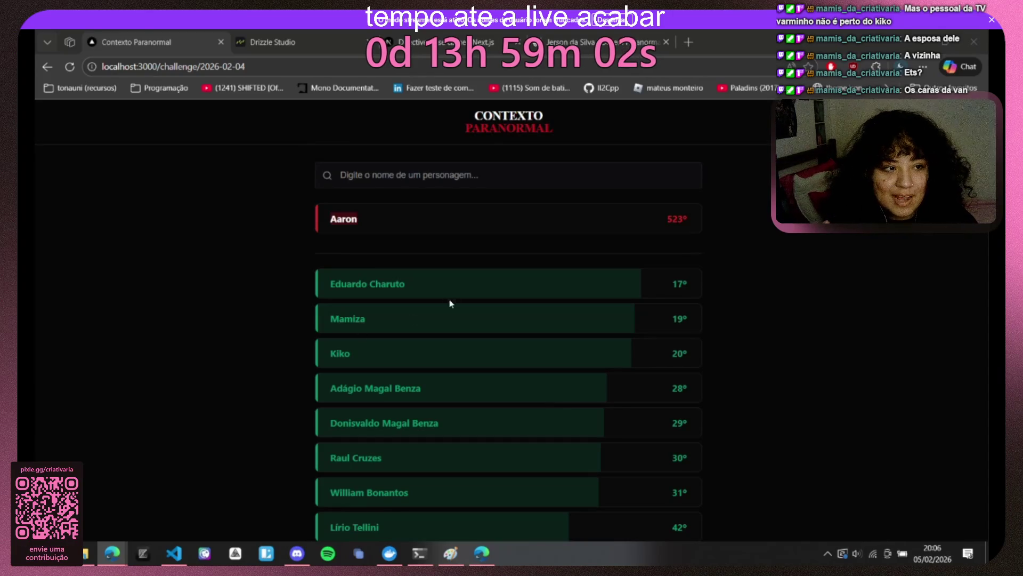
{"action": "left_click", "coordinate": [405, 184]}
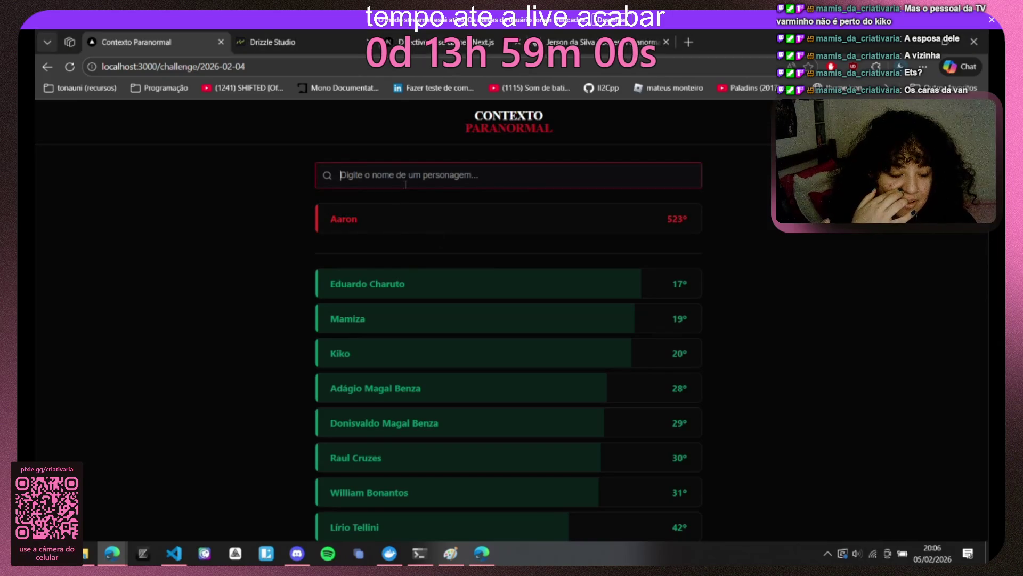
{"action": "left_click", "coordinate": [272, 41]}
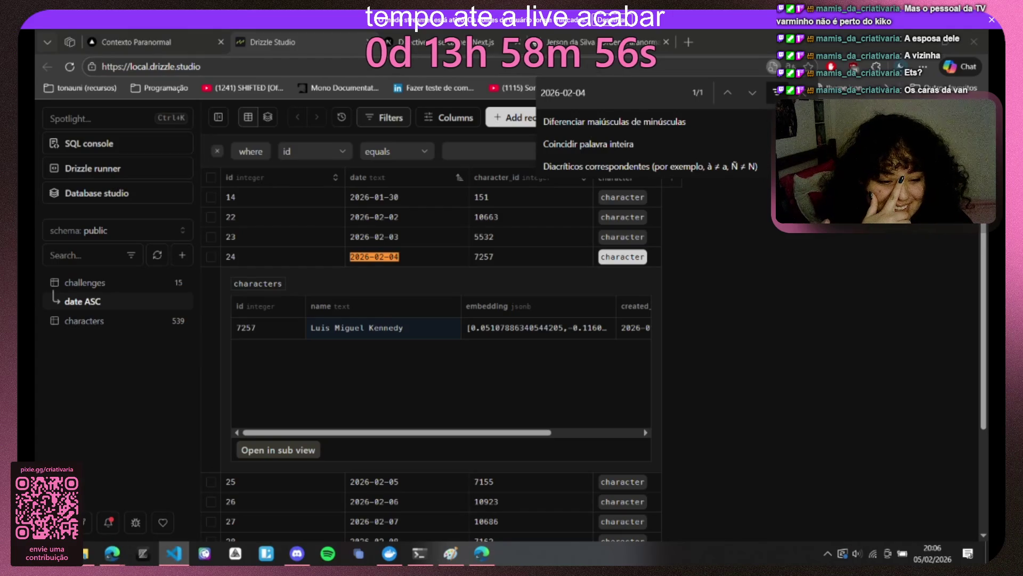
{"action": "left_click", "coordinate": [173, 553]}
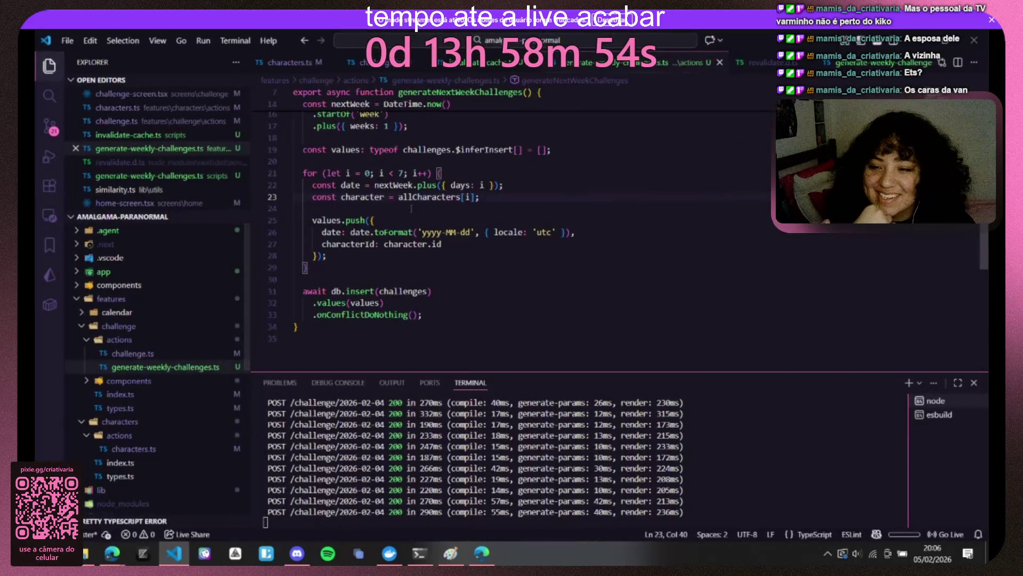
{"action": "scroll", "coordinate": [841, 369], "scroll_direction": "up", "scroll_amount": 2}
Step: Close all editor tabs, reopen generate-weekly-challenges.ts, enlarge the editor, and open challenge.ts
{"action": "right_click", "coordinate": [587, 63]}
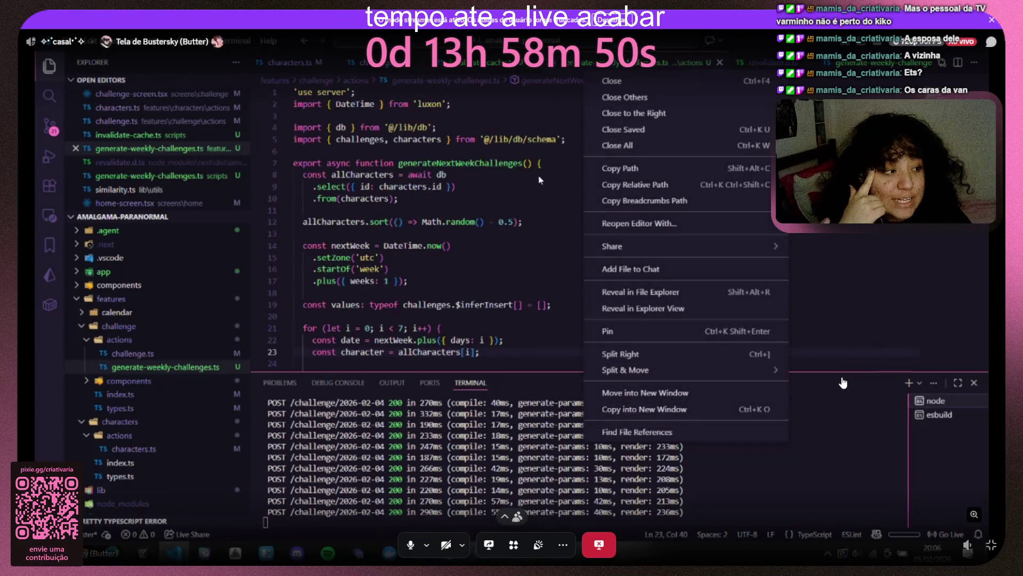
{"action": "left_click", "coordinate": [624, 148]}
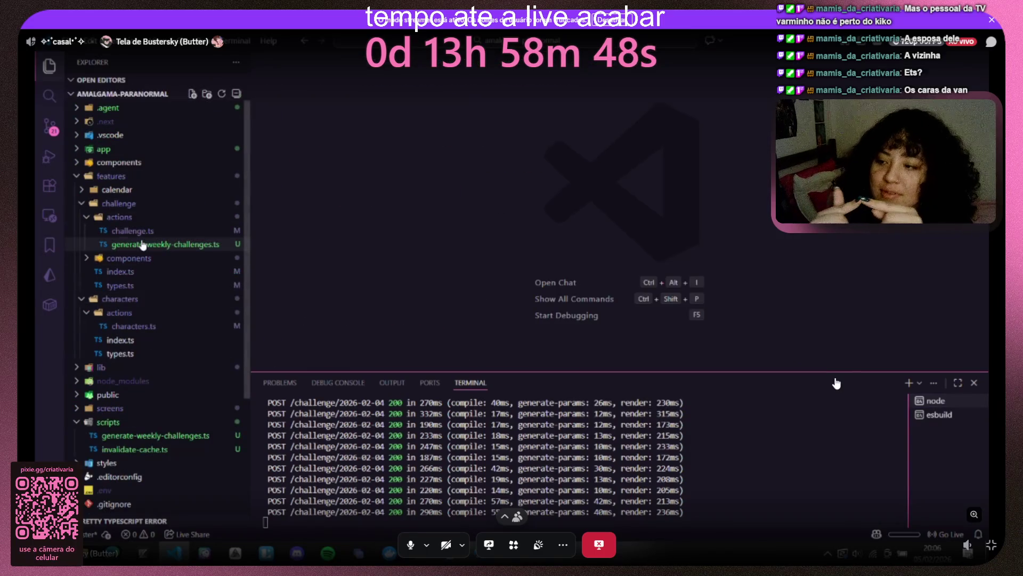
{"action": "key", "text": "Return"}
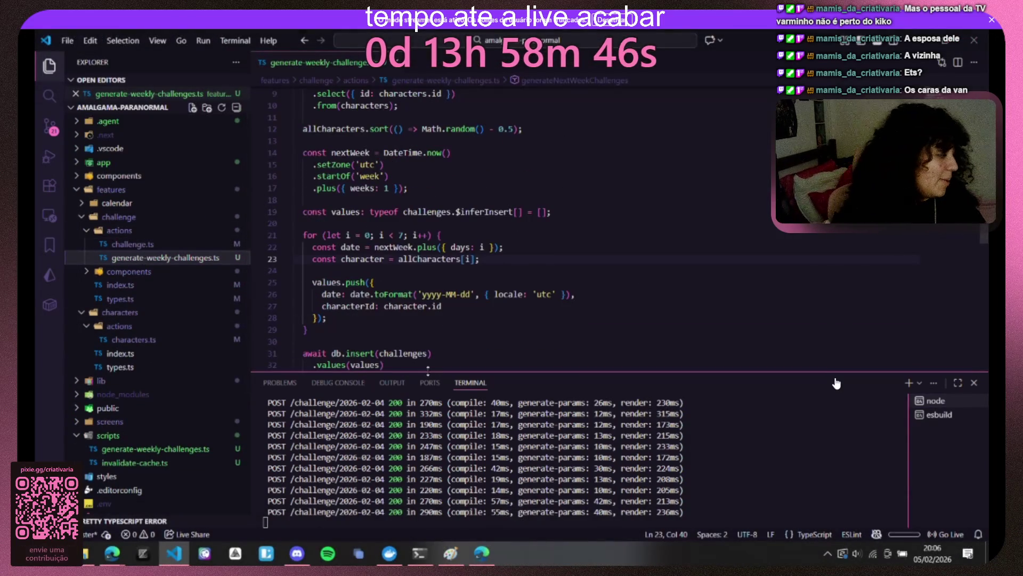
{"action": "left_click_drag", "start_coordinate": [837, 376], "coordinate": [837, 432]}
{"action": "left_click", "coordinate": [156, 250]}
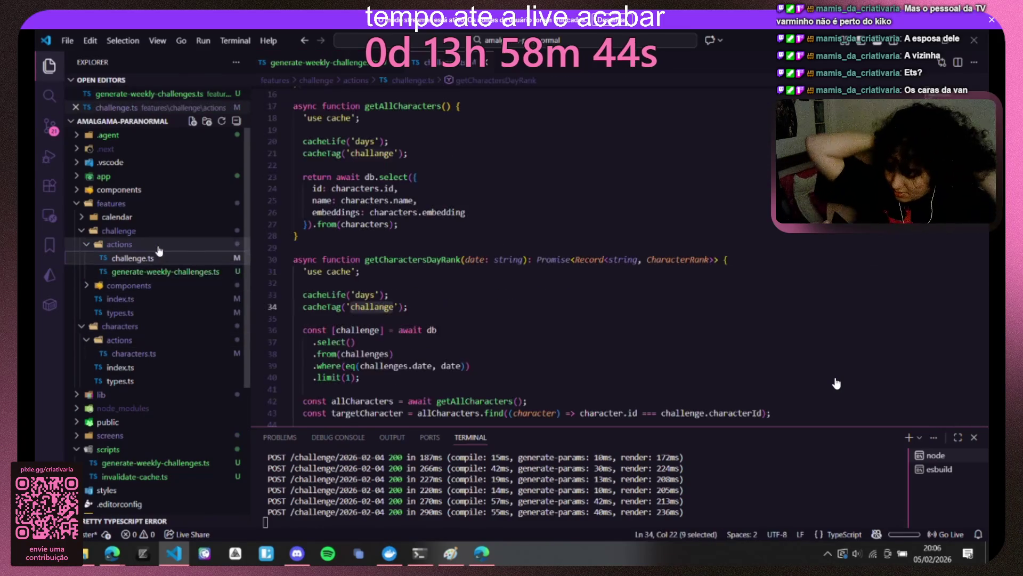
{"action": "scroll", "coordinate": [837, 383], "scroll_direction": "up", "scroll_amount": 5}
{"action": "scroll", "coordinate": [836, 384], "scroll_direction": "down", "scroll_amount": 5}
{"action": "scroll", "coordinate": [837, 384], "scroll_direction": "down", "scroll_amount": 5}
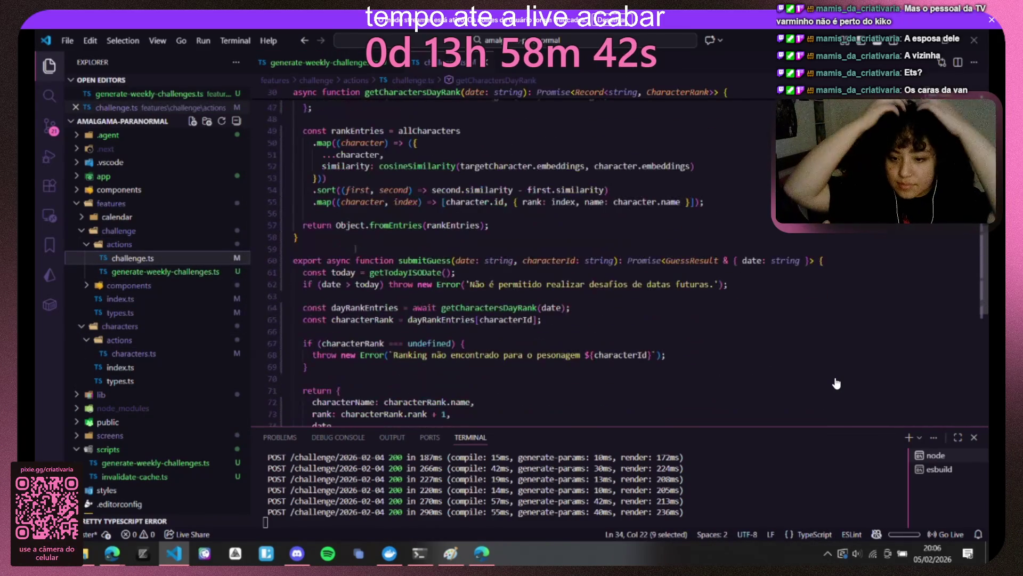
Step: Add a new async function getListFromDay(day: string) in challenge.ts
{"action": "key", "text": "Return"}
{"action": "key", "text": "Return"}
{"action": "type", "text": "export async f"}
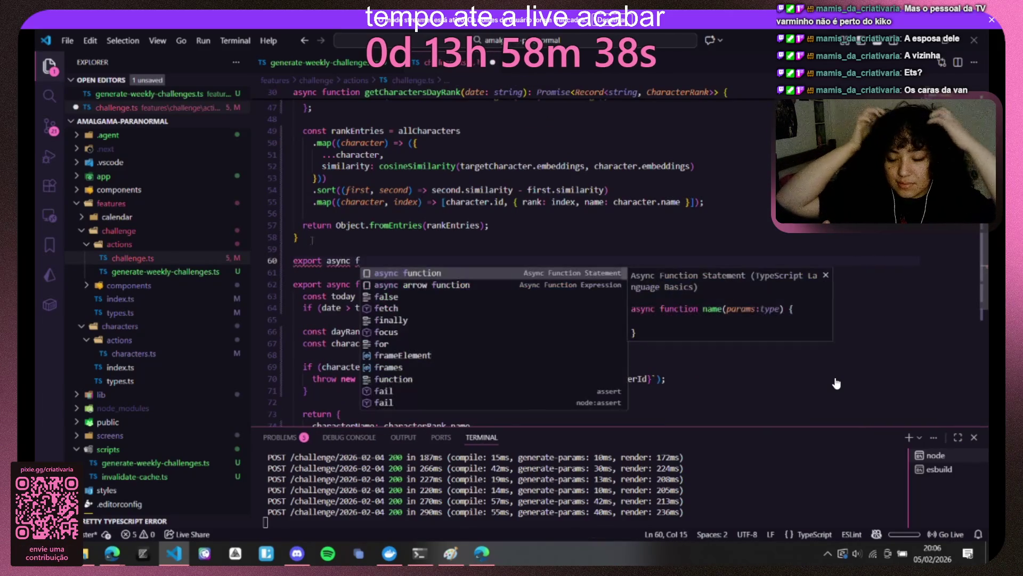
{"action": "type", "text": "un"}
{"action": "key", "text": "Return"}
{"action": "type", "text": "ge"}
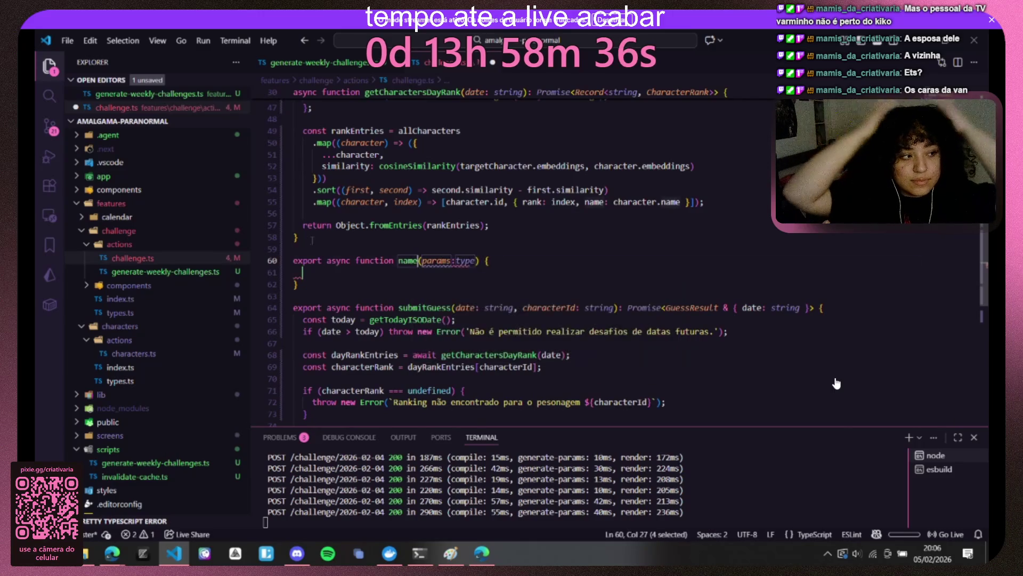
{"action": "type", "text": "tDau"}
{"action": "key", "text": "BackSpace"}
{"action": "type", "text": "yli"}
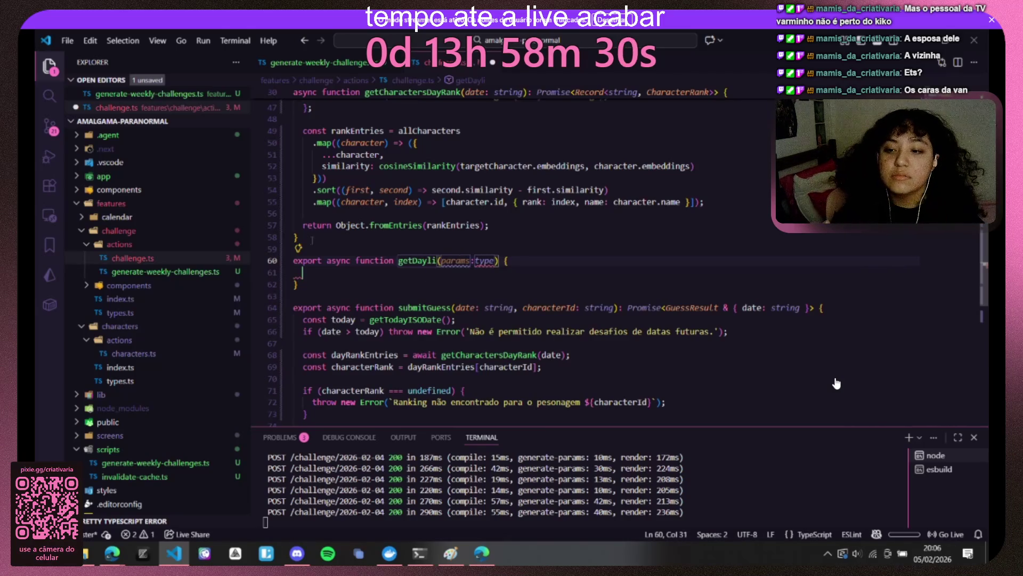
{"action": "scroll", "coordinate": [844, 320], "scroll_direction": "up", "scroll_amount": 6}
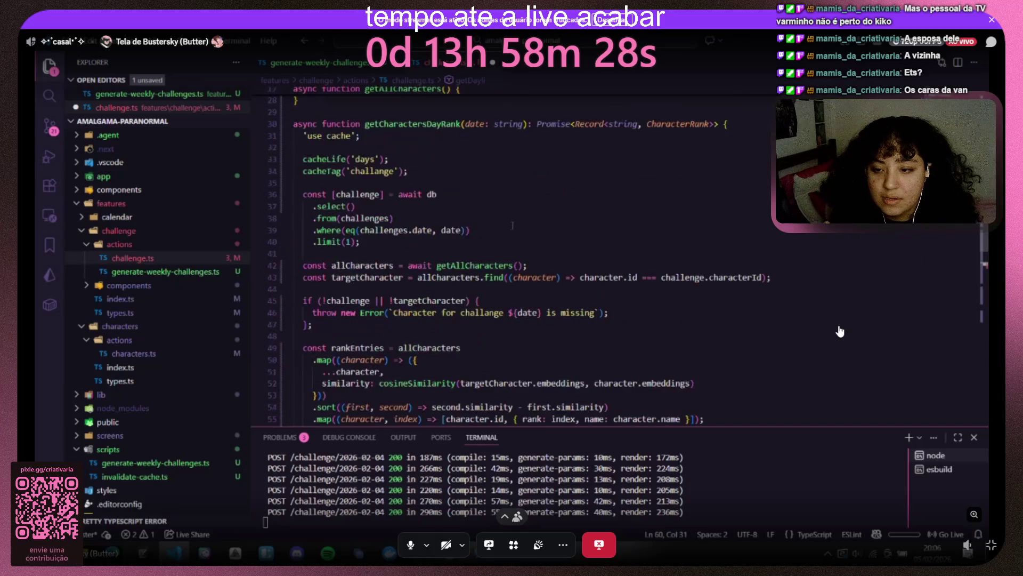
{"action": "scroll", "coordinate": [840, 332], "scroll_direction": "down", "scroll_amount": 4}
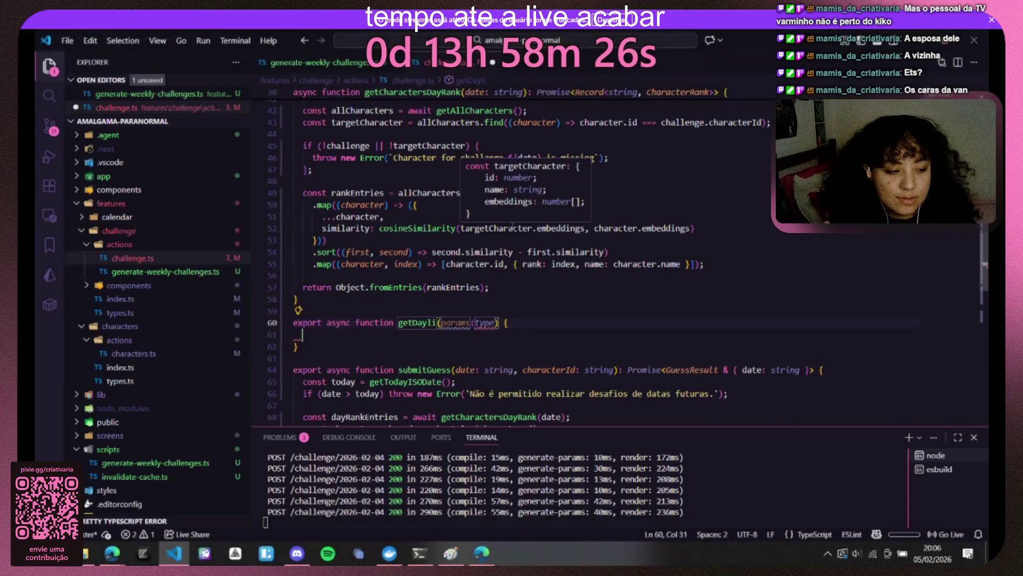
{"action": "key", "text": "BackSpace"}
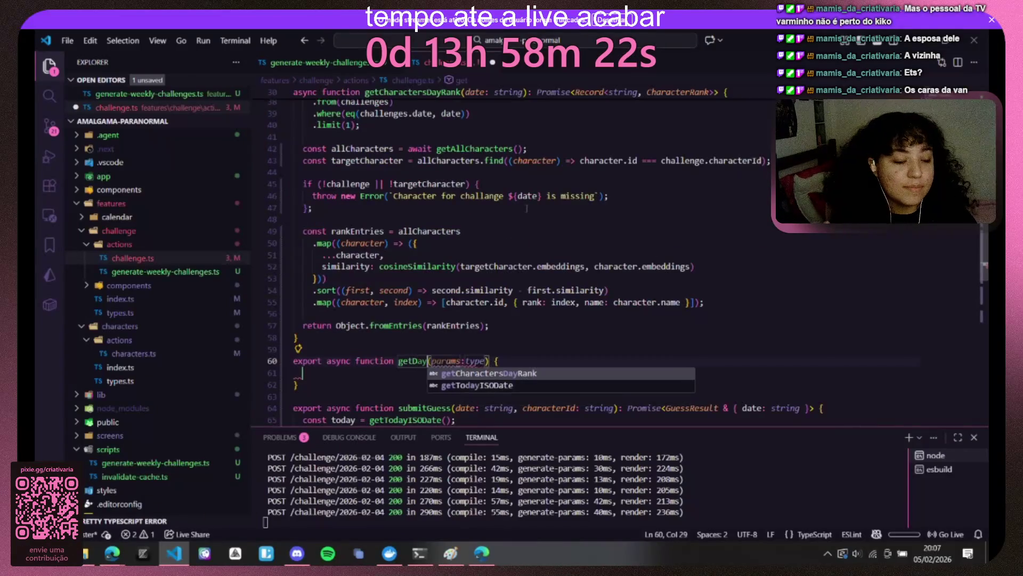
{"action": "key", "text": "BackSpace"}
{"action": "key", "text": "BackSpace"}
{"action": "type", "text": "il"}
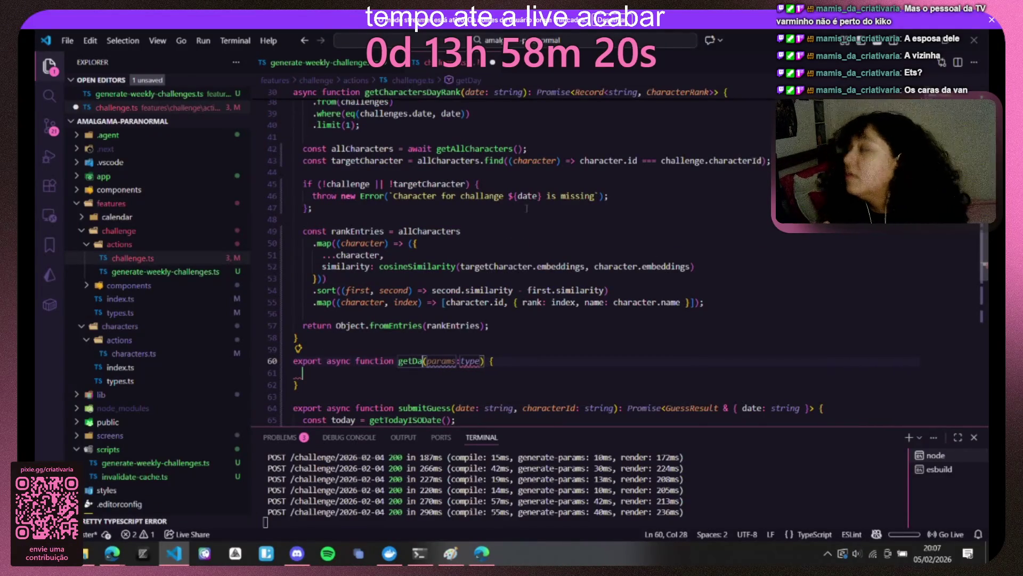
{"action": "key", "text": "BackSpace"}
{"action": "key", "text": "BackSpace"}
{"action": "key", "text": "BackSpace"}
{"action": "type", "text": "R"}
{"action": "key", "text": "BackSpace"}
{"action": "type", "text": "List"}
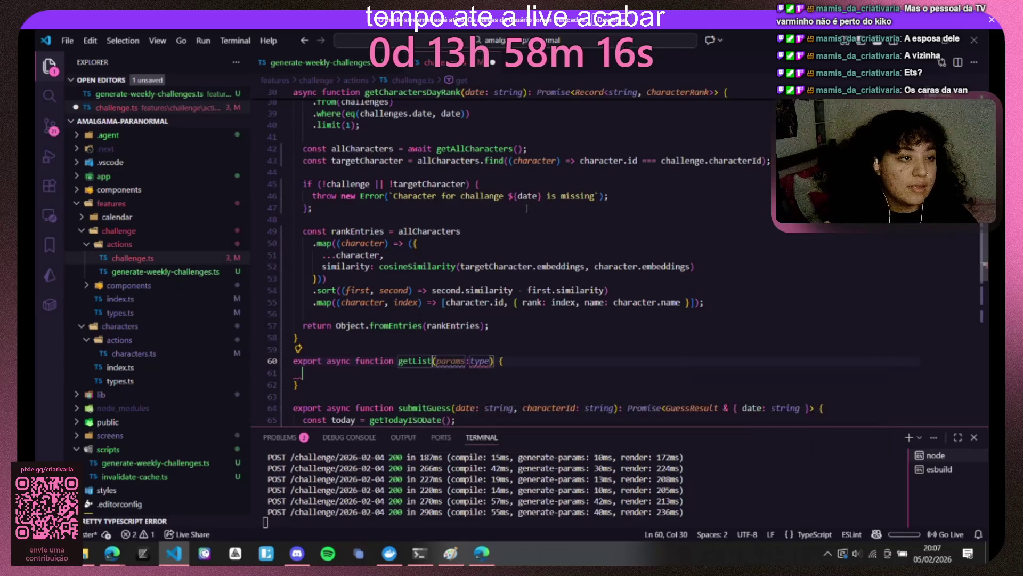
{"action": "type", "text": "FromDat"}
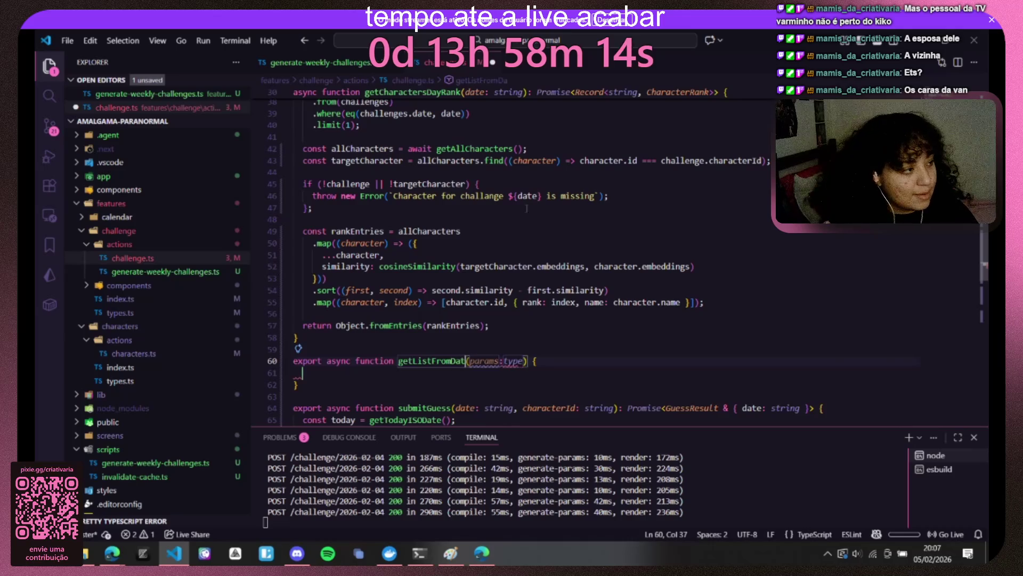
{"action": "key", "text": "BackSpace"}
{"action": "type", "text": "y"}
{"action": "key", "text": "Tab"}
{"action": "type", "text": "day: stri"}
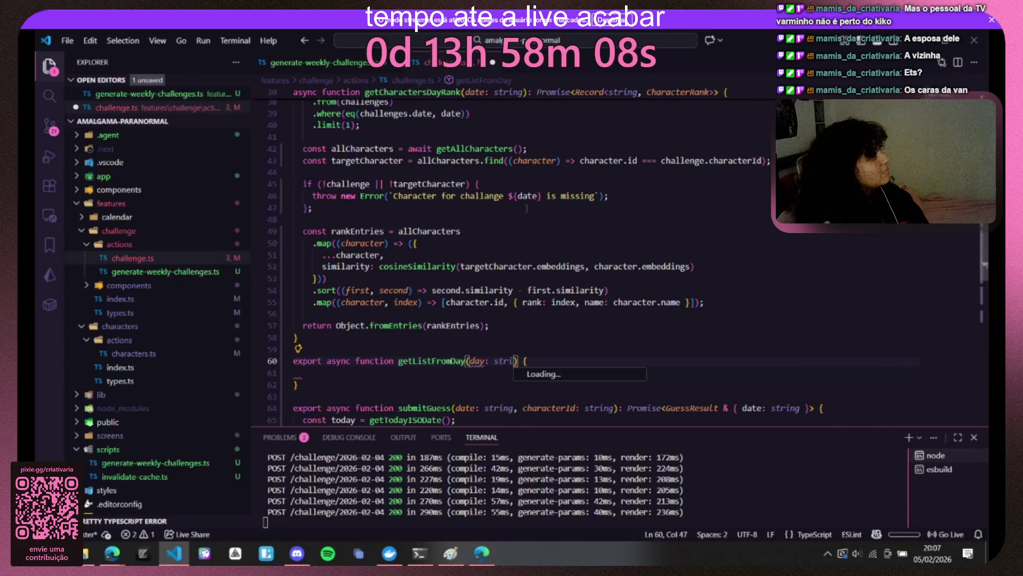
{"action": "type", "text": "ng"}
{"action": "key", "text": "ctrl+Left"}
{"action": "key", "text": "ctrl+Left"}
Step: Make it return await getCharactersDayRank(day), save, and open the weekly challenges script
{"action": "key", "text": "Left"}
{"action": "key", "text": "ctrl+d"}
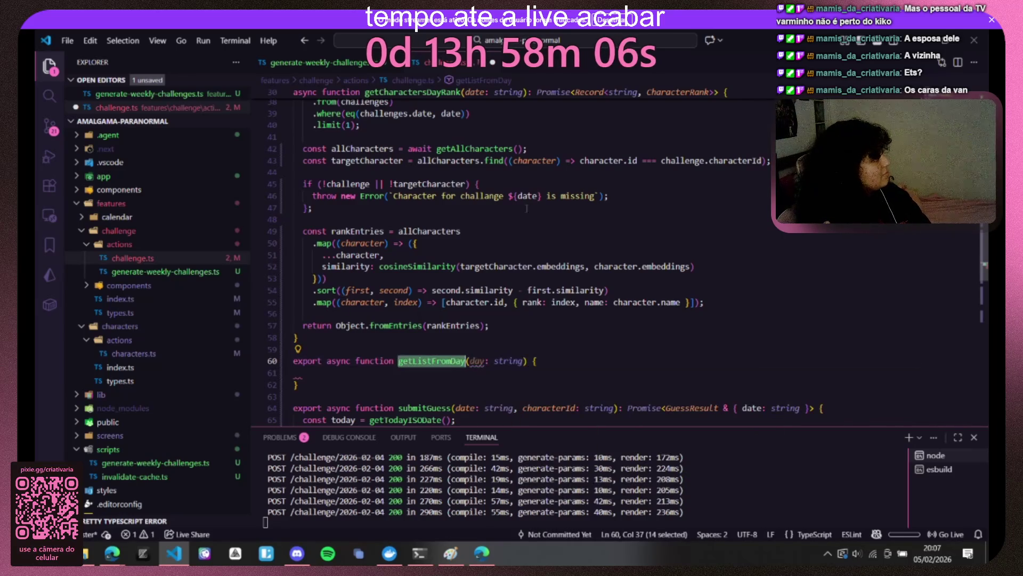
{"action": "key", "text": "Down"}
{"action": "scroll", "coordinate": [526, 208], "scroll_direction": "down", "scroll_amount": 1}
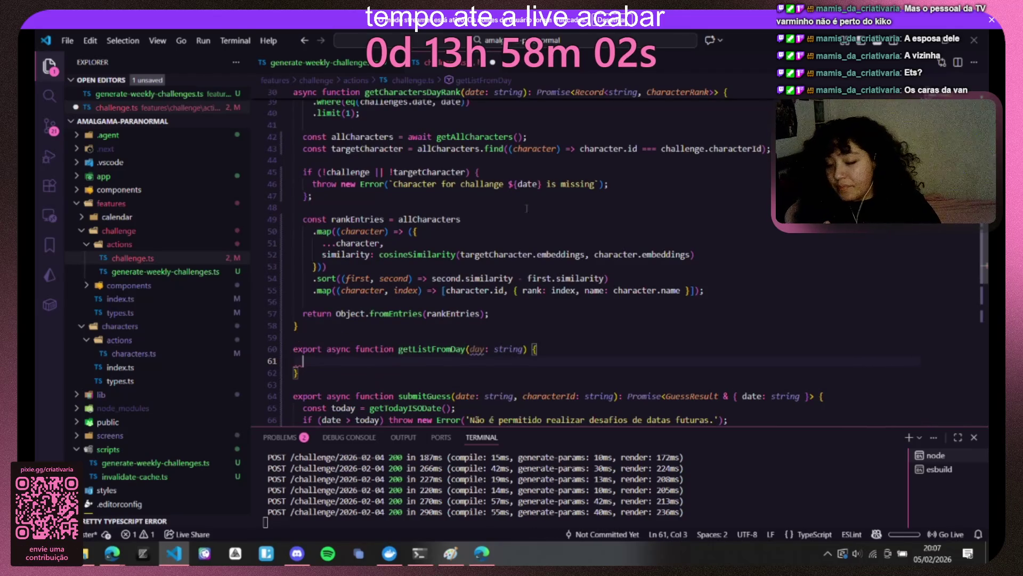
{"action": "key", "text": "Up"}
{"action": "key", "text": "ctrl+d"}
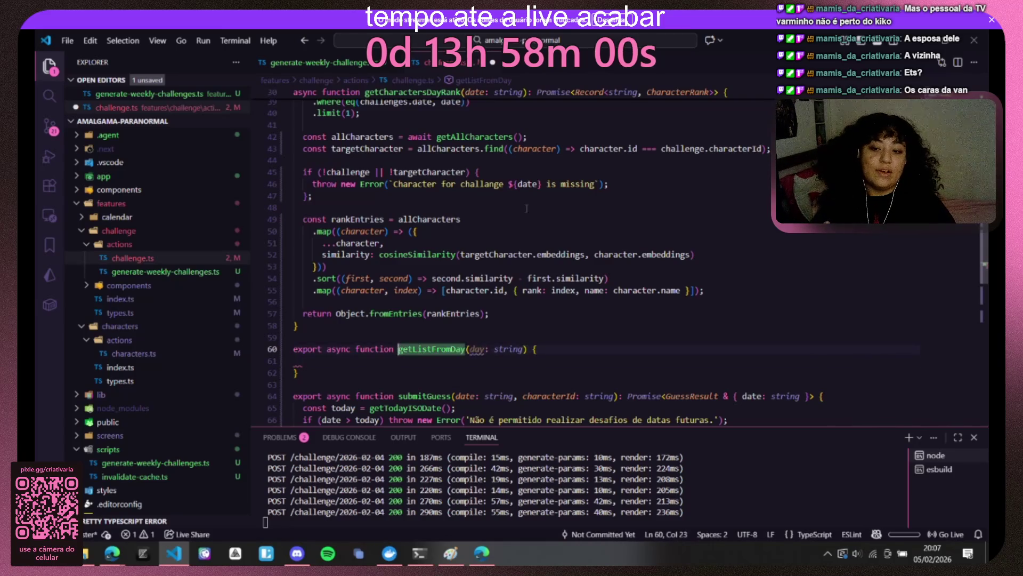
{"action": "key", "text": "Down"}
{"action": "scroll", "coordinate": [453, 299], "scroll_direction": "down", "scroll_amount": 3}
{"action": "scroll", "coordinate": [453, 300], "scroll_direction": "up", "scroll_amount": 1}
{"action": "scroll", "coordinate": [452, 300], "scroll_direction": "up", "scroll_amount": 4}
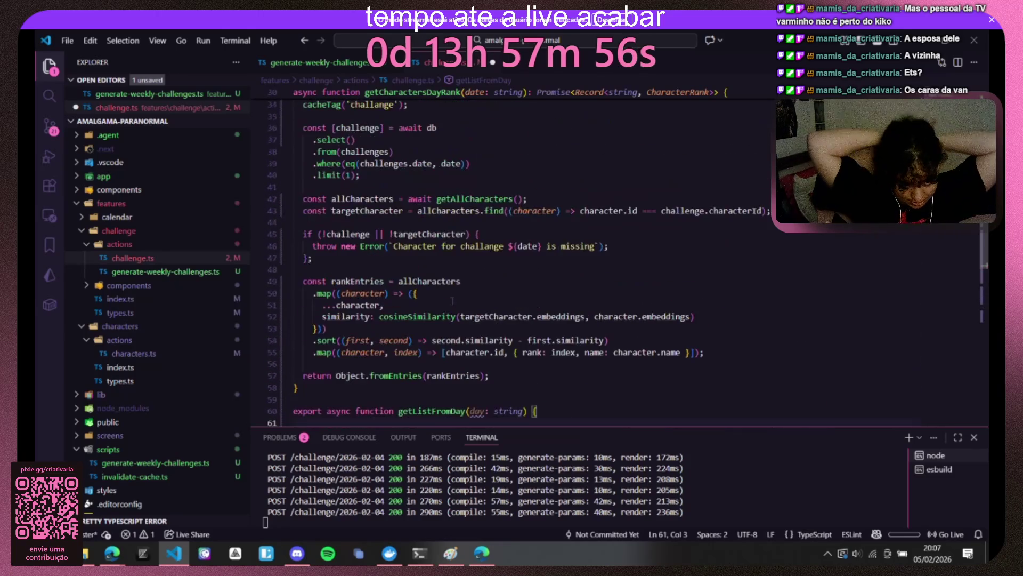
{"action": "scroll", "coordinate": [436, 298], "scroll_direction": "up", "scroll_amount": 1}
{"action": "scroll", "coordinate": [435, 297], "scroll_direction": "up", "scroll_amount": 4}
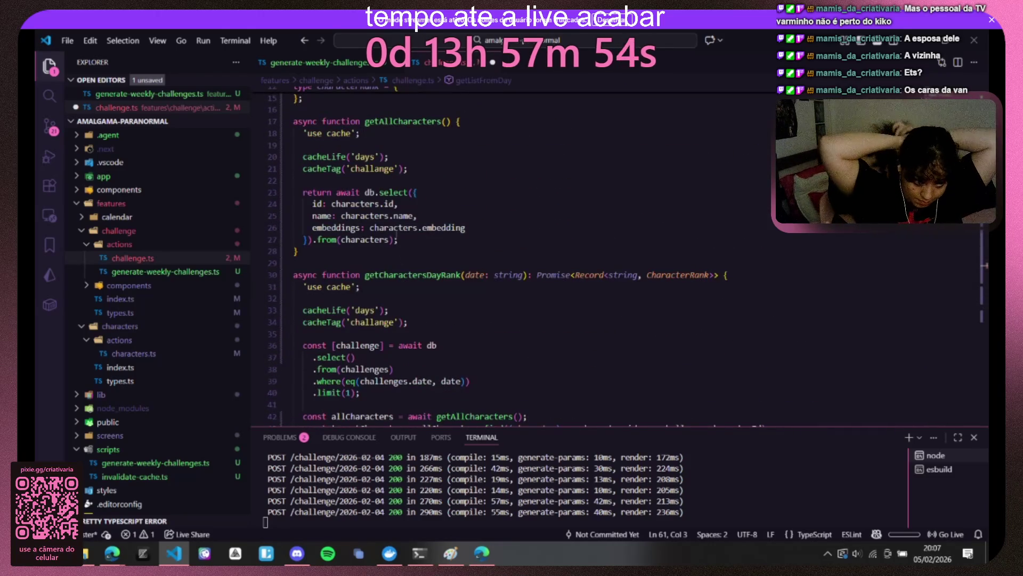
{"action": "scroll", "coordinate": [436, 298], "scroll_direction": "up", "scroll_amount": 2}
{"action": "scroll", "coordinate": [387, 231], "scroll_direction": "down", "scroll_amount": 5}
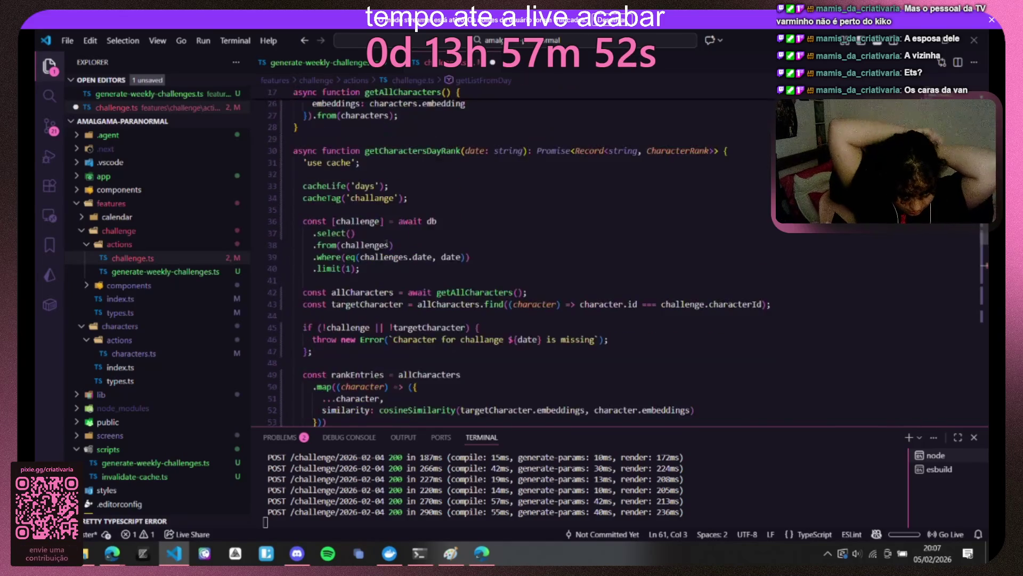
{"action": "scroll", "coordinate": [400, 279], "scroll_direction": "down", "scroll_amount": 5}
{"action": "scroll", "coordinate": [421, 343], "scroll_direction": "down", "scroll_amount": 4}
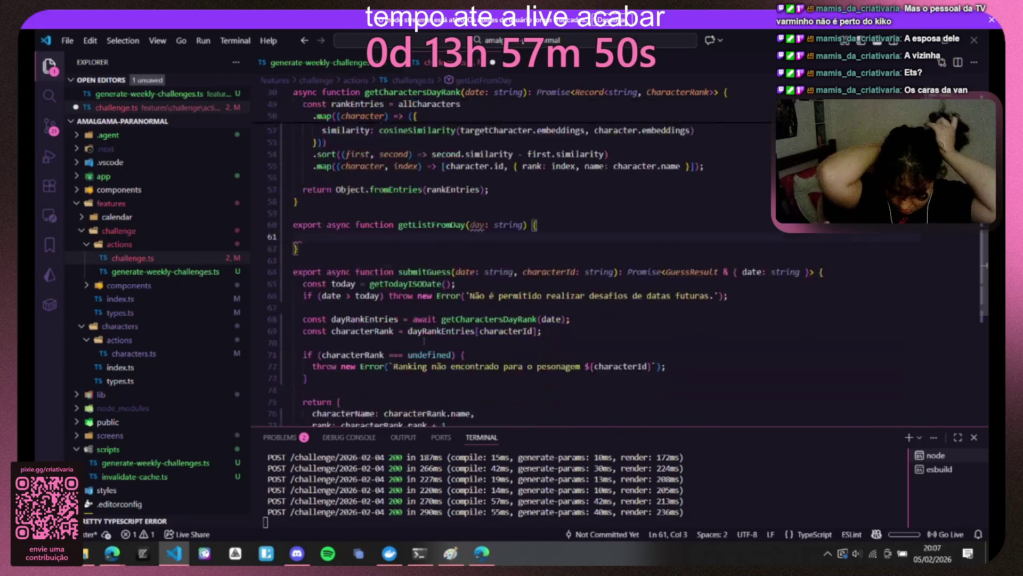
{"action": "double_click", "coordinate": [488, 257]}
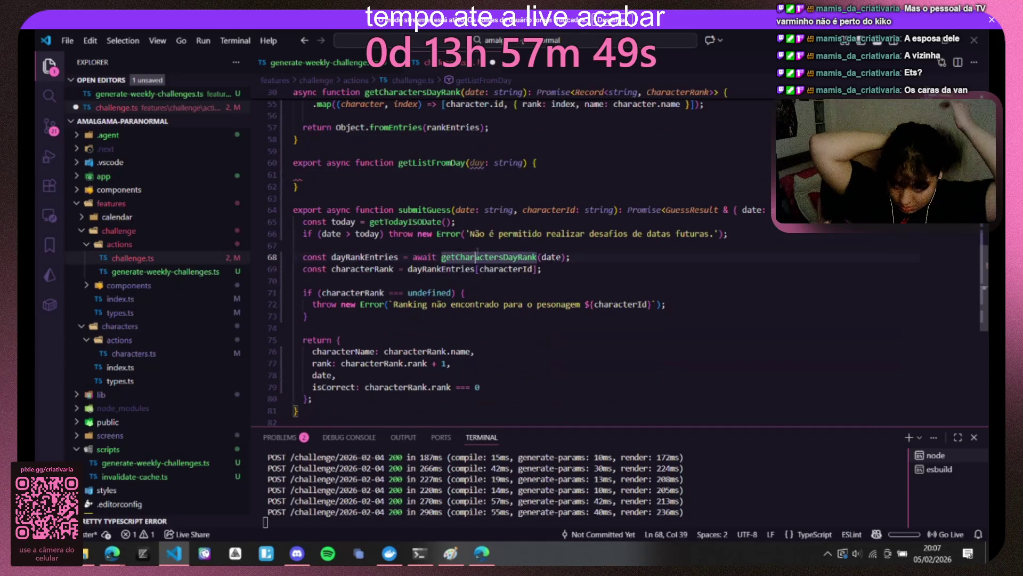
{"action": "left_click", "coordinate": [380, 174]}
{"action": "type", "text": "return await "}
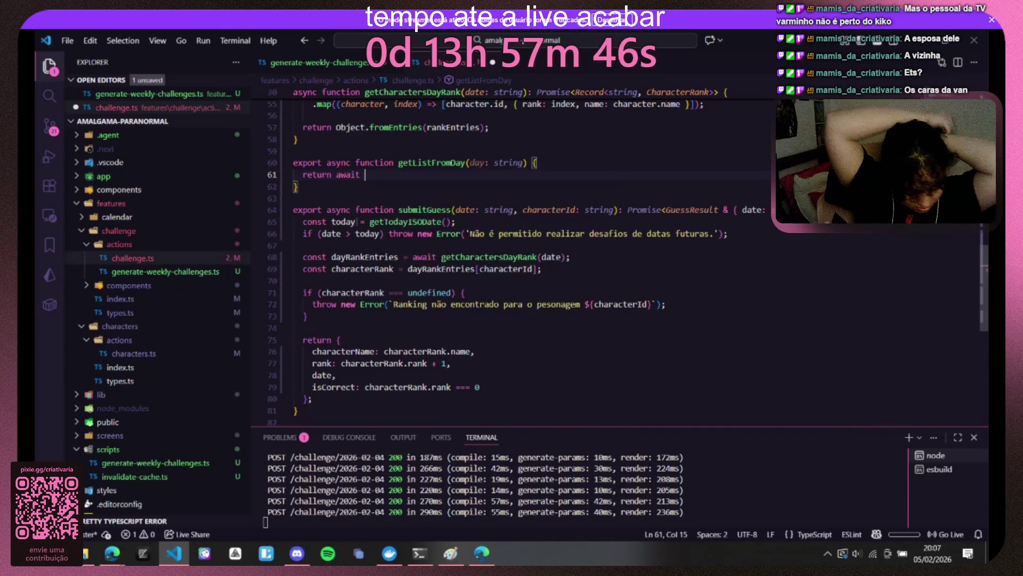
{"action": "type", "text": "getCharactersDayRank(day)"}
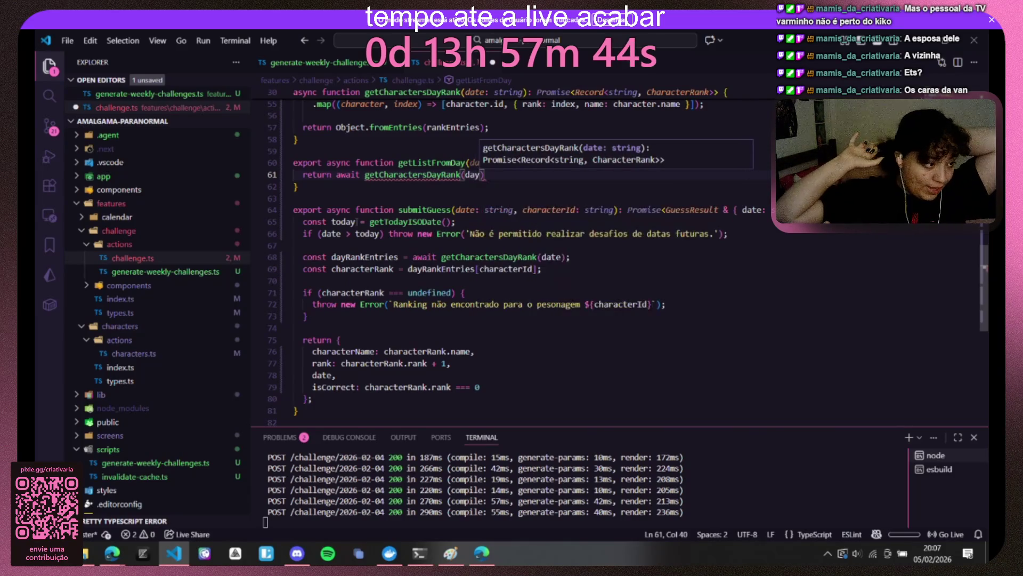
{"action": "type", "text": ");"}
{"action": "key", "text": "ctrl+s"}
{"action": "scroll", "coordinate": [511, 256], "scroll_direction": "up", "scroll_amount": 2}
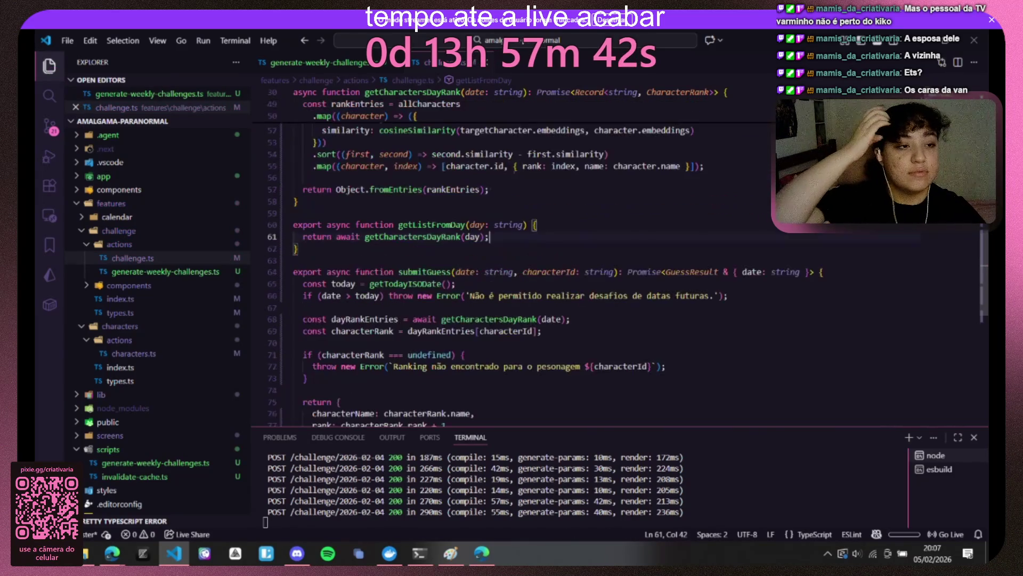
{"action": "double_click", "coordinate": [435, 225]}
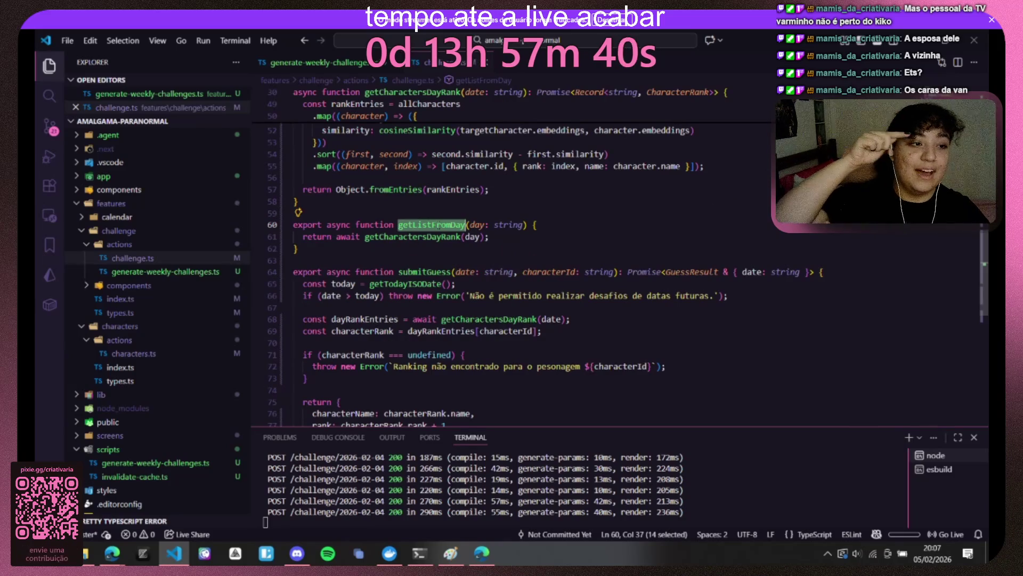
{"action": "left_click", "coordinate": [152, 463]}
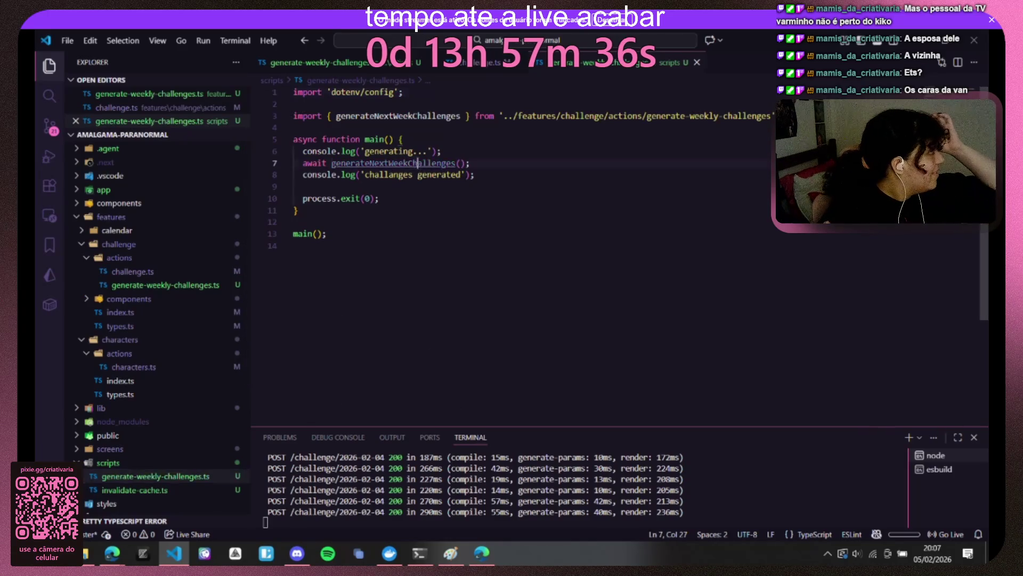
Step: Navigate through app/challenge/[date]/page.tsx into the ChallengeScreen component
{"action": "left_click", "coordinate": [392, 163], "text": "ctrl"}
{"action": "scroll", "coordinate": [493, 207], "scroll_direction": "down", "scroll_amount": 4}
{"action": "scroll", "coordinate": [490, 216], "scroll_direction": "up", "scroll_amount": 1}
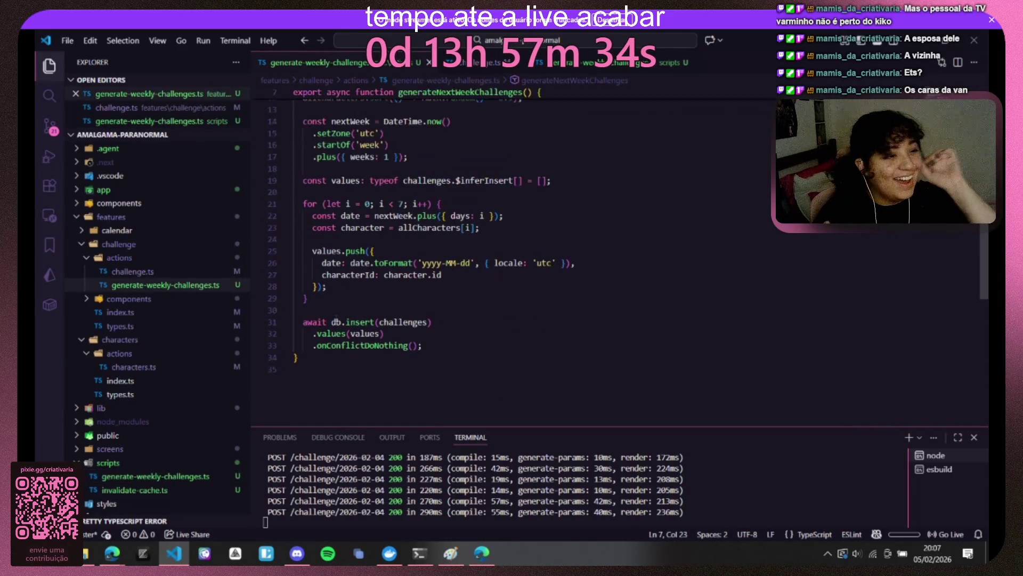
{"action": "left_click", "coordinate": [172, 190]}
{"action": "left_click", "coordinate": [160, 217]}
{"action": "left_click", "coordinate": [158, 245]}
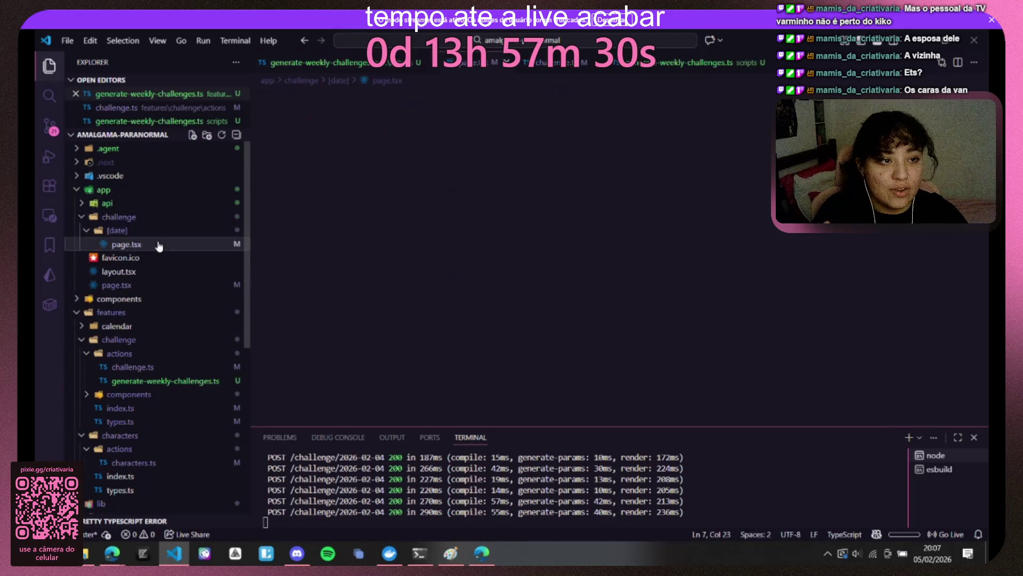
{"action": "left_click", "coordinate": [356, 175], "text": "ctrl"}
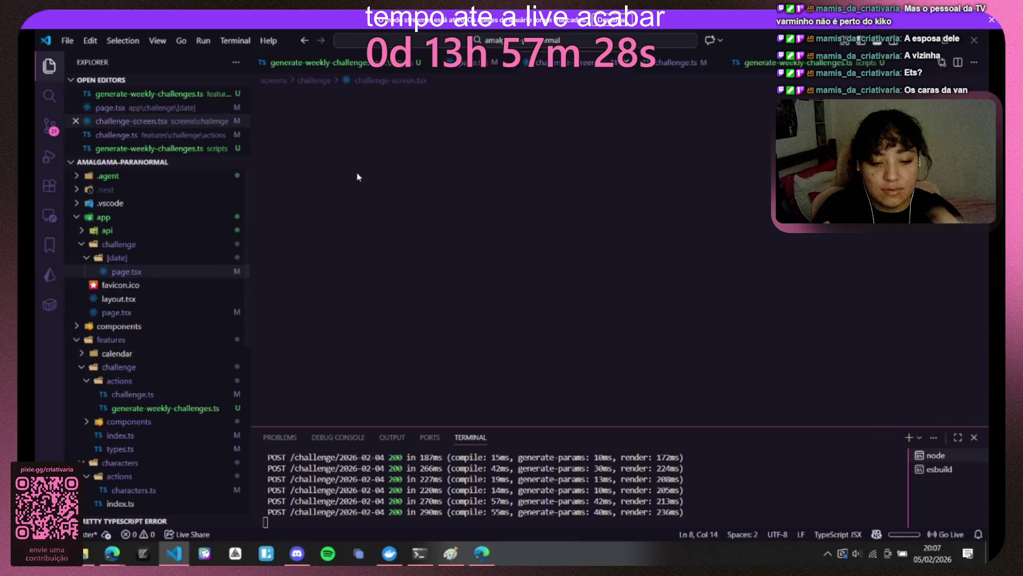
{"action": "scroll", "coordinate": [436, 222], "scroll_direction": "down", "scroll_amount": 4}
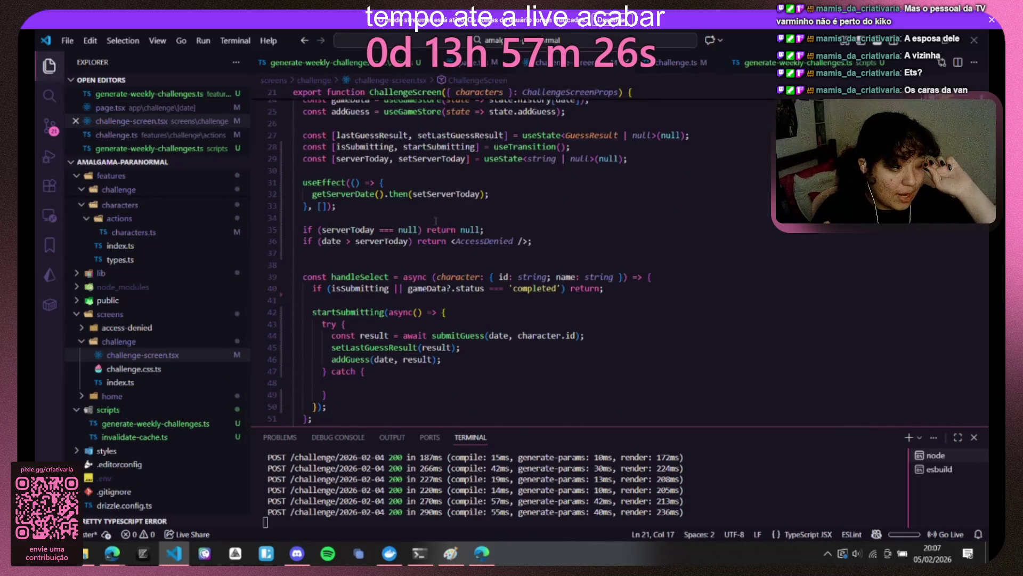
{"action": "scroll", "coordinate": [437, 221], "scroll_direction": "up", "scroll_amount": 1}
Step: Try a getListFromDay() call inside useEffect with auto-import, then remove it while checking serverToday usage
{"action": "left_click", "coordinate": [491, 226]}
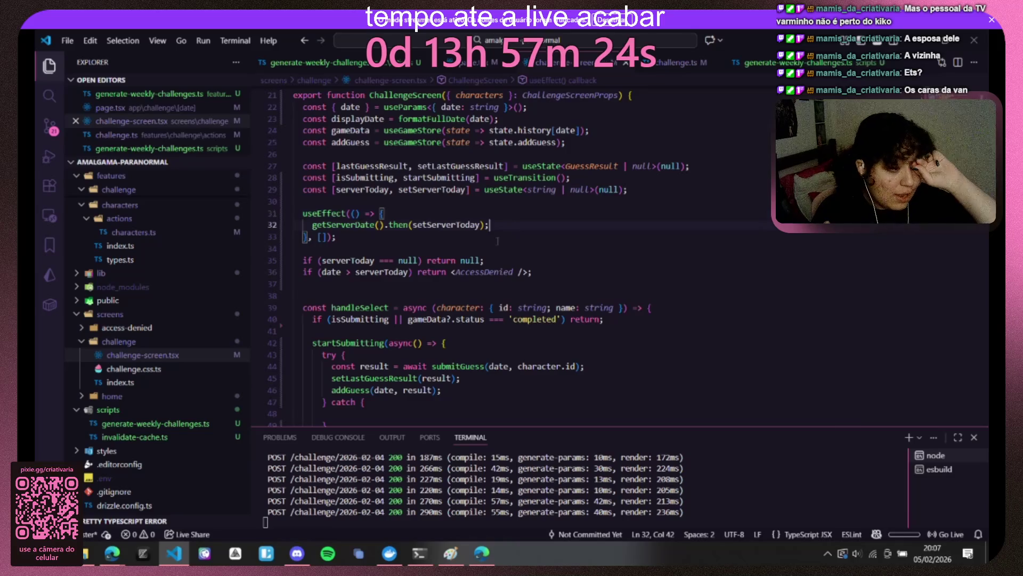
{"action": "key", "text": "Return"}
{"action": "type", "text": "getListFromDay"}
{"action": "key", "text": "Return"}
{"action": "type", "text": "("}
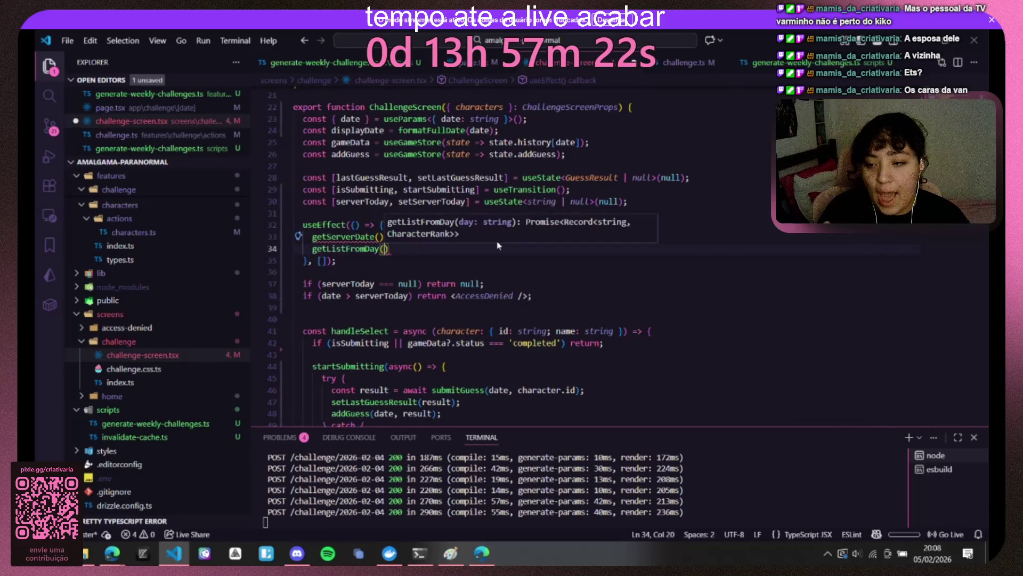
{"action": "key", "text": "Escape"}
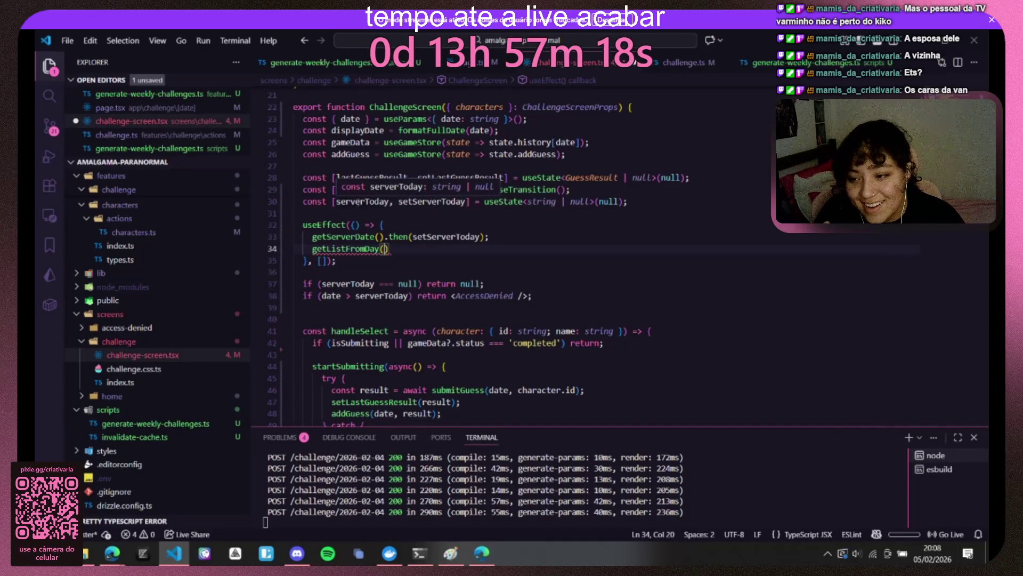
{"action": "double_click", "coordinate": [363, 202]}
{"action": "left_click", "coordinate": [404, 248]}
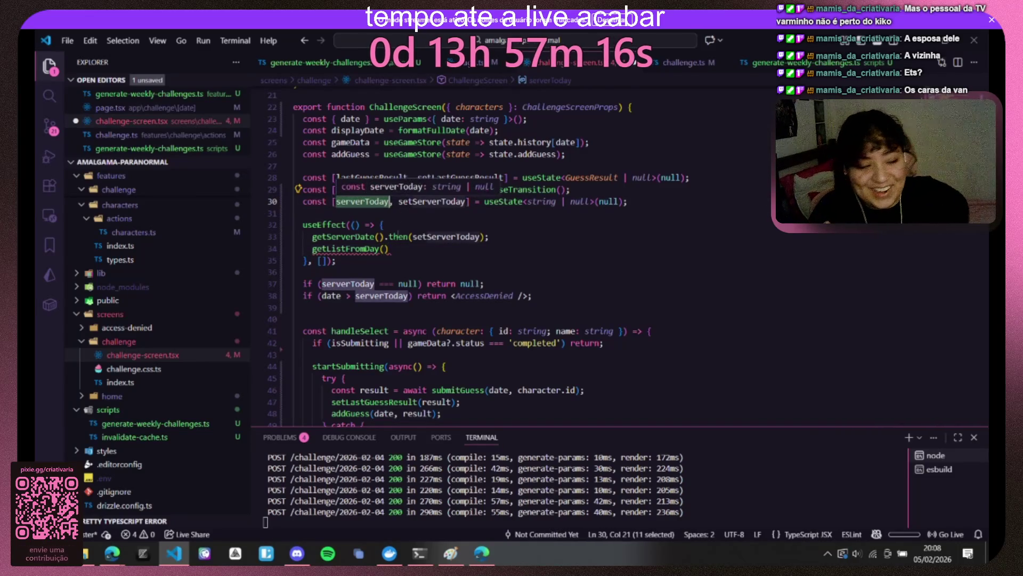
{"action": "key", "text": "ctrl+BackSpace"}
{"action": "key", "text": "ctrl+BackSpace"}
{"action": "key", "text": "ctrl+BackSpace"}
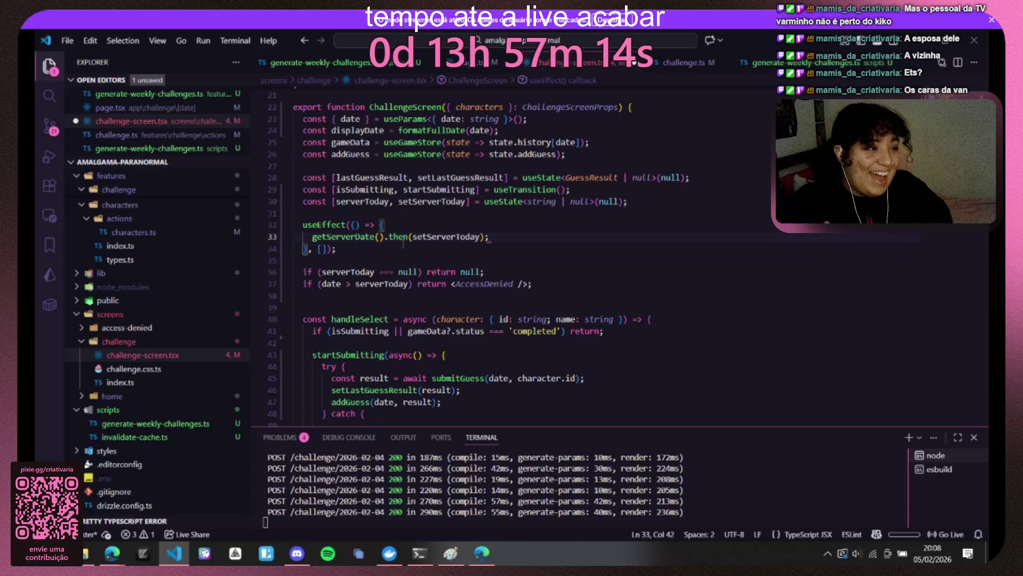
{"action": "left_click", "coordinate": [385, 283]}
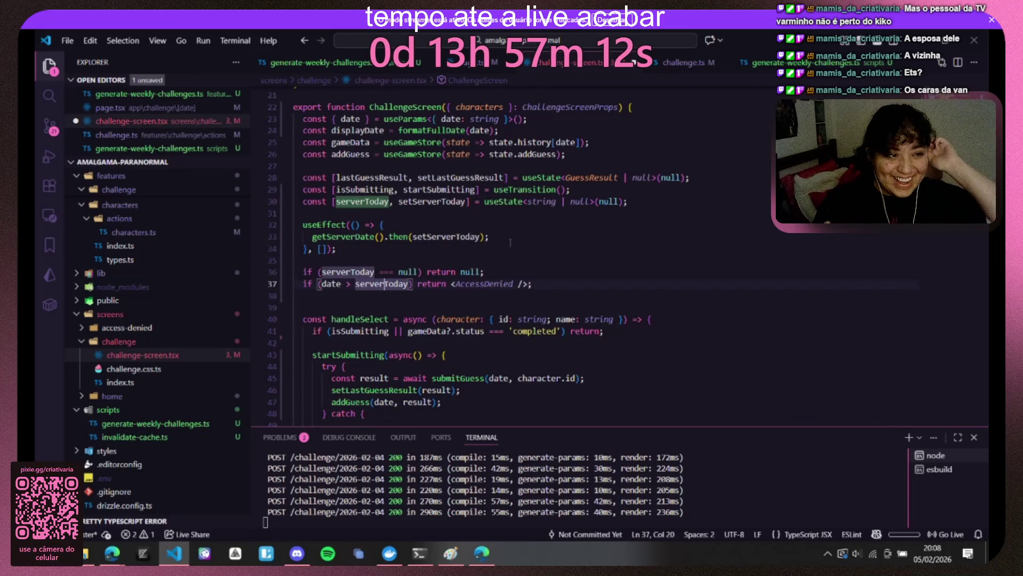
{"action": "scroll", "coordinate": [645, 412], "scroll_direction": "down", "scroll_amount": 2}
{"action": "scroll", "coordinate": [644, 412], "scroll_direction": "down", "scroll_amount": 2}
{"action": "scroll", "coordinate": [645, 413], "scroll_direction": "down", "scroll_amount": 2}
{"action": "scroll", "coordinate": [645, 413], "scroll_direction": "down", "scroll_amount": 2}
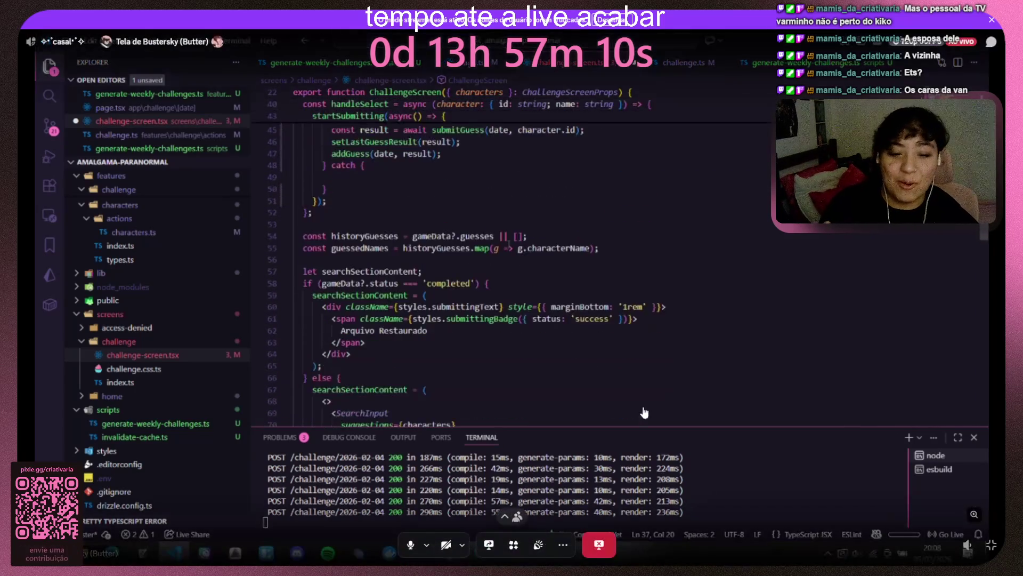
Step: Toggle the stream's fullscreen view and show the Windows desktop
{"action": "key", "text": "Escape"}
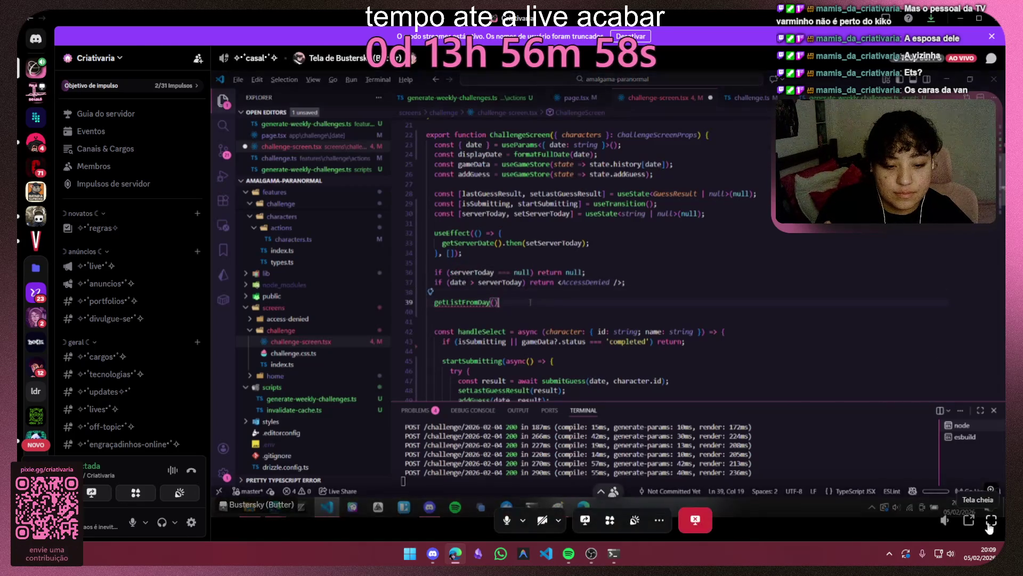
{"action": "left_click", "coordinate": [991, 523]}
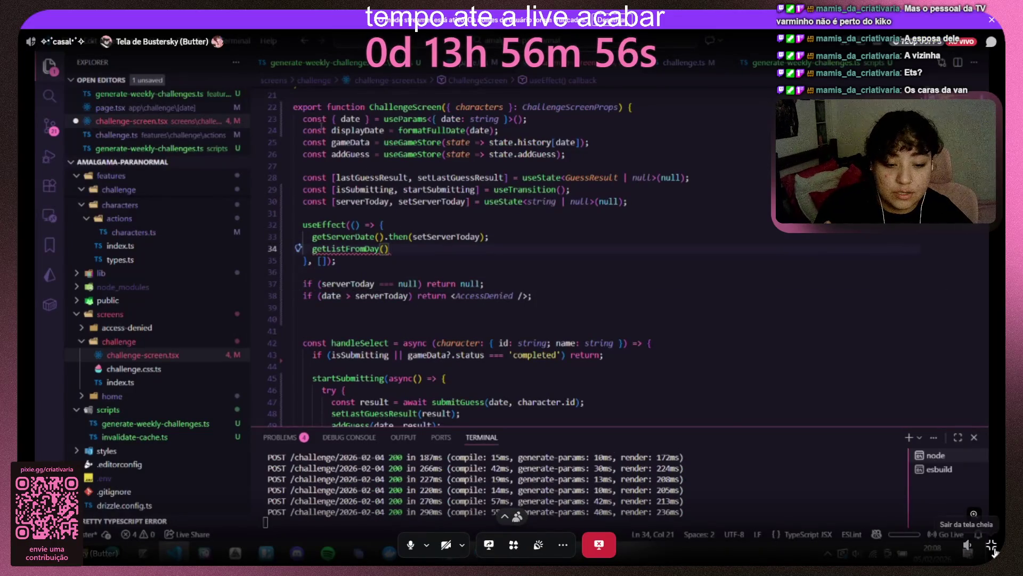
{"action": "left_click", "coordinate": [991, 528]}
{"action": "key", "text": "super+d"}
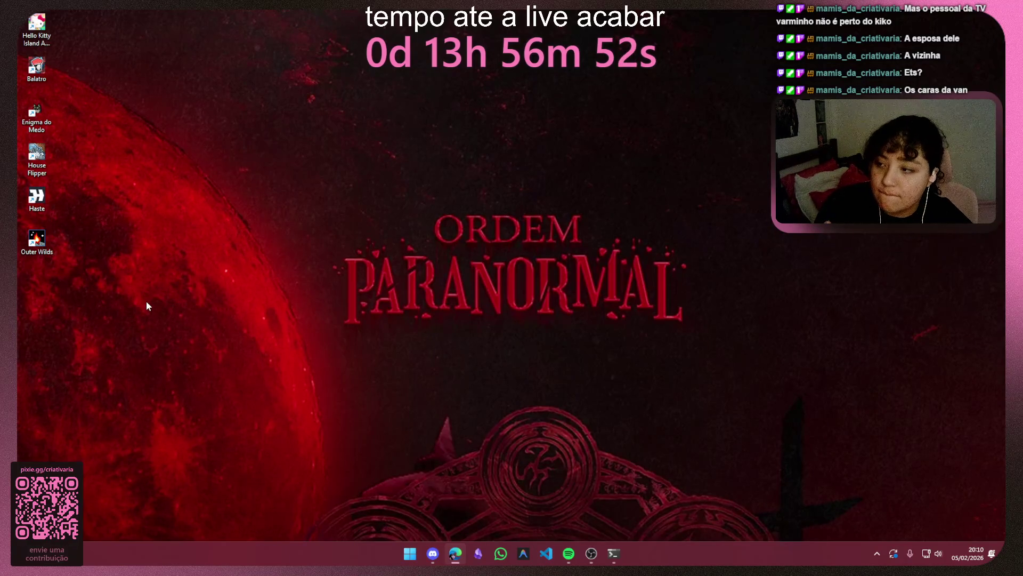
Step: Dismiss the Start menu and open the Obsidian window from the taskbar
{"action": "key", "text": "super"}
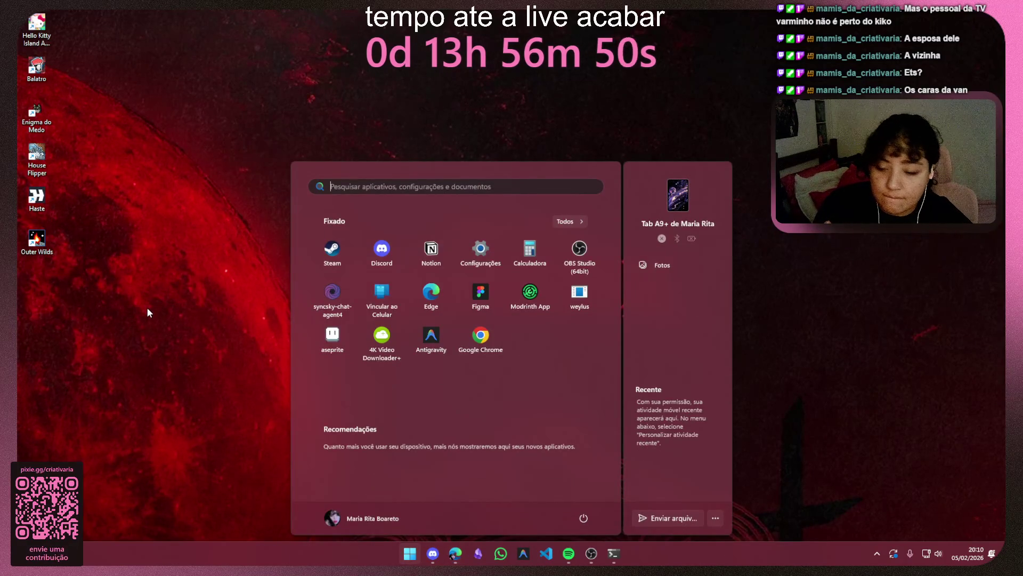
{"action": "left_click", "coordinate": [479, 553]}
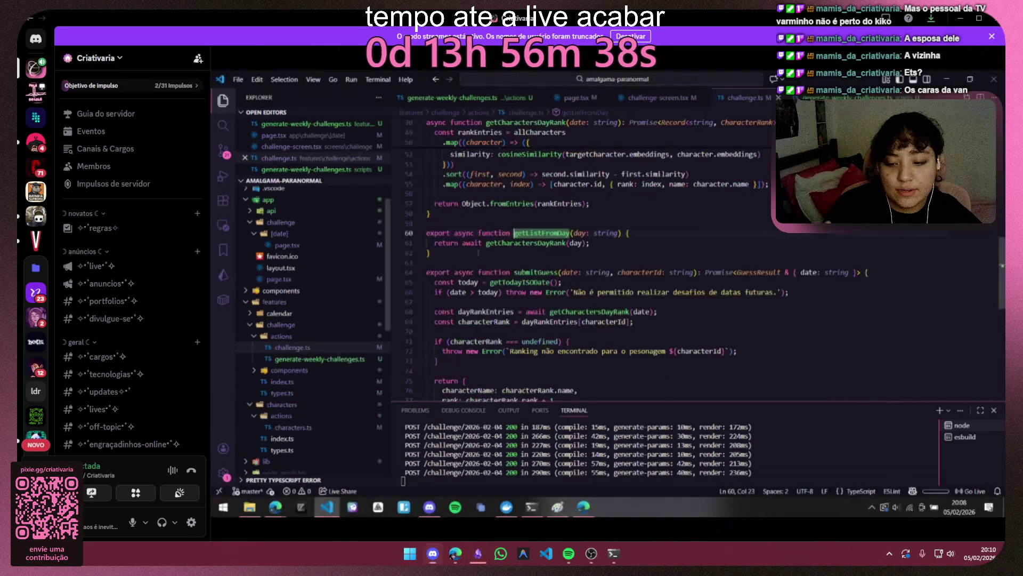
{"action": "left_click", "coordinate": [478, 553]}
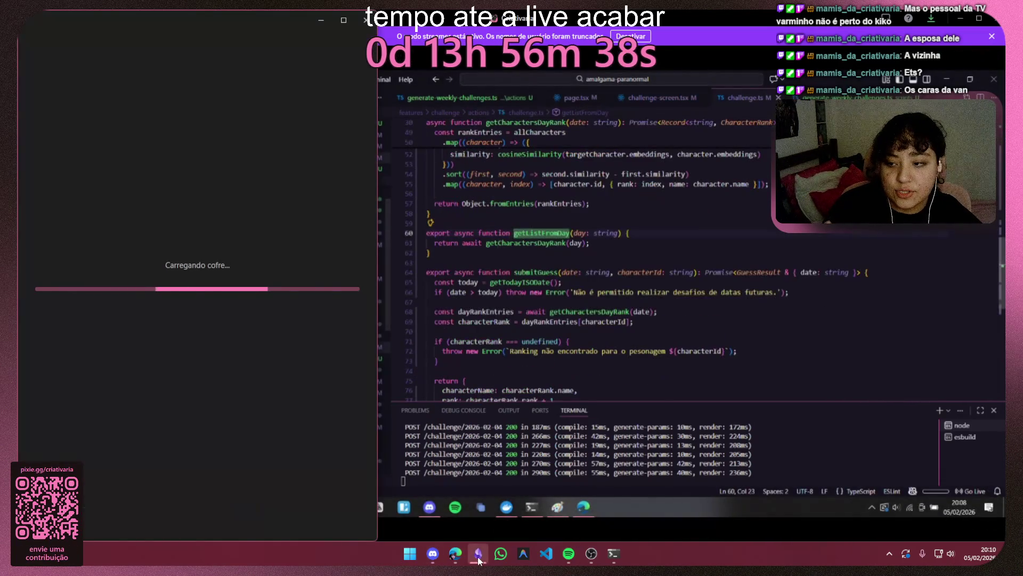
Step: Maximize Obsidian, show the file list, and reach the community themes browser via Appearance settings
{"action": "left_click", "coordinate": [342, 20]}
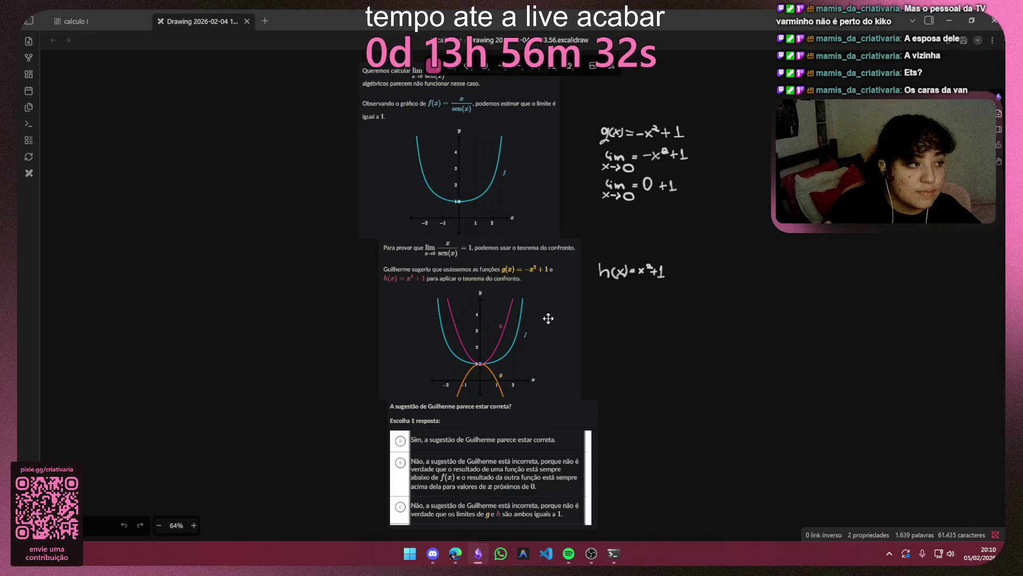
{"action": "left_click", "coordinate": [28, 22]}
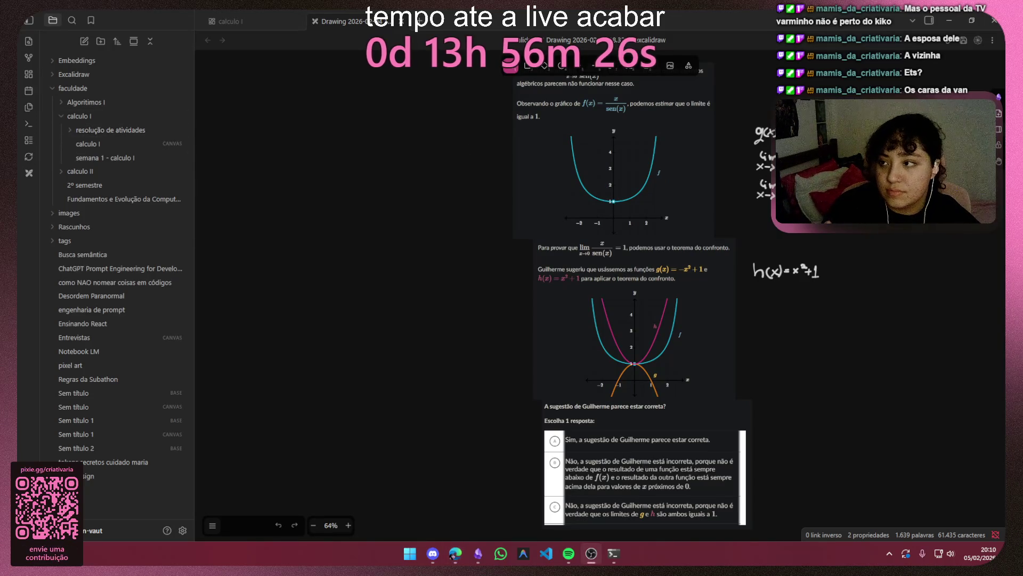
{"action": "left_click", "coordinate": [183, 531]}
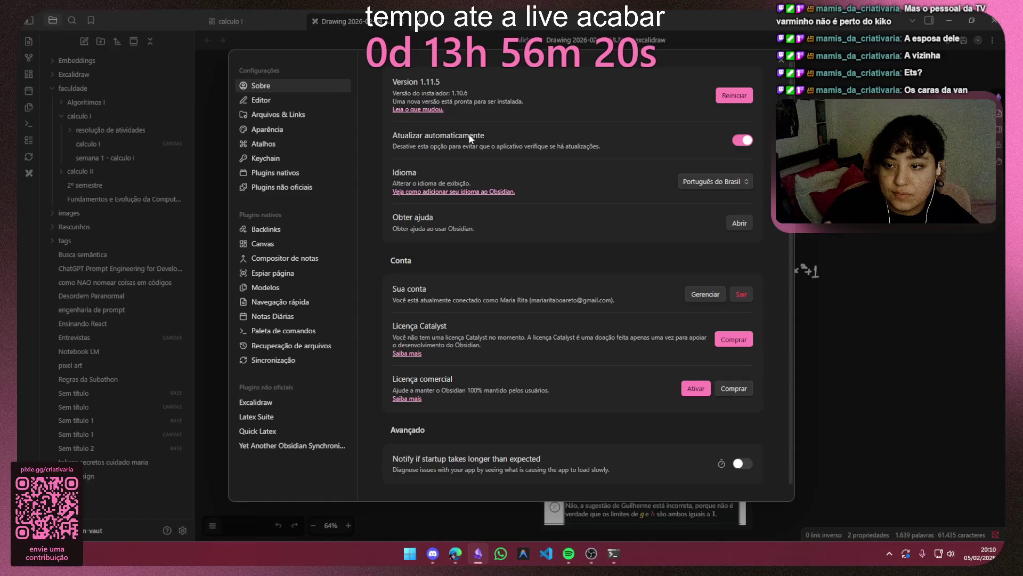
{"action": "left_click", "coordinate": [302, 130]}
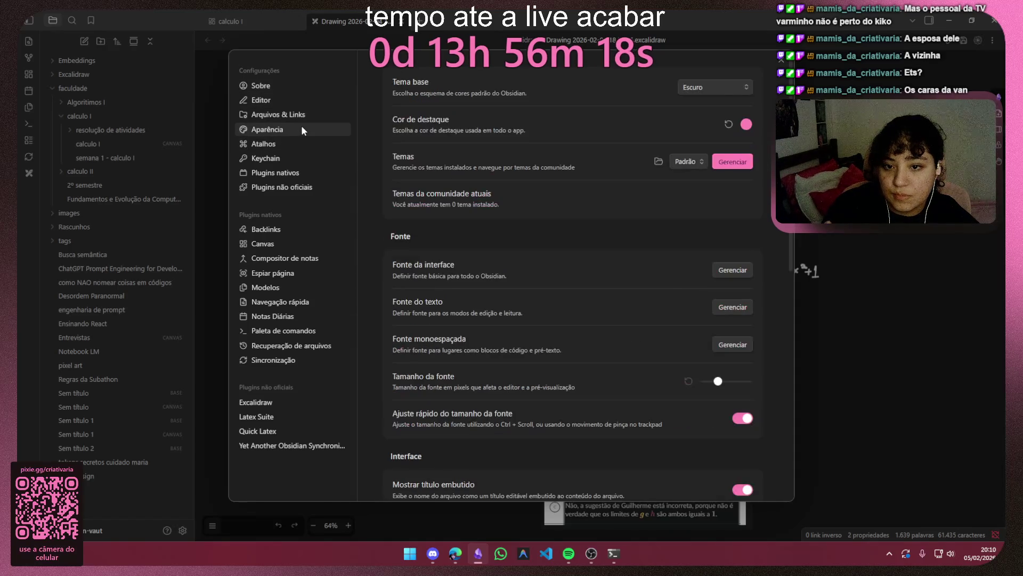
{"action": "left_click", "coordinate": [733, 162]}
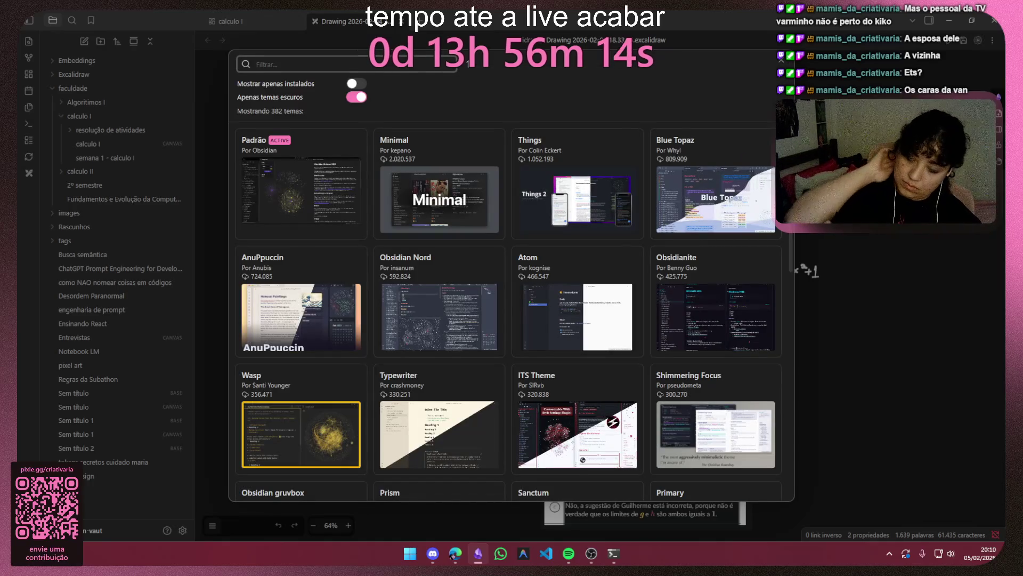
{"action": "scroll", "coordinate": [631, 154], "scroll_direction": "down", "scroll_amount": 1}
{"action": "scroll", "coordinate": [631, 155], "scroll_direction": "down", "scroll_amount": 1}
{"action": "scroll", "coordinate": [628, 159], "scroll_direction": "down", "scroll_amount": 2}
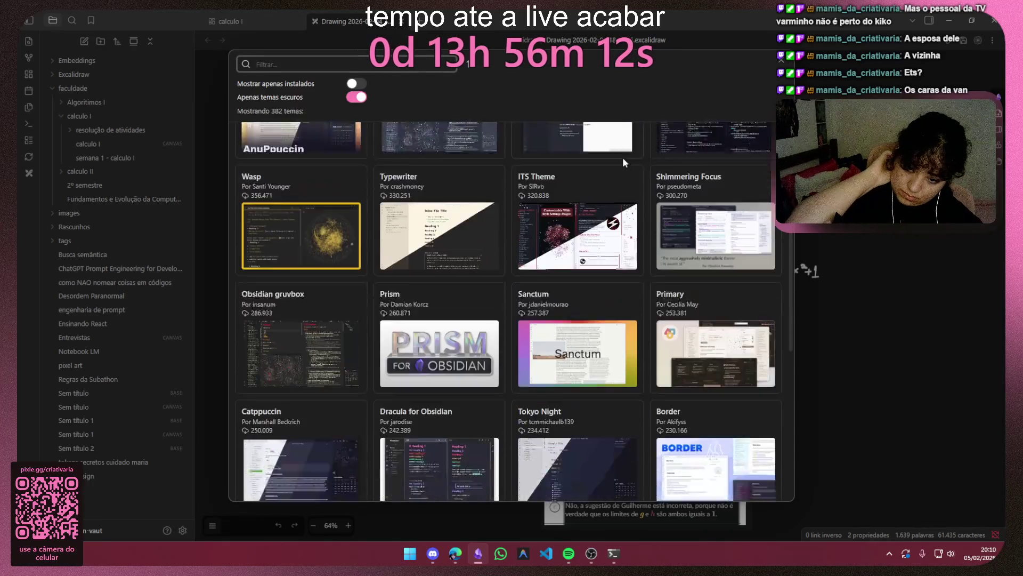
{"action": "scroll", "coordinate": [625, 162], "scroll_direction": "down", "scroll_amount": 1}
{"action": "scroll", "coordinate": [624, 162], "scroll_direction": "down", "scroll_amount": 2}
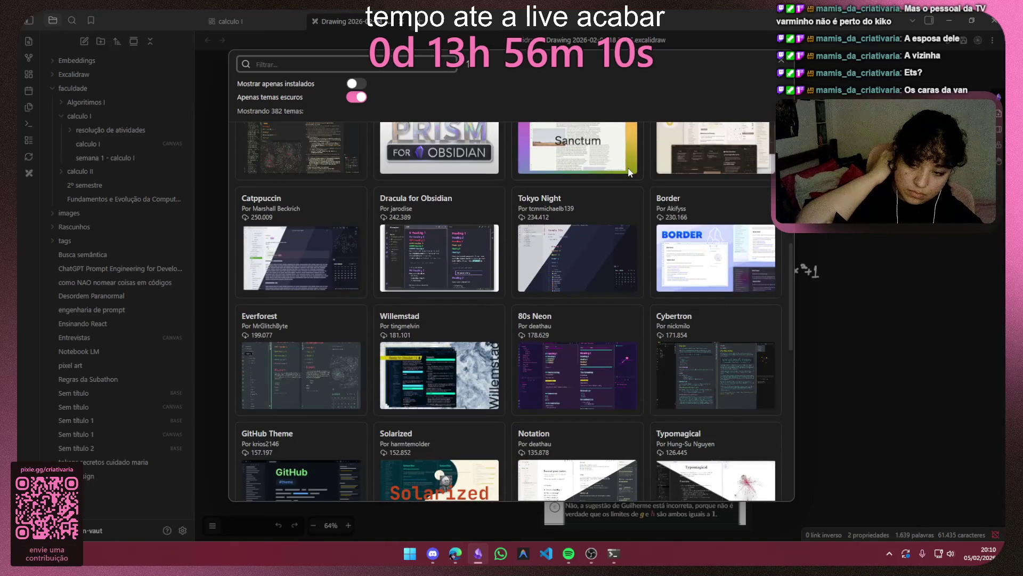
{"action": "scroll", "coordinate": [628, 173], "scroll_direction": "down", "scroll_amount": 1}
{"action": "scroll", "coordinate": [629, 173], "scroll_direction": "down", "scroll_amount": 1}
{"action": "scroll", "coordinate": [630, 174], "scroll_direction": "down", "scroll_amount": 1}
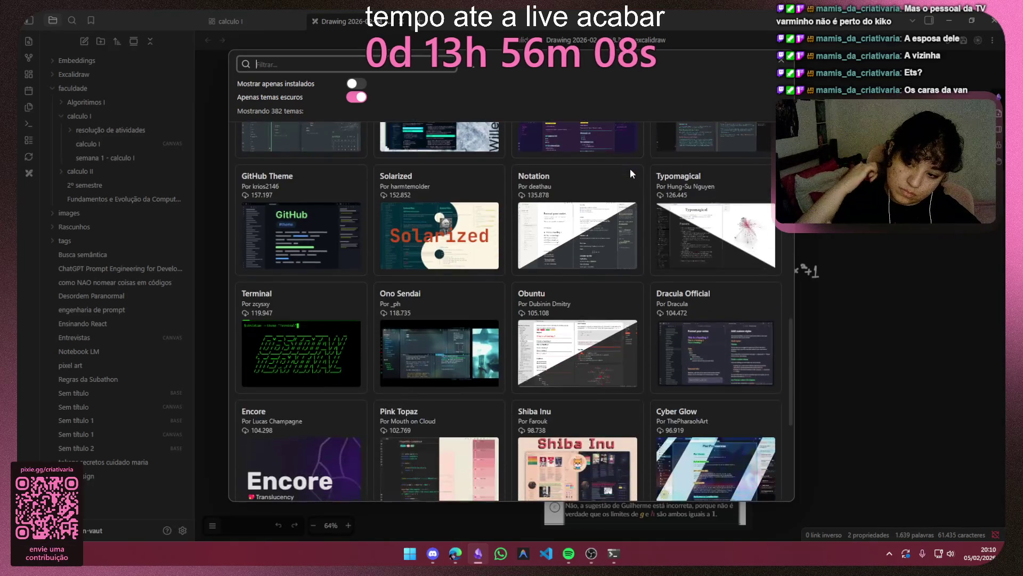
{"action": "scroll", "coordinate": [631, 177], "scroll_direction": "down", "scroll_amount": 1}
Step: Review the Terminal, Dracula Official and Pink Topaz themes, then install and apply Shiba Inu
{"action": "left_click", "coordinate": [304, 198]}
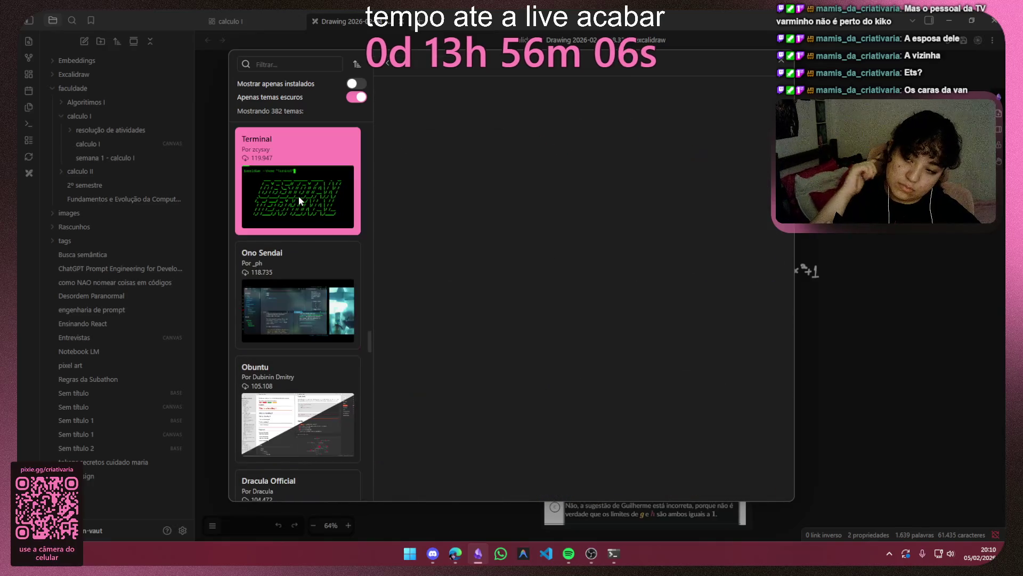
{"action": "scroll", "coordinate": [677, 210], "scroll_direction": "down", "scroll_amount": 3}
{"action": "scroll", "coordinate": [665, 205], "scroll_direction": "down", "scroll_amount": 1}
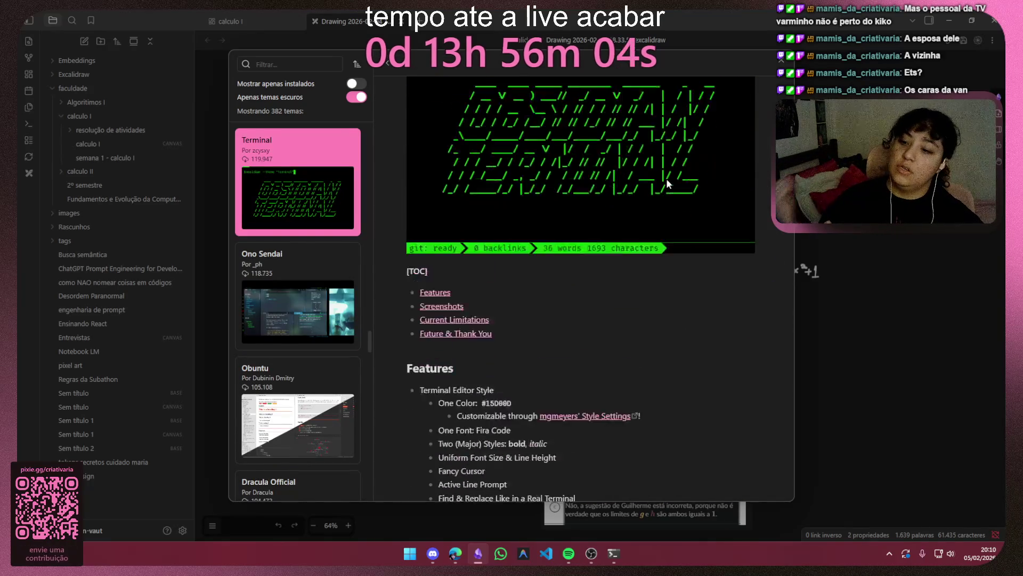
{"action": "scroll", "coordinate": [654, 201], "scroll_direction": "down", "scroll_amount": 3}
{"action": "scroll", "coordinate": [639, 197], "scroll_direction": "down", "scroll_amount": 2}
{"action": "scroll", "coordinate": [634, 194], "scroll_direction": "down", "scroll_amount": 2}
{"action": "scroll", "coordinate": [634, 195], "scroll_direction": "down", "scroll_amount": 4}
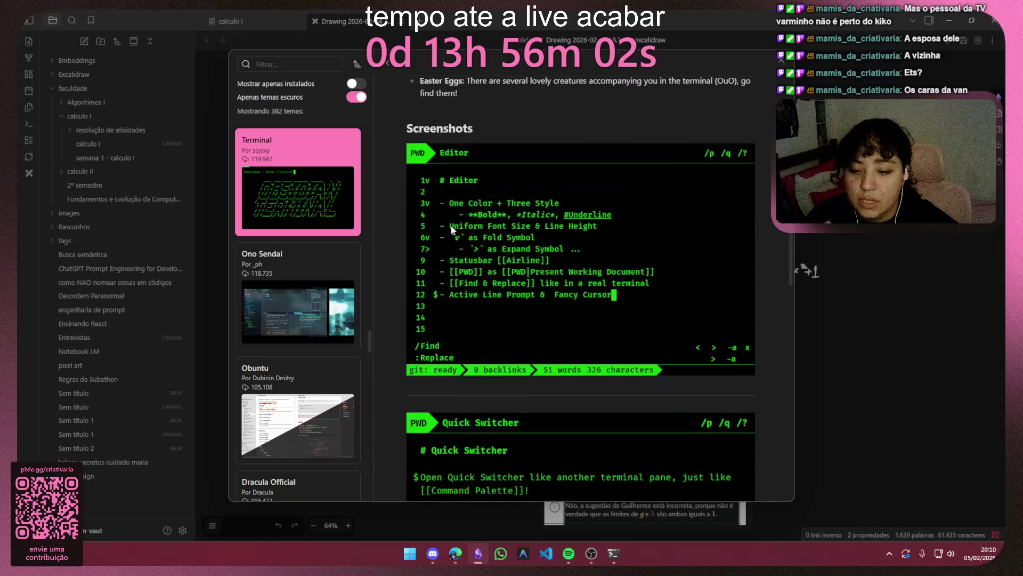
{"action": "scroll", "coordinate": [311, 282], "scroll_direction": "down", "scroll_amount": 3}
{"action": "scroll", "coordinate": [310, 282], "scroll_direction": "down", "scroll_amount": 1}
{"action": "left_click", "coordinate": [310, 282]}
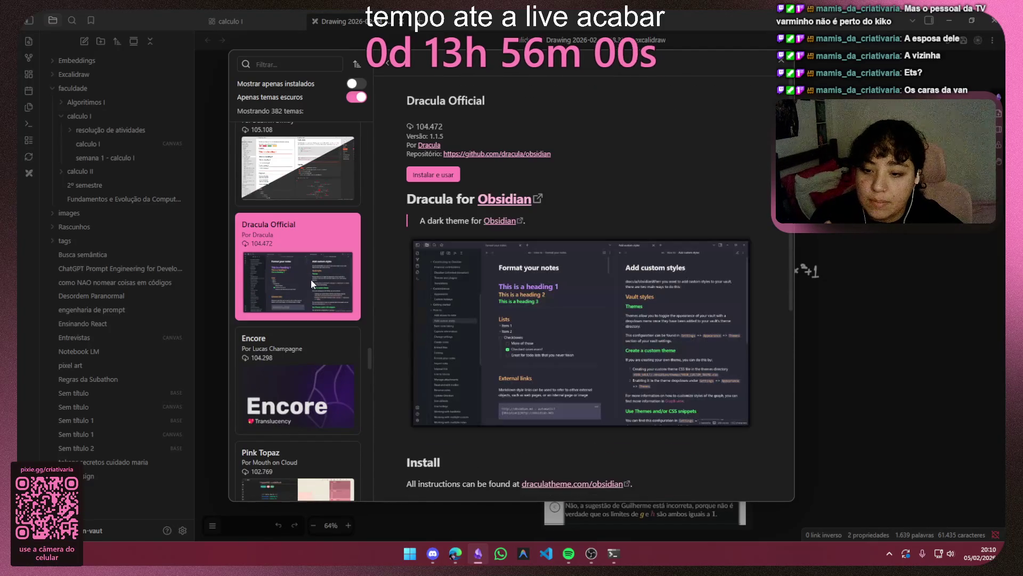
{"action": "scroll", "coordinate": [620, 277], "scroll_direction": "down", "scroll_amount": 3}
{"action": "scroll", "coordinate": [334, 299], "scroll_direction": "down", "scroll_amount": 3}
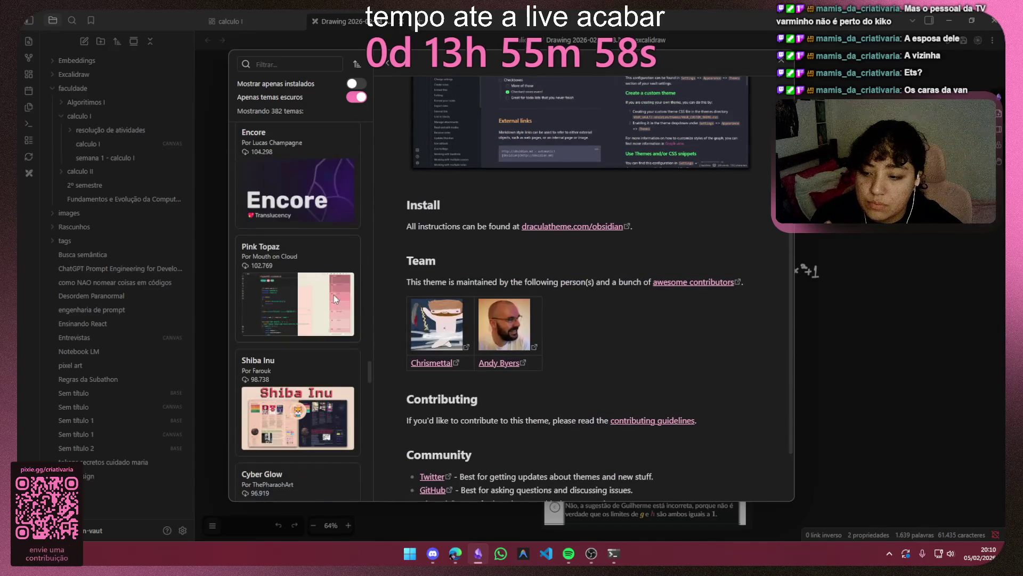
{"action": "left_click", "coordinate": [335, 295]}
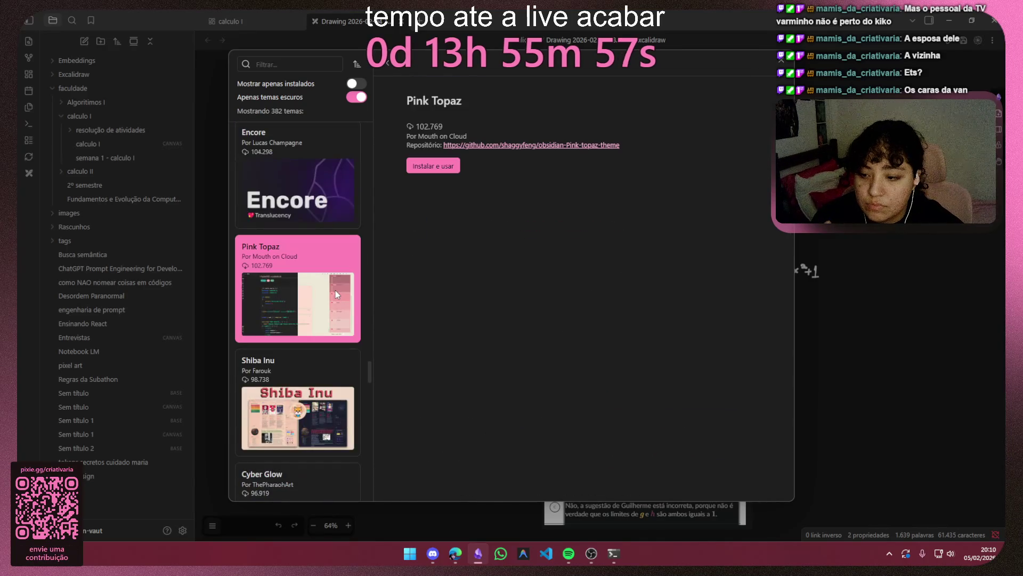
{"action": "left_click", "coordinate": [321, 415]}
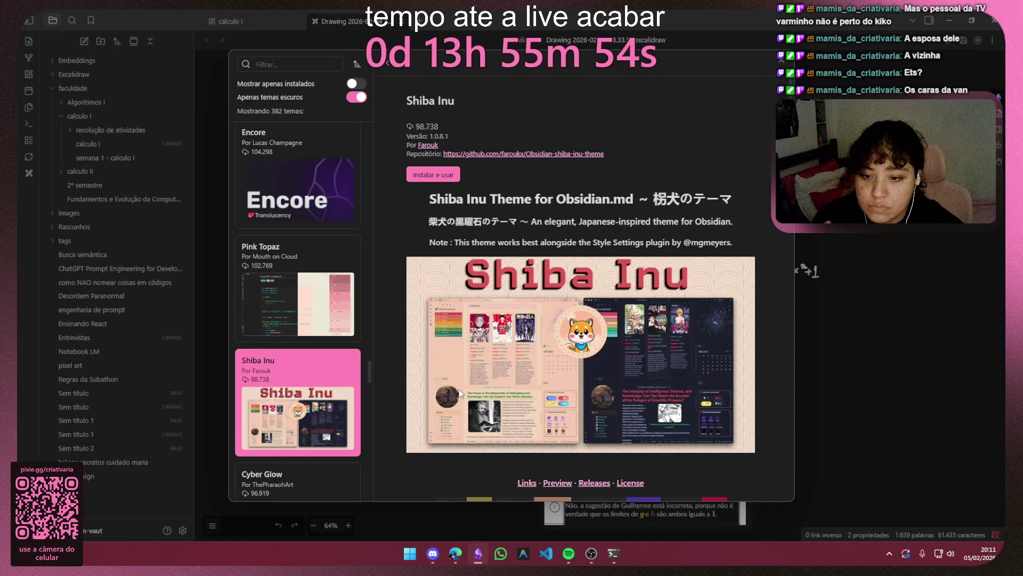
{"action": "scroll", "coordinate": [471, 389], "scroll_direction": "down", "scroll_amount": 2}
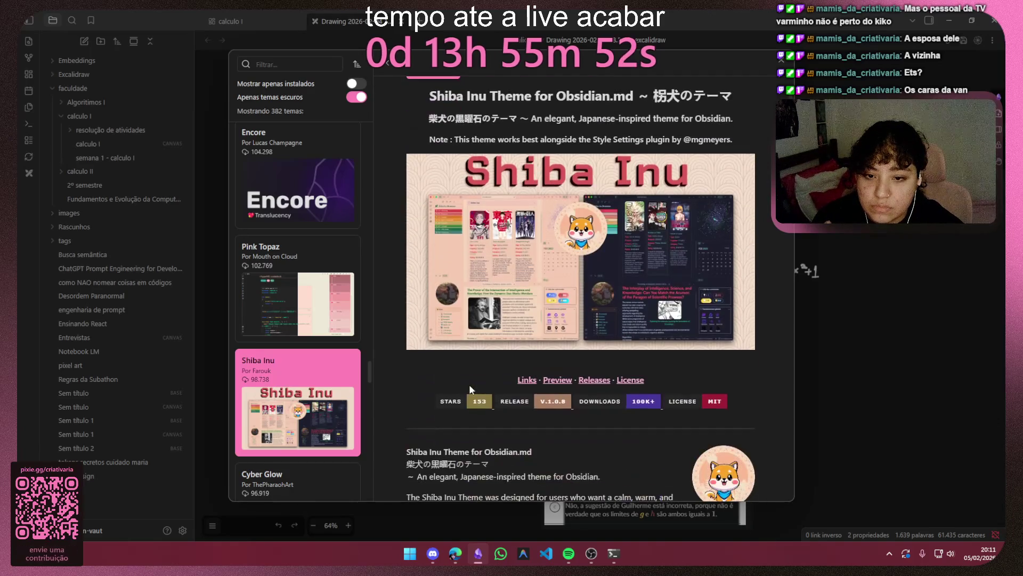
{"action": "scroll", "coordinate": [472, 389], "scroll_direction": "down", "scroll_amount": 2}
{"action": "scroll", "coordinate": [471, 389], "scroll_direction": "down", "scroll_amount": 1}
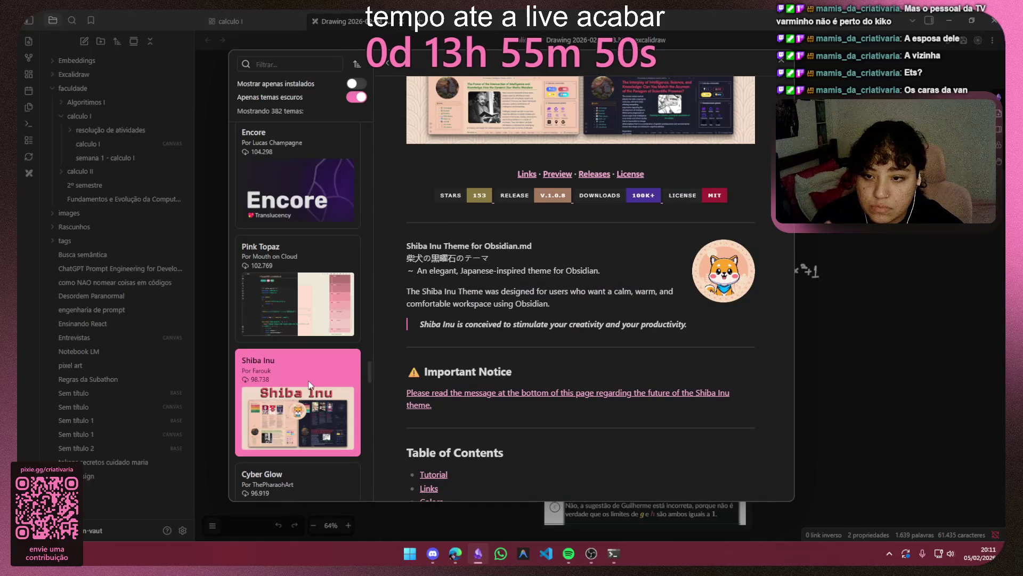
{"action": "scroll", "coordinate": [308, 385], "scroll_direction": "up", "scroll_amount": 3}
{"action": "scroll", "coordinate": [553, 479], "scroll_direction": "up", "scroll_amount": 4}
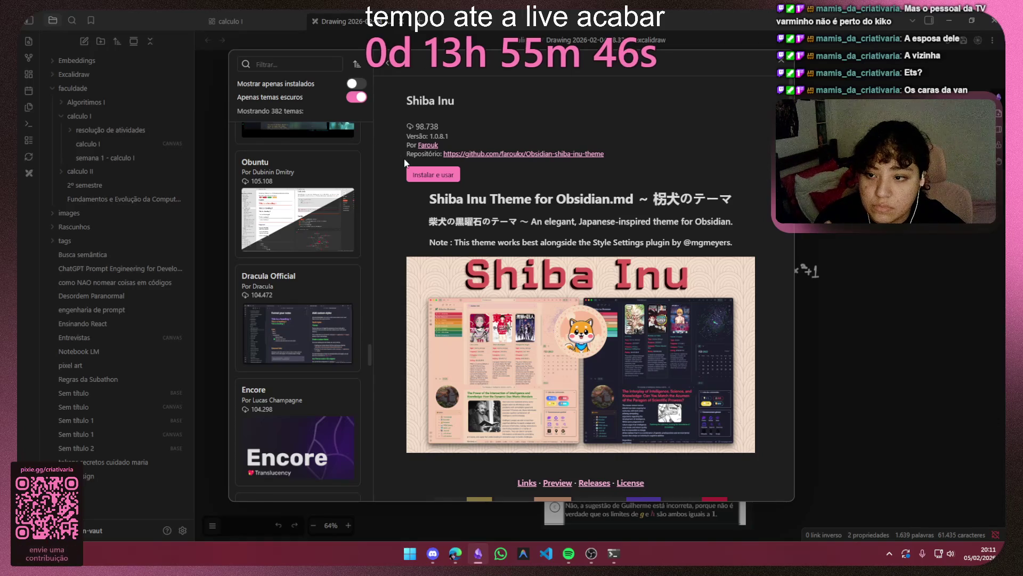
{"action": "left_click", "coordinate": [424, 172]}
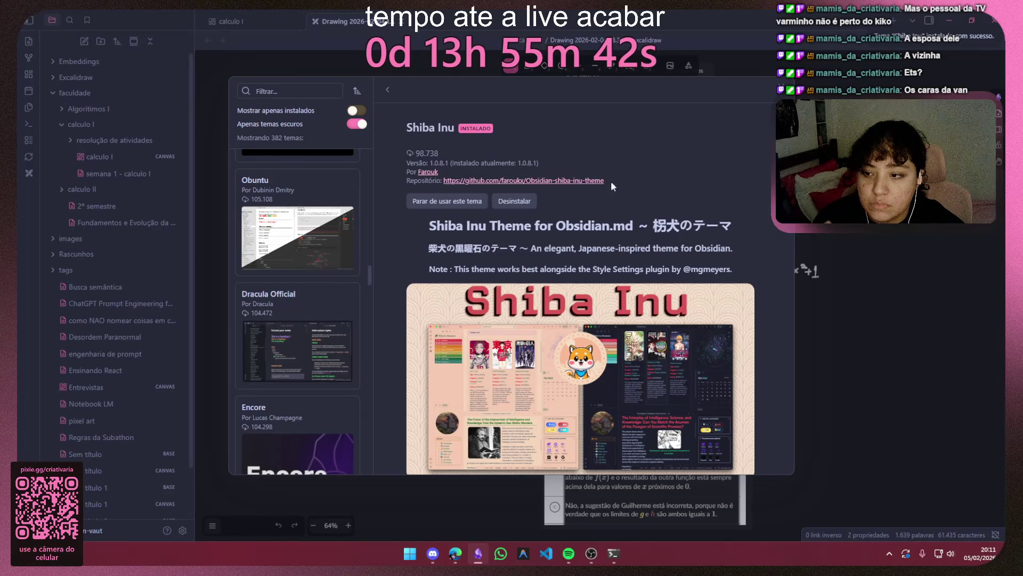
{"action": "scroll", "coordinate": [296, 293], "scroll_direction": "down", "scroll_amount": 3}
{"action": "scroll", "coordinate": [296, 293], "scroll_direction": "down", "scroll_amount": 3}
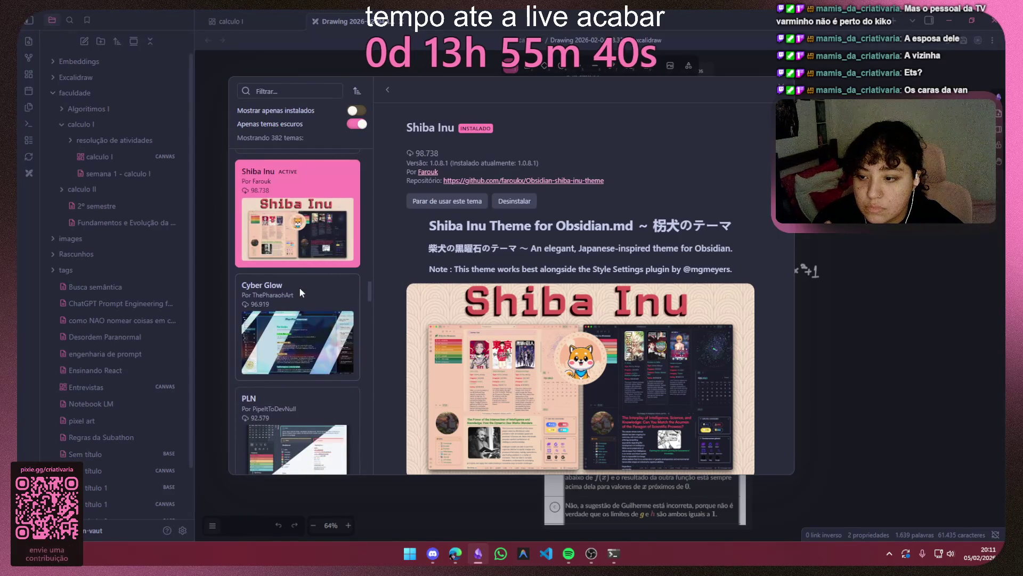
{"action": "scroll", "coordinate": [299, 288], "scroll_direction": "down", "scroll_amount": 3}
{"action": "scroll", "coordinate": [299, 287], "scroll_direction": "down", "scroll_amount": 2}
{"action": "scroll", "coordinate": [307, 323], "scroll_direction": "up", "scroll_amount": 3}
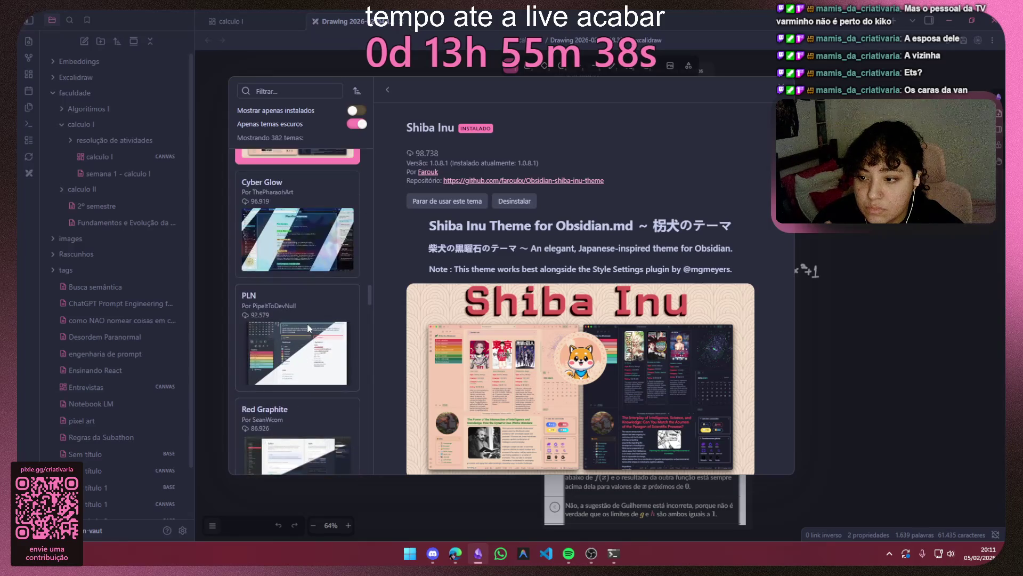
Step: View the PLN and Ukiyo theme details, then switch over to Discord
{"action": "left_click", "coordinate": [308, 327]}
{"action": "scroll", "coordinate": [484, 310], "scroll_direction": "down", "scroll_amount": 3}
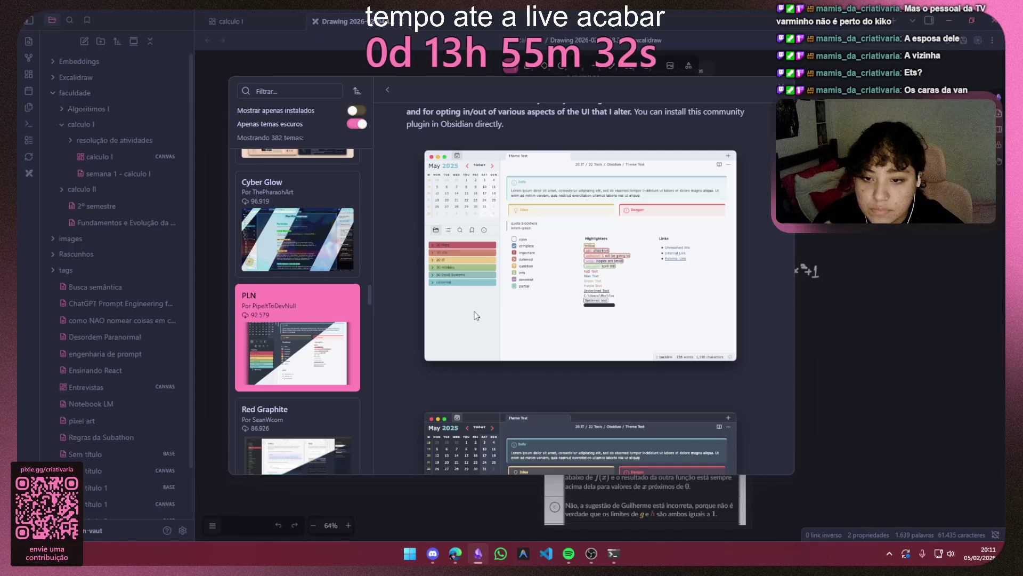
{"action": "scroll", "coordinate": [475, 311], "scroll_direction": "down", "scroll_amount": 3}
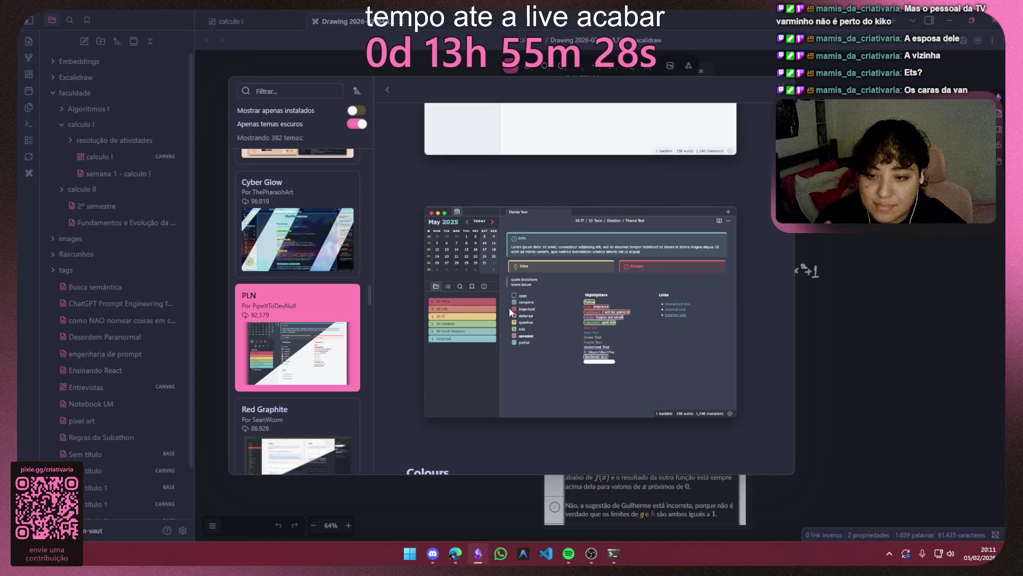
{"action": "scroll", "coordinate": [337, 318], "scroll_direction": "down", "scroll_amount": 3}
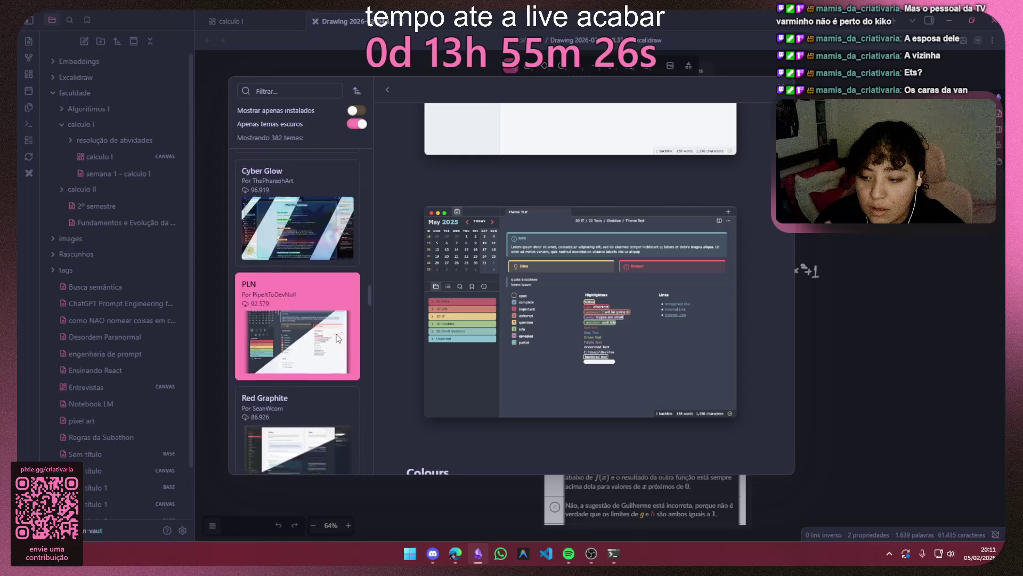
{"action": "scroll", "coordinate": [337, 317], "scroll_direction": "down", "scroll_amount": 3}
{"action": "scroll", "coordinate": [336, 317], "scroll_direction": "up", "scroll_amount": 2}
{"action": "left_click", "coordinate": [322, 271]}
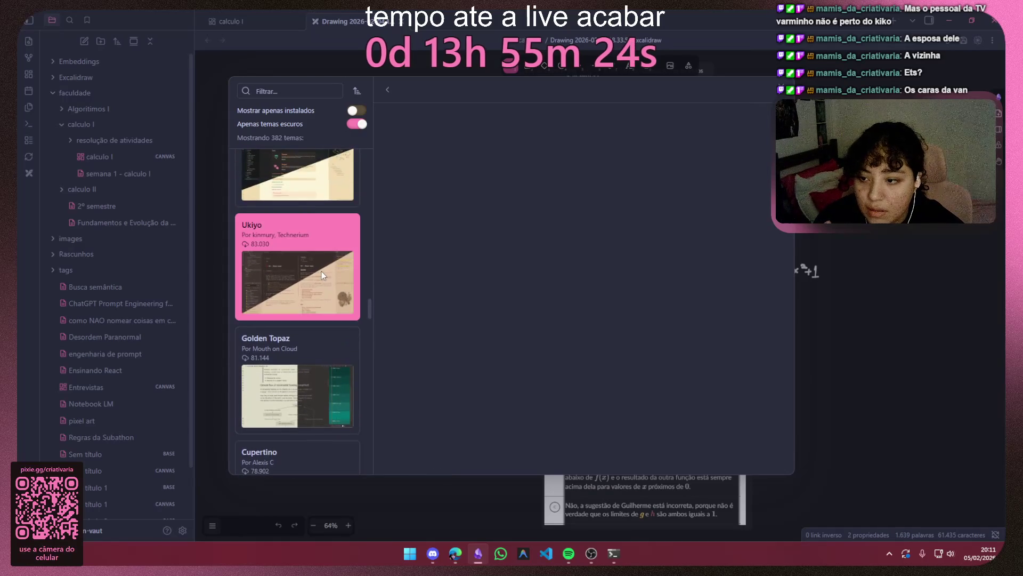
{"action": "scroll", "coordinate": [668, 298], "scroll_direction": "down", "scroll_amount": 2}
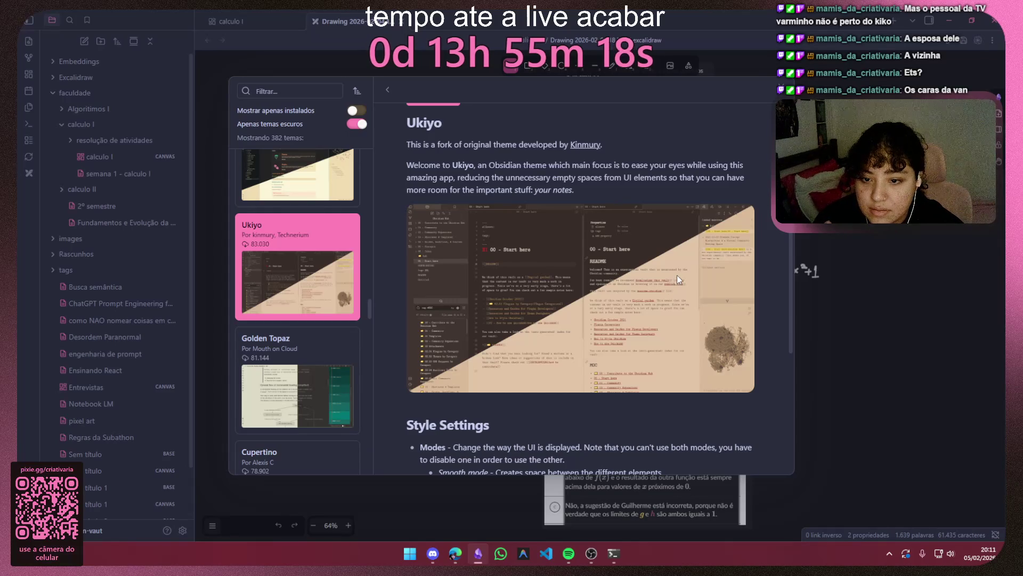
{"action": "left_click", "coordinate": [435, 554]}
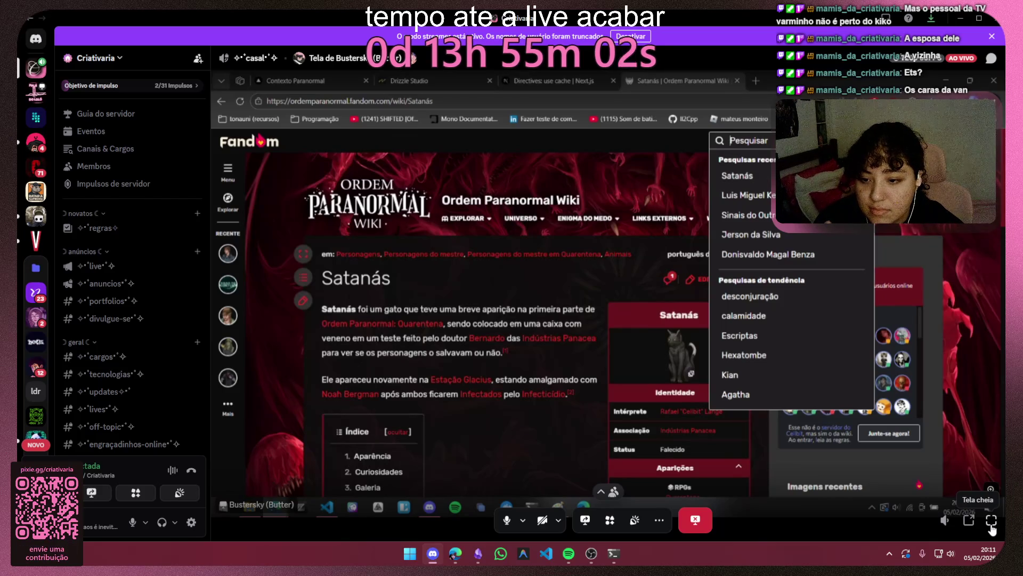
Step: Toggle the Discord stream fullscreen on and off and hide Discord to return to the Ukiyo details
{"action": "left_click", "coordinate": [992, 522]}
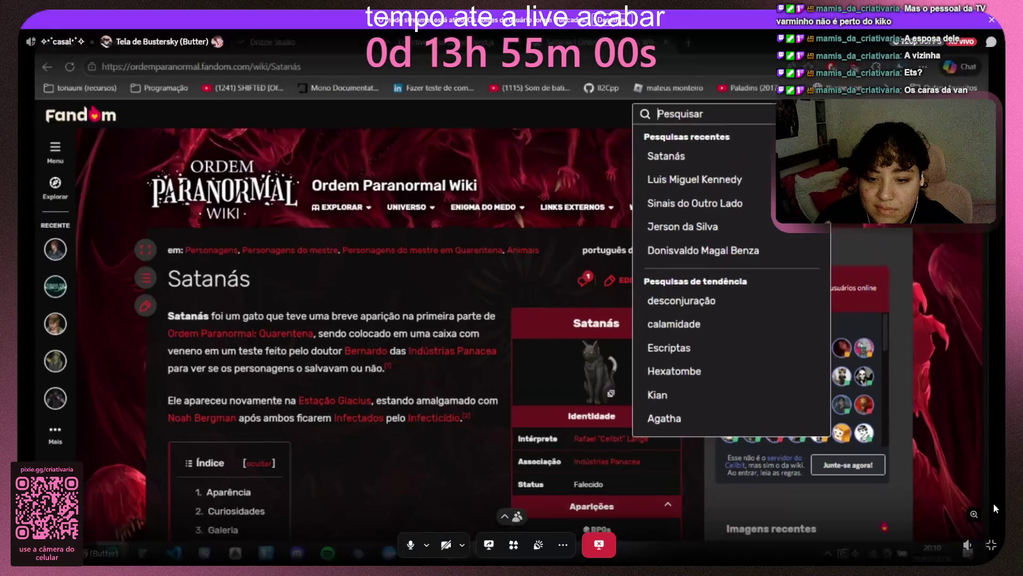
{"action": "left_click", "coordinate": [992, 546]}
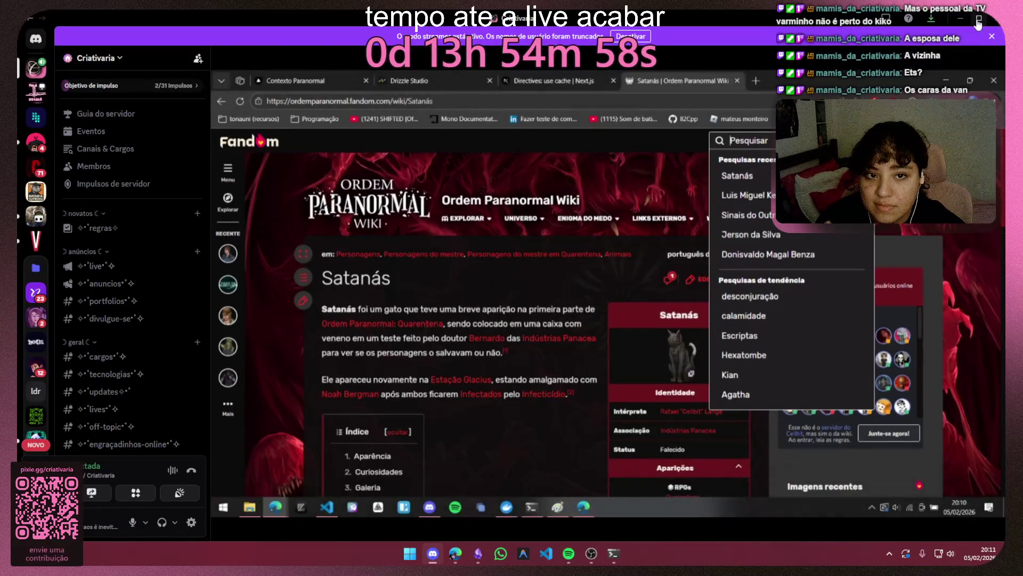
{"action": "left_click", "coordinate": [963, 22]}
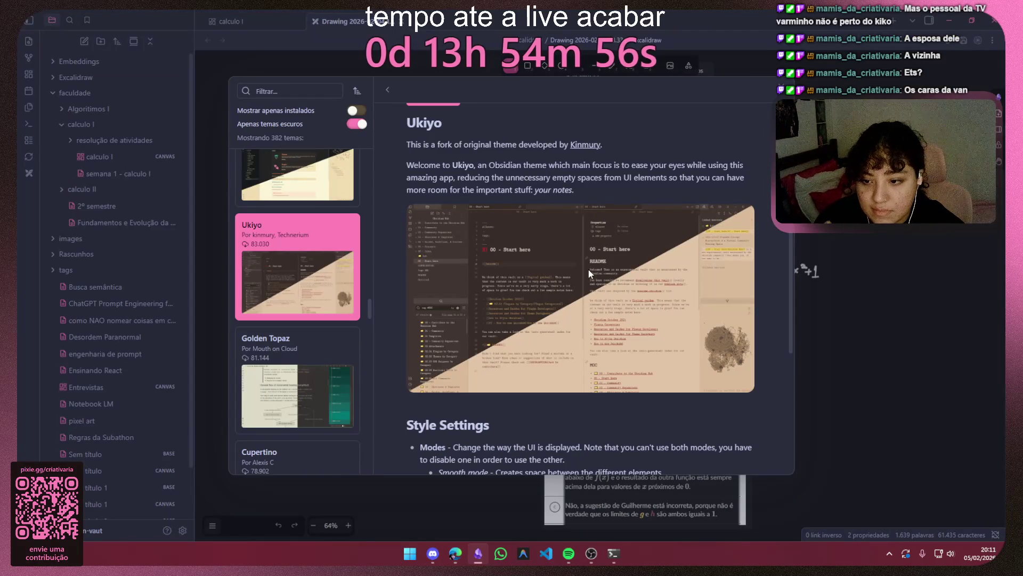
{"action": "scroll", "coordinate": [588, 270], "scroll_direction": "up", "scroll_amount": 2}
Step: Install and apply Ukiyo, then review the Cupertino, Royal Velvet, LYT Mode and Obsidianotion themes
{"action": "left_click", "coordinate": [434, 203]}
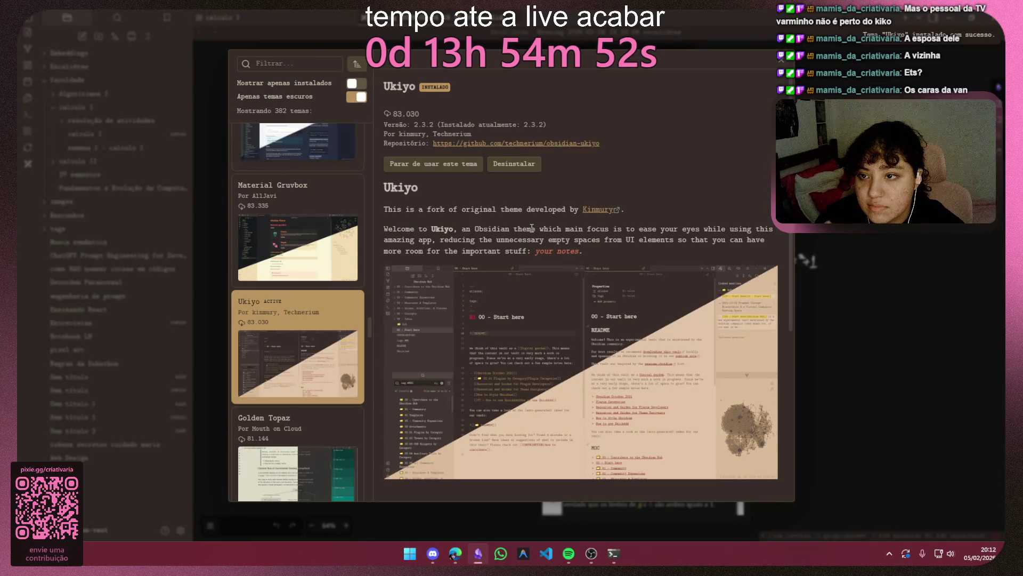
{"action": "scroll", "coordinate": [361, 245], "scroll_direction": "down", "scroll_amount": 1}
{"action": "scroll", "coordinate": [337, 253], "scroll_direction": "down", "scroll_amount": 3}
{"action": "scroll", "coordinate": [320, 257], "scroll_direction": "down", "scroll_amount": 2}
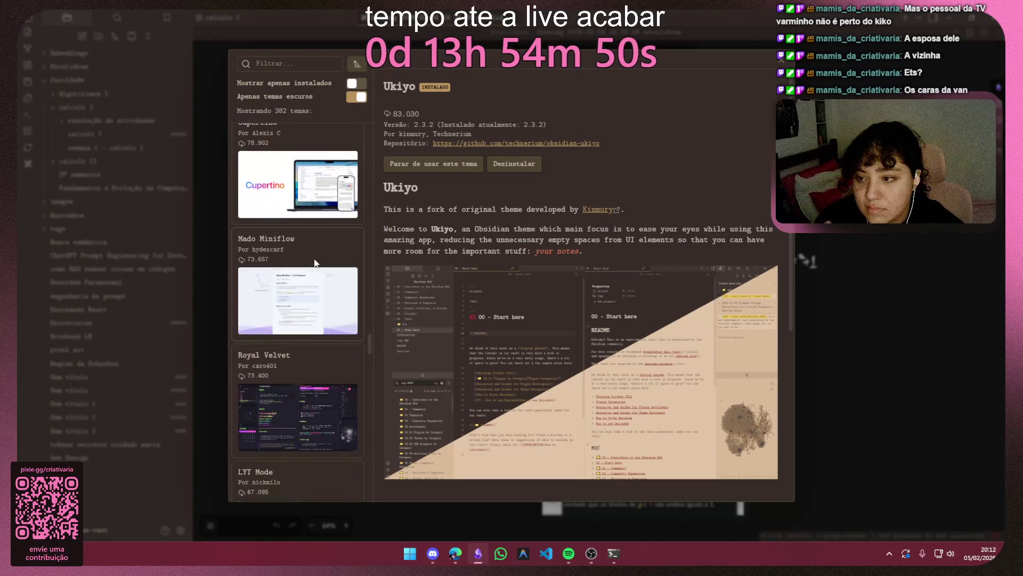
{"action": "scroll", "coordinate": [313, 258], "scroll_direction": "up", "scroll_amount": 1}
{"action": "left_click", "coordinate": [290, 202]}
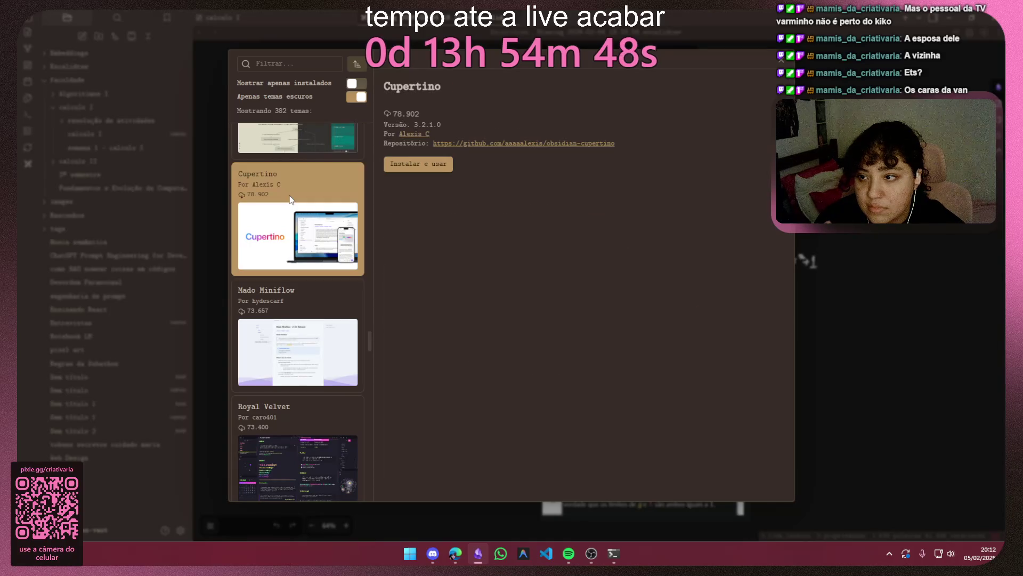
{"action": "scroll", "coordinate": [563, 287], "scroll_direction": "down", "scroll_amount": 3}
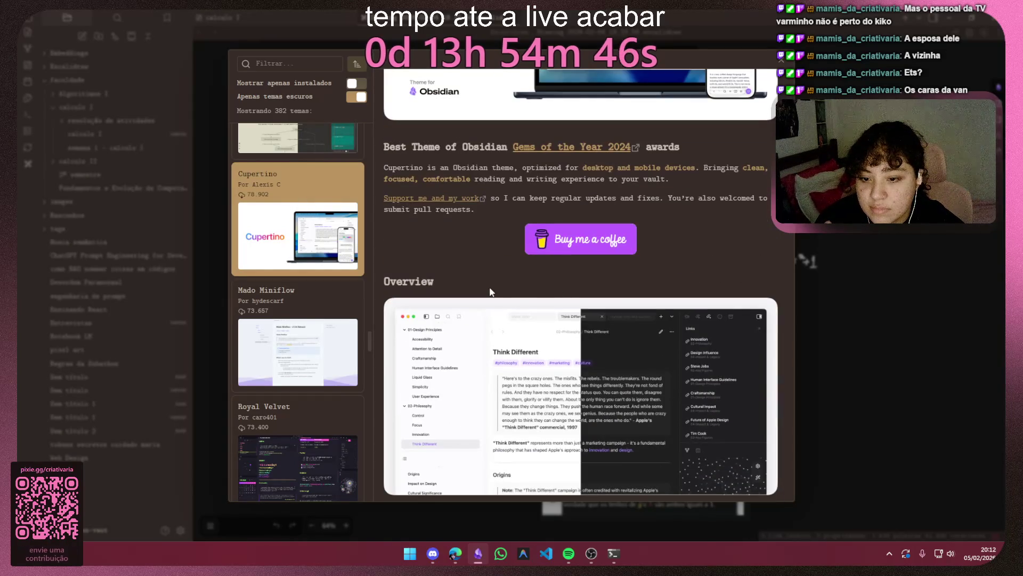
{"action": "scroll", "coordinate": [544, 287], "scroll_direction": "down", "scroll_amount": 2}
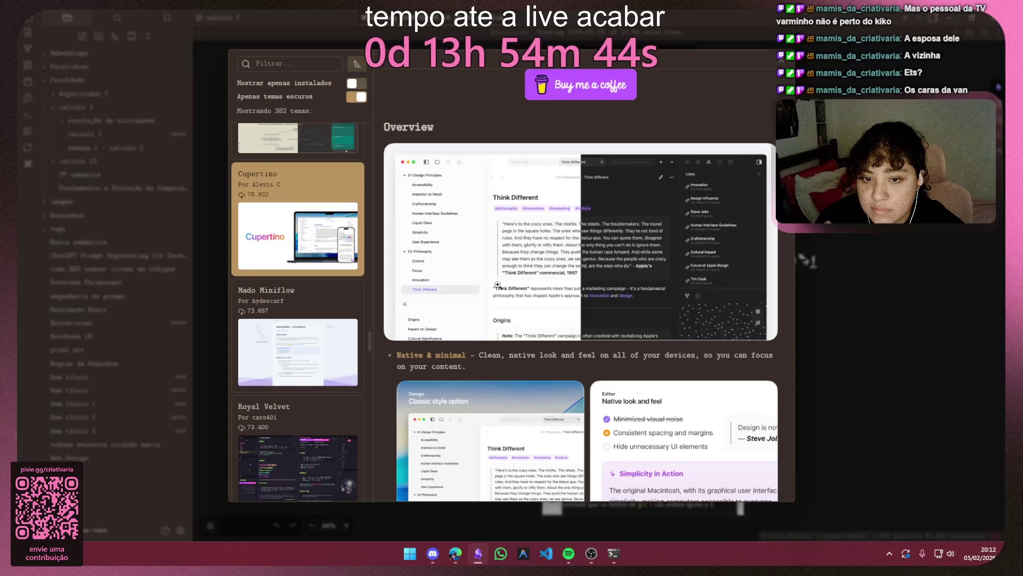
{"action": "scroll", "coordinate": [497, 284], "scroll_direction": "down", "scroll_amount": 2}
{"action": "scroll", "coordinate": [497, 284], "scroll_direction": "down", "scroll_amount": 2}
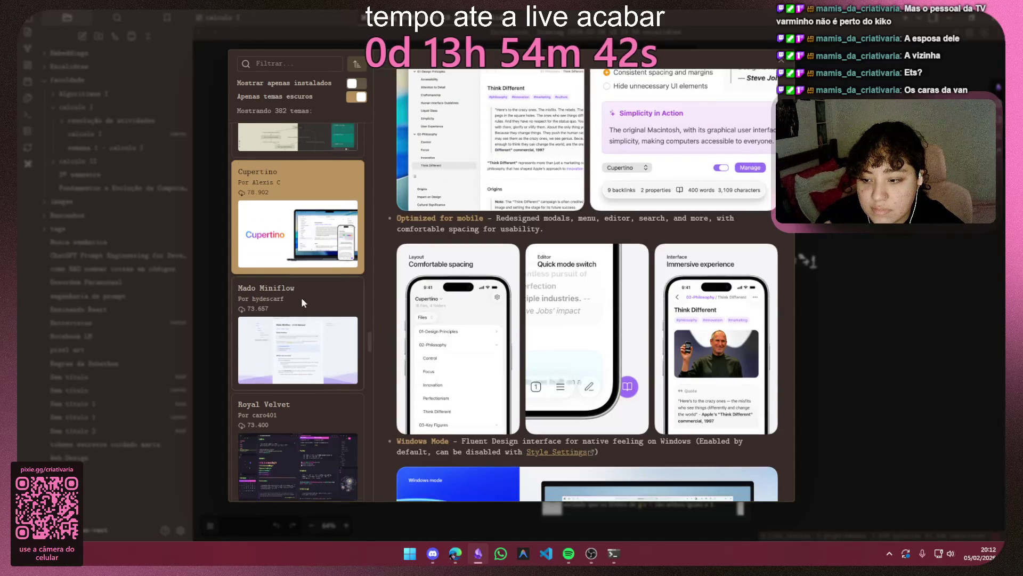
{"action": "scroll", "coordinate": [308, 264], "scroll_direction": "down", "scroll_amount": 3}
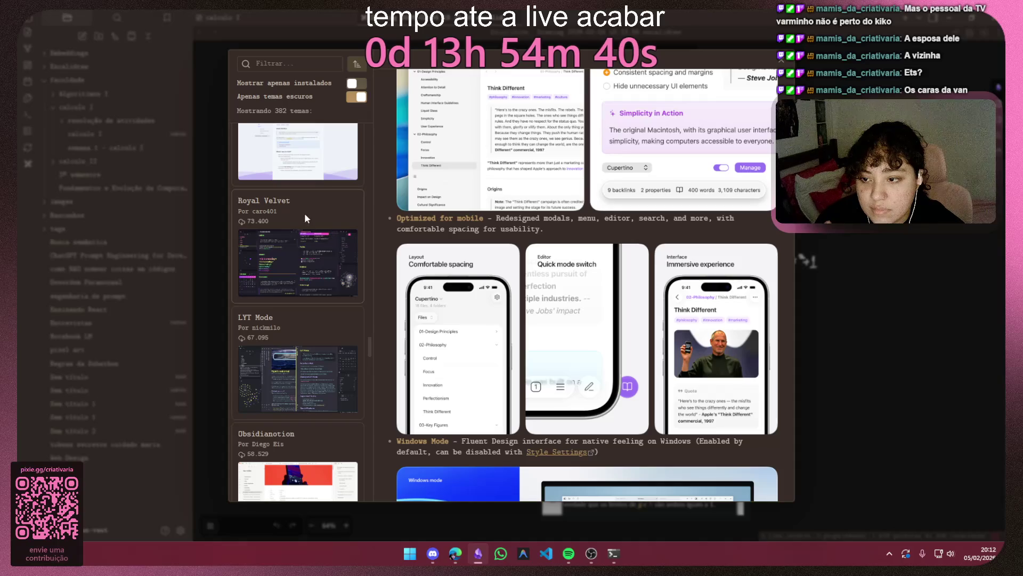
{"action": "left_click", "coordinate": [288, 203]}
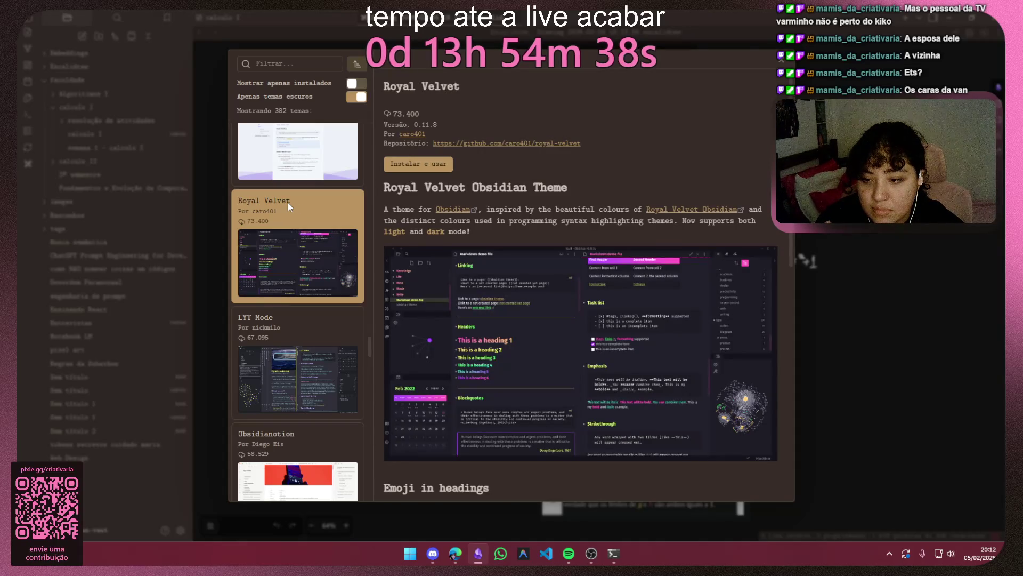
{"action": "left_click", "coordinate": [305, 324]}
{"action": "scroll", "coordinate": [306, 321], "scroll_direction": "down", "scroll_amount": 3}
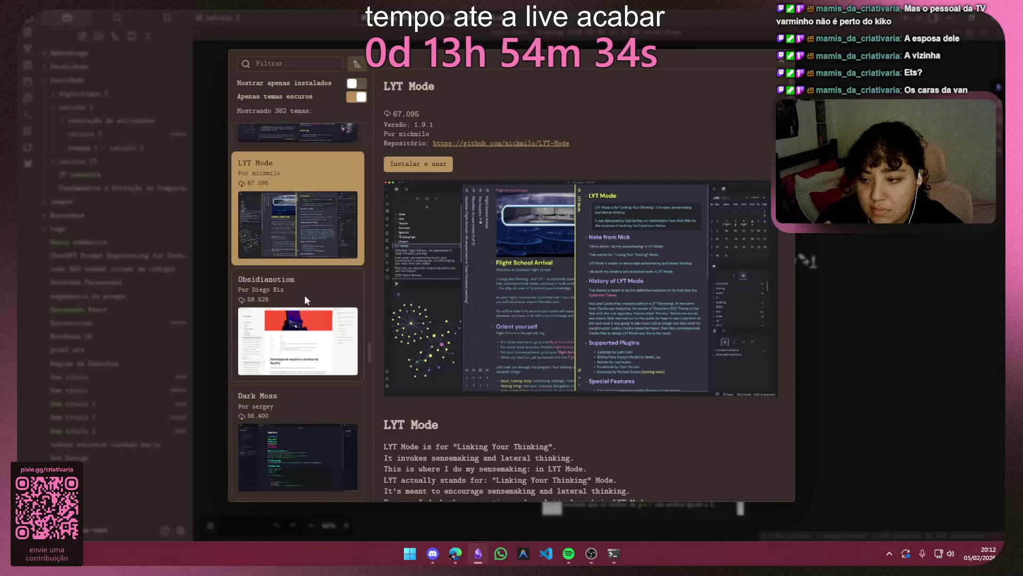
{"action": "left_click", "coordinate": [303, 294]}
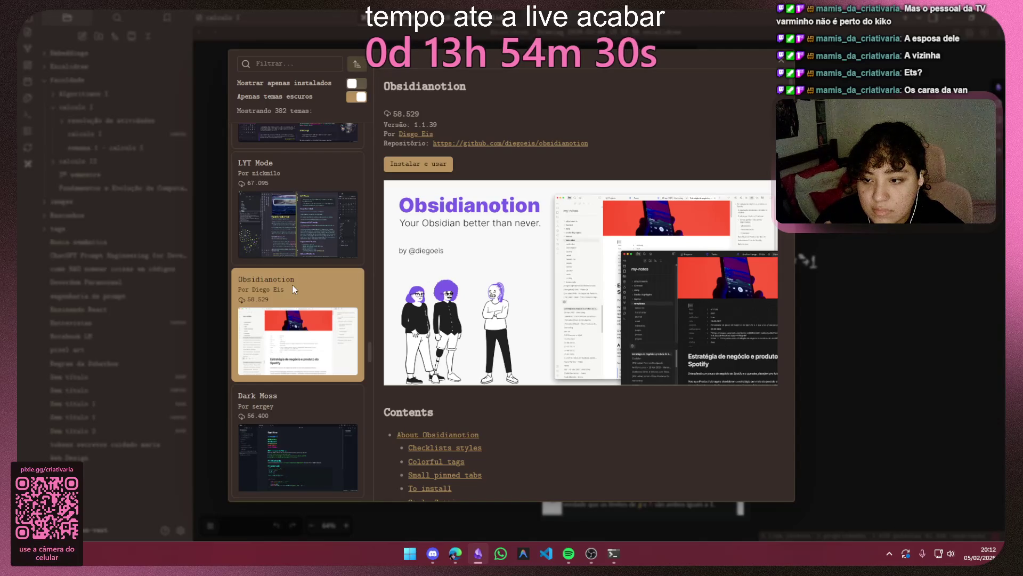
{"action": "scroll", "coordinate": [496, 274], "scroll_direction": "down", "scroll_amount": 3}
{"action": "scroll", "coordinate": [584, 269], "scroll_direction": "down", "scroll_amount": 3}
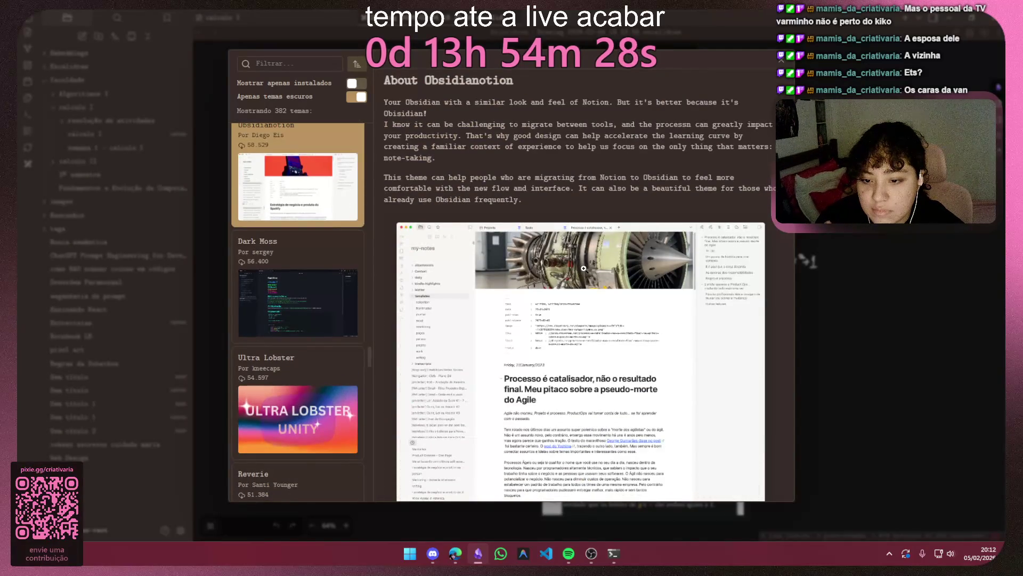
{"action": "scroll", "coordinate": [583, 269], "scroll_direction": "down", "scroll_amount": 3}
{"action": "scroll", "coordinate": [334, 305], "scroll_direction": "down", "scroll_amount": 2}
Step: Review the Ultra Lobster, Sodalite, Sandstorm, Vanilla AMOLED and Flexoki theme details
{"action": "left_click", "coordinate": [333, 306]}
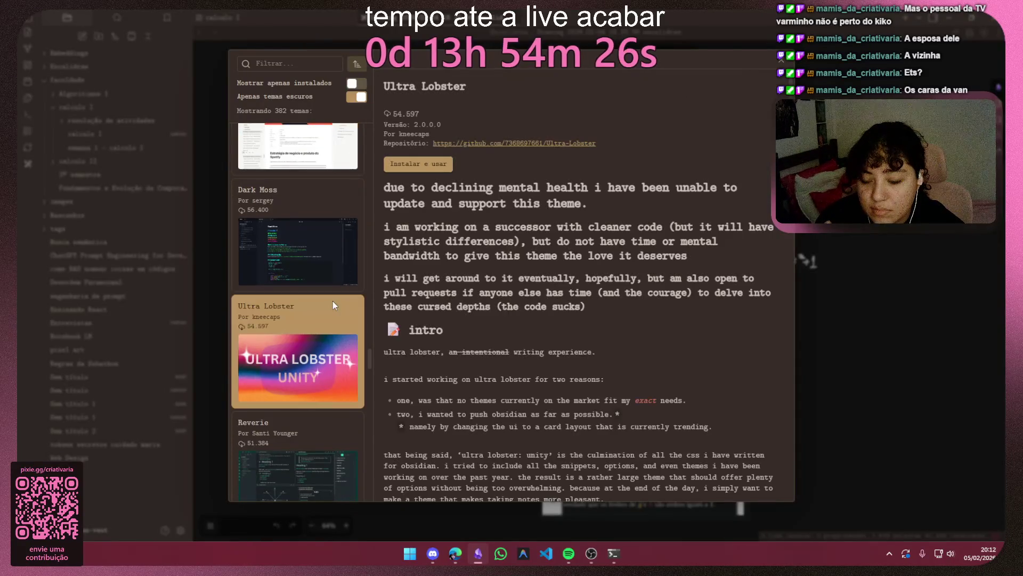
{"action": "scroll", "coordinate": [584, 286], "scroll_direction": "down", "scroll_amount": 5}
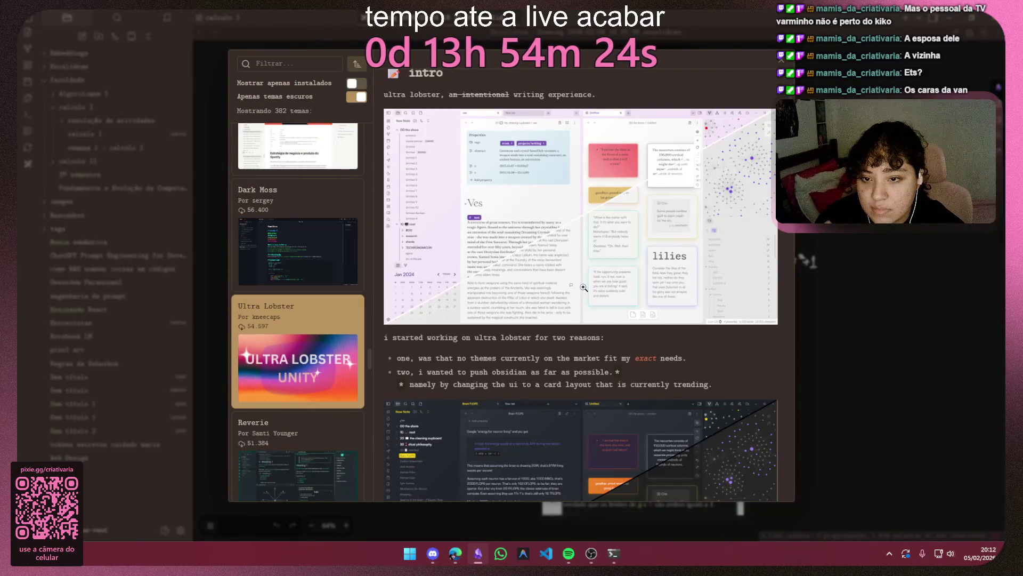
{"action": "scroll", "coordinate": [583, 286], "scroll_direction": "down", "scroll_amount": 3}
{"action": "scroll", "coordinate": [328, 300], "scroll_direction": "down", "scroll_amount": 5}
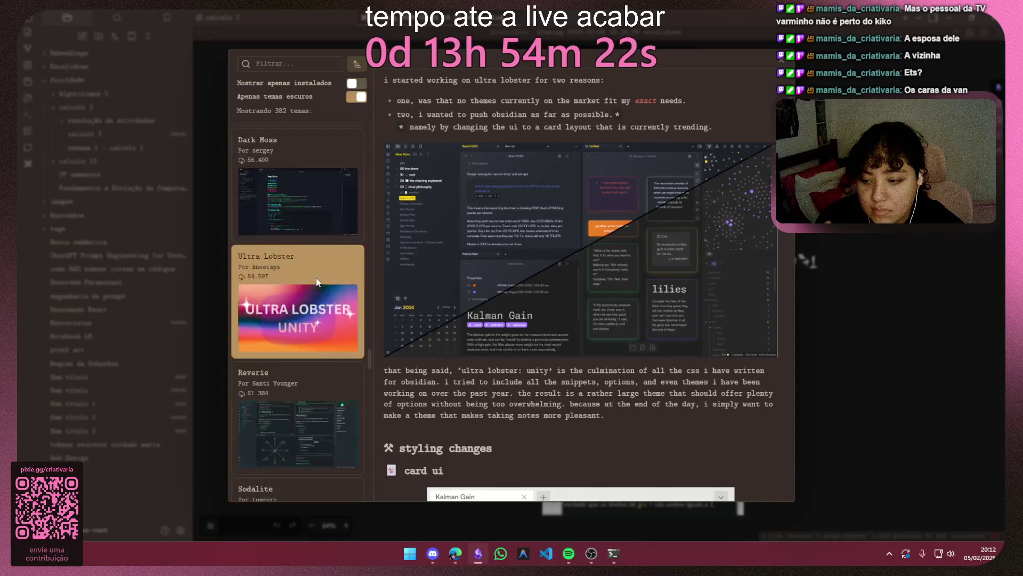
{"action": "left_click", "coordinate": [328, 299]}
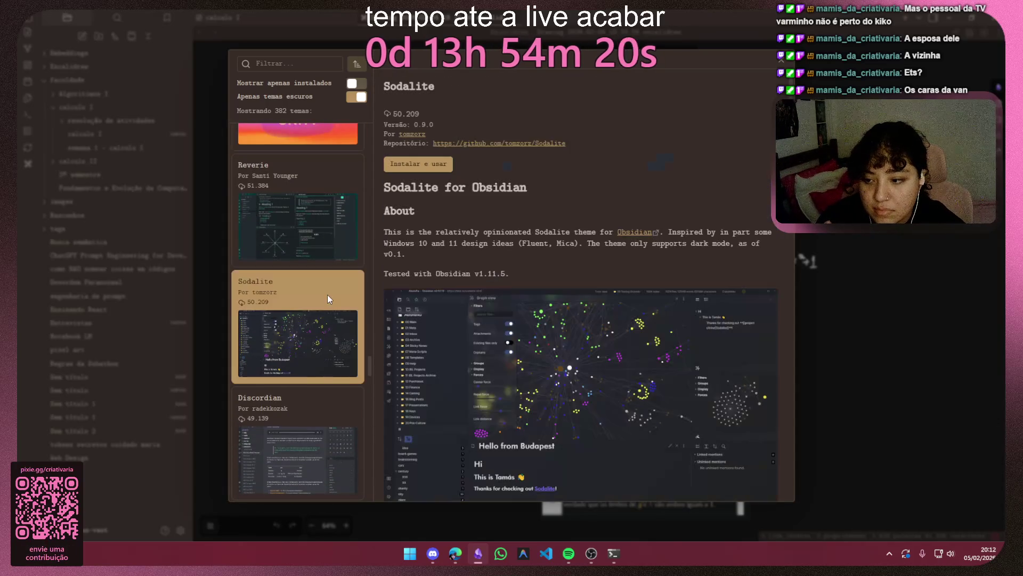
{"action": "scroll", "coordinate": [500, 295], "scroll_direction": "down", "scroll_amount": 2}
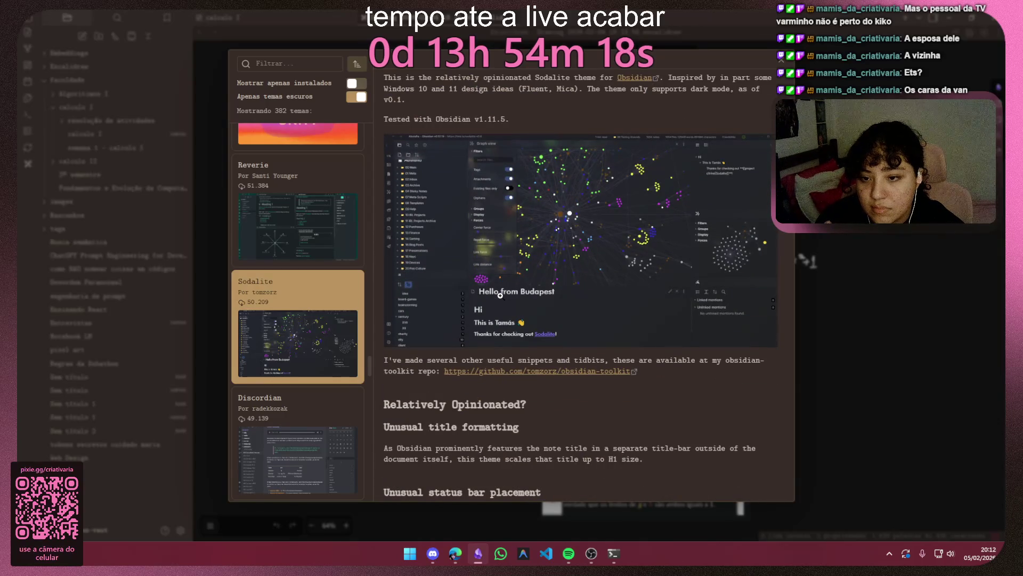
{"action": "scroll", "coordinate": [315, 295], "scroll_direction": "down", "scroll_amount": 3}
{"action": "scroll", "coordinate": [314, 295], "scroll_direction": "down", "scroll_amount": 3}
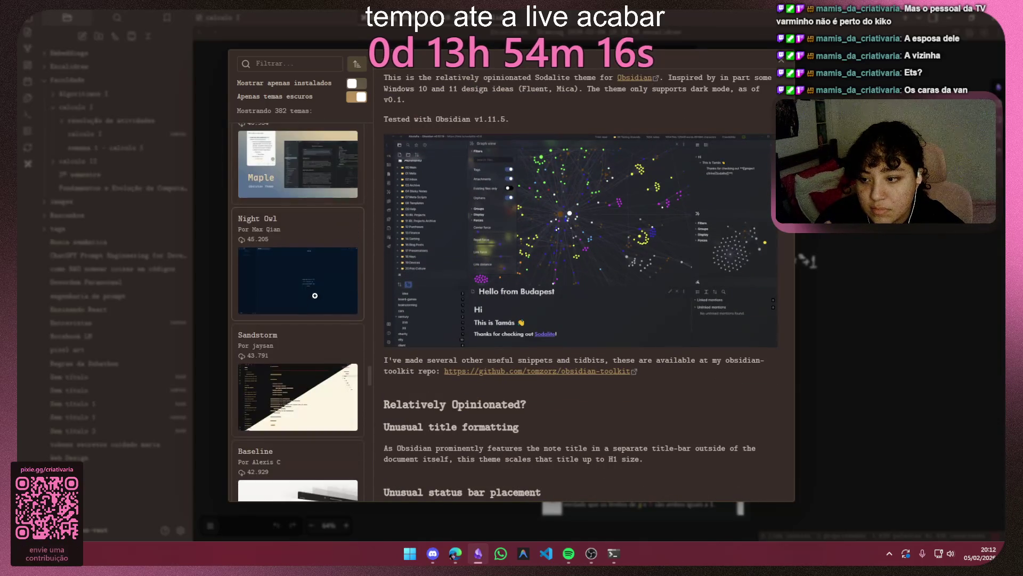
{"action": "scroll", "coordinate": [344, 250], "scroll_direction": "down", "scroll_amount": 2}
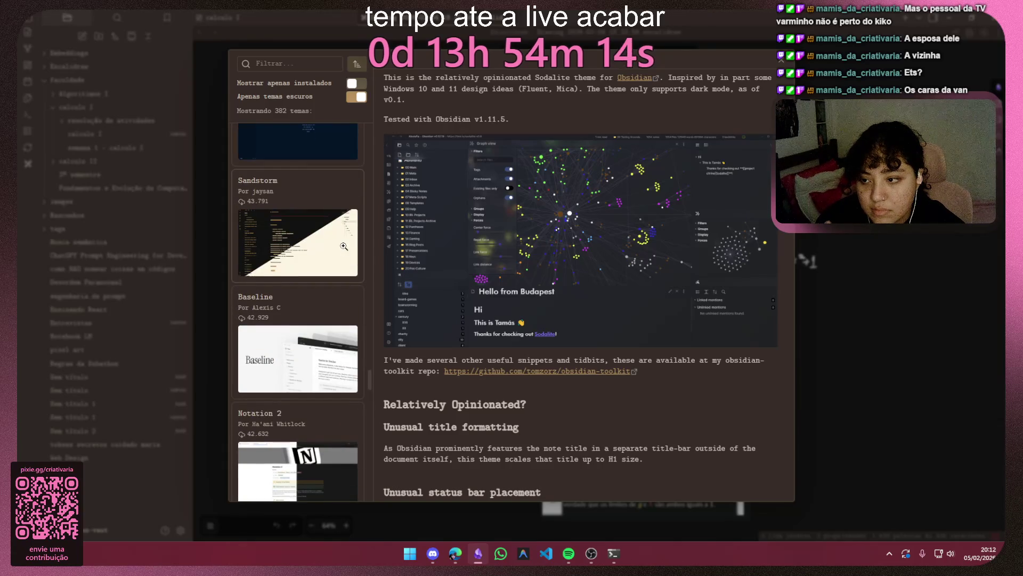
{"action": "left_click", "coordinate": [330, 192]}
{"action": "scroll", "coordinate": [500, 229], "scroll_direction": "down", "scroll_amount": 1}
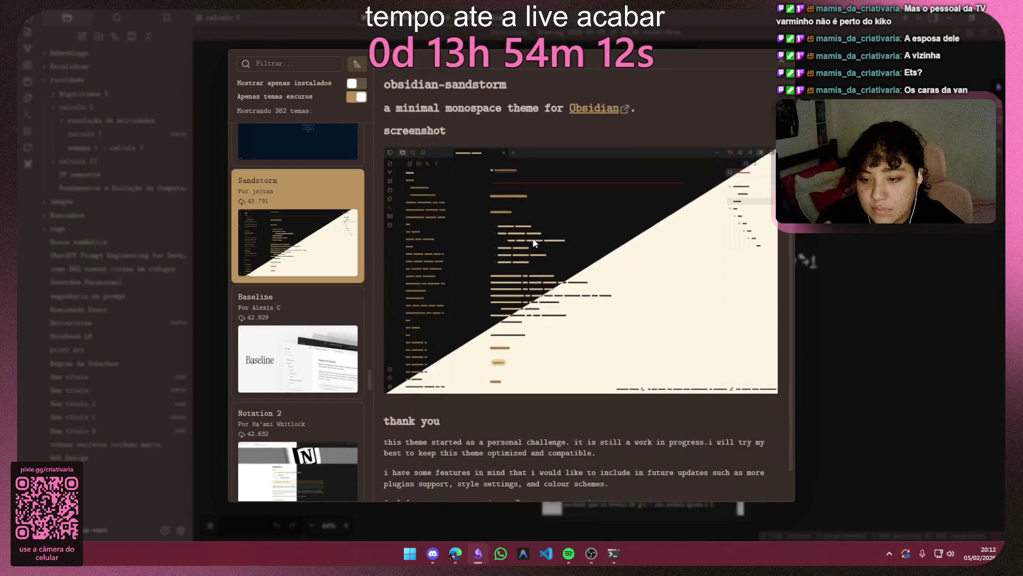
{"action": "scroll", "coordinate": [265, 281], "scroll_direction": "down", "scroll_amount": 3}
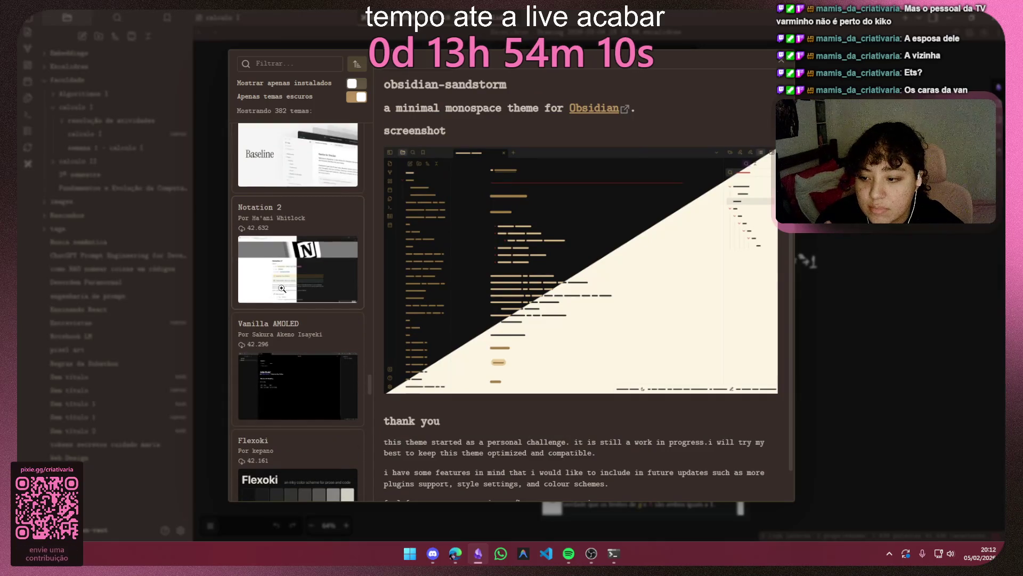
{"action": "scroll", "coordinate": [287, 289], "scroll_direction": "down", "scroll_amount": 1}
{"action": "left_click", "coordinate": [300, 280]}
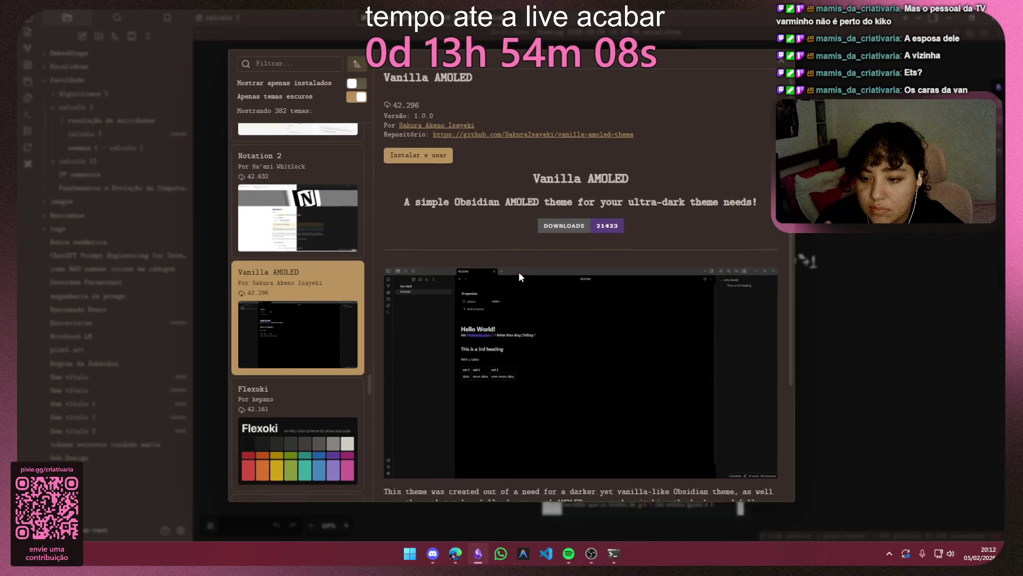
{"action": "scroll", "coordinate": [519, 271], "scroll_direction": "down", "scroll_amount": 2}
{"action": "scroll", "coordinate": [431, 377], "scroll_direction": "down", "scroll_amount": 1}
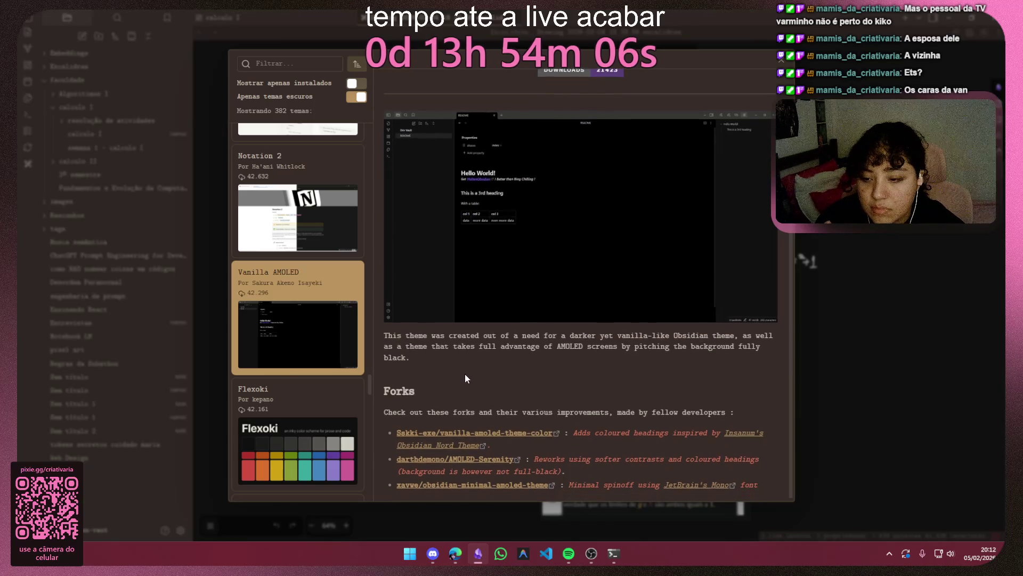
{"action": "left_click", "coordinate": [294, 412]}
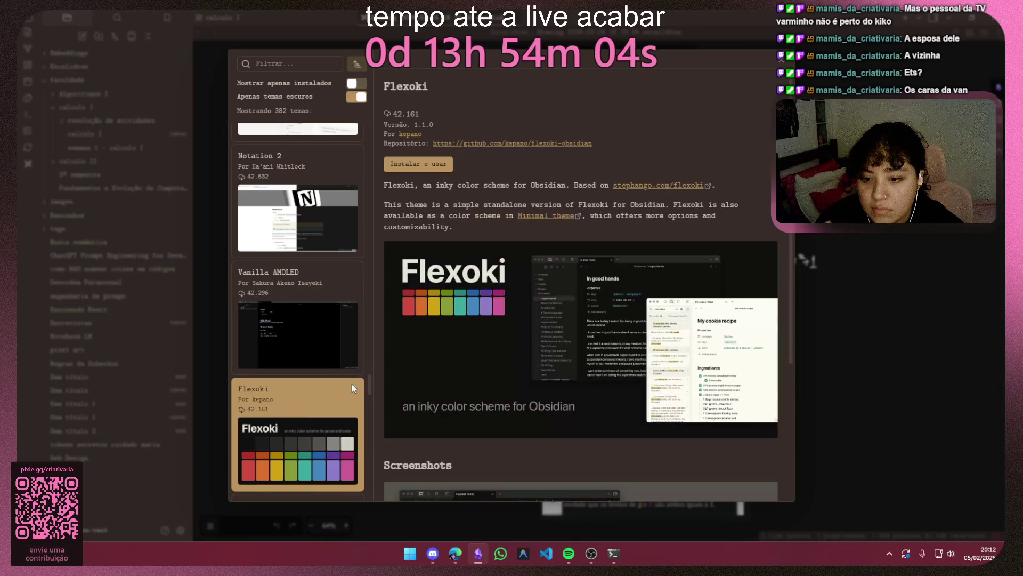
{"action": "scroll", "coordinate": [581, 320], "scroll_direction": "down", "scroll_amount": 2}
{"action": "scroll", "coordinate": [582, 320], "scroll_direction": "down", "scroll_amount": 3}
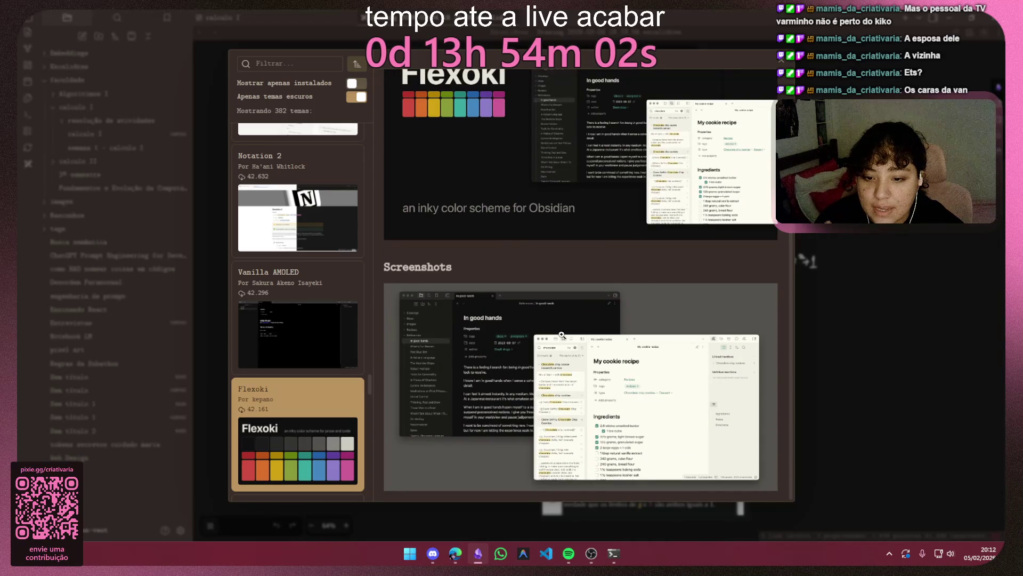
{"action": "scroll", "coordinate": [322, 366], "scroll_direction": "down", "scroll_amount": 5}
{"action": "scroll", "coordinate": [600, 334], "scroll_direction": "up", "scroll_amount": 5}
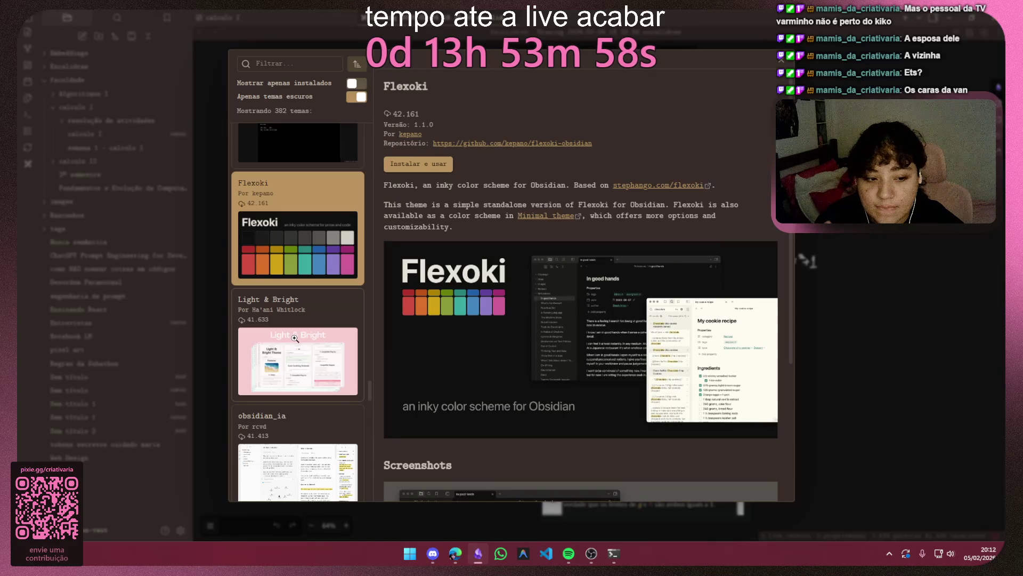
{"action": "scroll", "coordinate": [294, 338], "scroll_direction": "down", "scroll_amount": 5}
{"action": "scroll", "coordinate": [294, 336], "scroll_direction": "down", "scroll_amount": 3}
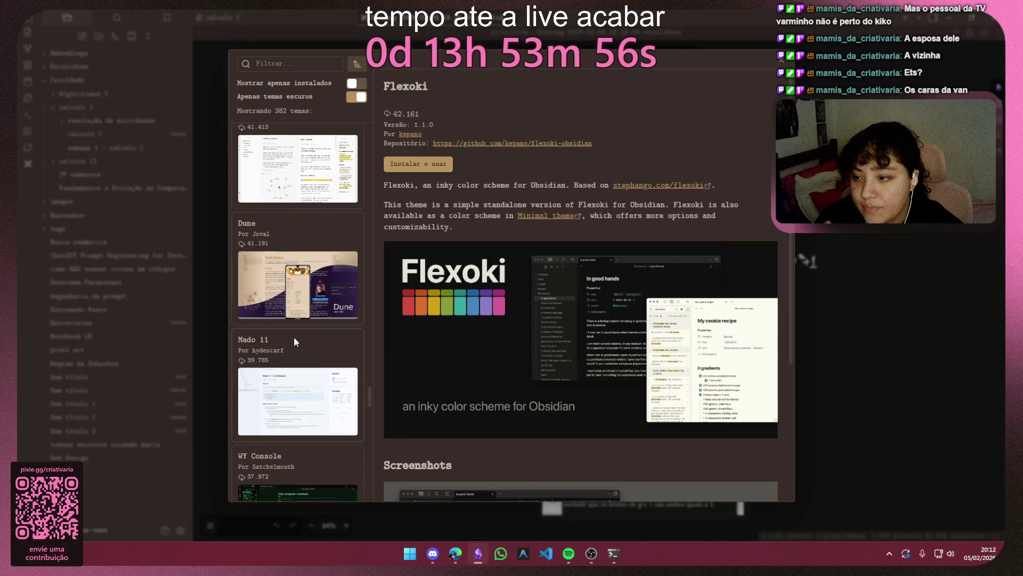
{"action": "scroll", "coordinate": [293, 337], "scroll_direction": "down", "scroll_amount": 3}
{"action": "scroll", "coordinate": [294, 337], "scroll_direction": "down", "scroll_amount": 3}
{"action": "scroll", "coordinate": [293, 336], "scroll_direction": "down", "scroll_amount": 6}
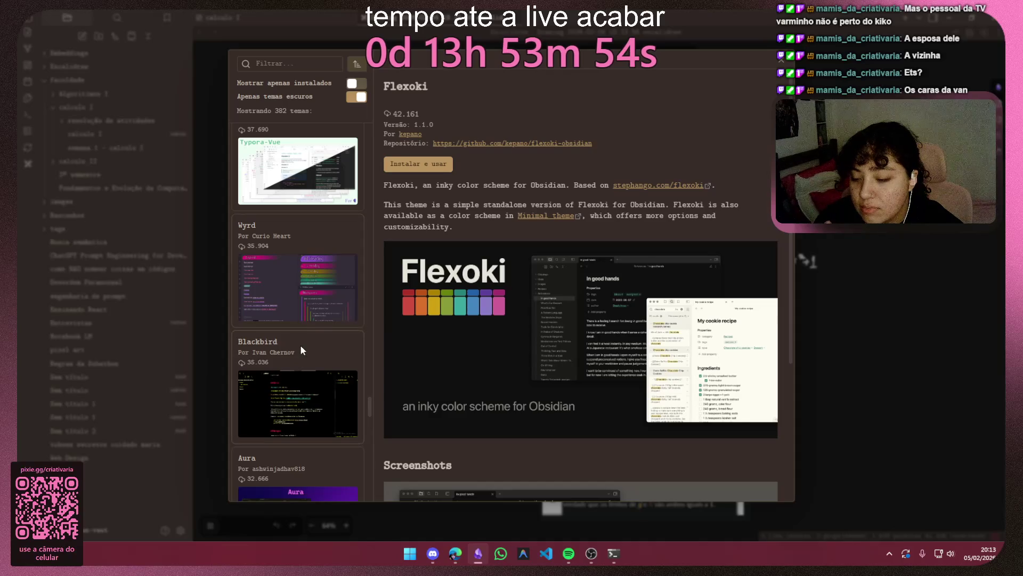
{"action": "scroll", "coordinate": [300, 350], "scroll_direction": "down", "scroll_amount": 5}
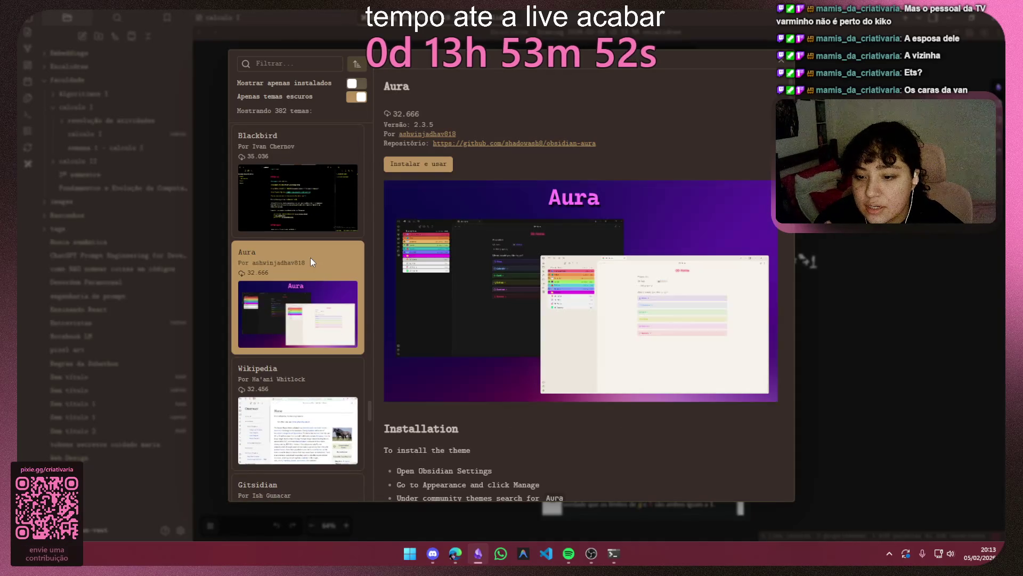
{"action": "scroll", "coordinate": [228, 324], "scroll_direction": "down", "scroll_amount": 5}
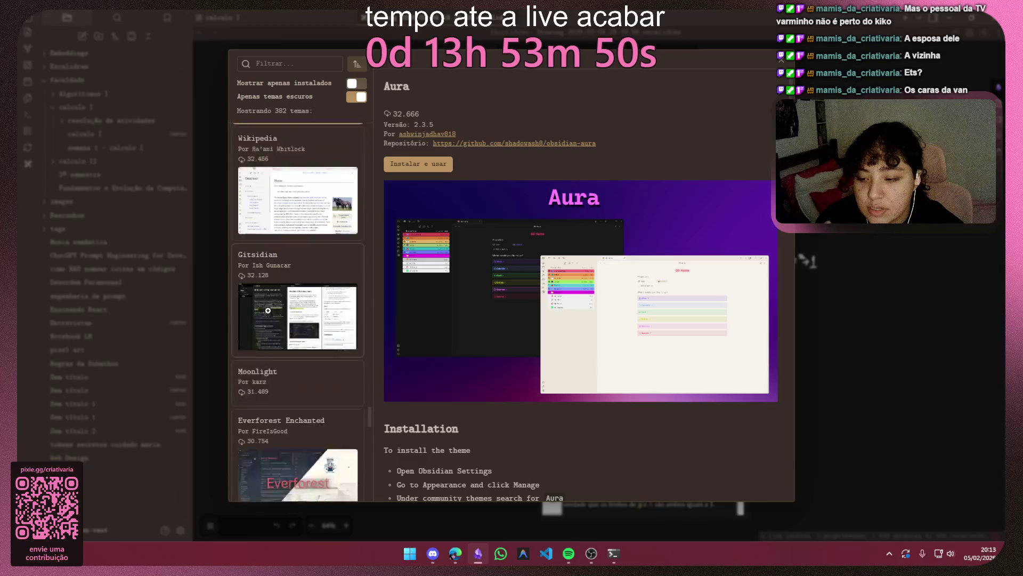
{"action": "scroll", "coordinate": [268, 311], "scroll_direction": "down", "scroll_amount": 2}
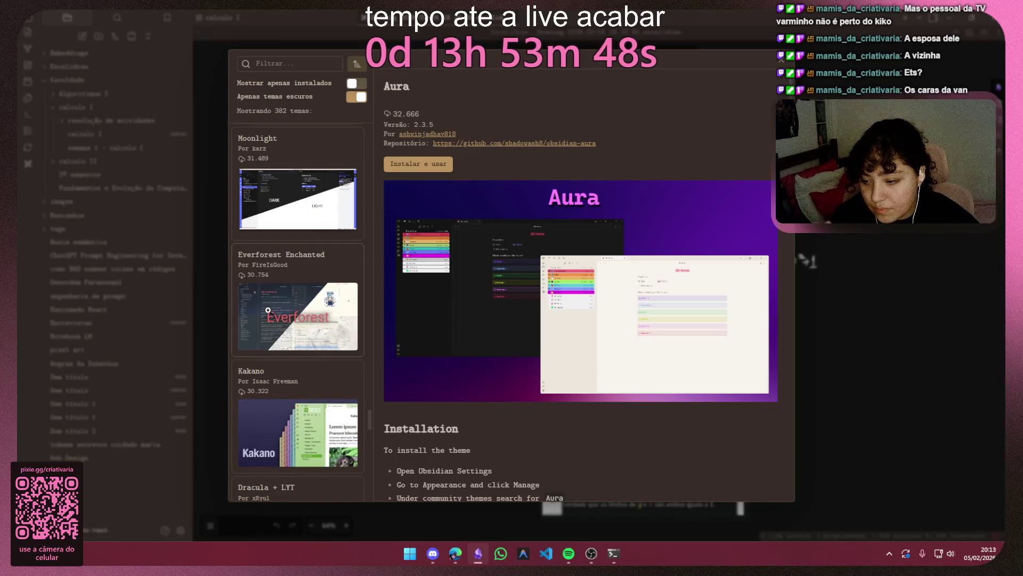
{"action": "scroll", "coordinate": [273, 314], "scroll_direction": "down", "scroll_amount": 2}
{"action": "scroll", "coordinate": [290, 323], "scroll_direction": "down", "scroll_amount": 3}
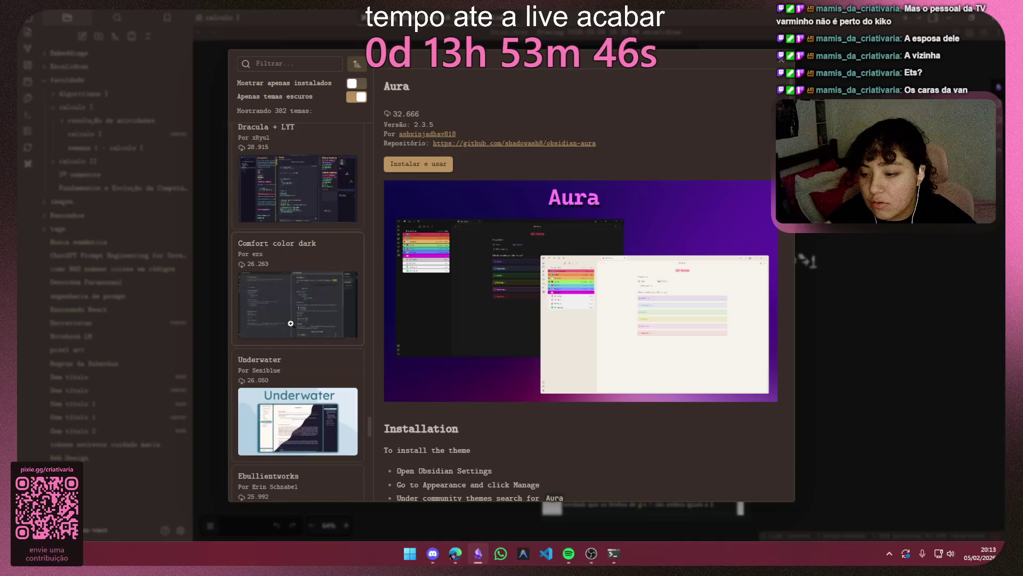
{"action": "scroll", "coordinate": [291, 323], "scroll_direction": "down", "scroll_amount": 2}
{"action": "scroll", "coordinate": [291, 323], "scroll_direction": "down", "scroll_amount": 1}
{"action": "scroll", "coordinate": [290, 323], "scroll_direction": "down", "scroll_amount": 2}
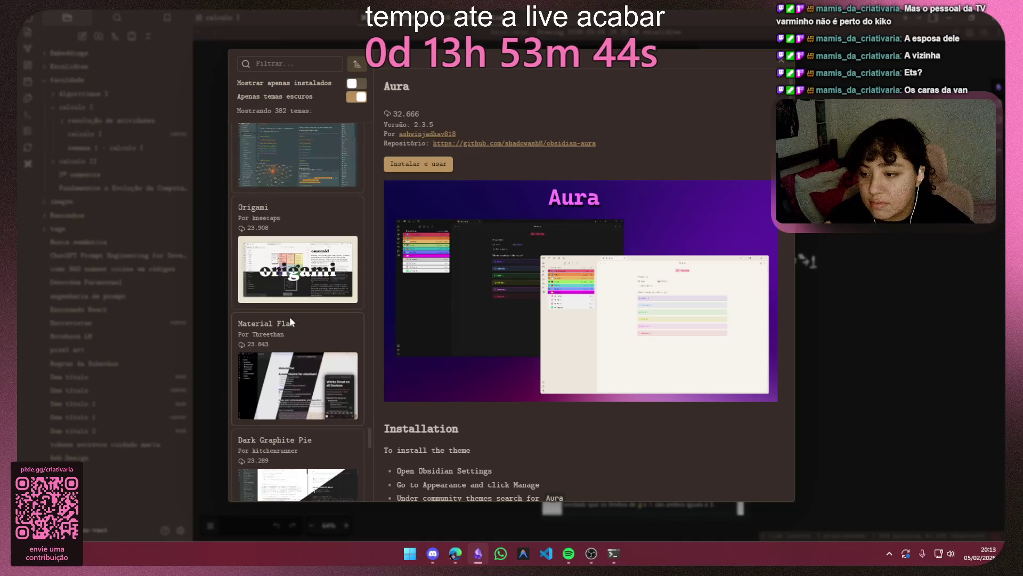
Step: View the Origami theme's details and install it as the active theme
{"action": "left_click", "coordinate": [312, 240]}
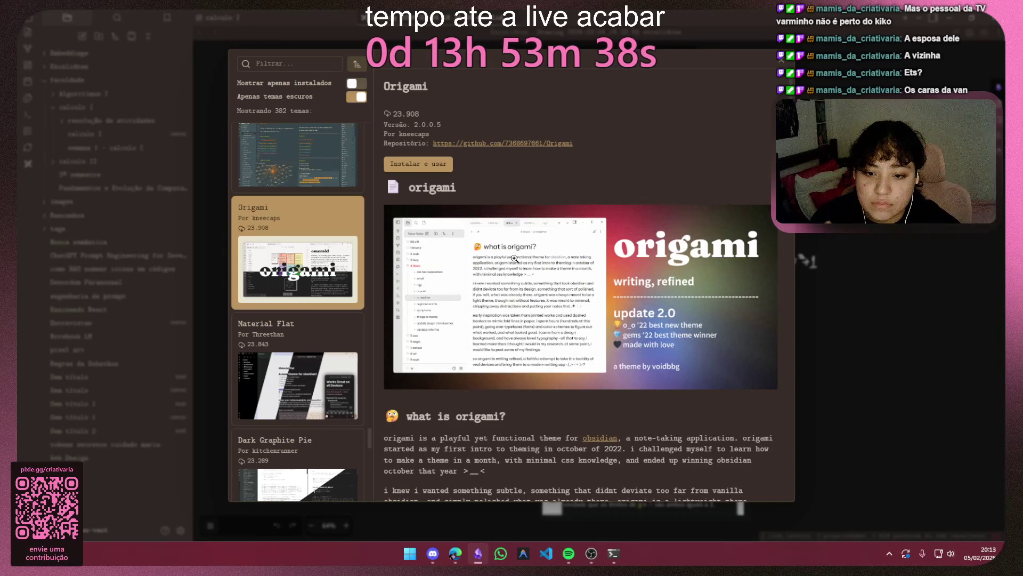
{"action": "scroll", "coordinate": [518, 256], "scroll_direction": "down", "scroll_amount": 4}
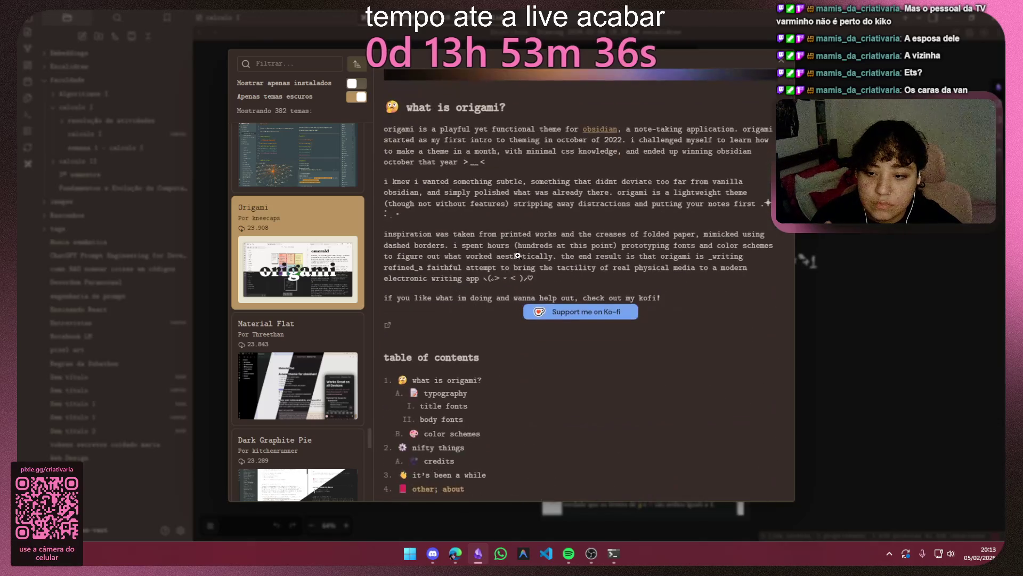
{"action": "scroll", "coordinate": [518, 257], "scroll_direction": "down", "scroll_amount": 3}
{"action": "scroll", "coordinate": [519, 260], "scroll_direction": "down", "scroll_amount": 3}
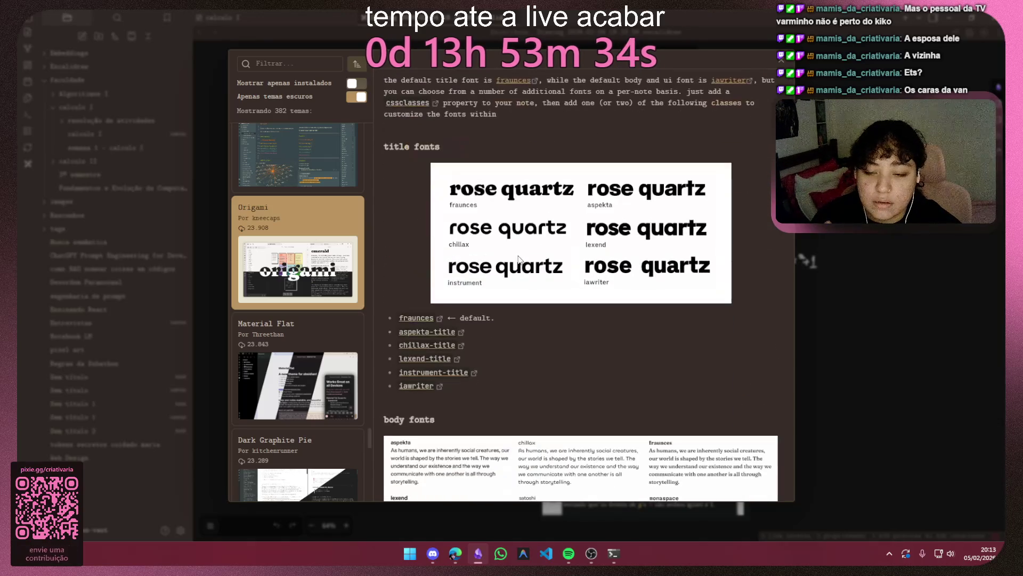
{"action": "scroll", "coordinate": [518, 256], "scroll_direction": "down", "scroll_amount": 3}
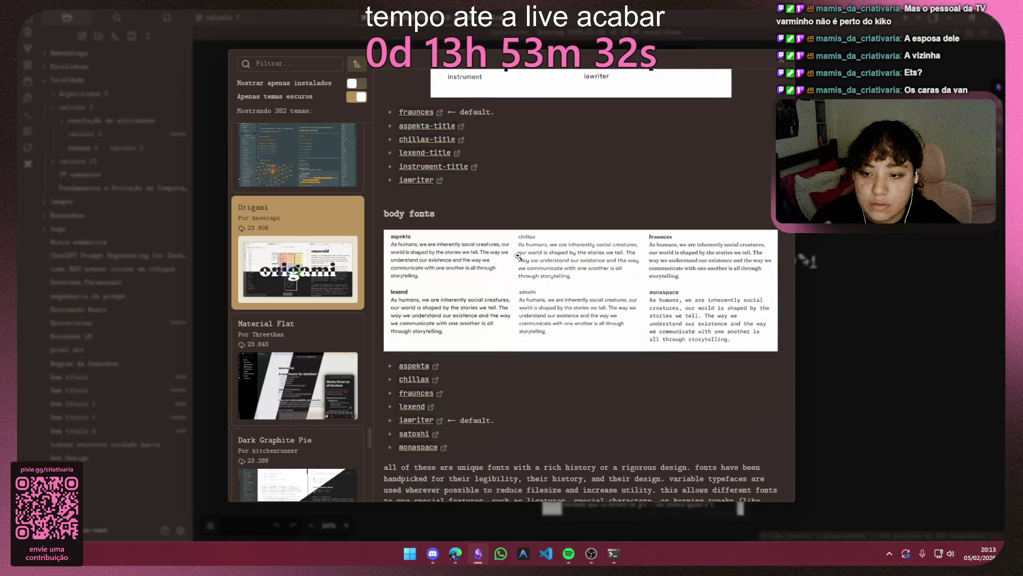
{"action": "scroll", "coordinate": [518, 256], "scroll_direction": "down", "scroll_amount": 3}
{"action": "scroll", "coordinate": [518, 256], "scroll_direction": "down", "scroll_amount": 2}
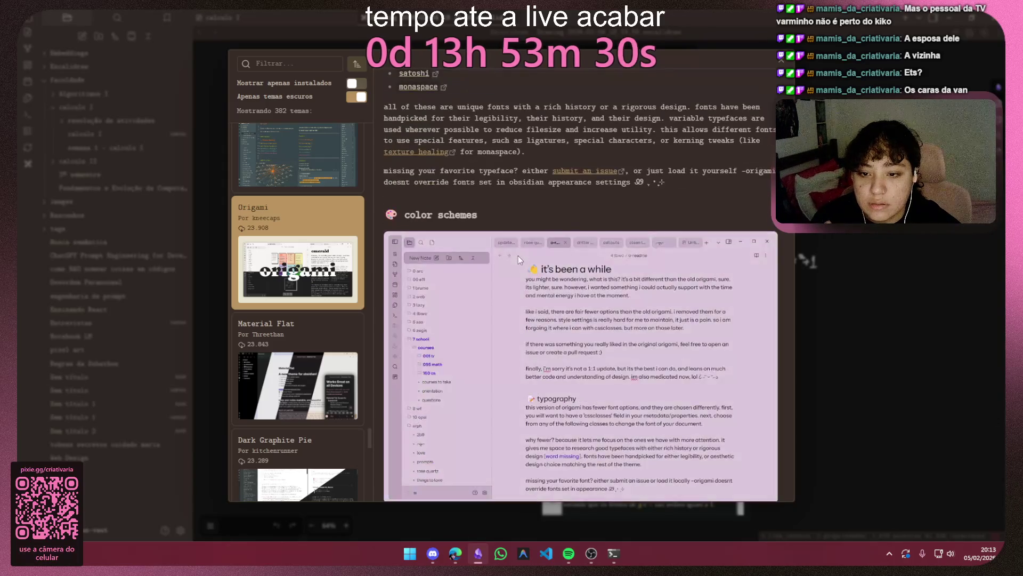
{"action": "scroll", "coordinate": [518, 256], "scroll_direction": "down", "scroll_amount": 2}
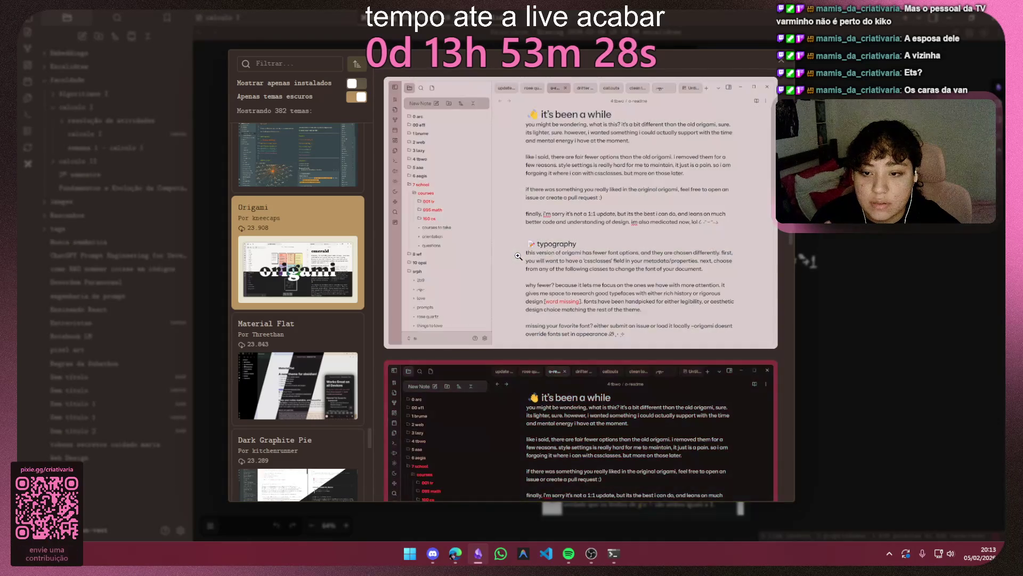
{"action": "scroll", "coordinate": [518, 256], "scroll_direction": "down", "scroll_amount": 3}
{"action": "scroll", "coordinate": [520, 256], "scroll_direction": "down", "scroll_amount": 2}
{"action": "scroll", "coordinate": [523, 257], "scroll_direction": "down", "scroll_amount": 2}
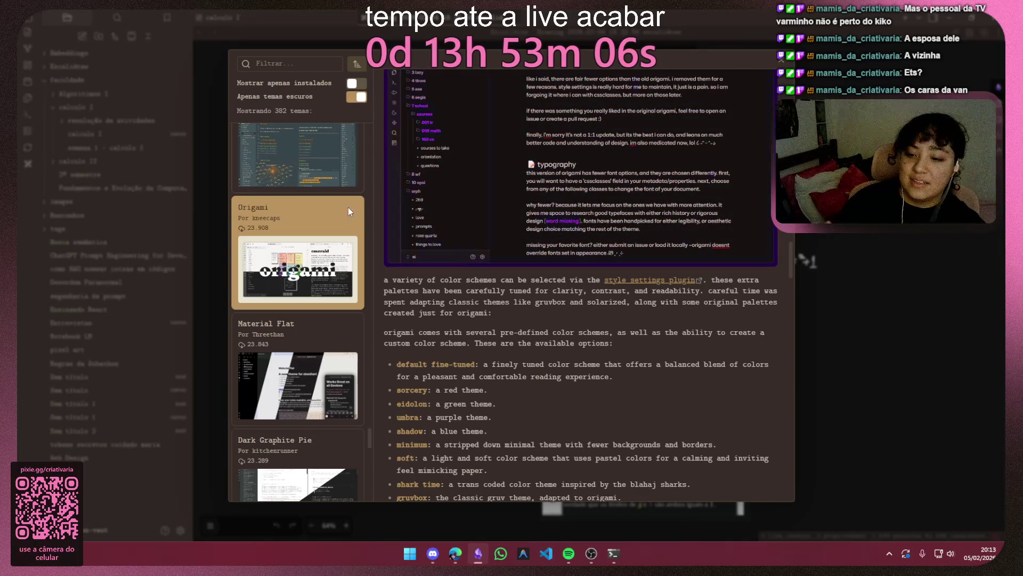
{"action": "scroll", "coordinate": [590, 231], "scroll_direction": "down", "scroll_amount": 3}
{"action": "scroll", "coordinate": [590, 231], "scroll_direction": "down", "scroll_amount": 2}
{"action": "scroll", "coordinate": [592, 231], "scroll_direction": "up", "scroll_amount": 4}
{"action": "scroll", "coordinate": [593, 229], "scroll_direction": "up", "scroll_amount": 3}
{"action": "scroll", "coordinate": [593, 229], "scroll_direction": "down", "scroll_amount": 3}
{"action": "scroll", "coordinate": [591, 232], "scroll_direction": "up", "scroll_amount": 3}
{"action": "scroll", "coordinate": [560, 240], "scroll_direction": "up", "scroll_amount": 3}
{"action": "scroll", "coordinate": [529, 247], "scroll_direction": "up", "scroll_amount": 4}
{"action": "scroll", "coordinate": [528, 247], "scroll_direction": "up", "scroll_amount": 4}
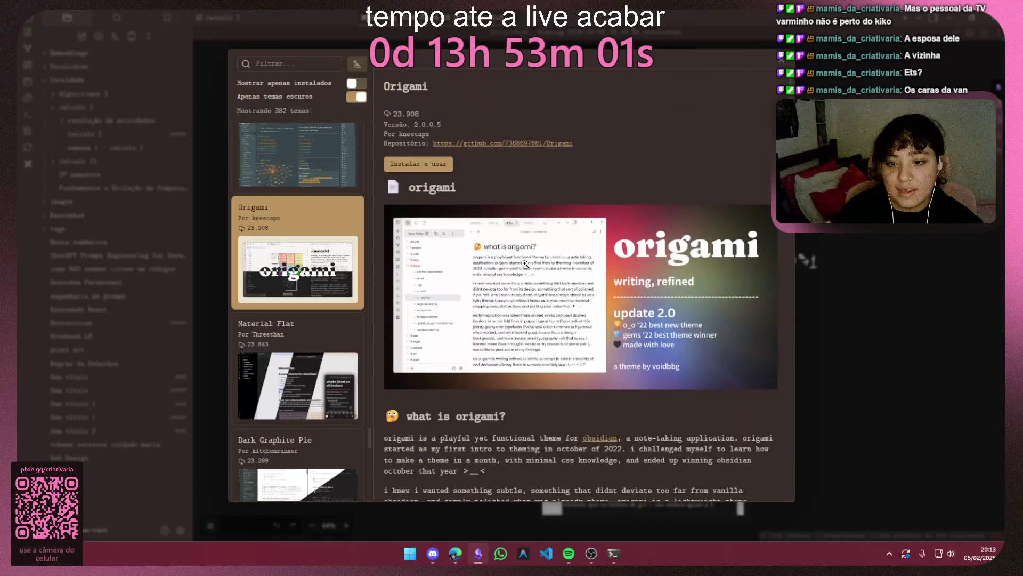
{"action": "left_click", "coordinate": [419, 162]}
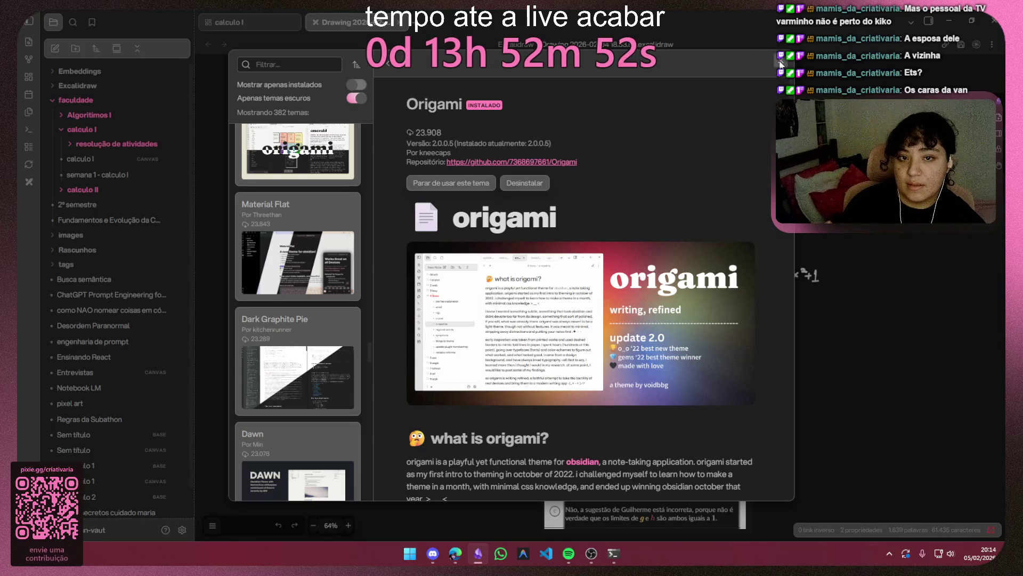
Step: Close and reopen the theme catalogue, then confirm Origami stays selected in the Temas dropdown
{"action": "left_click", "coordinate": [781, 63]}
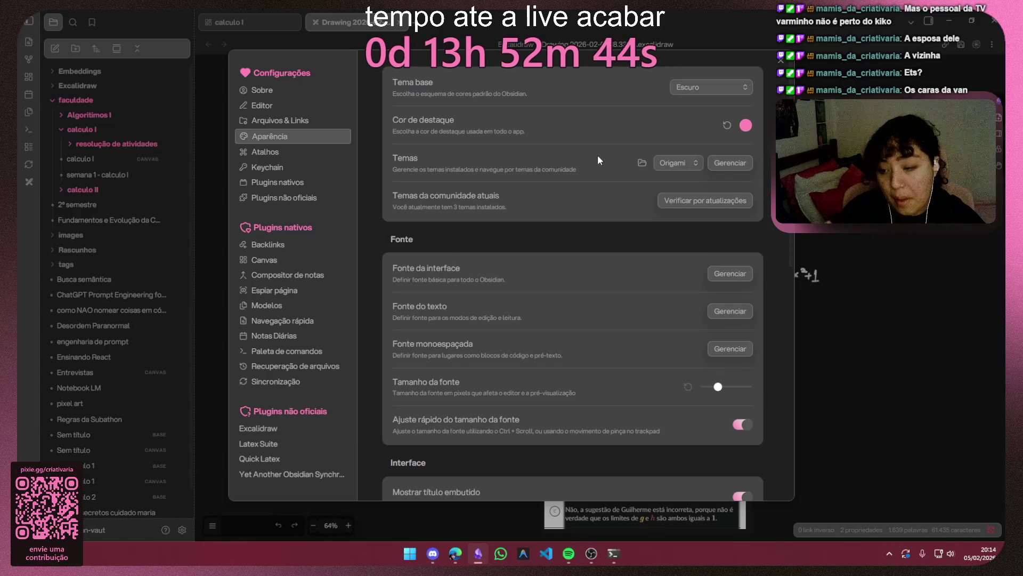
{"action": "left_click", "coordinate": [729, 164]}
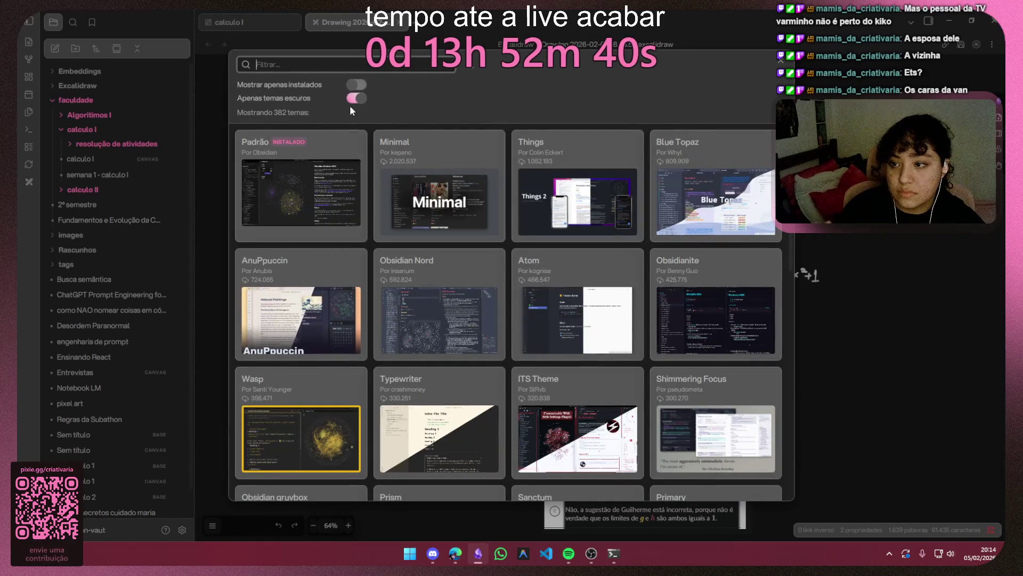
{"action": "left_click", "coordinate": [781, 60]}
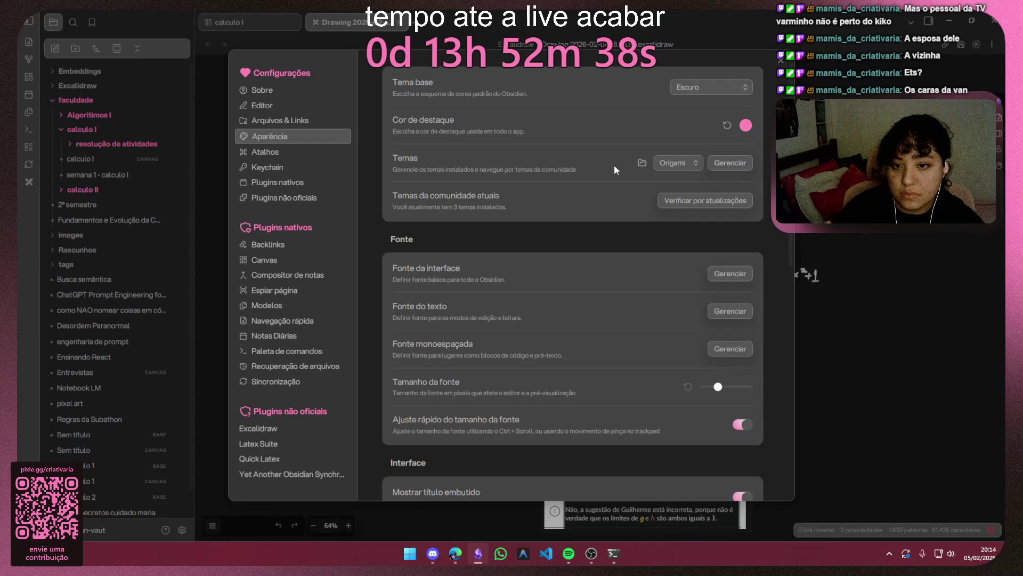
{"action": "left_click", "coordinate": [672, 162]}
{"action": "left_click", "coordinate": [674, 202]}
{"action": "scroll", "coordinate": [540, 230], "scroll_direction": "down", "scroll_amount": 1}
{"action": "scroll", "coordinate": [541, 230], "scroll_direction": "down", "scroll_amount": 1}
{"action": "scroll", "coordinate": [573, 206], "scroll_direction": "down", "scroll_amount": 3}
{"action": "scroll", "coordinate": [585, 200], "scroll_direction": "down", "scroll_amount": 3}
{"action": "scroll", "coordinate": [585, 199], "scroll_direction": "down", "scroll_amount": 2}
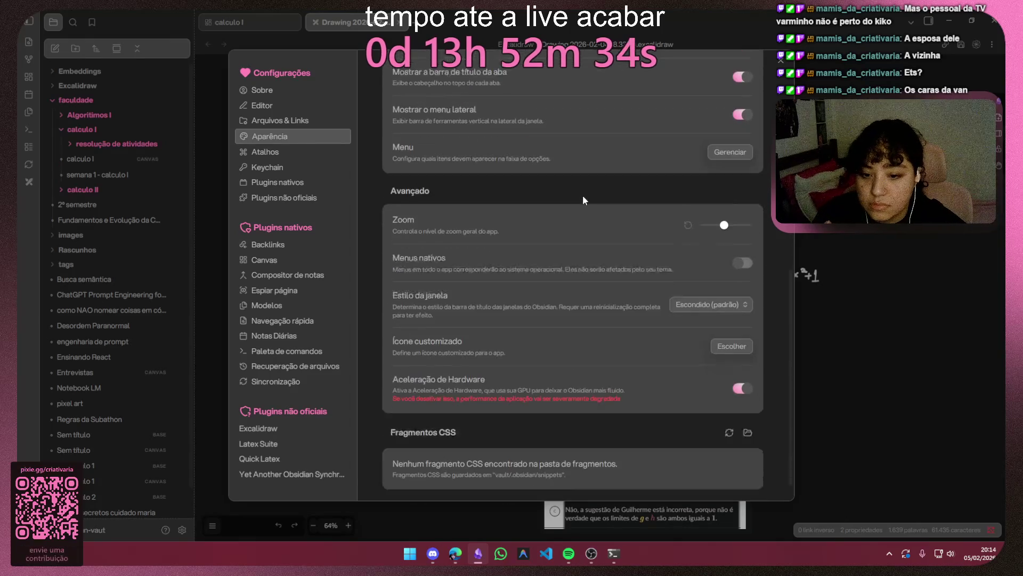
Step: Leave the window style unchanged and reopen the community themes browser
{"action": "left_click", "coordinate": [687, 283]}
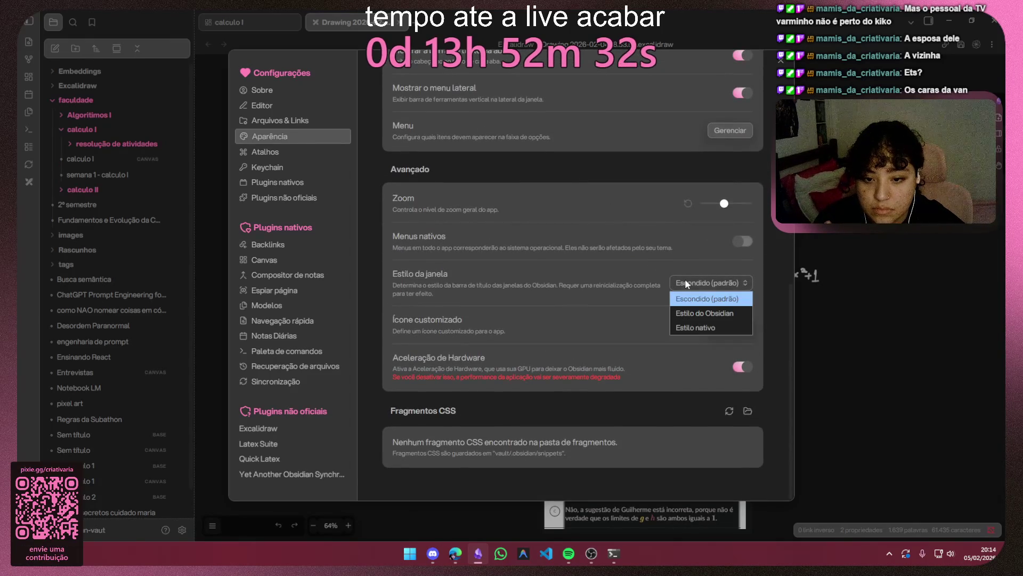
{"action": "left_click", "coordinate": [686, 283]}
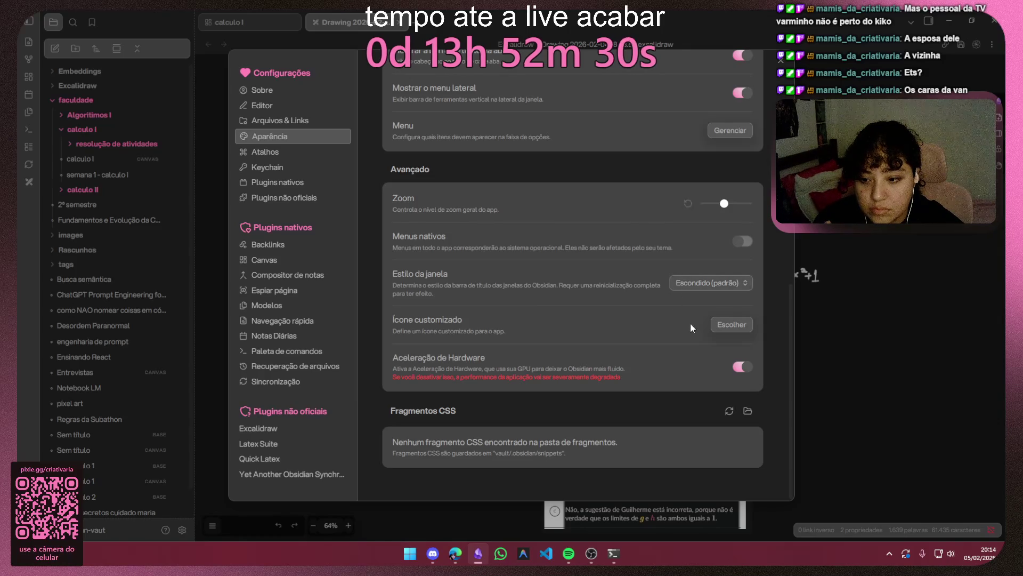
{"action": "scroll", "coordinate": [478, 321], "scroll_direction": "up", "scroll_amount": 10}
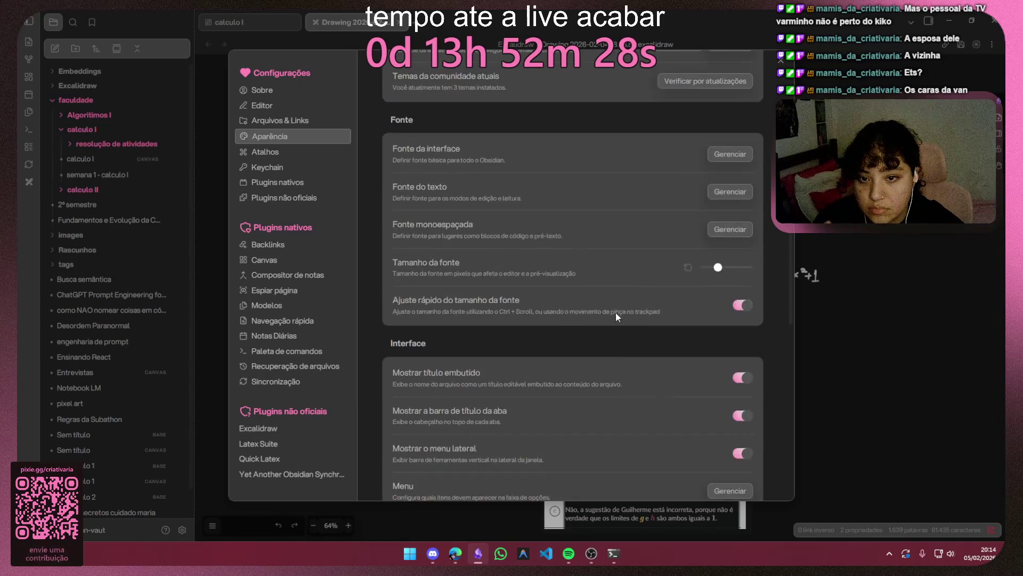
{"action": "scroll", "coordinate": [616, 316], "scroll_direction": "up", "scroll_amount": 2}
{"action": "left_click", "coordinate": [729, 162]}
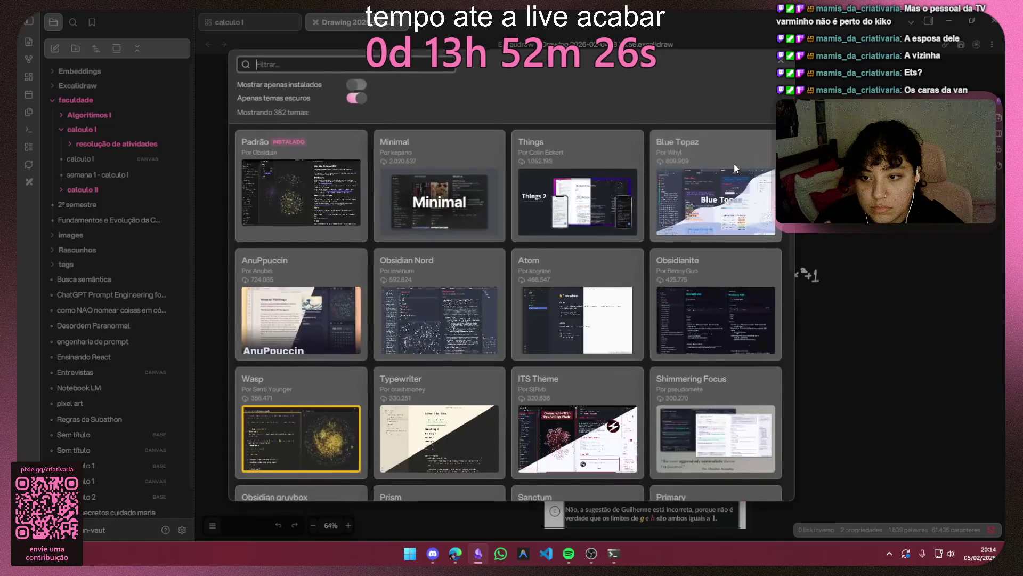
{"action": "scroll", "coordinate": [324, 204], "scroll_direction": "down", "scroll_amount": 5}
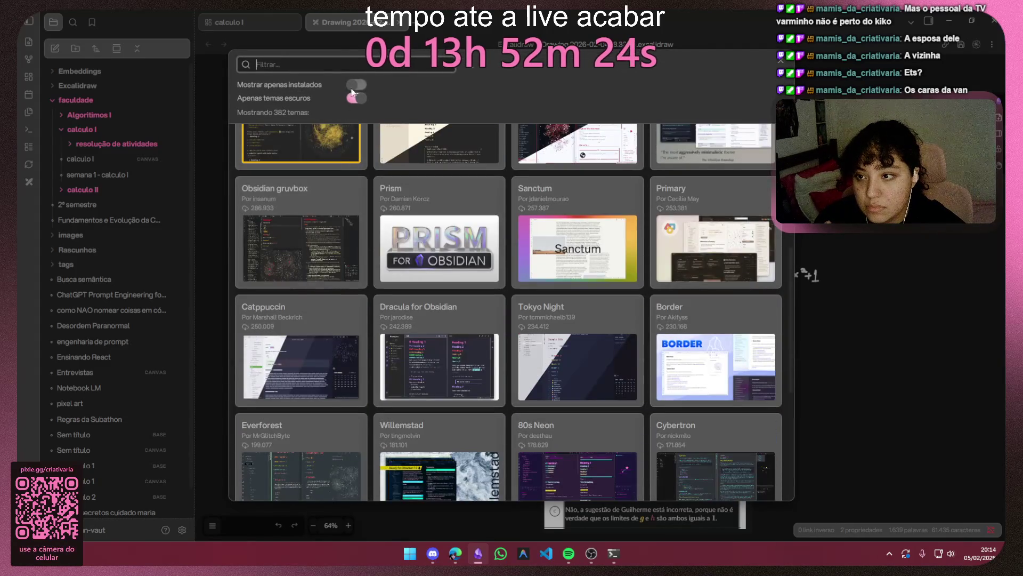
Step: Filter the theme catalogue by 'ori' and open the Origami theme's details, now marked active
{"action": "left_click", "coordinate": [344, 64]}
{"action": "type", "text": "pr"}
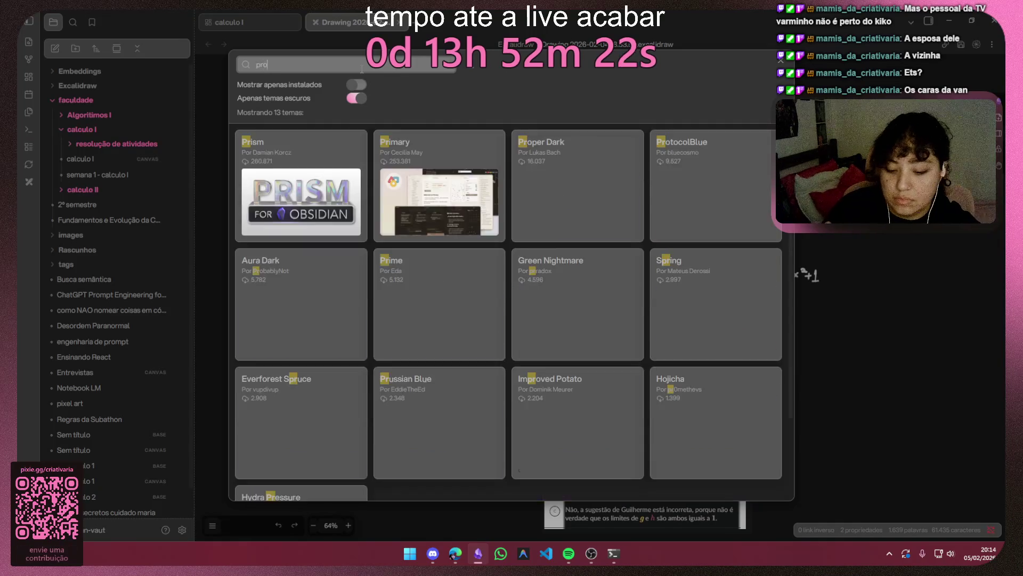
{"action": "type", "text": "oga"}
{"action": "key", "text": "BackSpace"}
{"action": "key", "text": "BackSpace"}
{"action": "key", "text": "BackSpace"}
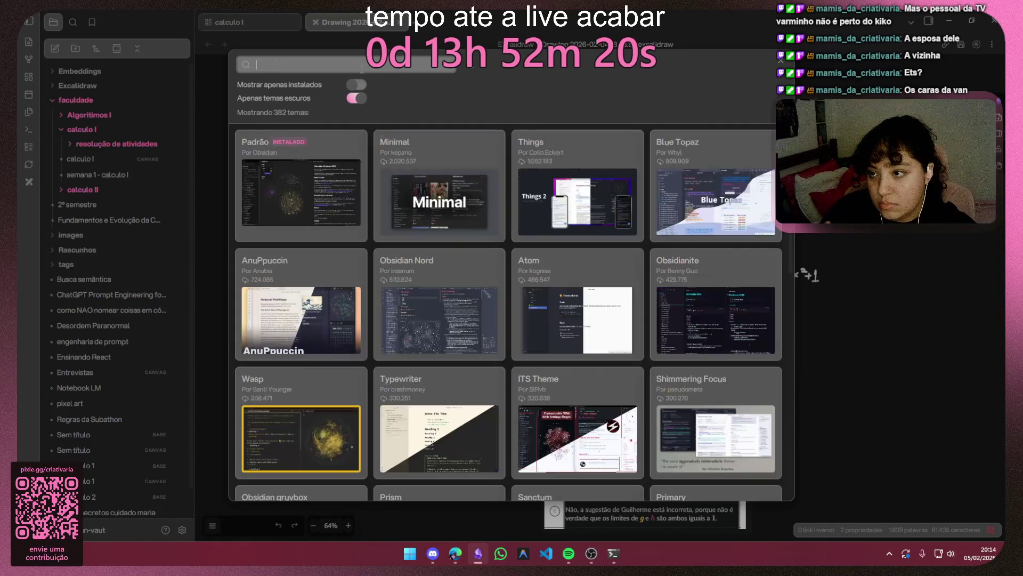
{"action": "type", "text": "ori"}
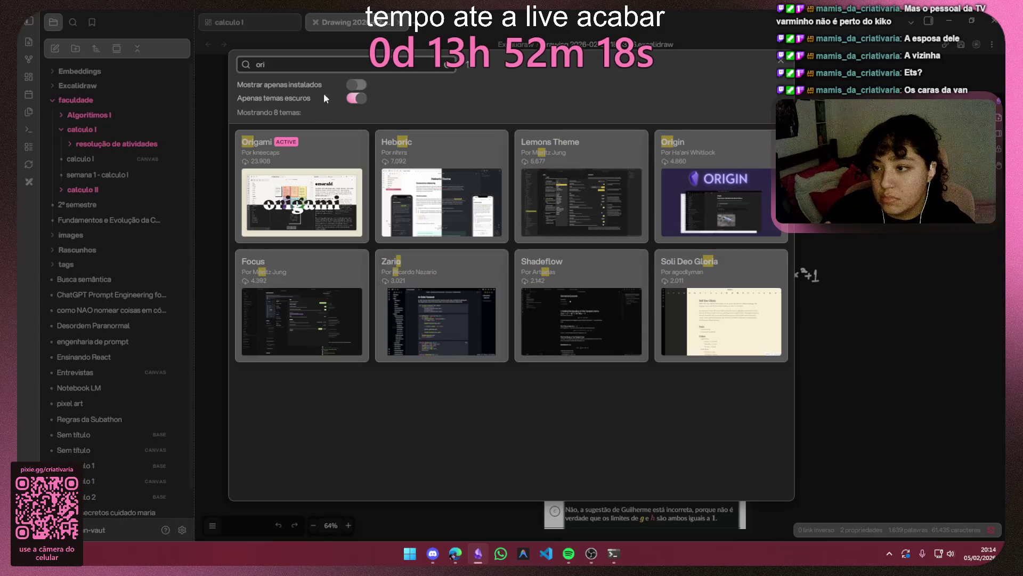
{"action": "left_click", "coordinate": [312, 167]}
{"action": "scroll", "coordinate": [649, 302], "scroll_direction": "down", "scroll_amount": 5}
{"action": "scroll", "coordinate": [648, 302], "scroll_direction": "down", "scroll_amount": 5}
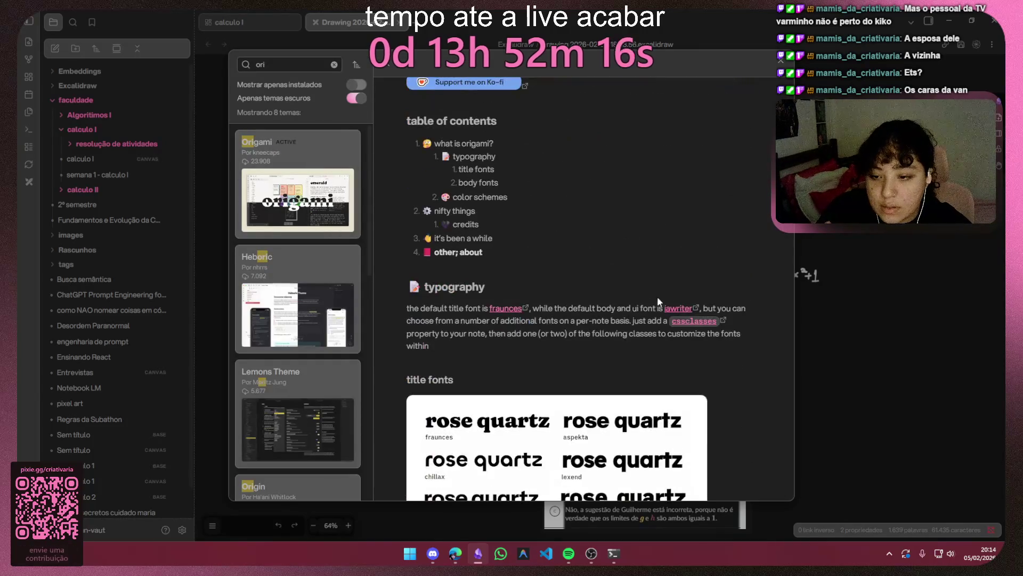
{"action": "scroll", "coordinate": [649, 302], "scroll_direction": "down", "scroll_amount": 5}
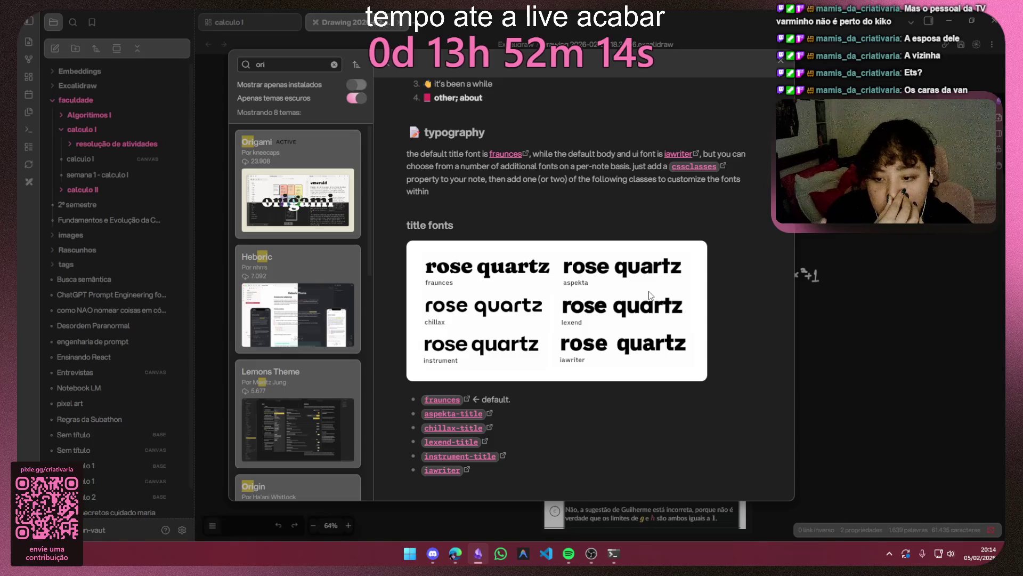
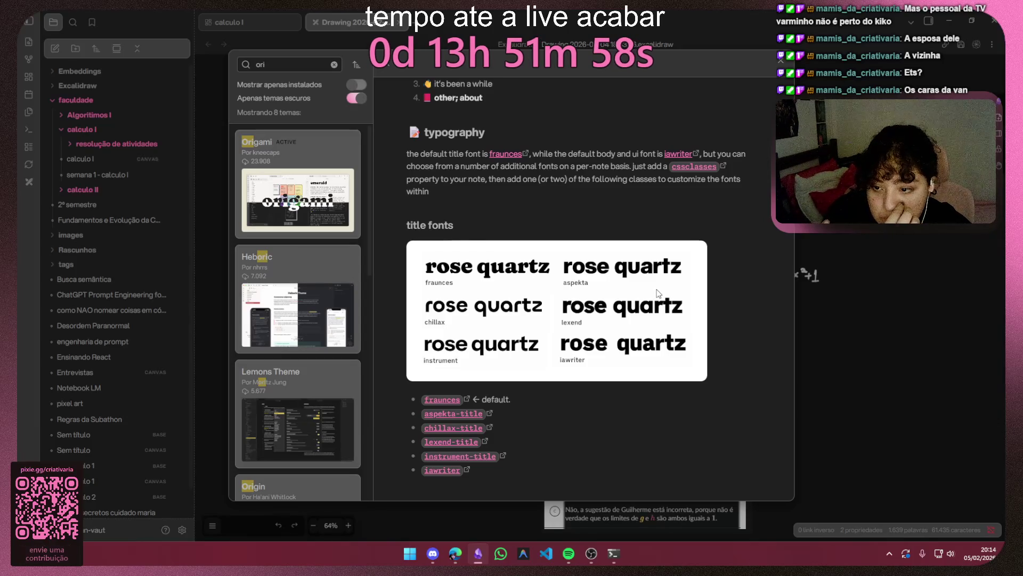
{"action": "scroll", "coordinate": [657, 294], "scroll_direction": "down", "scroll_amount": 2}
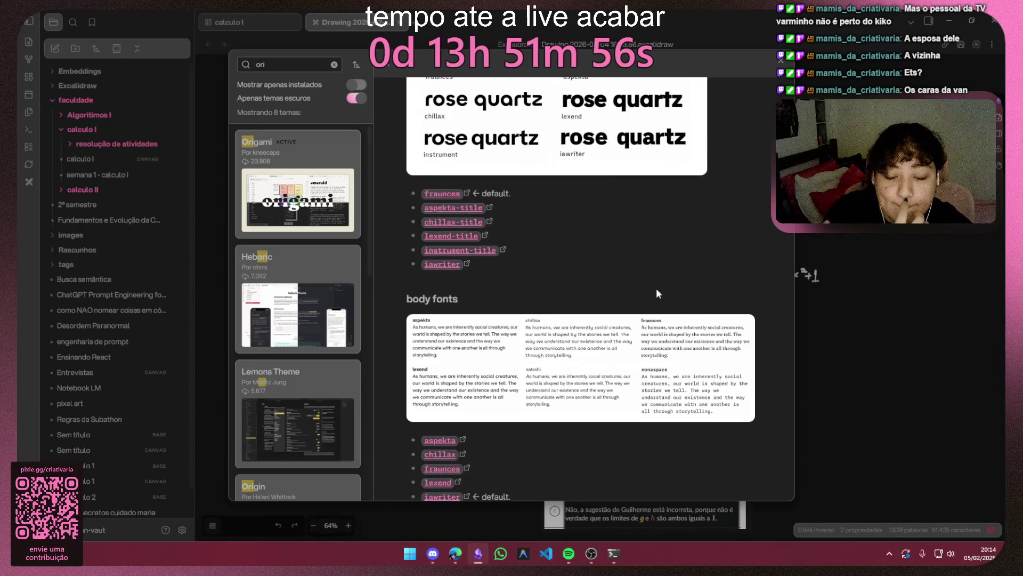
{"action": "scroll", "coordinate": [657, 295], "scroll_direction": "down", "scroll_amount": 2}
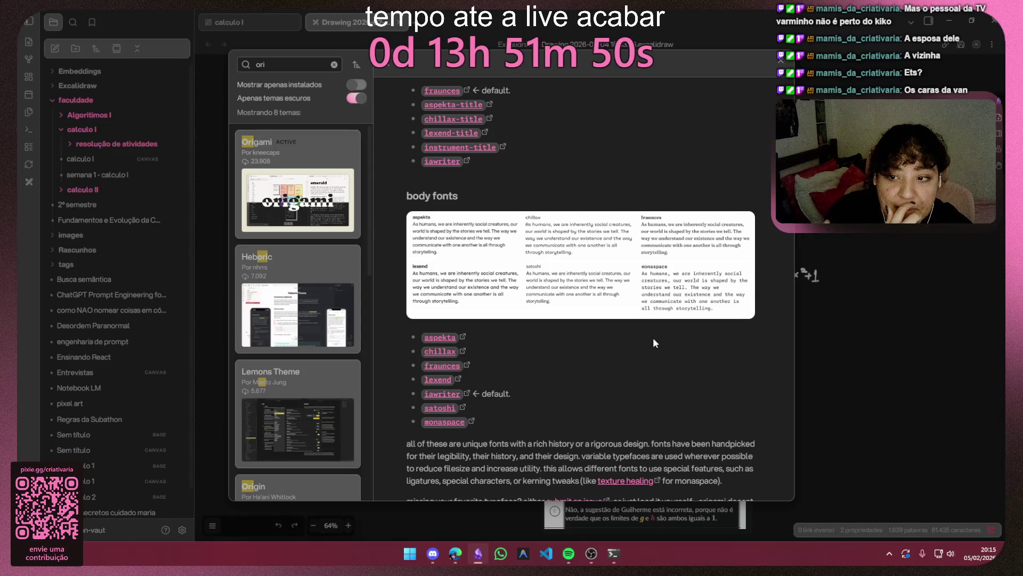
{"action": "scroll", "coordinate": [653, 343], "scroll_direction": "down", "scroll_amount": 3}
{"action": "scroll", "coordinate": [653, 343], "scroll_direction": "down", "scroll_amount": 2}
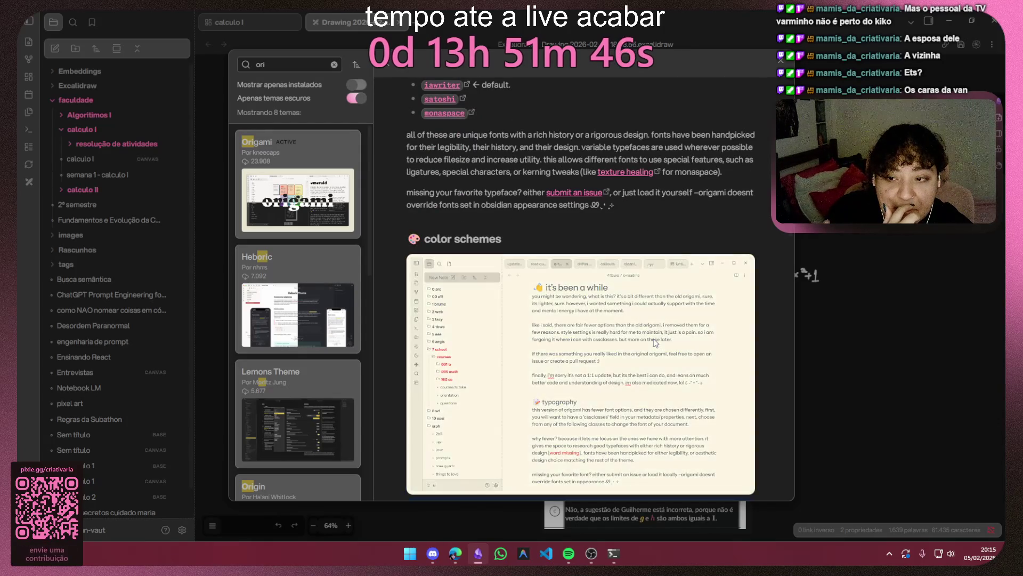
{"action": "scroll", "coordinate": [654, 342], "scroll_direction": "down", "scroll_amount": 3}
{"action": "scroll", "coordinate": [654, 343], "scroll_direction": "down", "scroll_amount": 1}
{"action": "scroll", "coordinate": [654, 343], "scroll_direction": "down", "scroll_amount": 4}
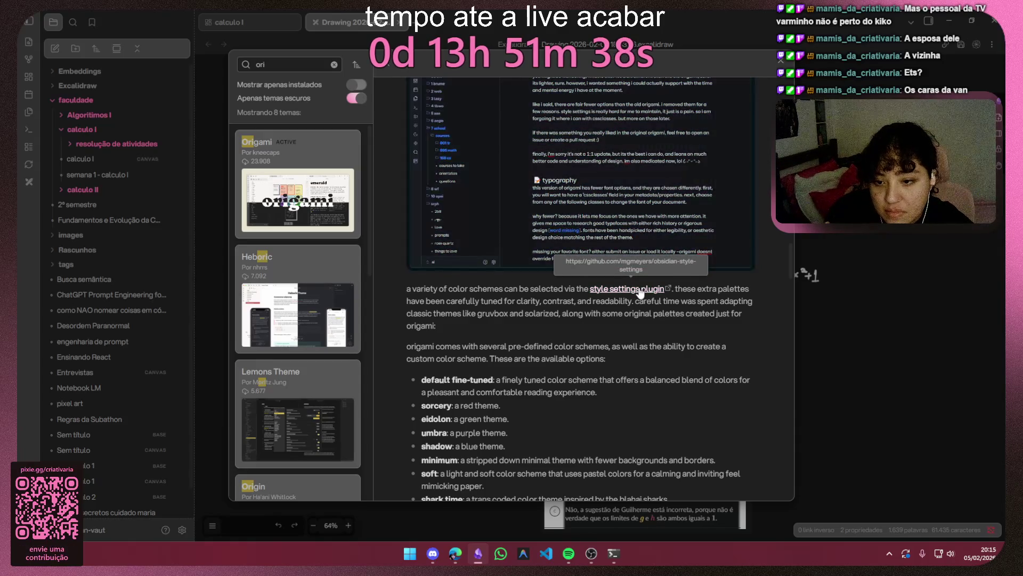
Step: Find Style Settings in the community plugin browser by searching 'sty' and install it
{"action": "left_click", "coordinate": [639, 290]}
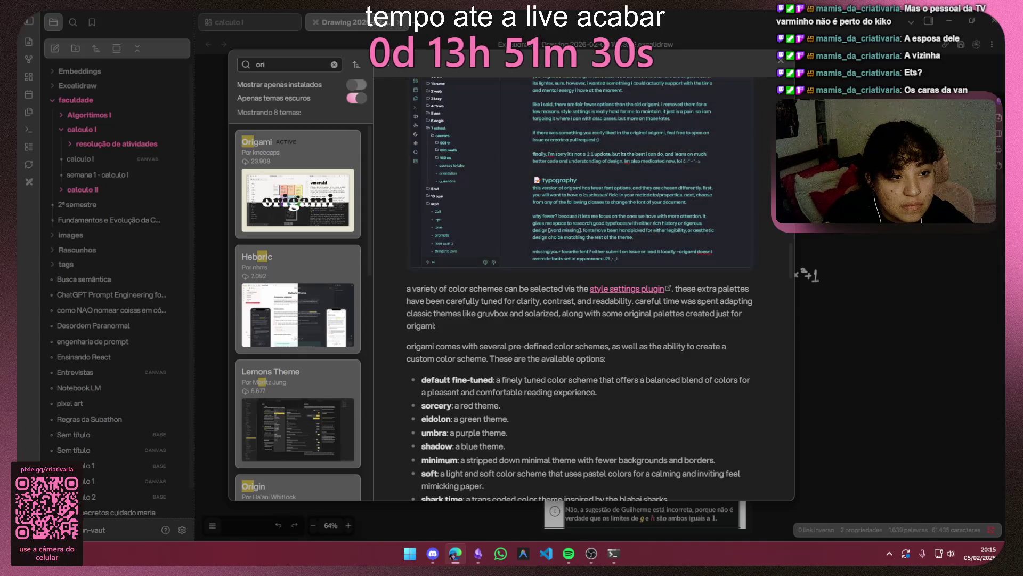
{"action": "scroll", "coordinate": [428, 269], "scroll_direction": "down", "scroll_amount": 3}
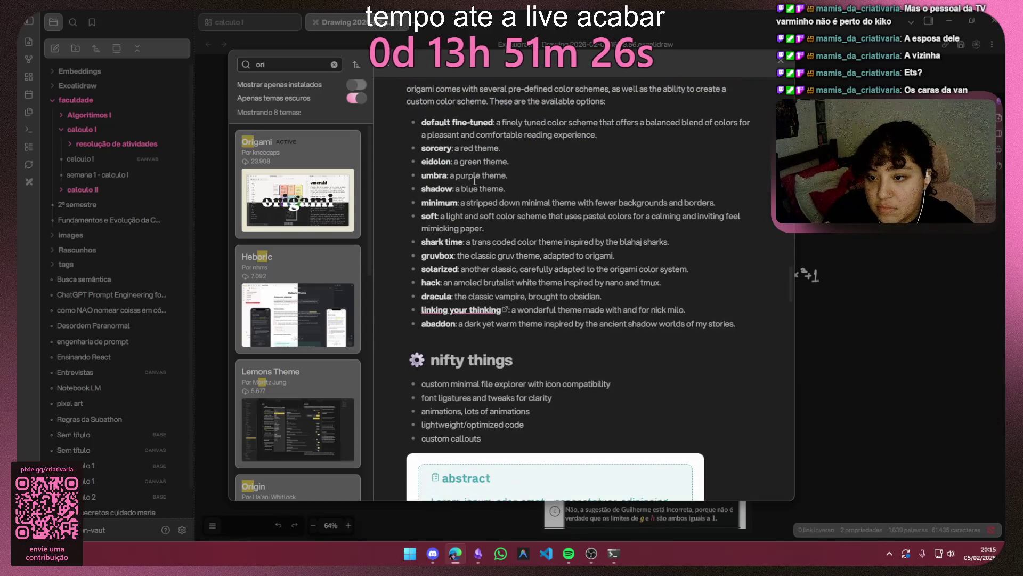
{"action": "scroll", "coordinate": [482, 192], "scroll_direction": "down", "scroll_amount": 2}
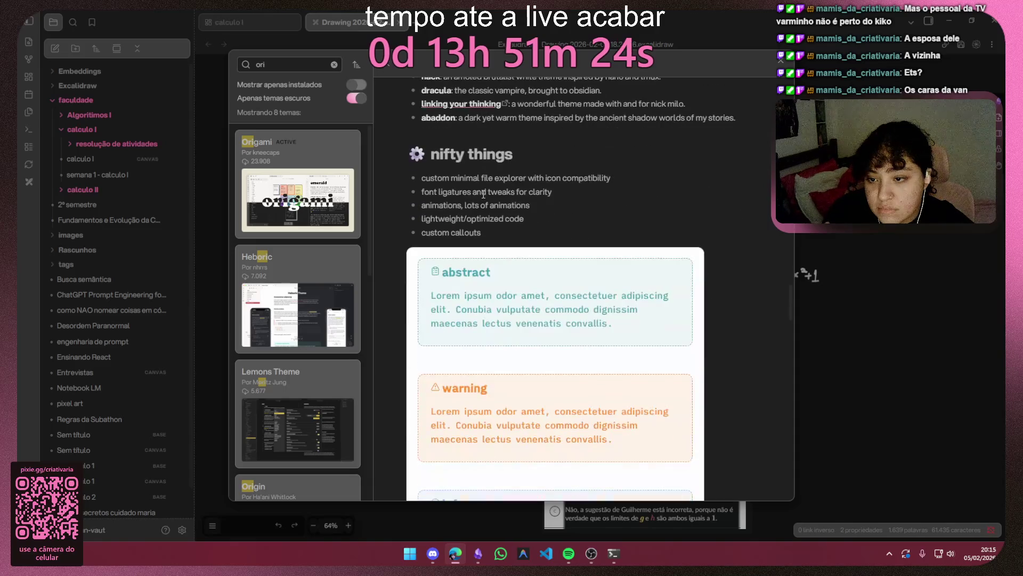
{"action": "scroll", "coordinate": [483, 193], "scroll_direction": "down", "scroll_amount": 3}
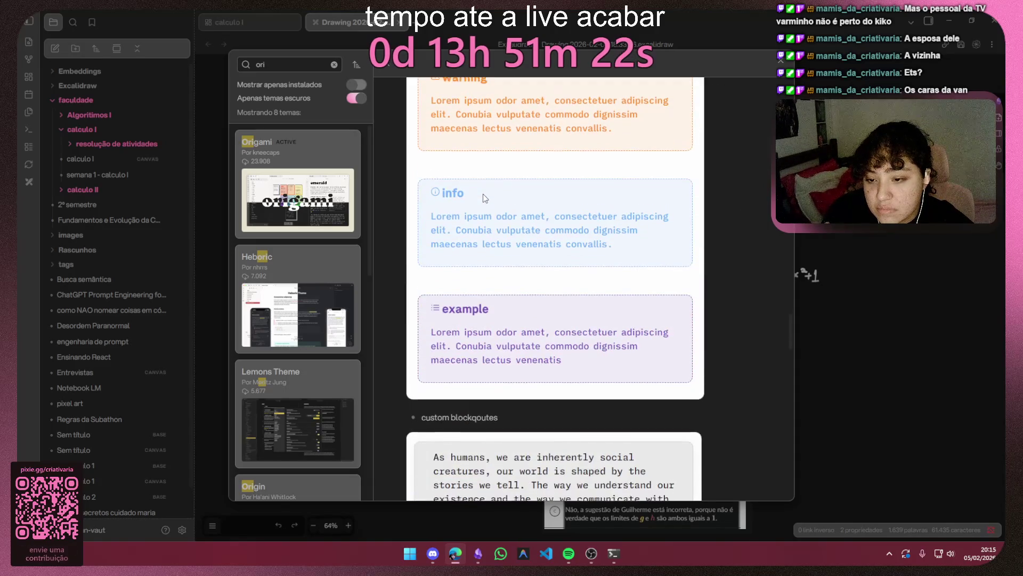
{"action": "scroll", "coordinate": [482, 197], "scroll_direction": "down", "scroll_amount": 1}
{"action": "scroll", "coordinate": [483, 197], "scroll_direction": "down", "scroll_amount": 1}
{"action": "scroll", "coordinate": [482, 196], "scroll_direction": "down", "scroll_amount": 2}
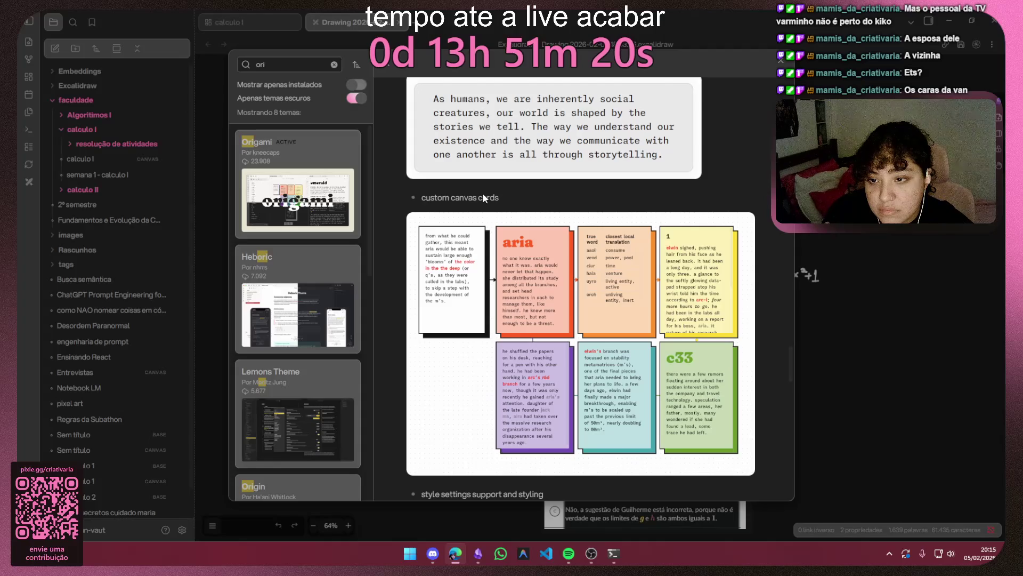
{"action": "scroll", "coordinate": [483, 197], "scroll_direction": "down", "scroll_amount": 2}
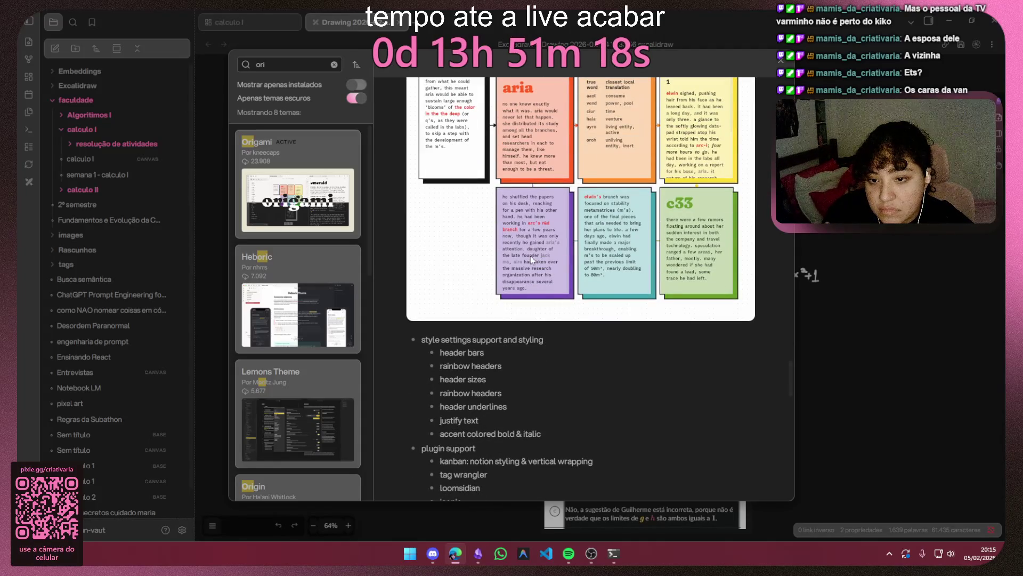
{"action": "scroll", "coordinate": [532, 250], "scroll_direction": "down", "scroll_amount": 2}
{"action": "scroll", "coordinate": [531, 251], "scroll_direction": "down", "scroll_amount": 2}
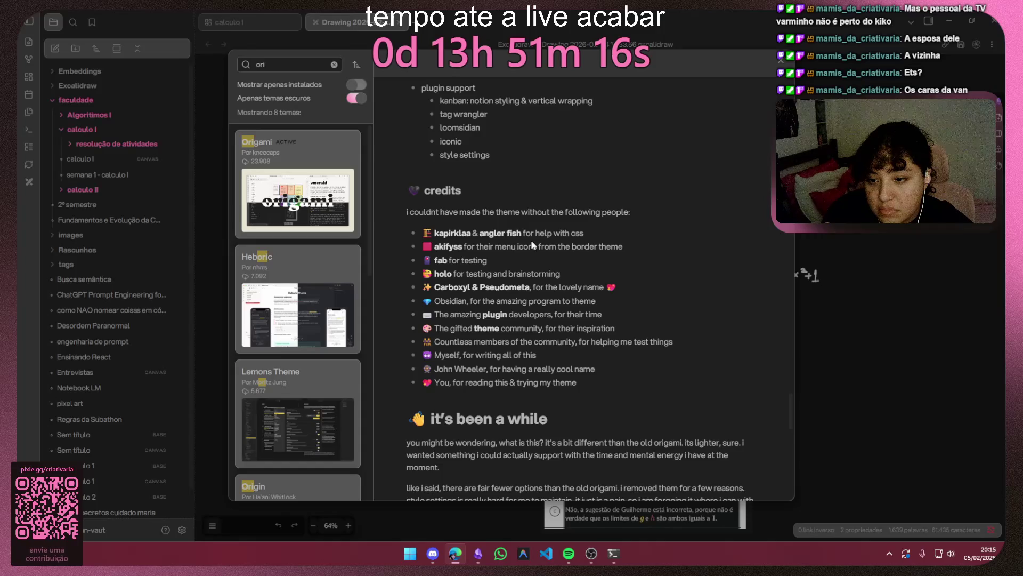
{"action": "scroll", "coordinate": [532, 246], "scroll_direction": "down", "scroll_amount": 1}
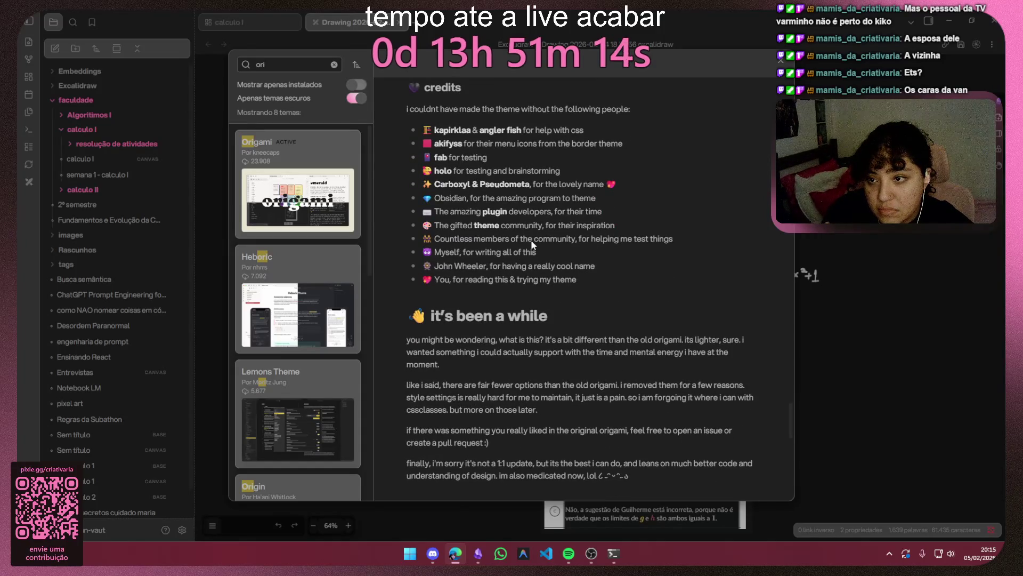
{"action": "scroll", "coordinate": [532, 246], "scroll_direction": "down", "scroll_amount": 1}
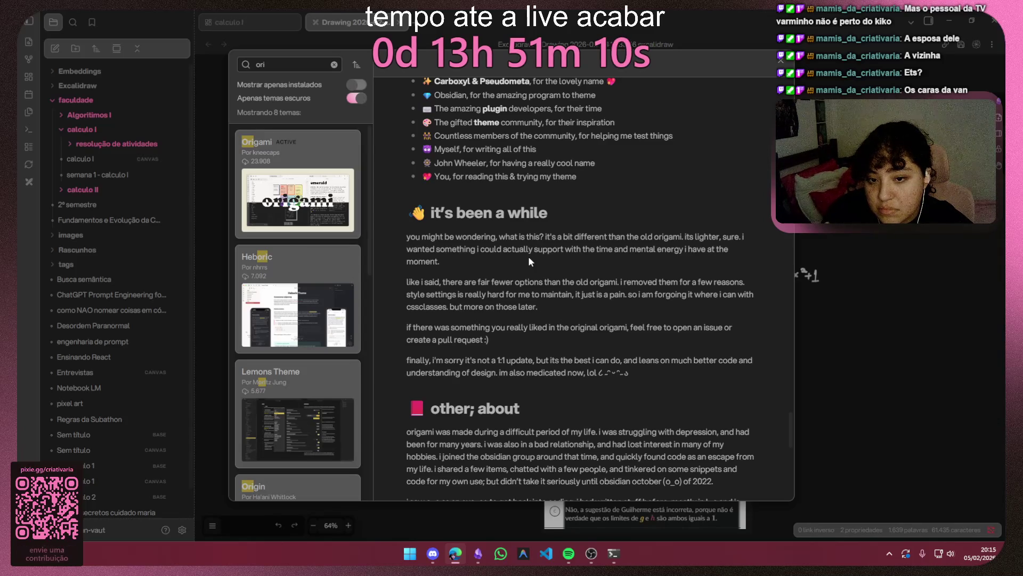
{"action": "scroll", "coordinate": [529, 261], "scroll_direction": "down", "scroll_amount": 1}
{"action": "scroll", "coordinate": [528, 261], "scroll_direction": "down", "scroll_amount": 2}
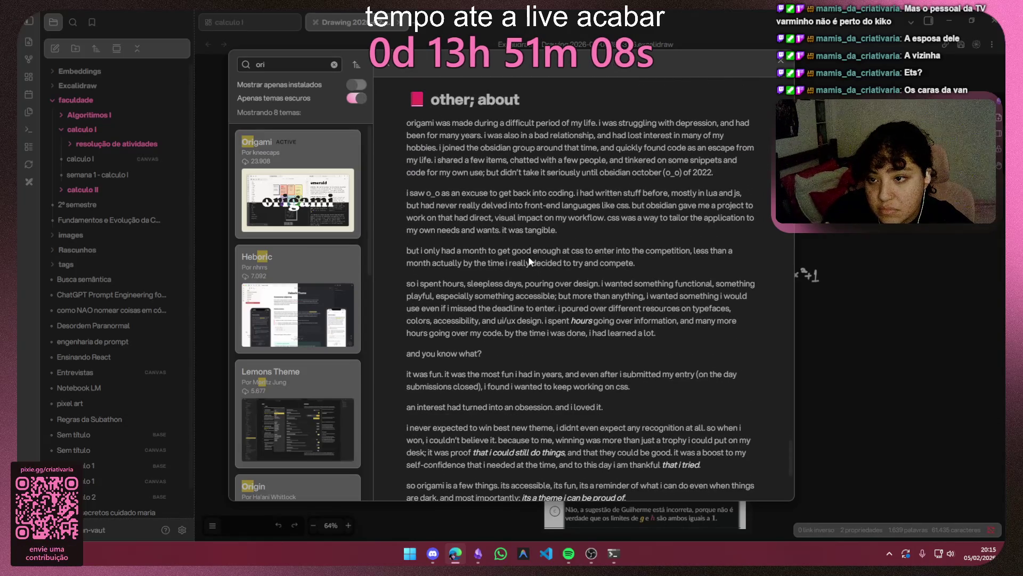
{"action": "scroll", "coordinate": [529, 261], "scroll_direction": "down", "scroll_amount": 2}
{"action": "scroll", "coordinate": [527, 259], "scroll_direction": "down", "scroll_amount": 3}
{"action": "scroll", "coordinate": [524, 253], "scroll_direction": "down", "scroll_amount": 3}
{"action": "scroll", "coordinate": [523, 254], "scroll_direction": "up", "scroll_amount": 3}
{"action": "scroll", "coordinate": [532, 244], "scroll_direction": "up", "scroll_amount": 3}
{"action": "scroll", "coordinate": [541, 234], "scroll_direction": "up", "scroll_amount": 1}
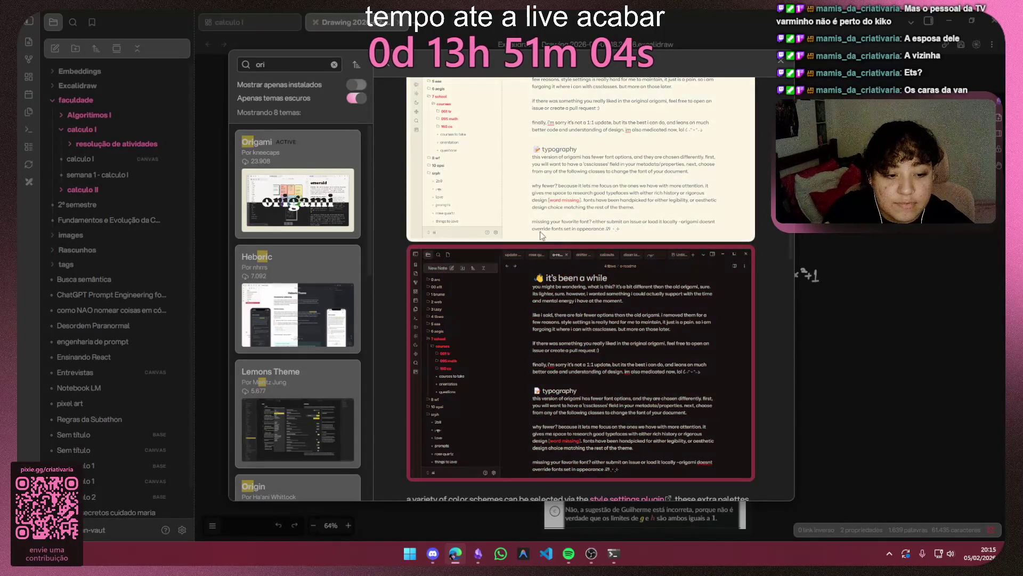
{"action": "scroll", "coordinate": [540, 234], "scroll_direction": "up", "scroll_amount": 3}
{"action": "scroll", "coordinate": [541, 224], "scroll_direction": "up", "scroll_amount": 3}
{"action": "scroll", "coordinate": [543, 212], "scroll_direction": "up", "scroll_amount": 3}
{"action": "scroll", "coordinate": [543, 196], "scroll_direction": "up", "scroll_amount": 2}
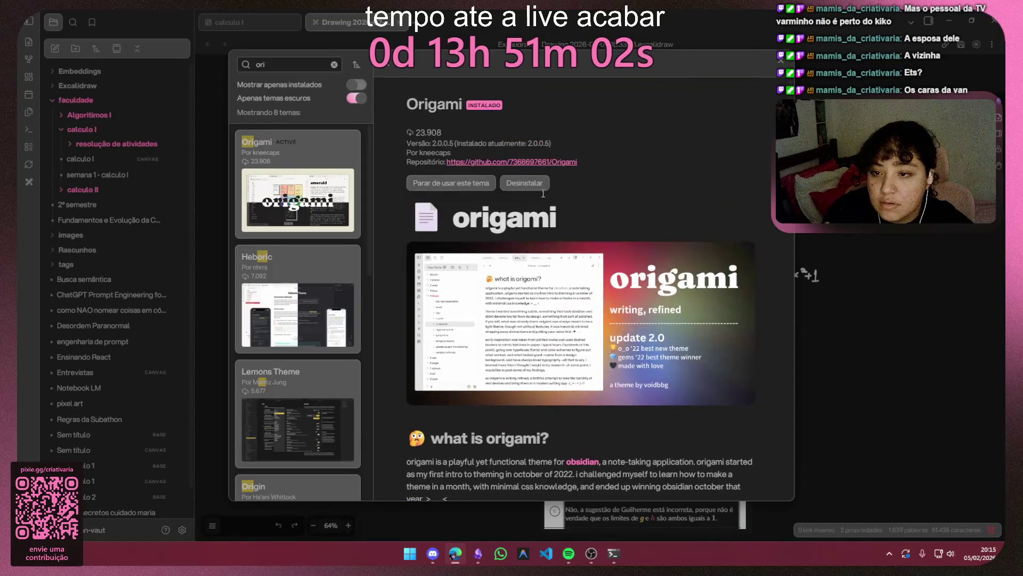
{"action": "left_click", "coordinate": [528, 61]}
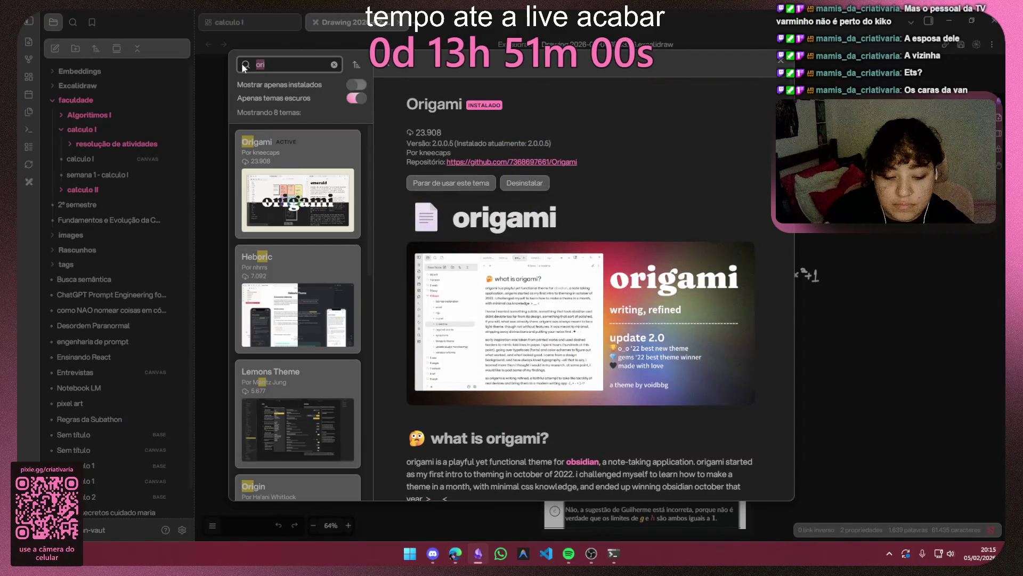
{"action": "key", "text": "Escape"}
{"action": "key", "text": "Escape"}
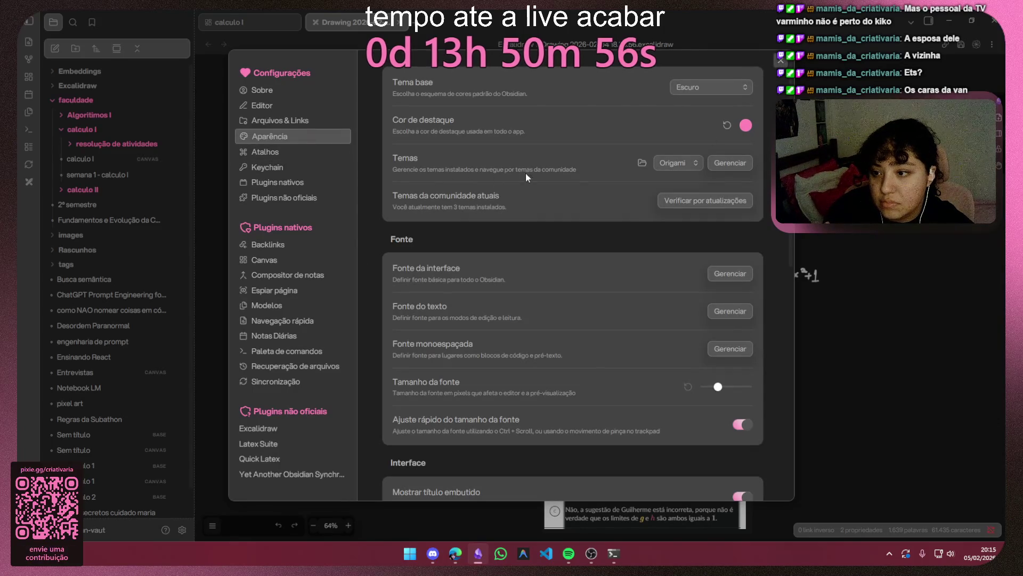
{"action": "left_click", "coordinate": [307, 198]}
{"action": "left_click", "coordinate": [732, 126]}
{"action": "type", "text": "sty"}
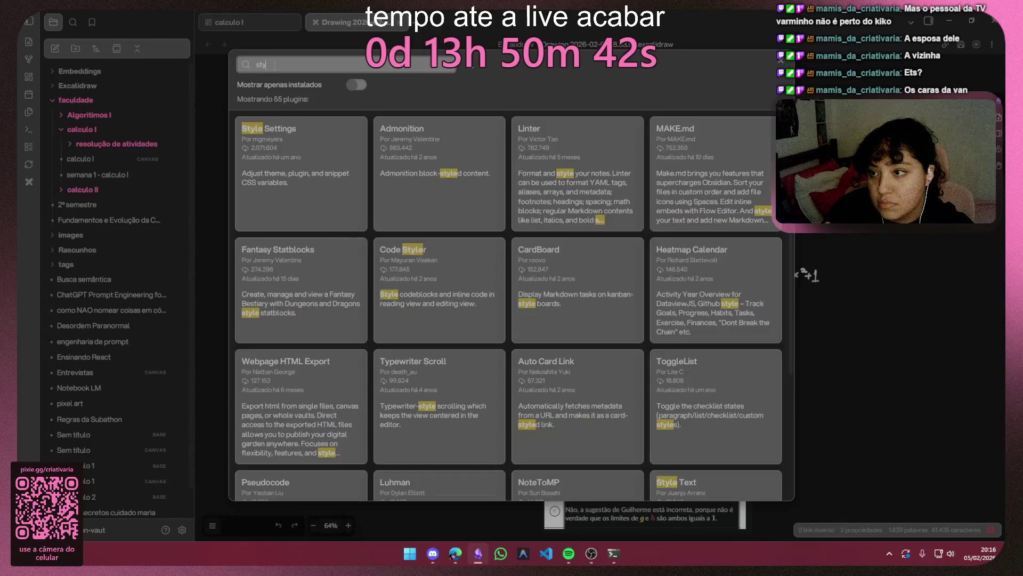
{"action": "left_click", "coordinate": [327, 166]}
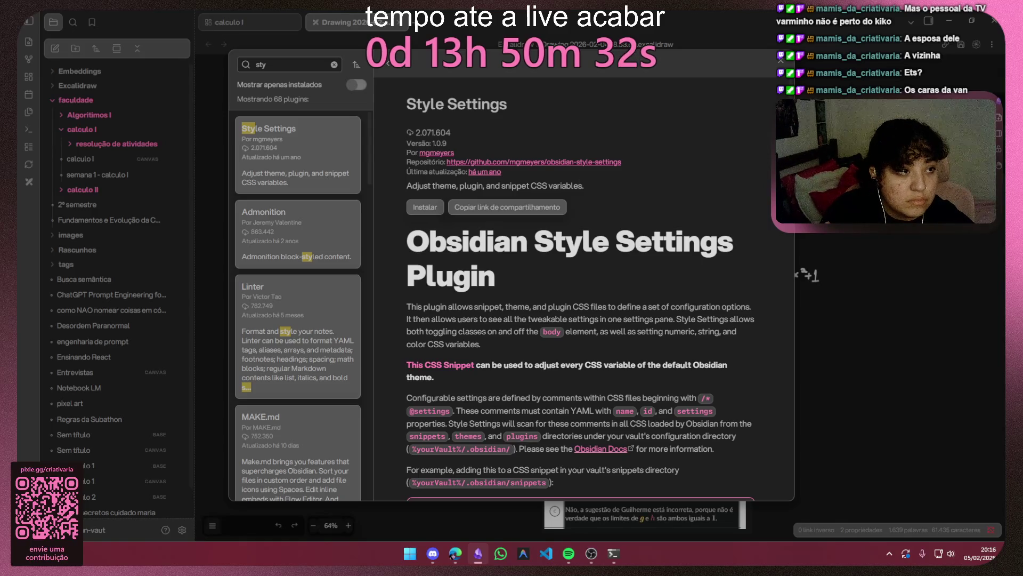
{"action": "left_click", "coordinate": [425, 207]}
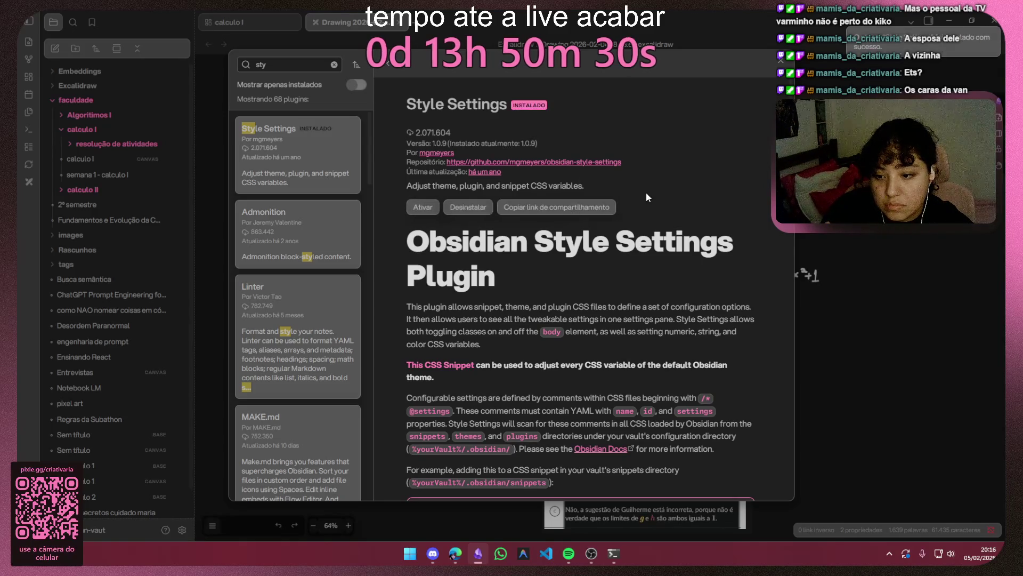
{"action": "scroll", "coordinate": [646, 193], "scroll_direction": "down", "scroll_amount": 1}
{"action": "scroll", "coordinate": [646, 192], "scroll_direction": "down", "scroll_amount": 3}
{"action": "scroll", "coordinate": [646, 192], "scroll_direction": "down", "scroll_amount": 4}
{"action": "scroll", "coordinate": [647, 192], "scroll_direction": "down", "scroll_amount": 2}
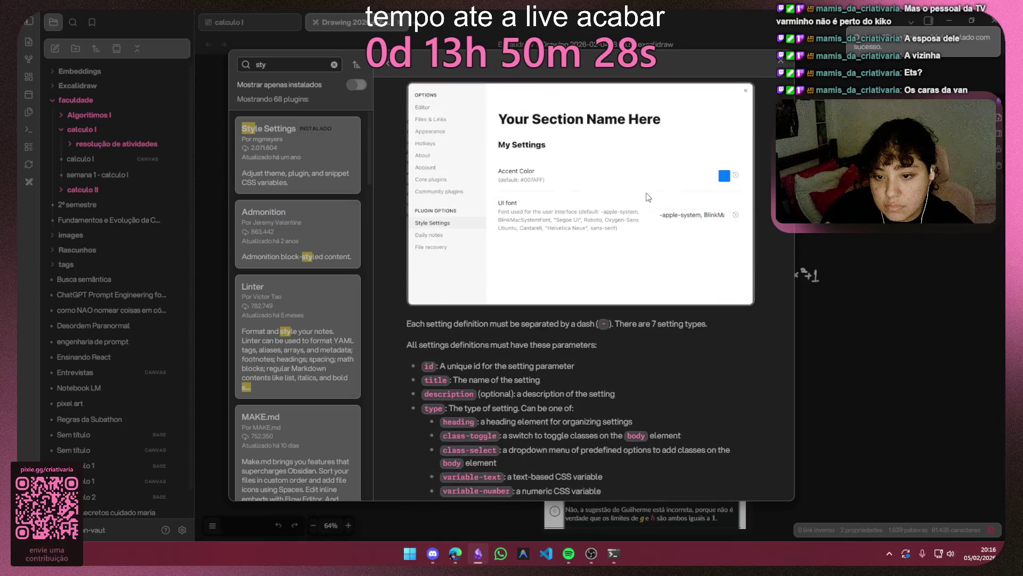
{"action": "scroll", "coordinate": [647, 197], "scroll_direction": "down", "scroll_amount": 3}
{"action": "scroll", "coordinate": [647, 198], "scroll_direction": "down", "scroll_amount": 1}
{"action": "scroll", "coordinate": [647, 197], "scroll_direction": "down", "scroll_amount": 2}
{"action": "scroll", "coordinate": [647, 197], "scroll_direction": "down", "scroll_amount": 4}
{"action": "scroll", "coordinate": [647, 196], "scroll_direction": "down", "scroll_amount": 4}
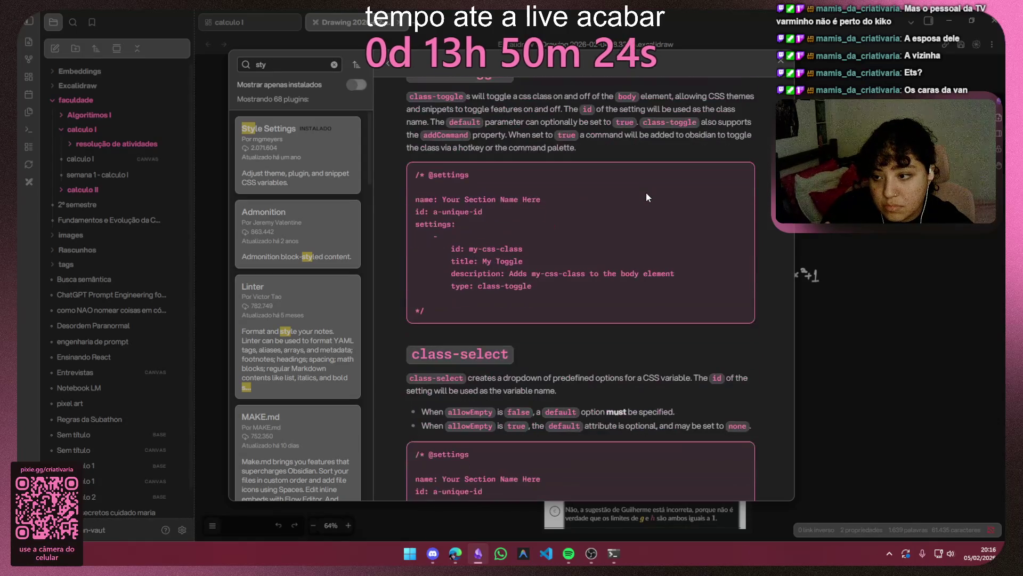
{"action": "scroll", "coordinate": [647, 197], "scroll_direction": "down", "scroll_amount": 3}
{"action": "scroll", "coordinate": [647, 197], "scroll_direction": "down", "scroll_amount": 4}
{"action": "scroll", "coordinate": [670, 197], "scroll_direction": "down", "scroll_amount": 3}
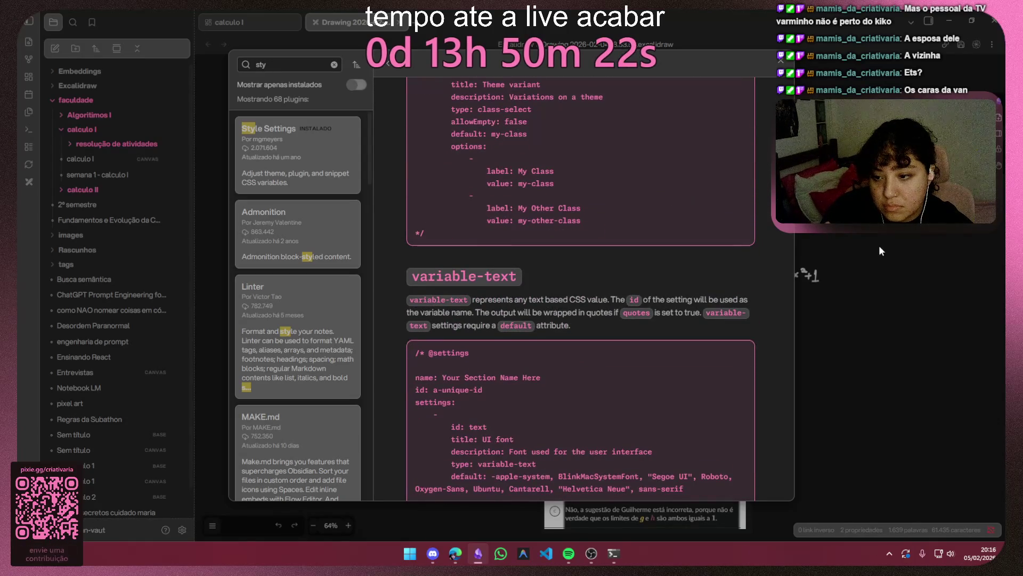
Step: Leave the plugin browser and close Settings back to the calculus drawing
{"action": "key", "text": "Escape"}
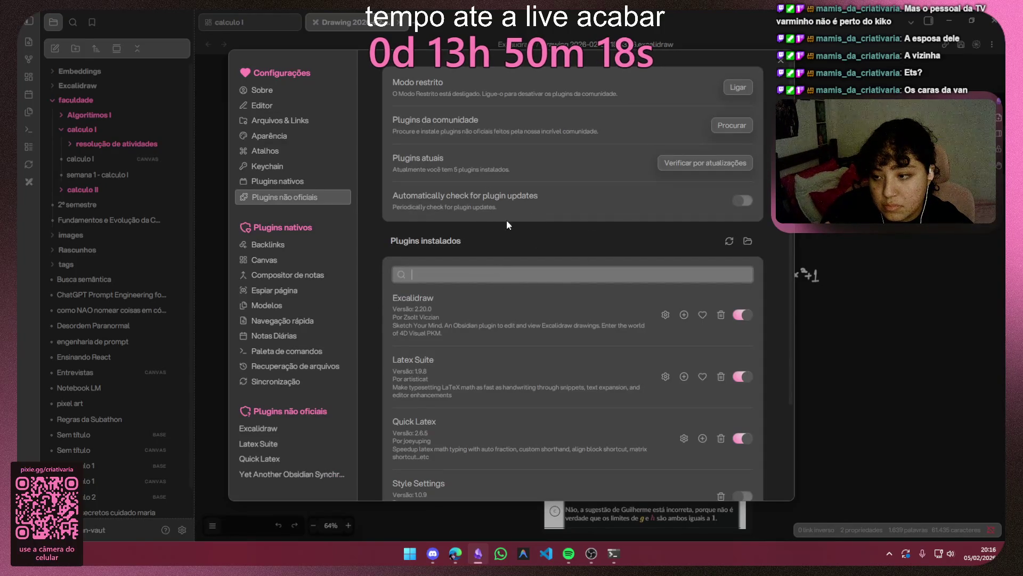
{"action": "key", "text": "Escape"}
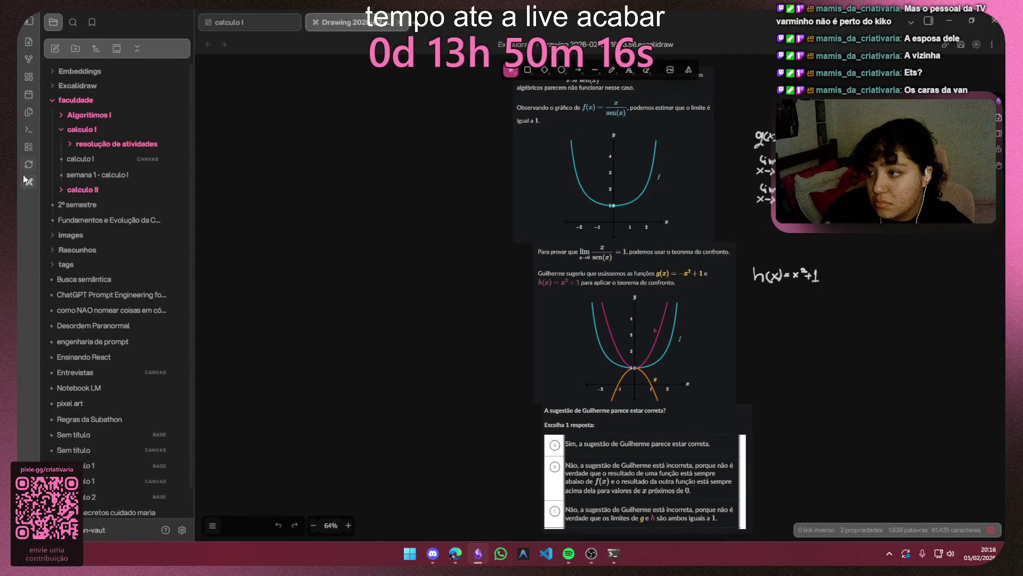
Step: Enable the Style Settings plugin in Settings and go to its options page
{"action": "left_click", "coordinate": [183, 529]}
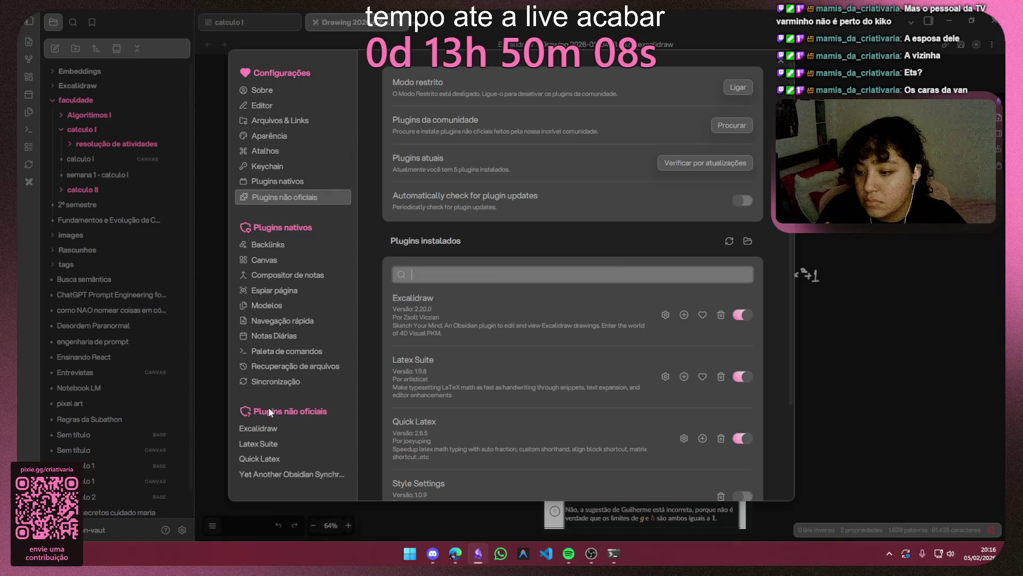
{"action": "scroll", "coordinate": [701, 321], "scroll_direction": "down", "scroll_amount": 2}
{"action": "scroll", "coordinate": [701, 322], "scroll_direction": "down", "scroll_amount": 1}
{"action": "left_click", "coordinate": [741, 377]}
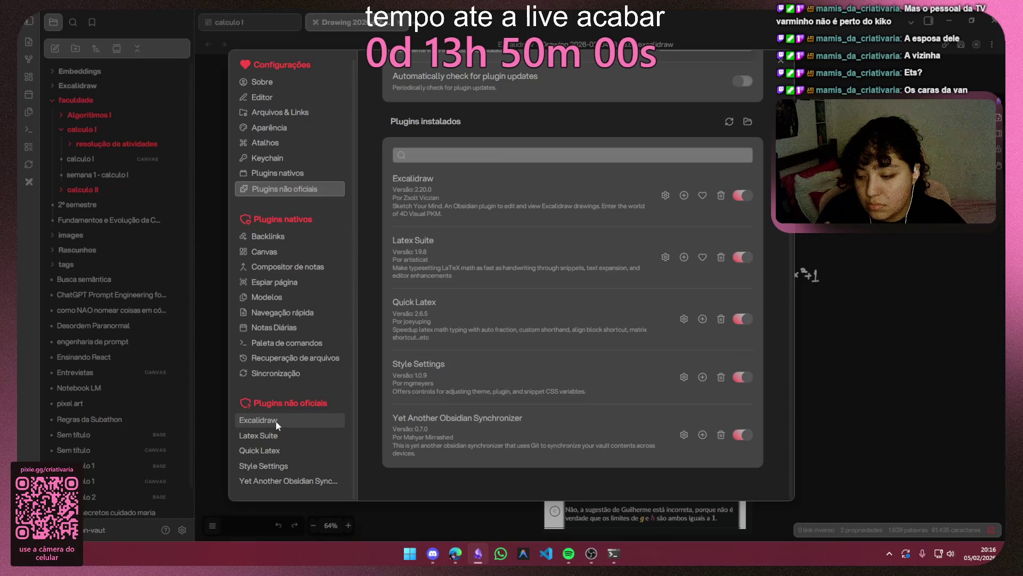
{"action": "left_click", "coordinate": [282, 468]}
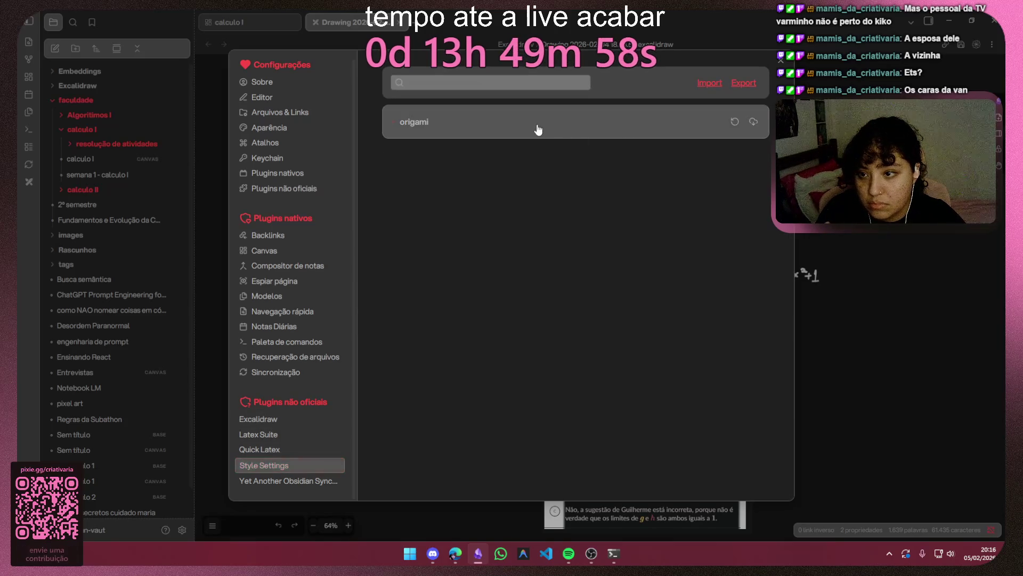
Step: In Origami's color palettes set the accent to custom (after trying umbra) and the light theme to sorcery
{"action": "left_click", "coordinate": [539, 127]}
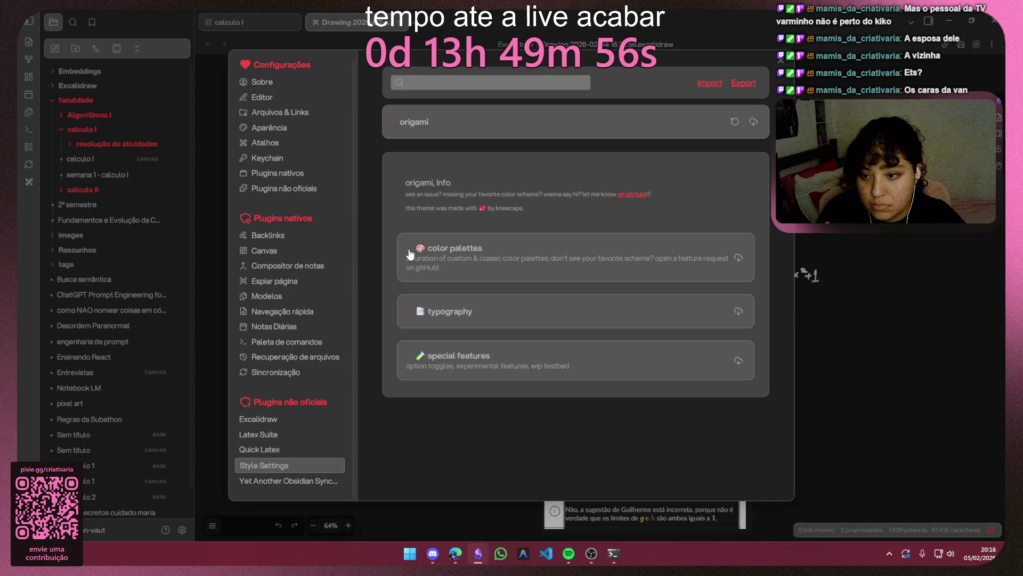
{"action": "left_click", "coordinate": [410, 255]}
{"action": "scroll", "coordinate": [535, 270], "scroll_direction": "down", "scroll_amount": 1}
{"action": "left_click", "coordinate": [674, 267]}
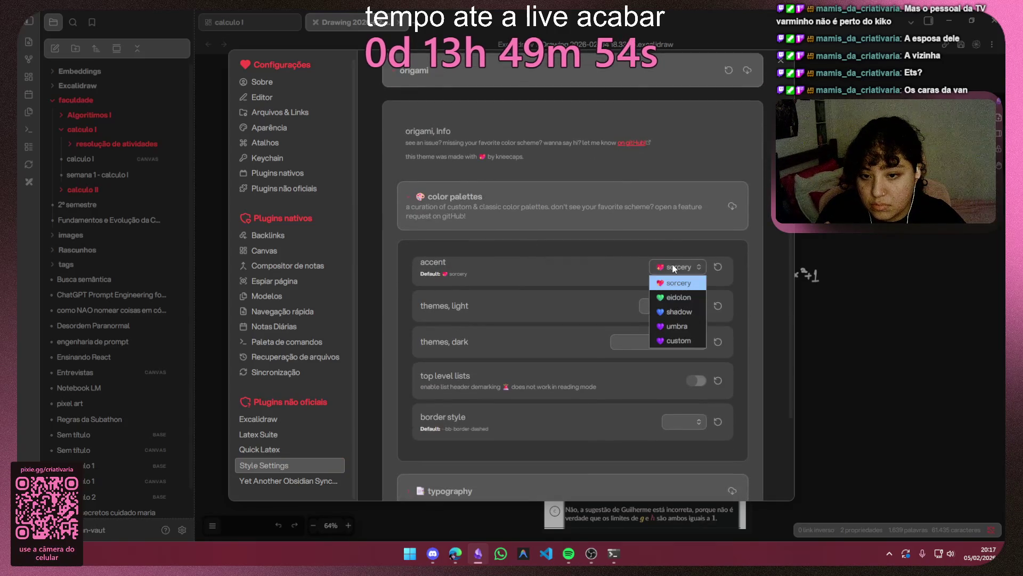
{"action": "left_click", "coordinate": [678, 340]}
{"action": "left_click", "coordinate": [677, 267]}
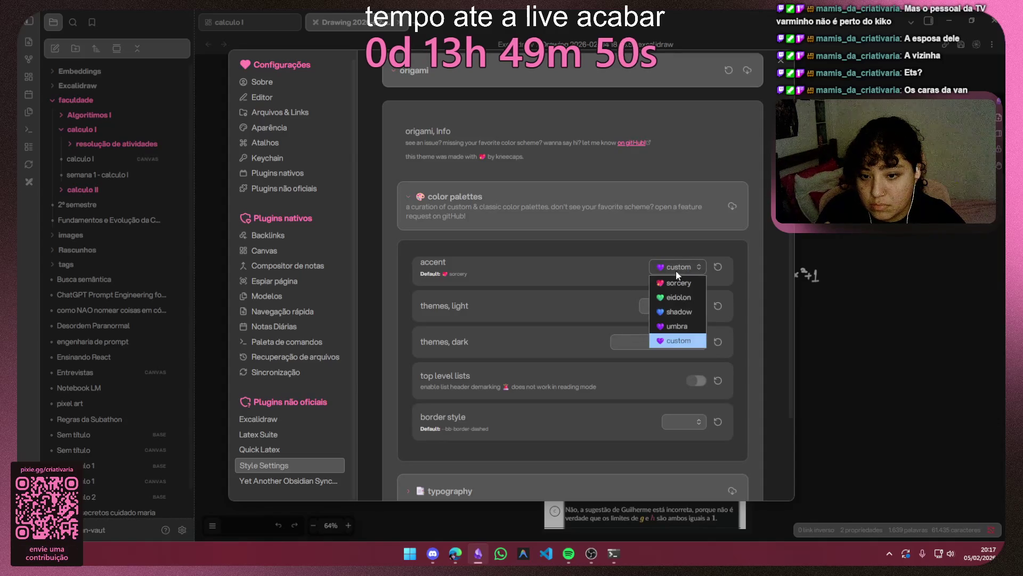
{"action": "left_click", "coordinate": [679, 325]}
{"action": "left_click", "coordinate": [679, 267]}
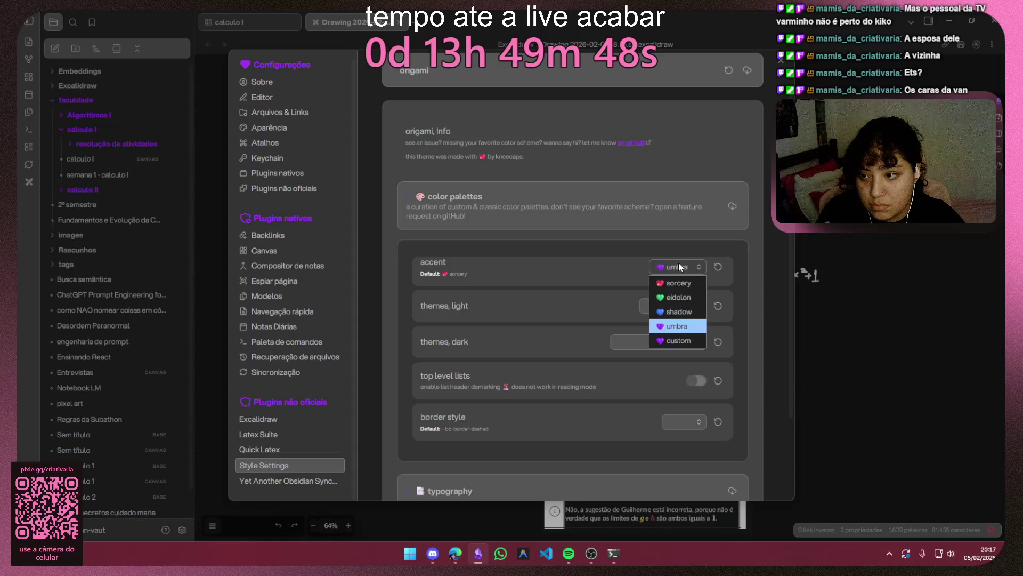
{"action": "left_click", "coordinate": [674, 340]}
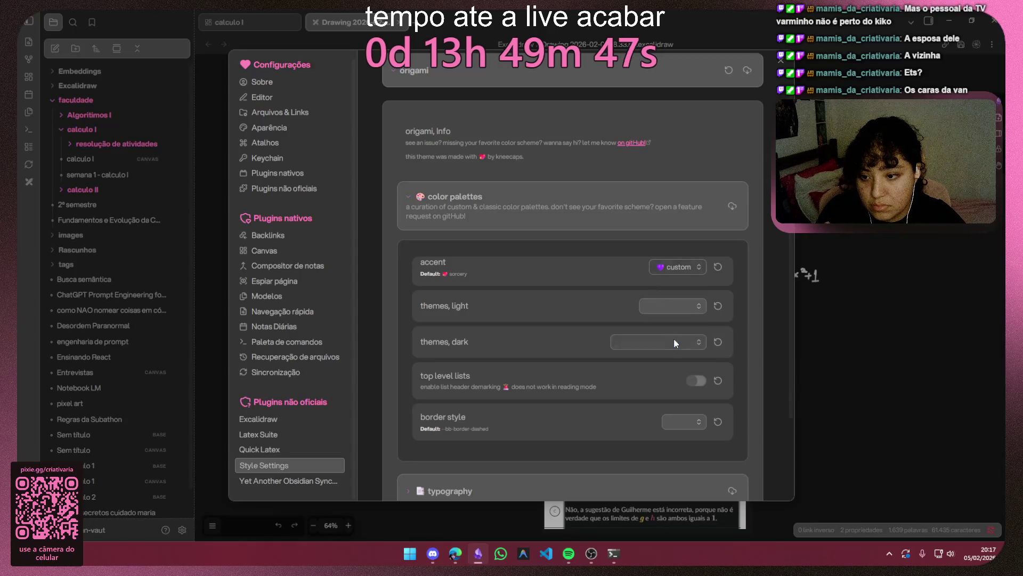
{"action": "left_click", "coordinate": [675, 307]}
{"action": "left_click", "coordinate": [670, 334]}
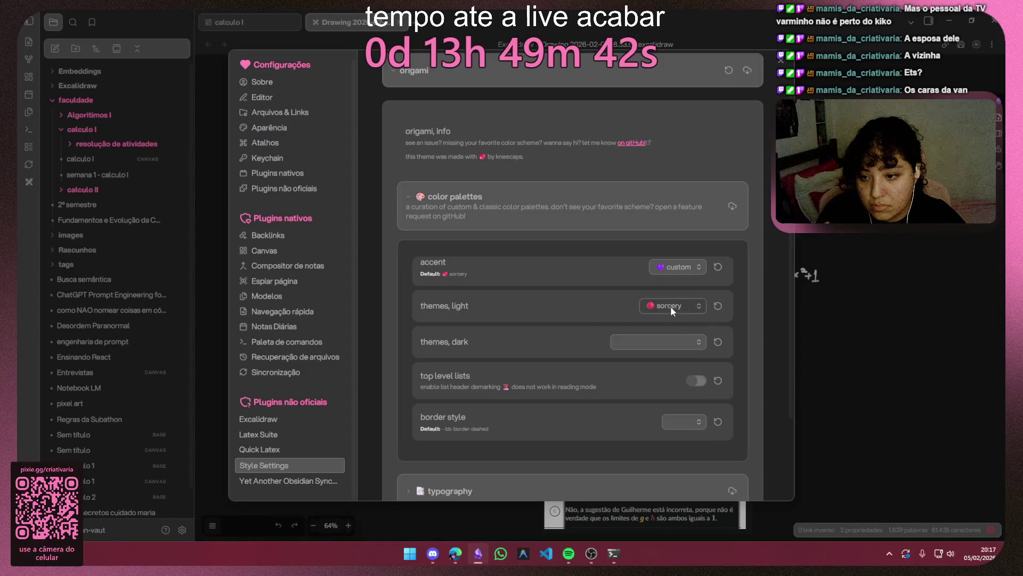
Step: Clear the light theme palette and set the dark theme palette to sorcery
{"action": "left_click", "coordinate": [672, 310]}
{"action": "left_click", "coordinate": [689, 324]}
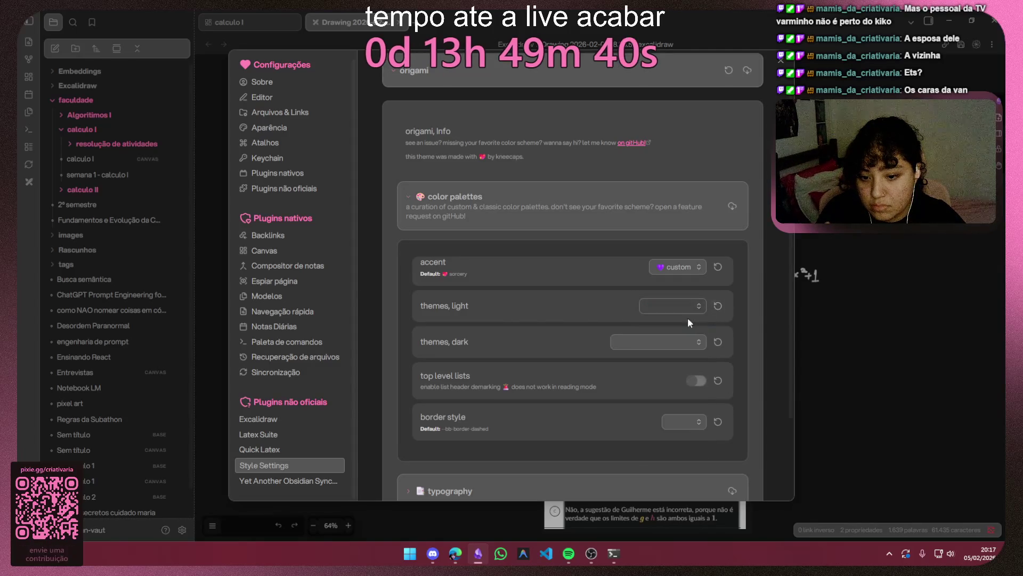
{"action": "left_click", "coordinate": [680, 342]}
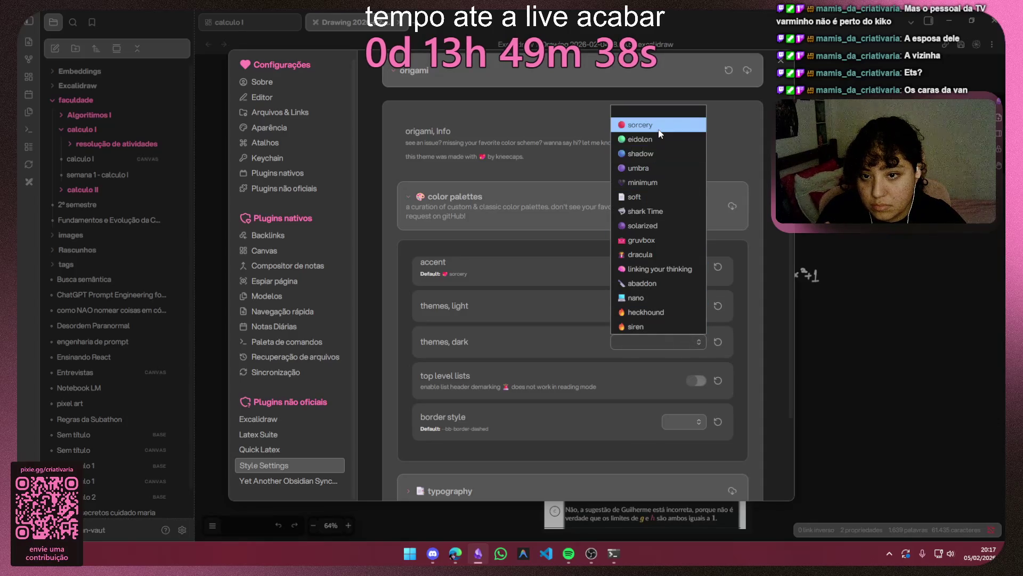
{"action": "left_click", "coordinate": [660, 129]}
Step: Preview each dark palette (eidolon, umbra, minimum, siren, dracula, gruvbox, solarized, soft…) and settle on sorcery
{"action": "left_click", "coordinate": [680, 342]}
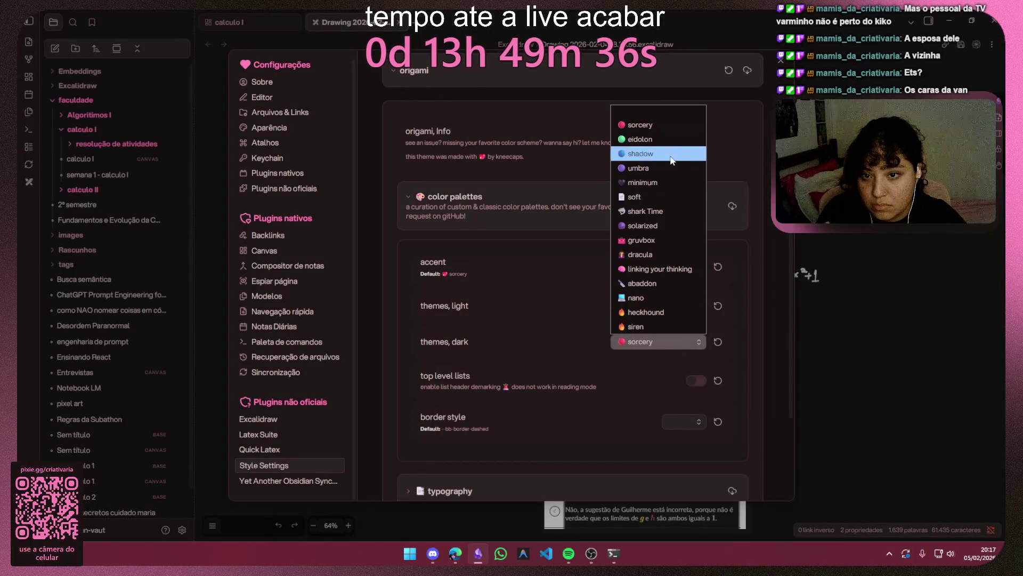
{"action": "left_click", "coordinate": [663, 140]}
{"action": "left_click", "coordinate": [664, 341]}
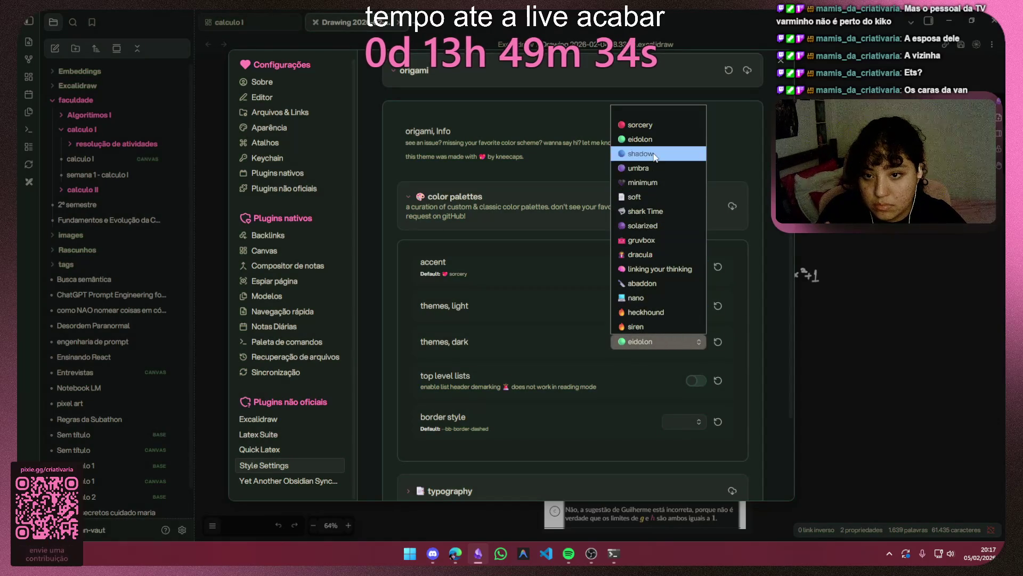
{"action": "left_click", "coordinate": [653, 169]}
{"action": "left_click", "coordinate": [680, 337]}
{"action": "left_click", "coordinate": [654, 187]}
{"action": "left_click", "coordinate": [659, 345]}
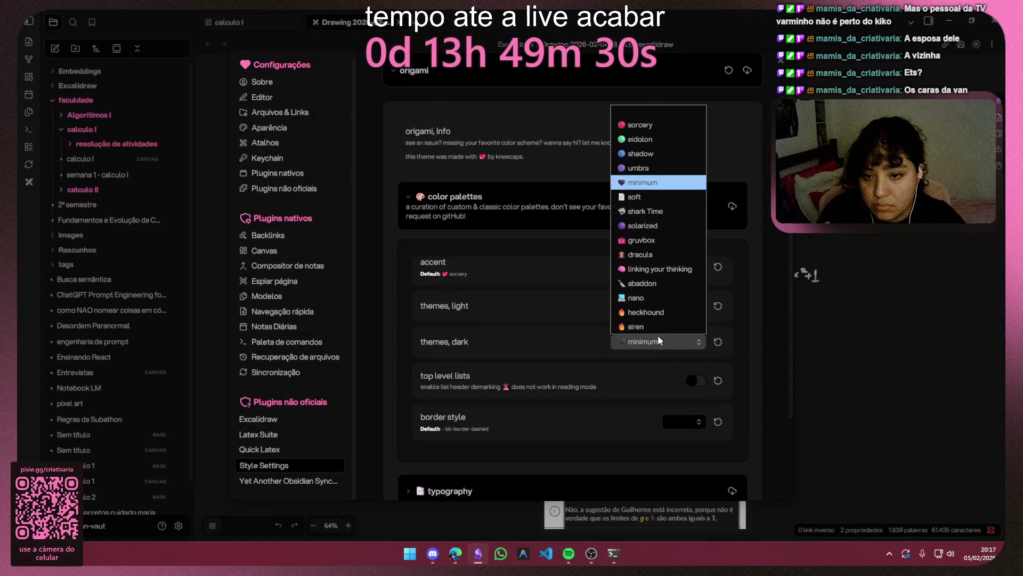
{"action": "left_click", "coordinate": [658, 327]}
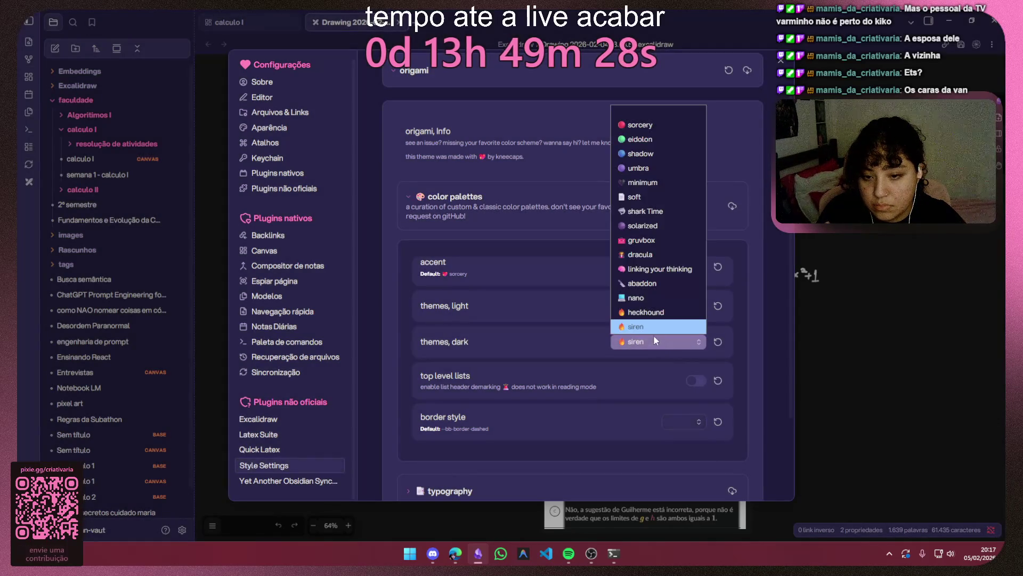
{"action": "left_click", "coordinate": [651, 312]}
{"action": "left_click", "coordinate": [653, 343]}
{"action": "left_click", "coordinate": [652, 302]}
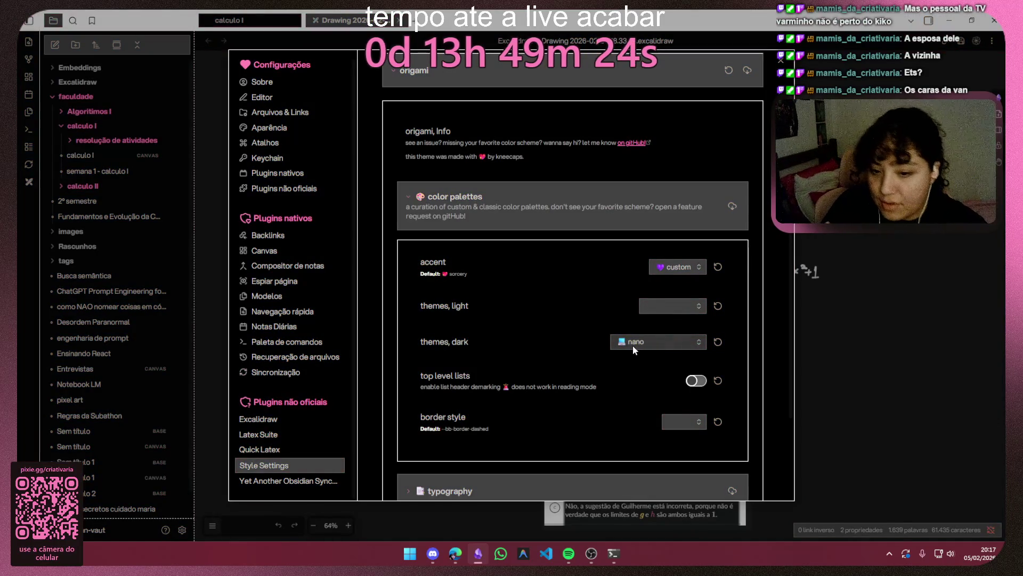
{"action": "left_click", "coordinate": [664, 346]}
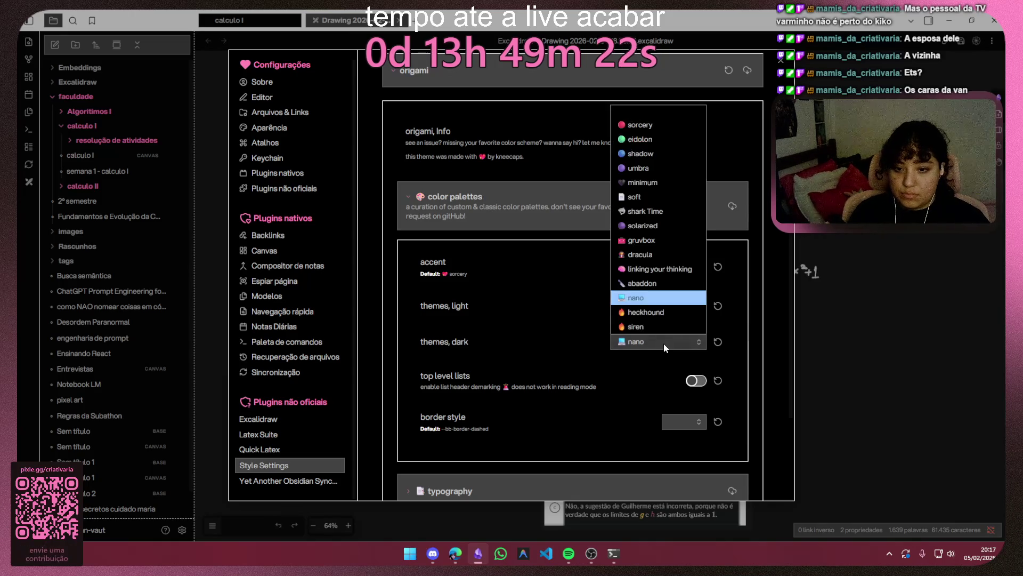
{"action": "left_click", "coordinate": [652, 284]}
{"action": "left_click", "coordinate": [649, 344]}
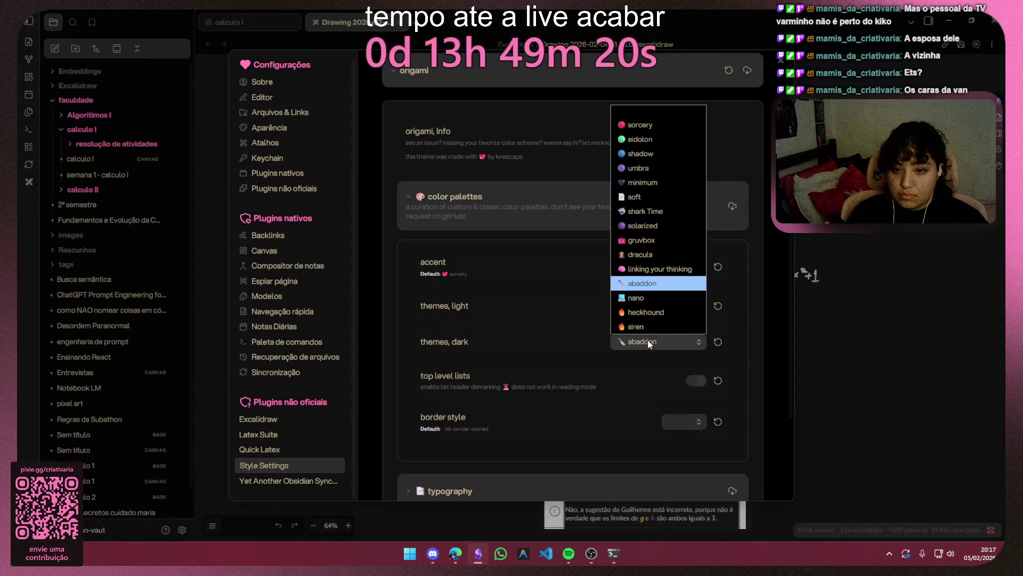
{"action": "left_click", "coordinate": [652, 270]}
{"action": "left_click", "coordinate": [651, 342]}
{"action": "left_click", "coordinate": [638, 255]}
{"action": "left_click", "coordinate": [644, 341]}
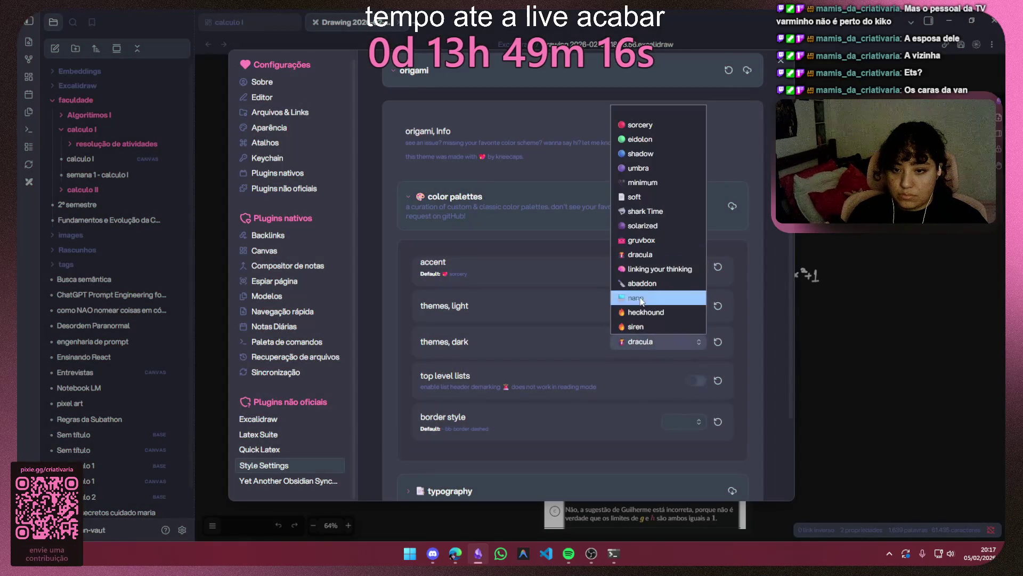
{"action": "left_click", "coordinate": [651, 244]}
{"action": "left_click", "coordinate": [645, 342]}
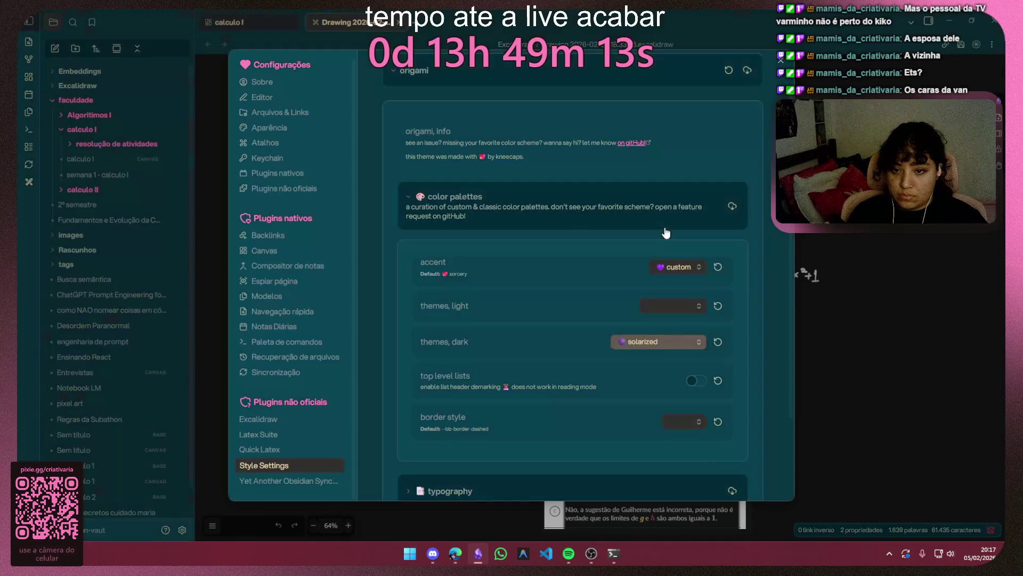
{"action": "left_click", "coordinate": [650, 227]}
{"action": "left_click", "coordinate": [648, 347]}
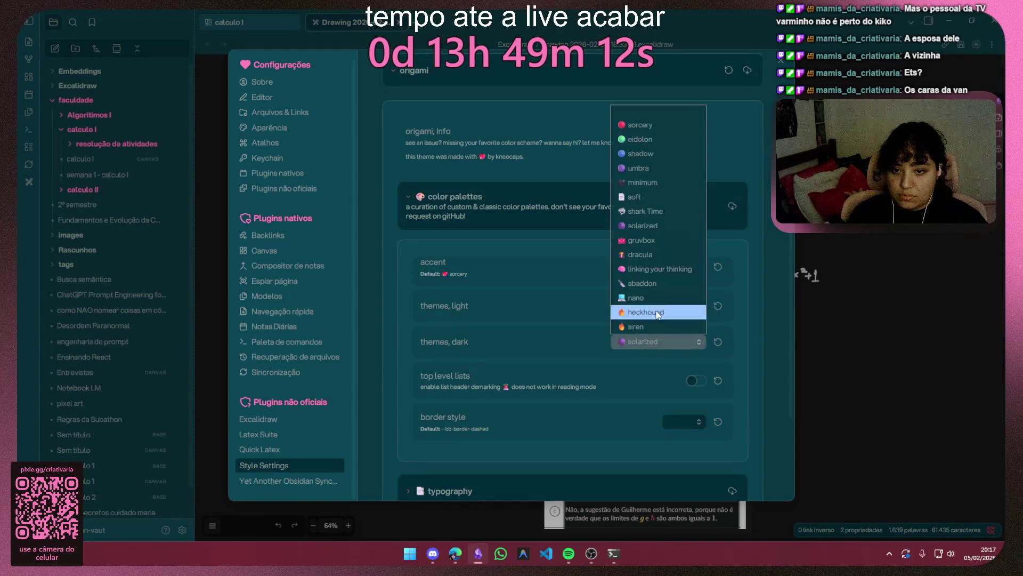
{"action": "left_click", "coordinate": [649, 212]}
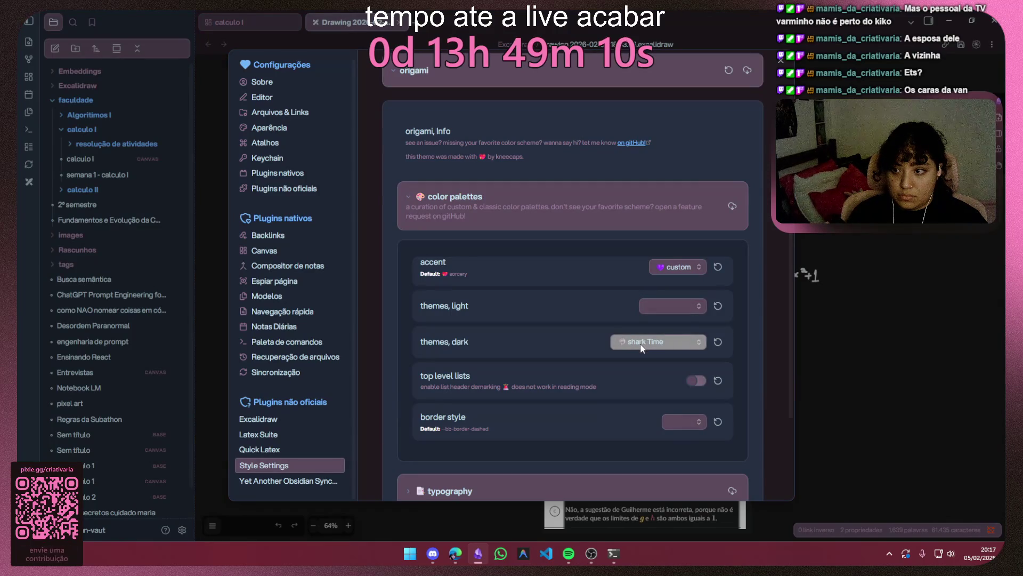
{"action": "left_click", "coordinate": [642, 347]}
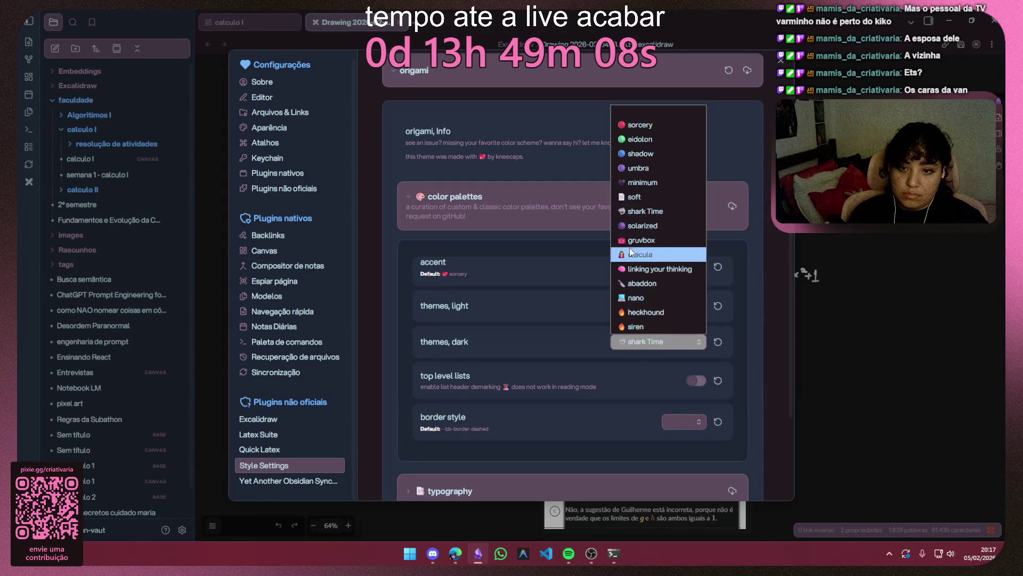
{"action": "left_click", "coordinate": [629, 200]}
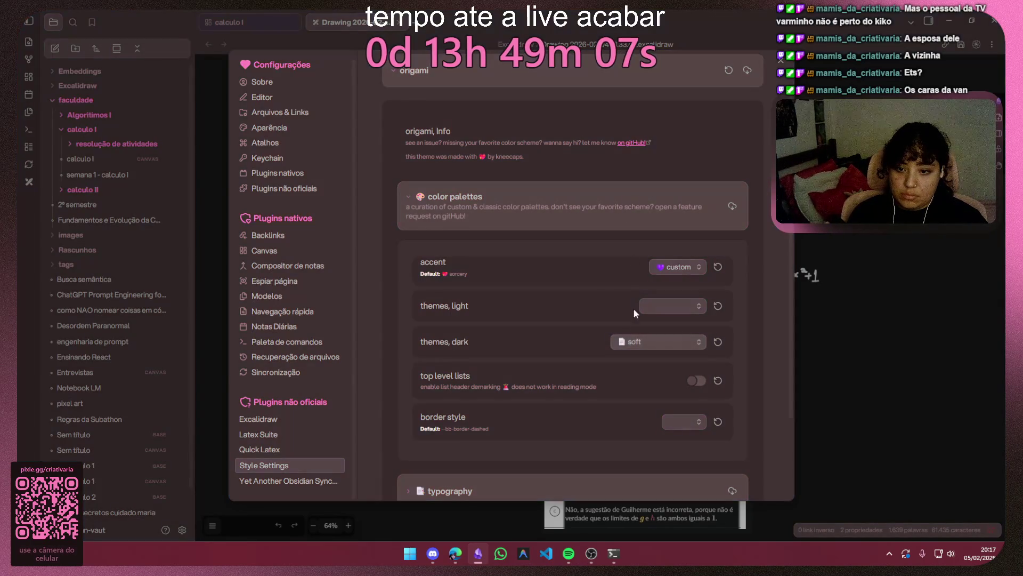
{"action": "left_click", "coordinate": [642, 343]}
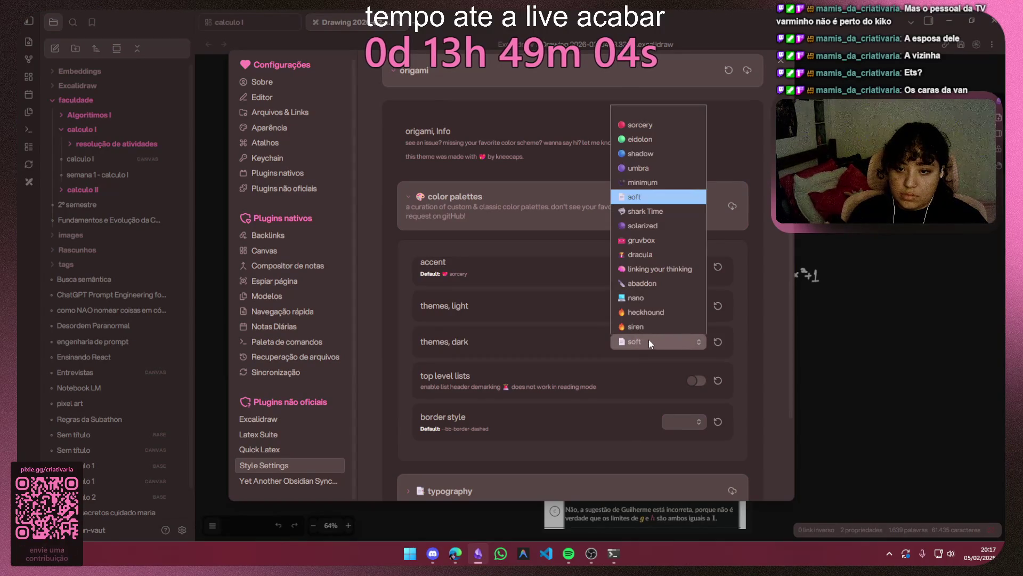
{"action": "left_click", "coordinate": [648, 126]}
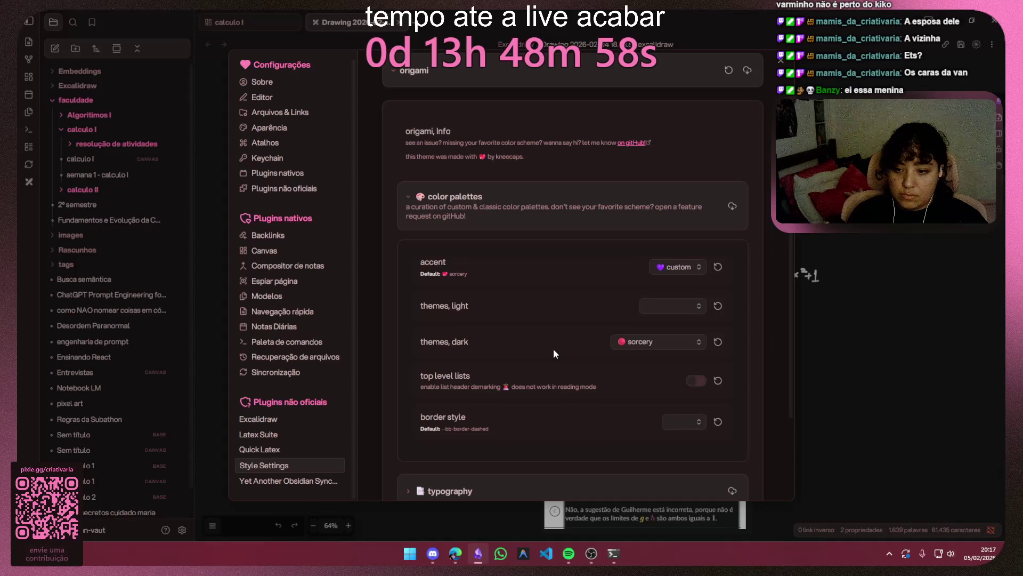
{"action": "scroll", "coordinate": [556, 353], "scroll_direction": "down", "scroll_amount": 3}
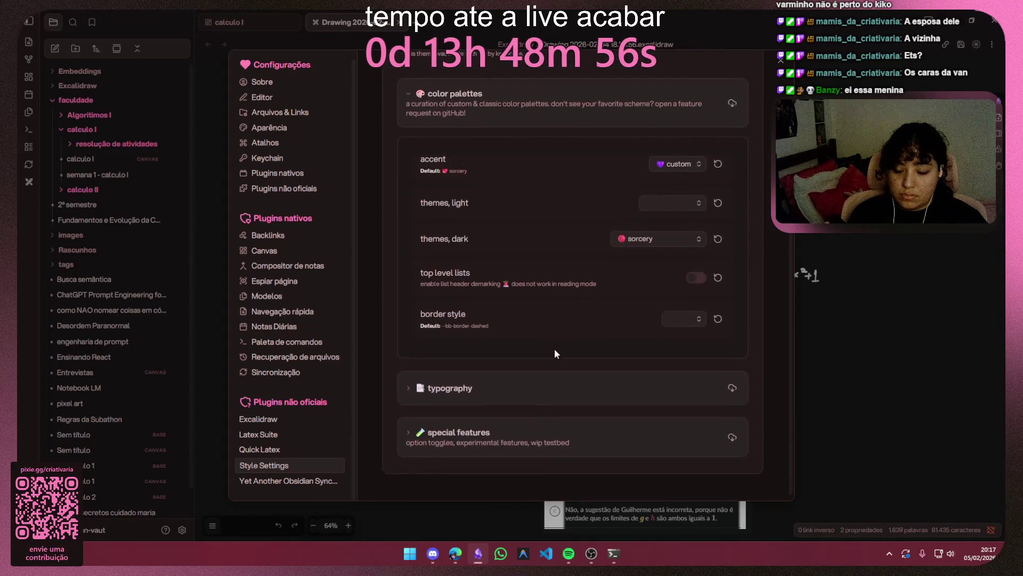
Step: Try solid and dashed borders, set border style to none, and expand the typography options
{"action": "left_click", "coordinate": [683, 319]}
{"action": "left_click", "coordinate": [684, 353]}
{"action": "left_click", "coordinate": [690, 320]}
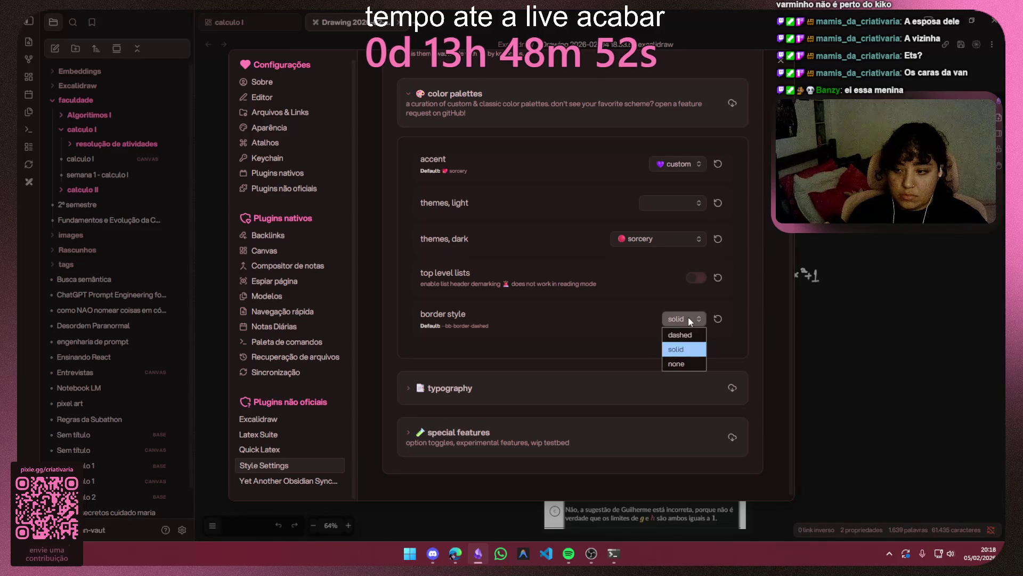
{"action": "left_click", "coordinate": [684, 343]}
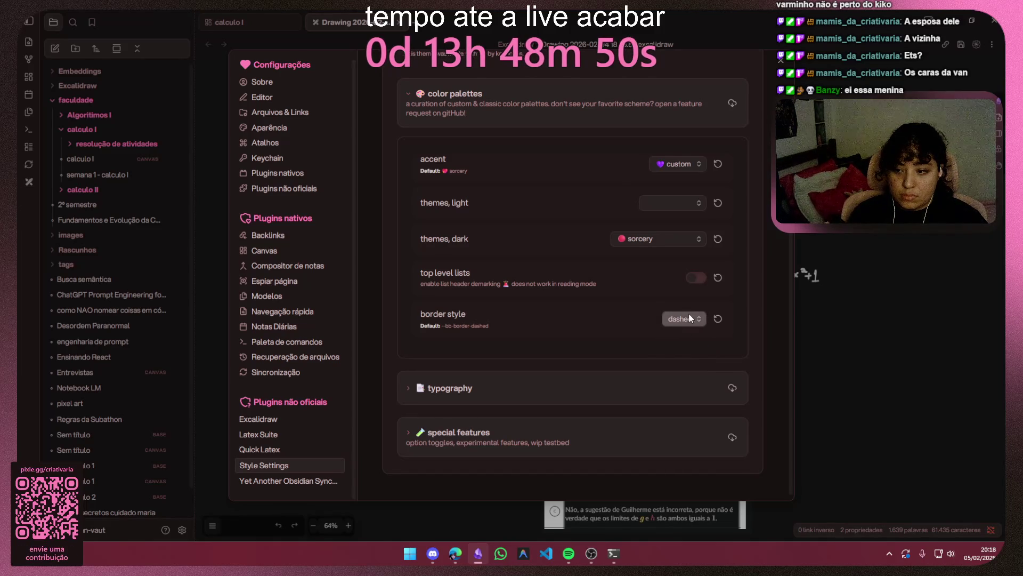
{"action": "left_click", "coordinate": [689, 318]}
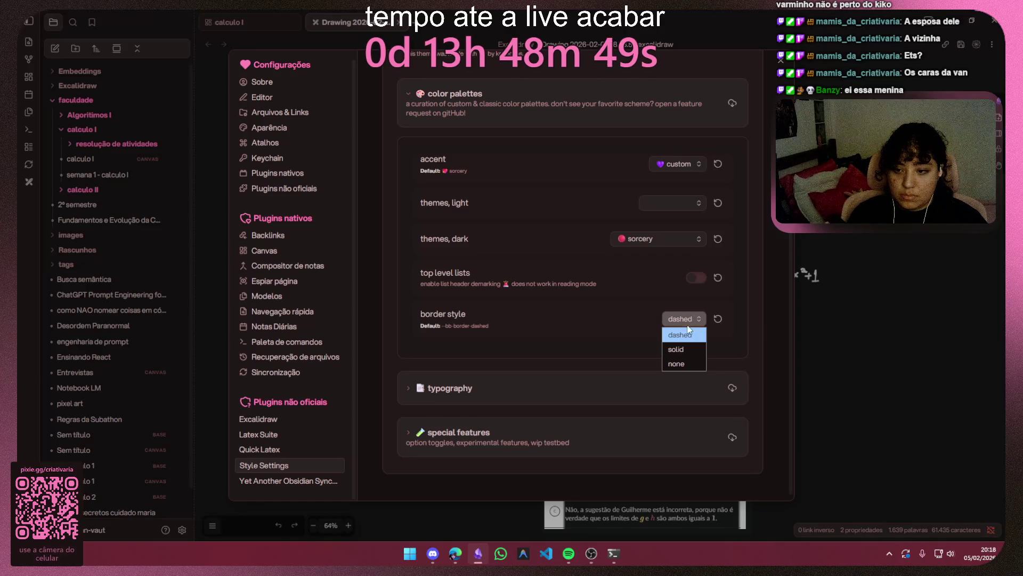
{"action": "left_click", "coordinate": [681, 366]}
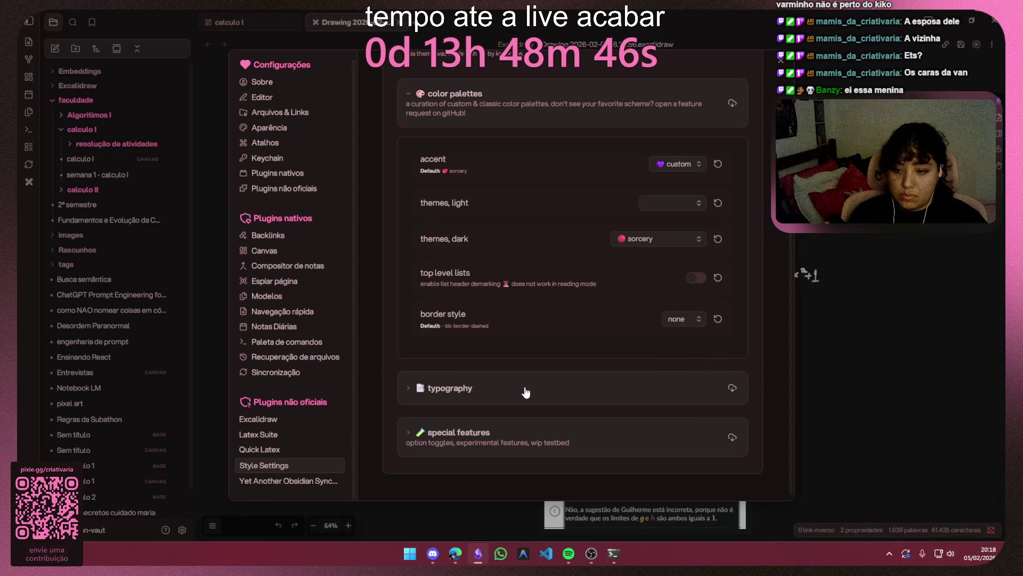
{"action": "left_click", "coordinate": [524, 390]}
{"action": "scroll", "coordinate": [503, 377], "scroll_direction": "down", "scroll_amount": 2}
{"action": "left_click", "coordinate": [646, 291]}
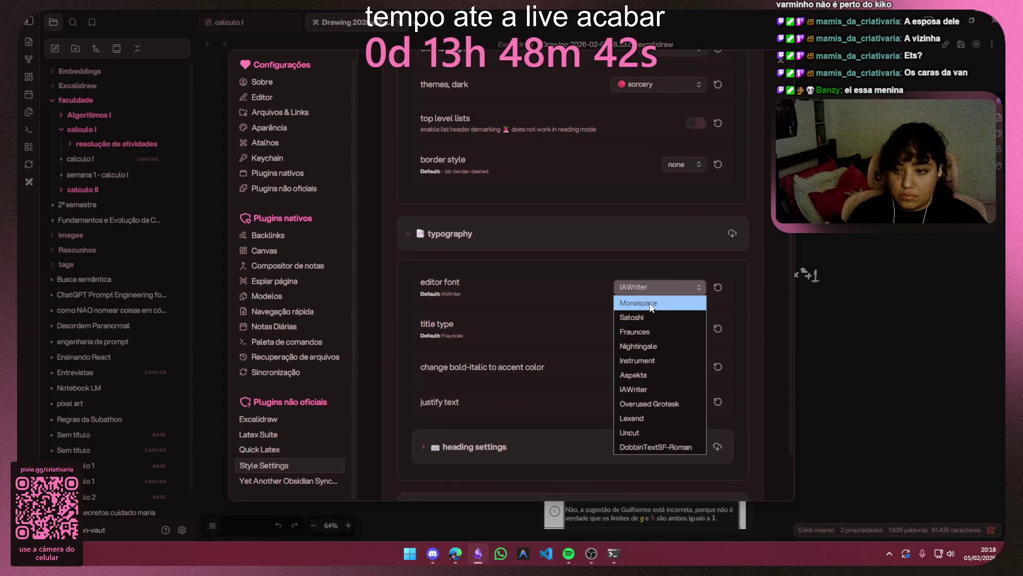
Step: Try the Monaspace editor font, then restore the default IAWriter font
{"action": "left_click", "coordinate": [652, 304]}
{"action": "left_click", "coordinate": [659, 289]}
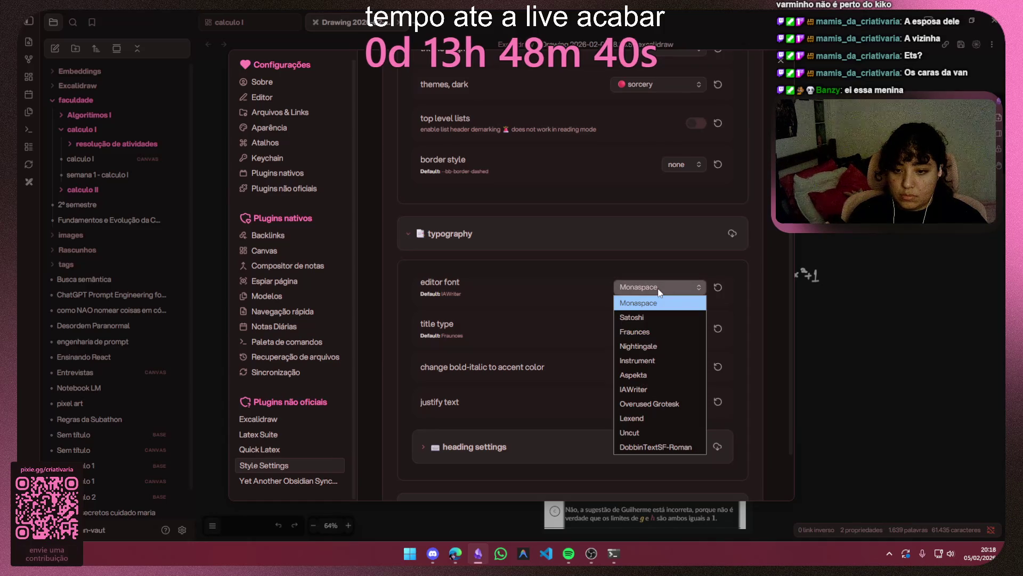
{"action": "left_click", "coordinate": [717, 286]}
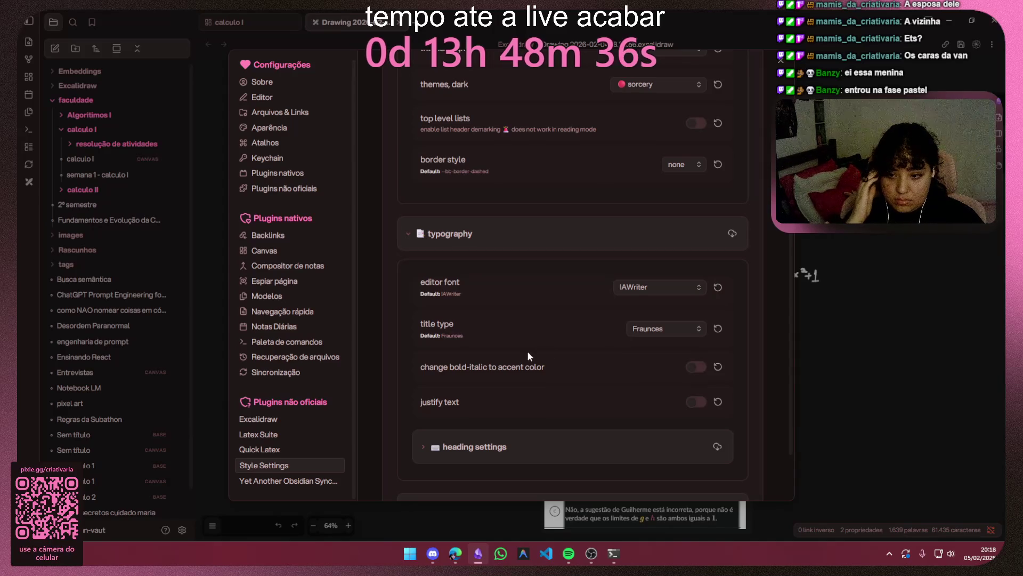
{"action": "scroll", "coordinate": [524, 362], "scroll_direction": "down", "scroll_amount": 2}
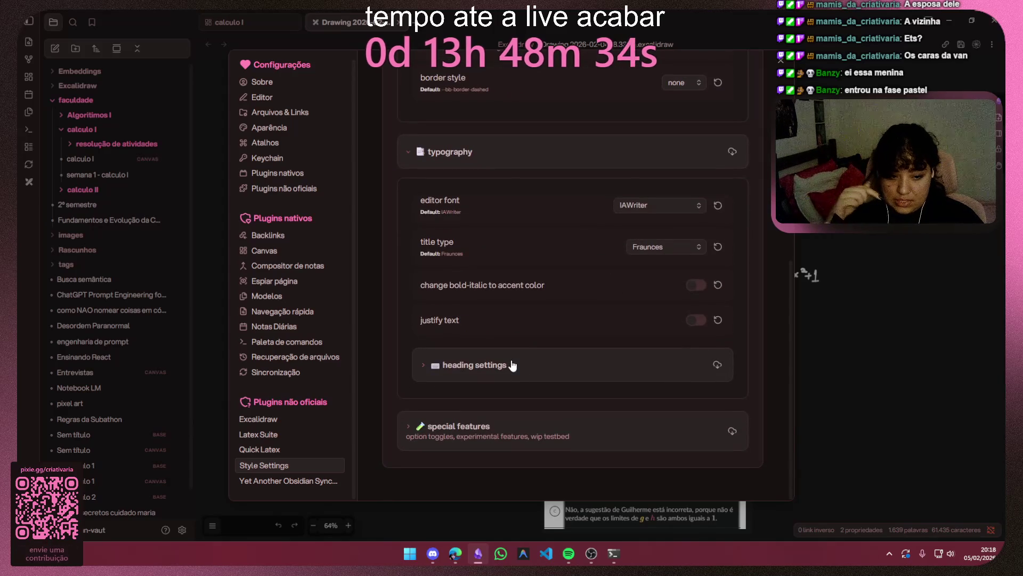
Step: In special features turn on the frontmatter card and status bar hover
{"action": "left_click", "coordinate": [457, 430]}
{"action": "scroll", "coordinate": [512, 367], "scroll_direction": "down", "scroll_amount": 3}
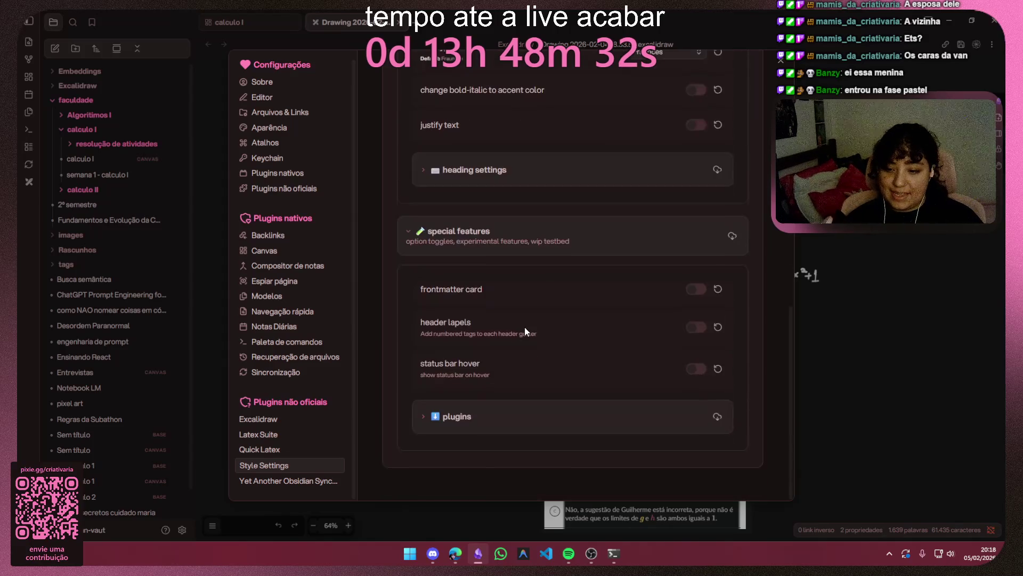
{"action": "scroll", "coordinate": [599, 349], "scroll_direction": "up", "scroll_amount": 4}
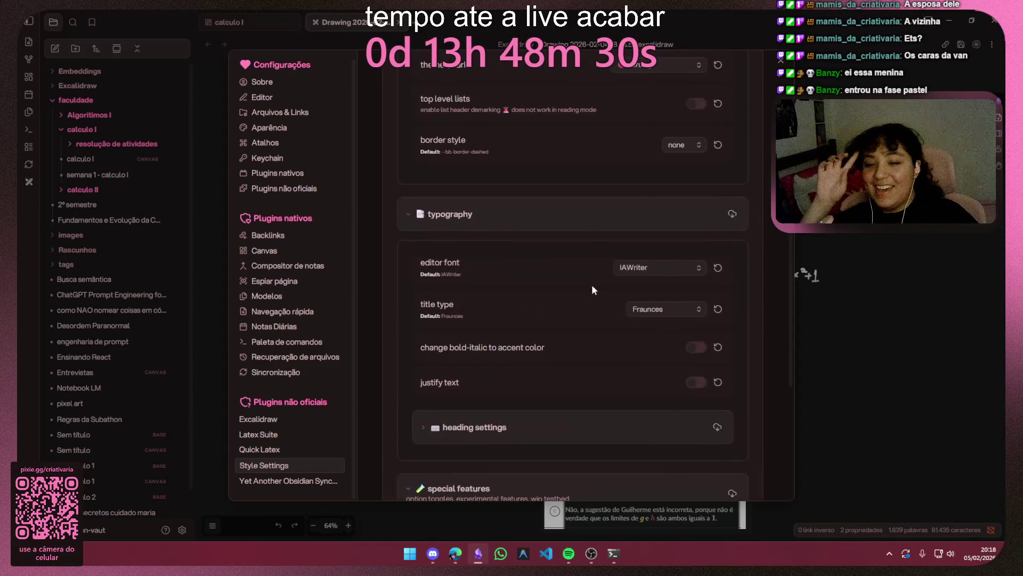
{"action": "scroll", "coordinate": [584, 289], "scroll_direction": "down", "scroll_amount": 4}
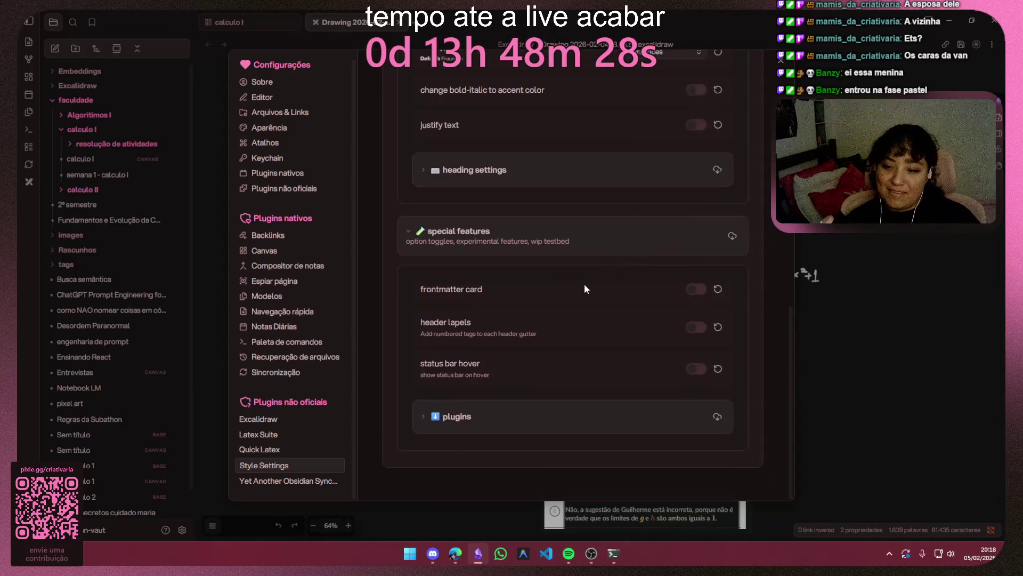
{"action": "left_click", "coordinate": [697, 290]}
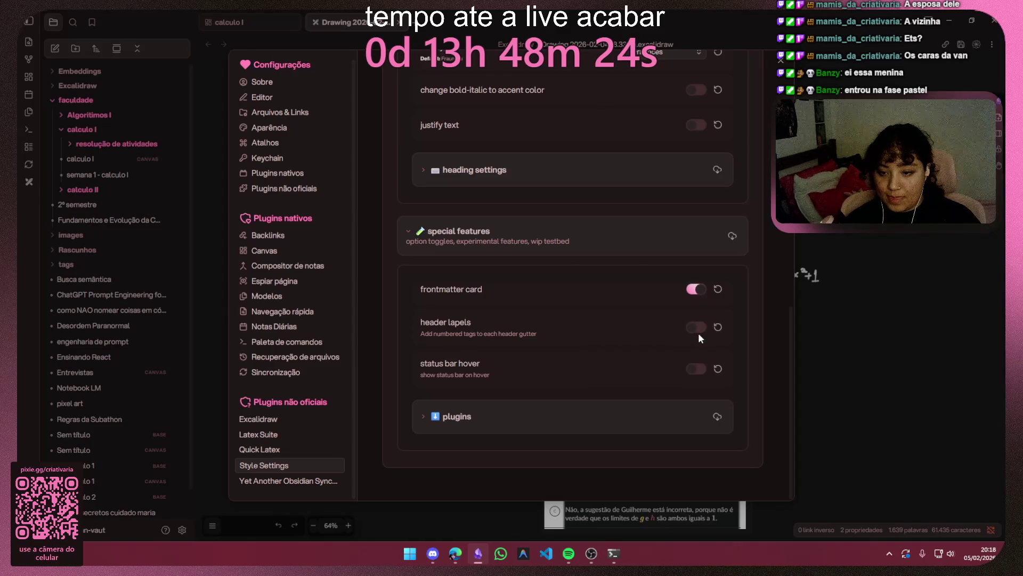
{"action": "left_click", "coordinate": [696, 368]}
Step: In plugin options enable kanban lane wrapping, leave kanban style unchanged, and close Settings
{"action": "left_click", "coordinate": [580, 416]}
{"action": "scroll", "coordinate": [534, 391], "scroll_direction": "down", "scroll_amount": 2}
{"action": "scroll", "coordinate": [532, 390], "scroll_direction": "up", "scroll_amount": 1}
{"action": "scroll", "coordinate": [529, 387], "scroll_direction": "down", "scroll_amount": 1}
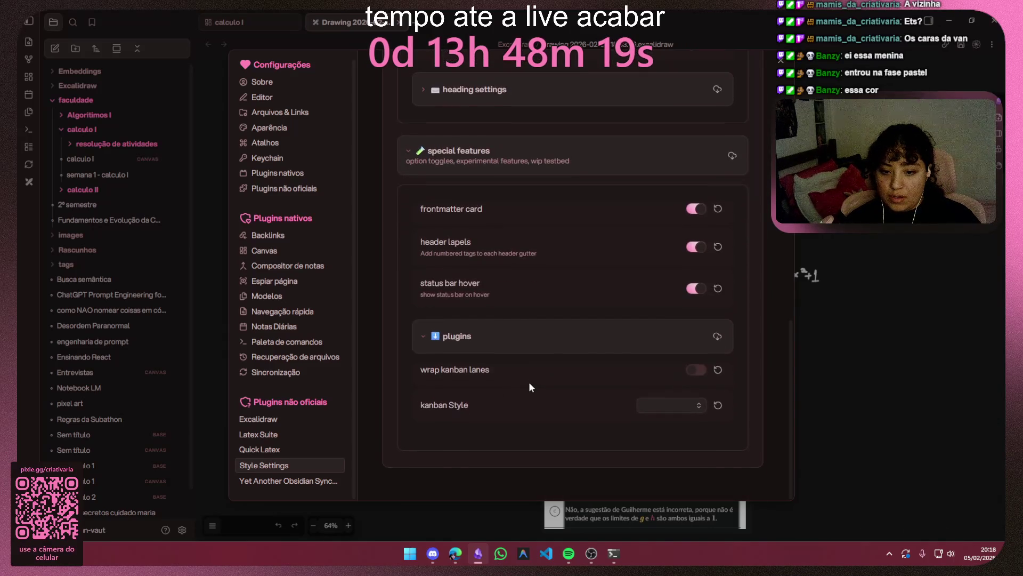
{"action": "left_click", "coordinate": [700, 372]}
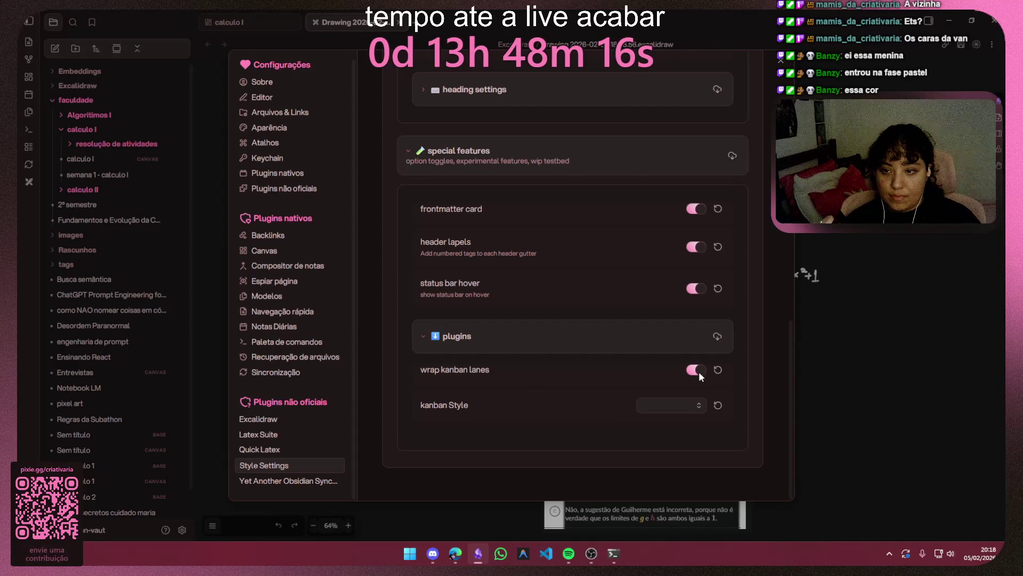
{"action": "left_click", "coordinate": [698, 407]}
{"action": "left_click", "coordinate": [699, 407]}
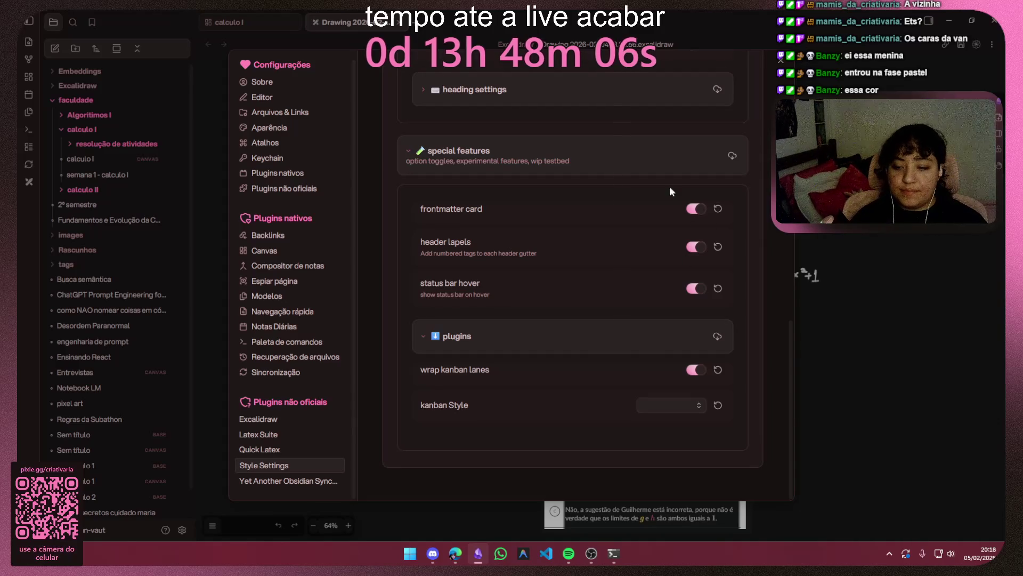
{"action": "scroll", "coordinate": [748, 198], "scroll_direction": "up", "scroll_amount": 4}
{"action": "left_click", "coordinate": [780, 62]}
{"action": "scroll", "coordinate": [803, 322], "scroll_direction": "up", "scroll_amount": 5}
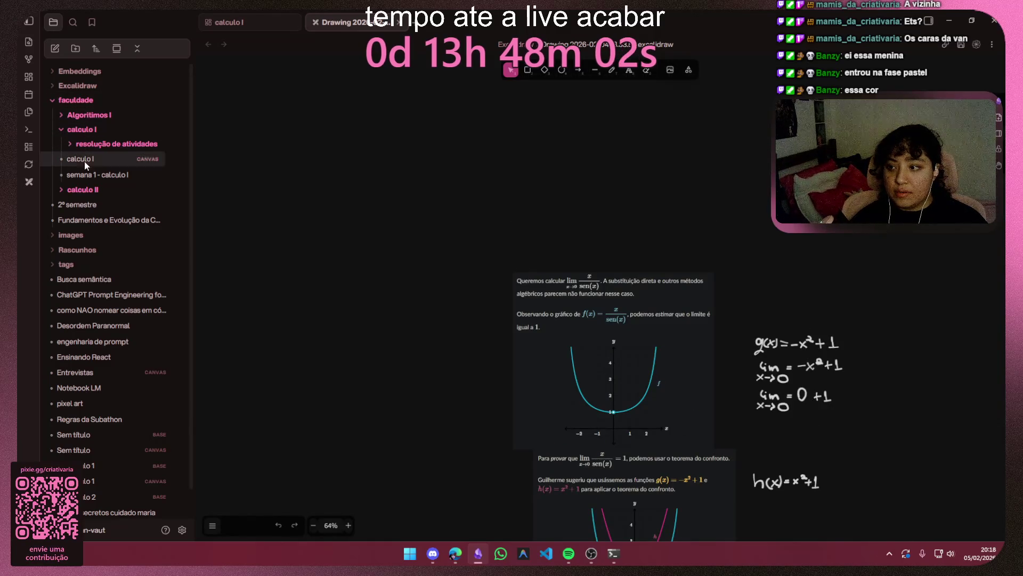
Step: Open the Busca semântica note and bring Settings back up
{"action": "left_click", "coordinate": [92, 279]}
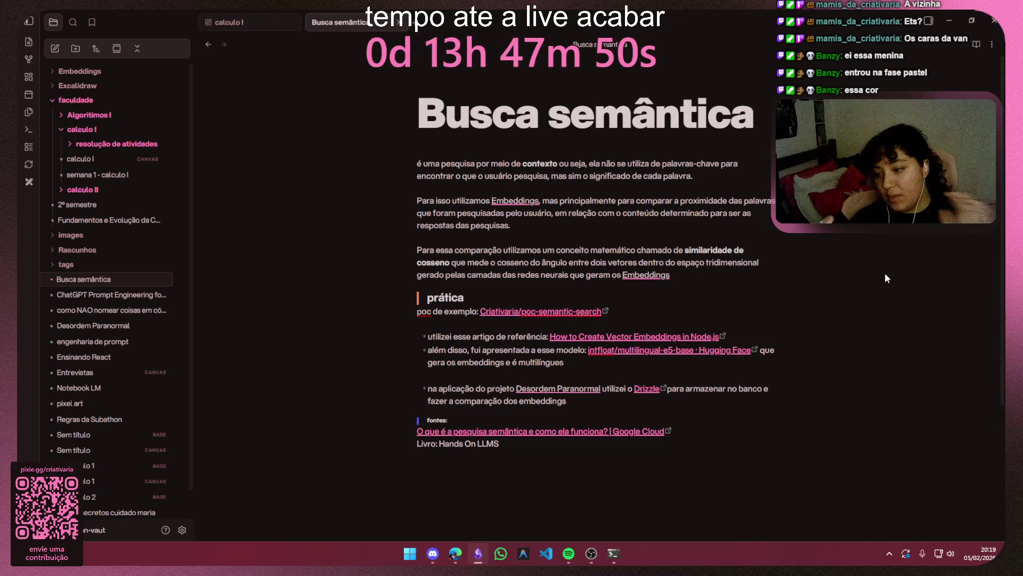
{"action": "left_click", "coordinate": [182, 530]}
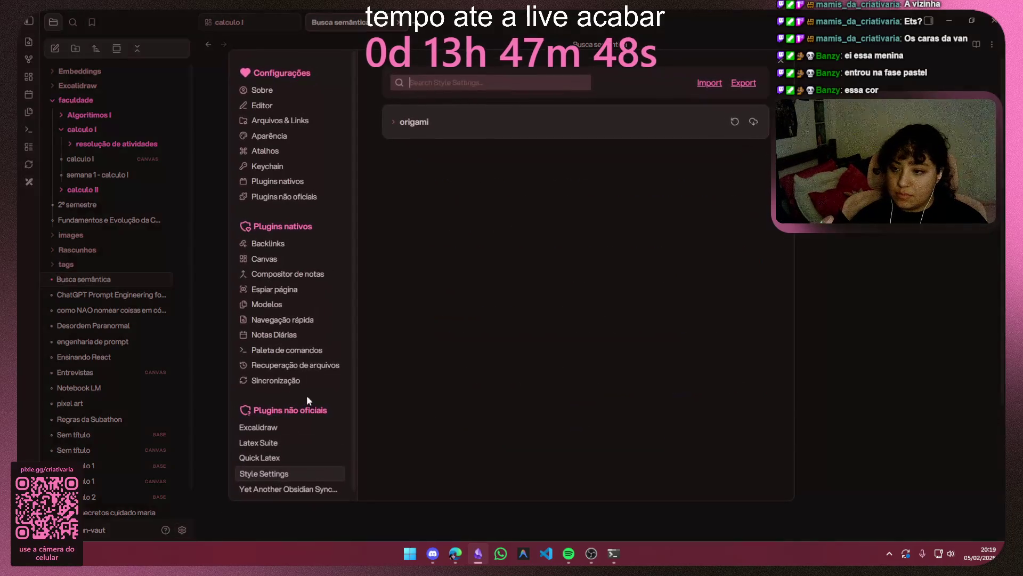
Step: Glance at the Appearance settings, then return to the Style Settings page for Origami
{"action": "left_click", "coordinate": [272, 137]}
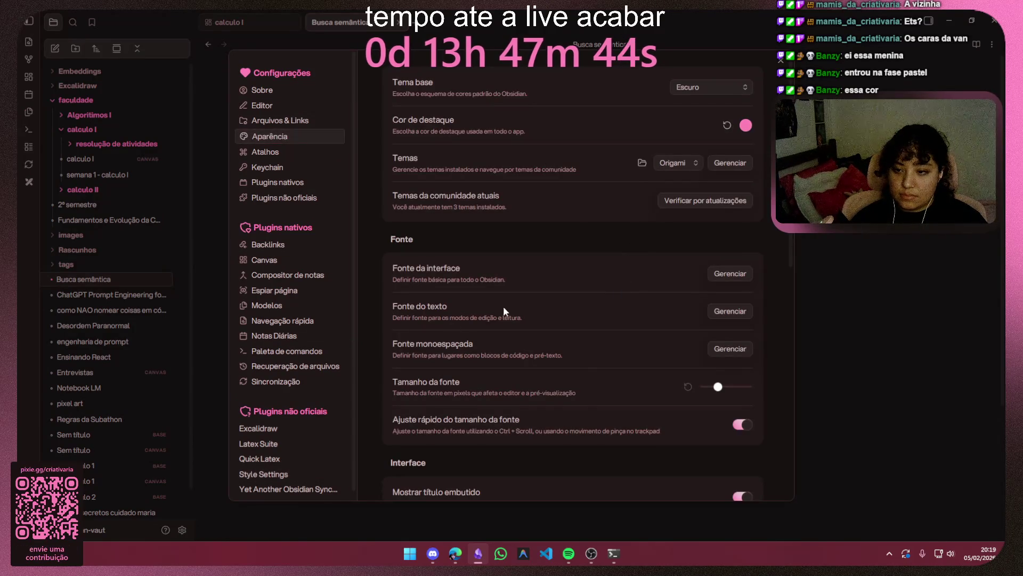
{"action": "scroll", "coordinate": [264, 338], "scroll_direction": "down", "scroll_amount": 1}
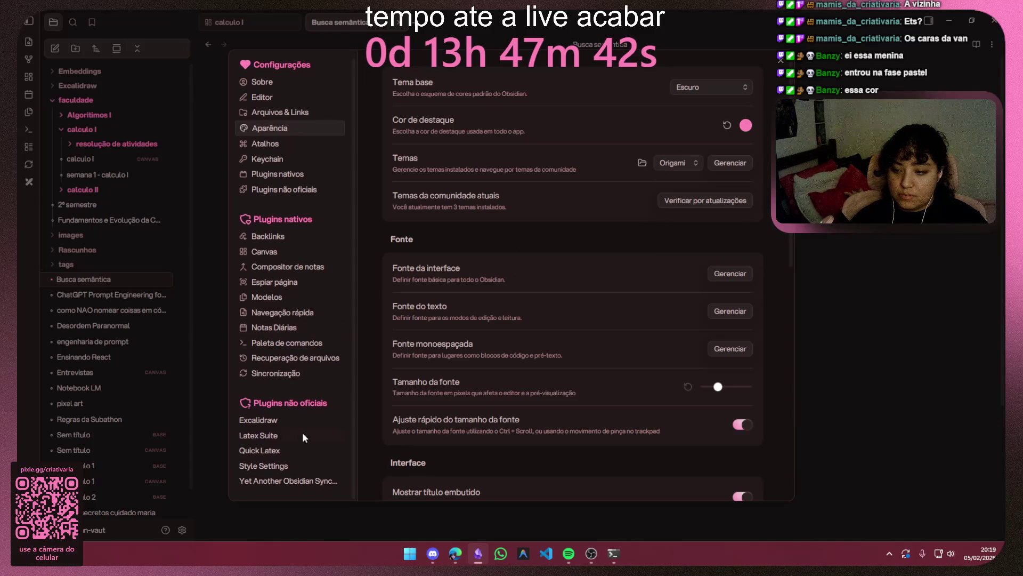
{"action": "left_click", "coordinate": [287, 466]}
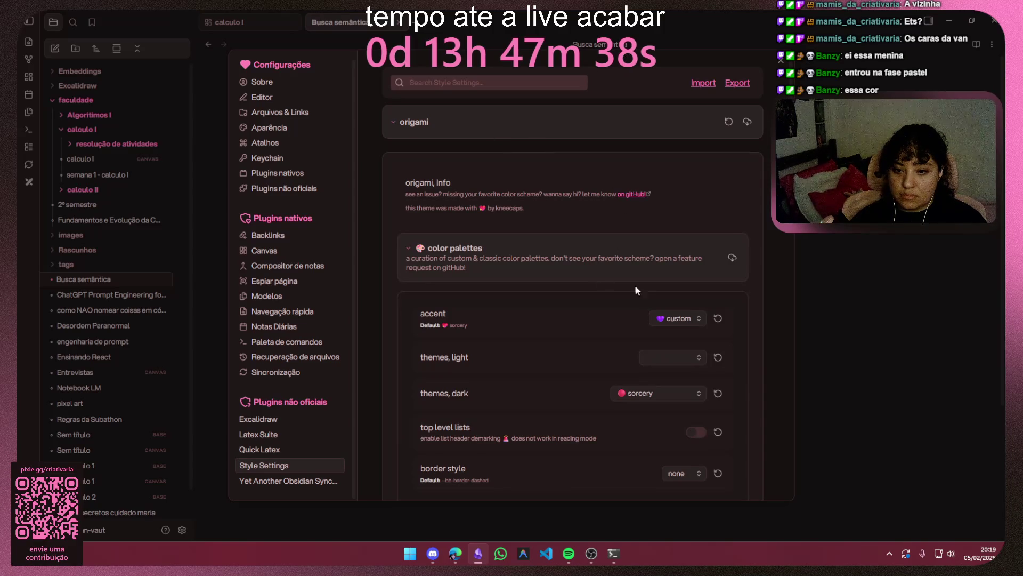
{"action": "left_click", "coordinate": [667, 317]}
{"action": "left_click", "coordinate": [676, 340]}
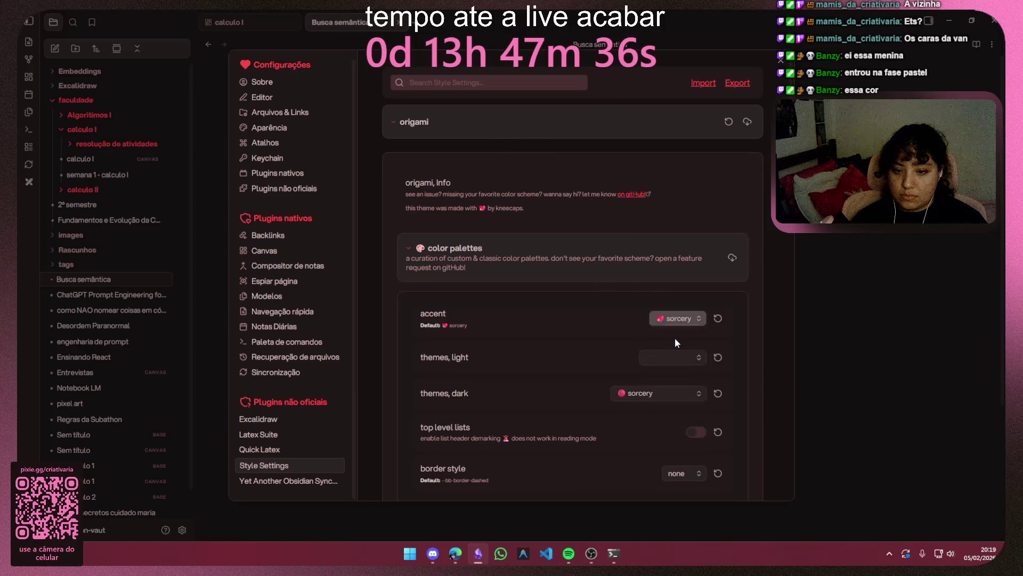
{"action": "left_click", "coordinate": [676, 323]}
{"action": "left_click", "coordinate": [677, 349]}
{"action": "left_click", "coordinate": [679, 324]}
{"action": "left_click", "coordinate": [676, 363]}
{"action": "left_click", "coordinate": [680, 320]}
{"action": "left_click", "coordinate": [676, 377]}
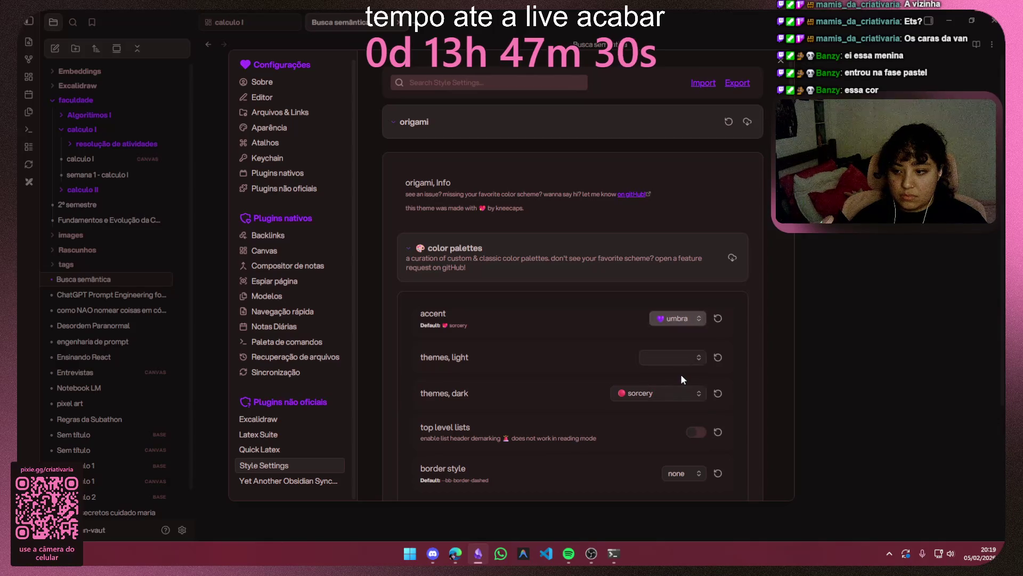
{"action": "left_click", "coordinate": [680, 322]}
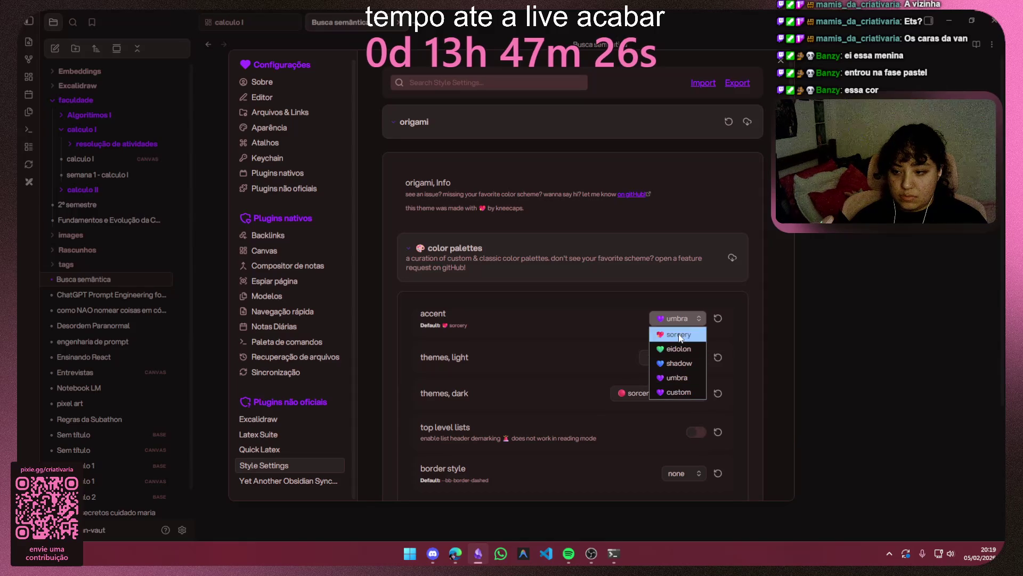
{"action": "left_click", "coordinate": [679, 334]}
{"action": "left_click", "coordinate": [676, 323]}
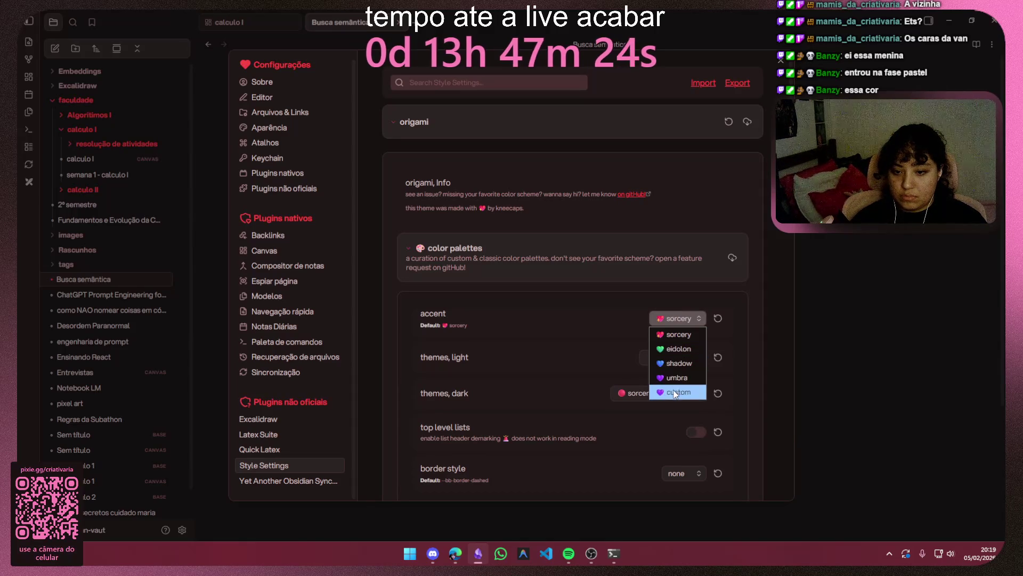
{"action": "left_click", "coordinate": [676, 393]}
{"action": "scroll", "coordinate": [600, 347], "scroll_direction": "down", "scroll_amount": 2}
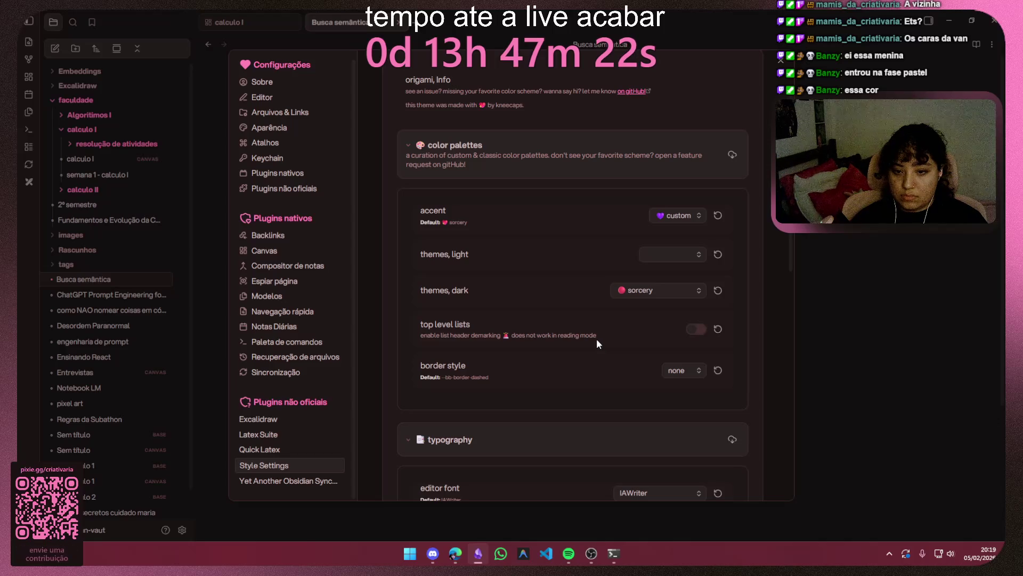
{"action": "left_click", "coordinate": [655, 294]}
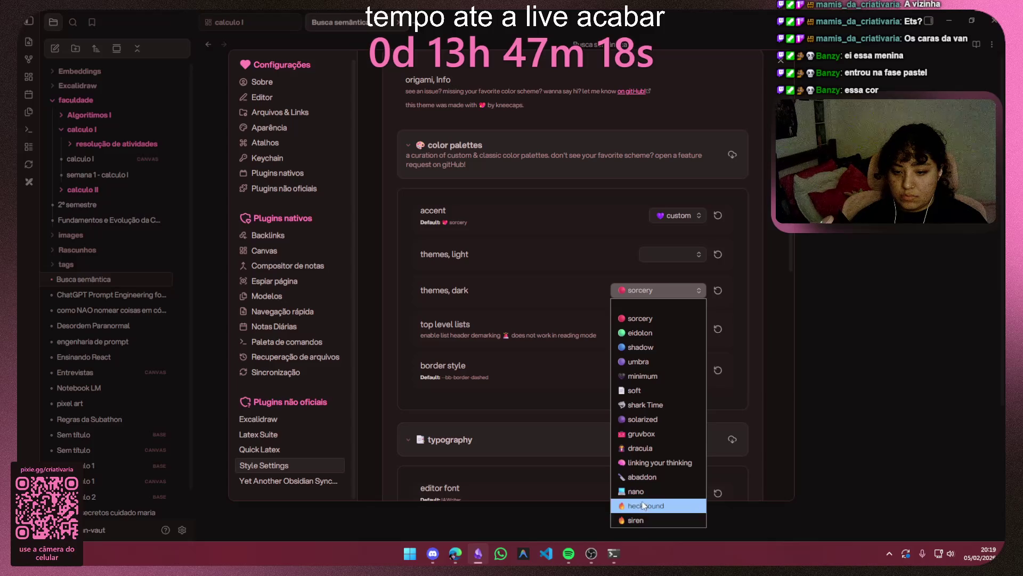
Step: Preview the abaddon dark theme, then settle the 'themes, dark' setting on nano
{"action": "left_click", "coordinate": [642, 476]}
{"action": "left_click", "coordinate": [671, 290]}
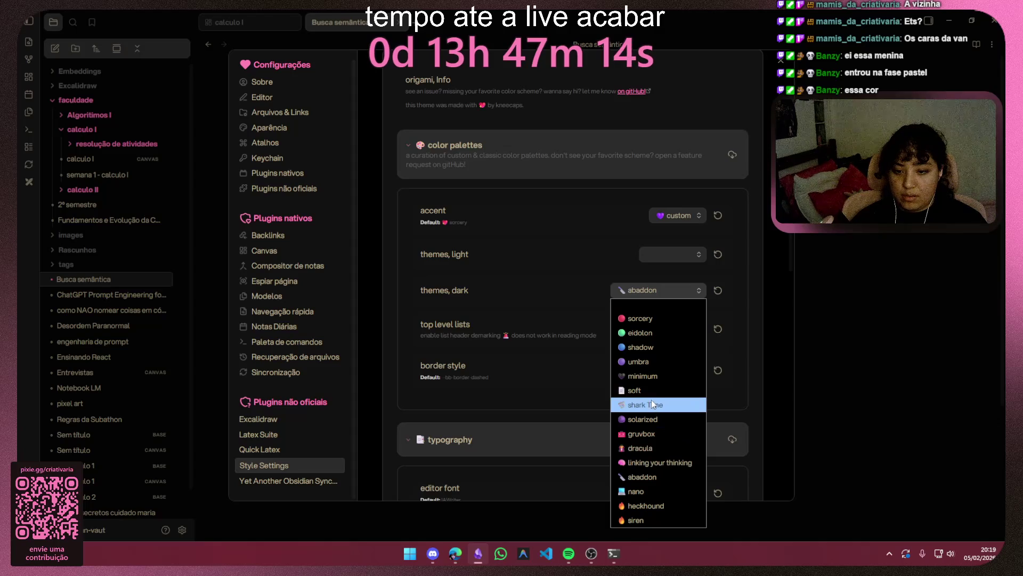
{"action": "left_click", "coordinate": [652, 490]}
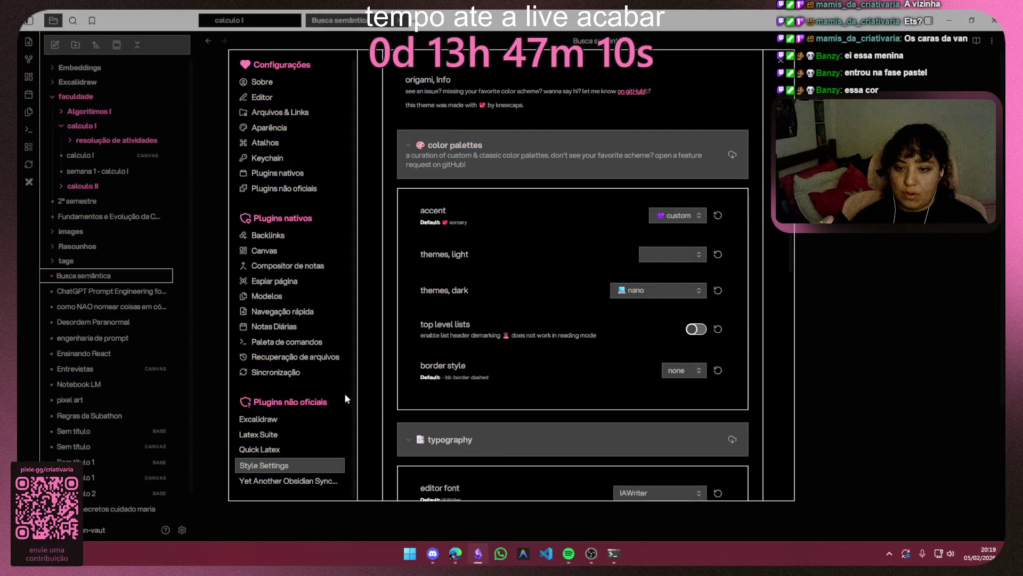
{"action": "left_click", "coordinate": [659, 292]}
{"action": "key", "text": "Escape"}
{"action": "left_click", "coordinate": [663, 293]}
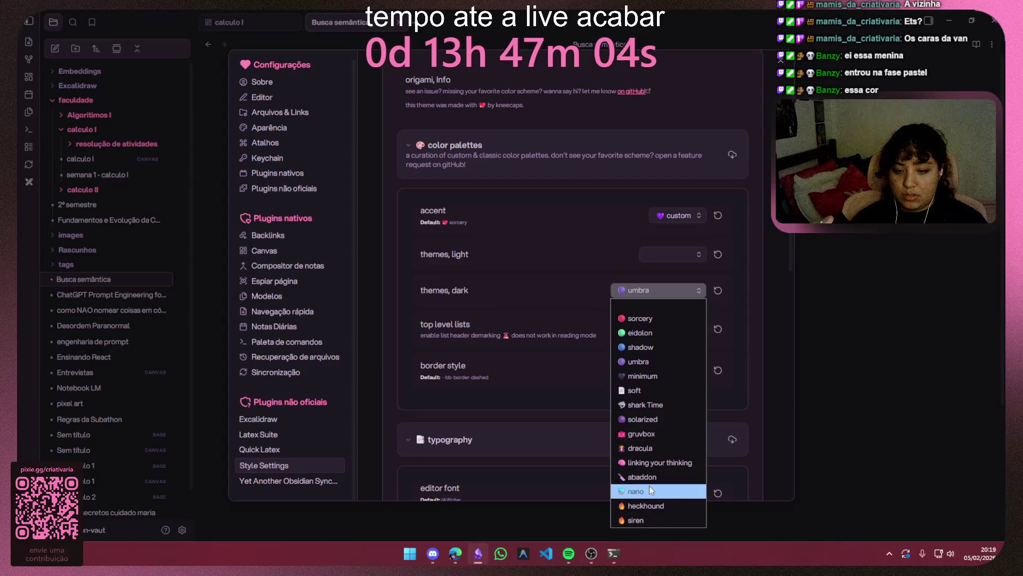
{"action": "left_click", "coordinate": [649, 486]}
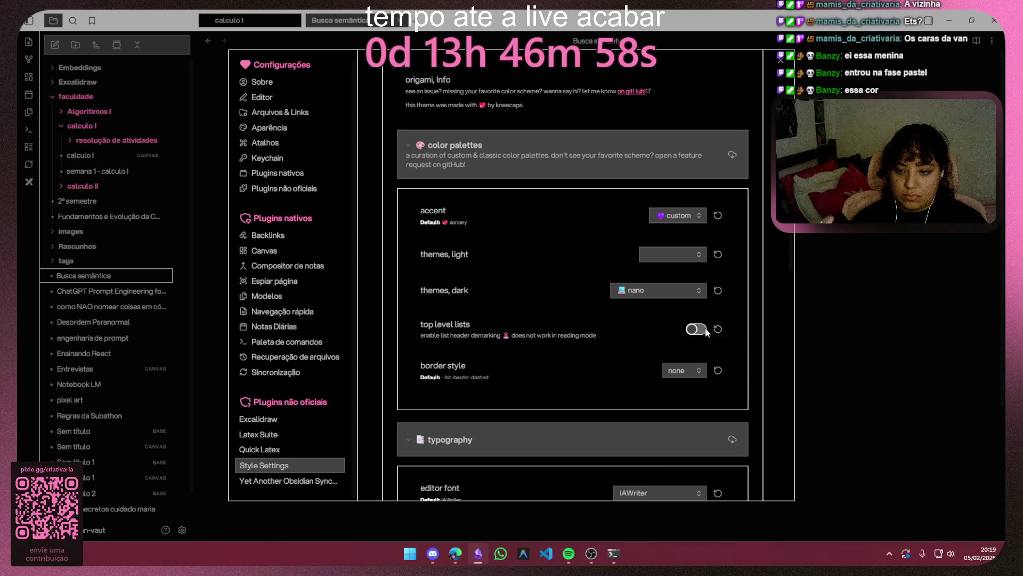
{"action": "scroll", "coordinate": [590, 334], "scroll_direction": "down", "scroll_amount": 3}
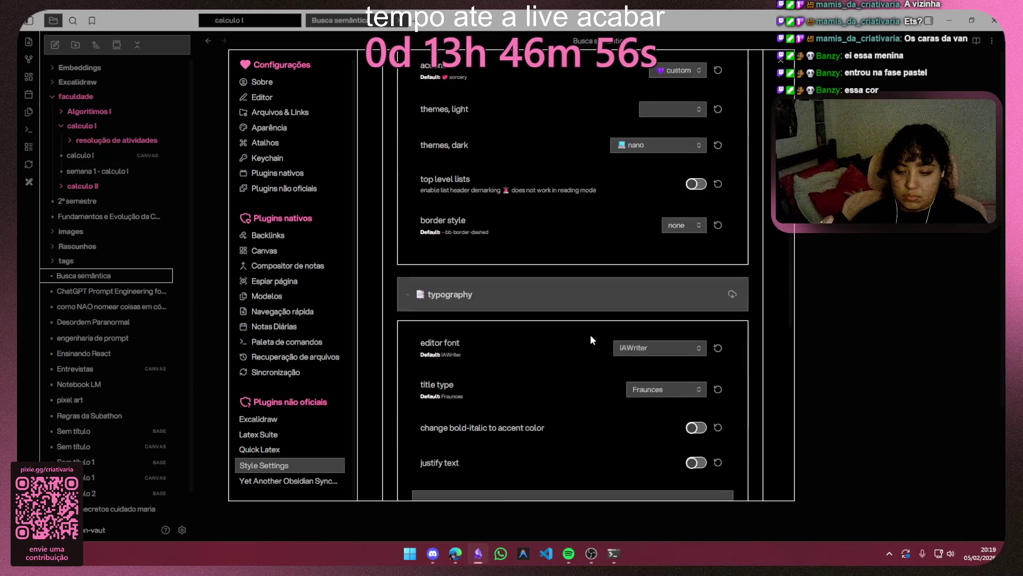
{"action": "scroll", "coordinate": [588, 335], "scroll_direction": "down", "scroll_amount": 1}
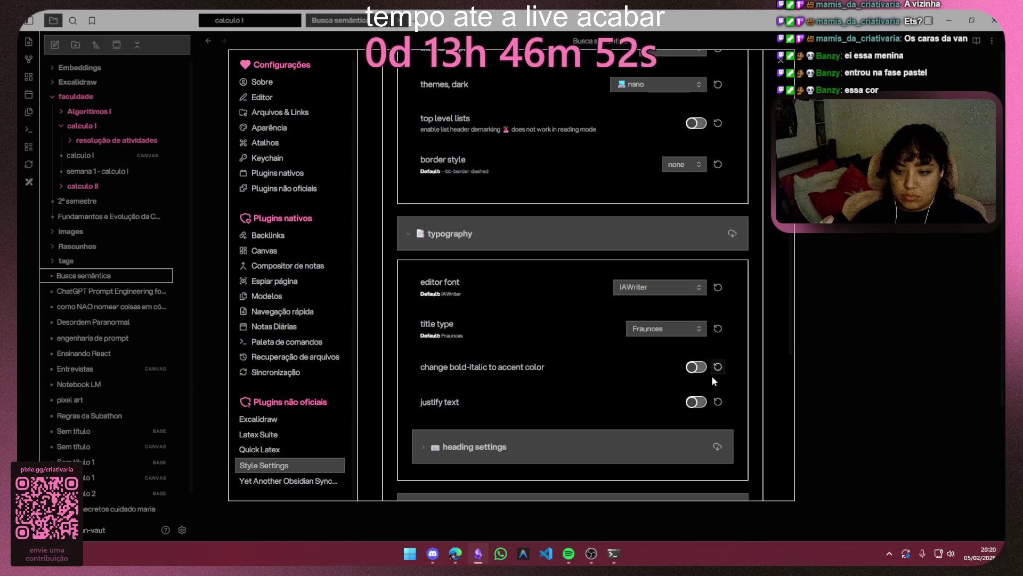
Step: Enable accent colour for bold-italic text and rainbow headers in Style Settings
{"action": "left_click", "coordinate": [694, 368]}
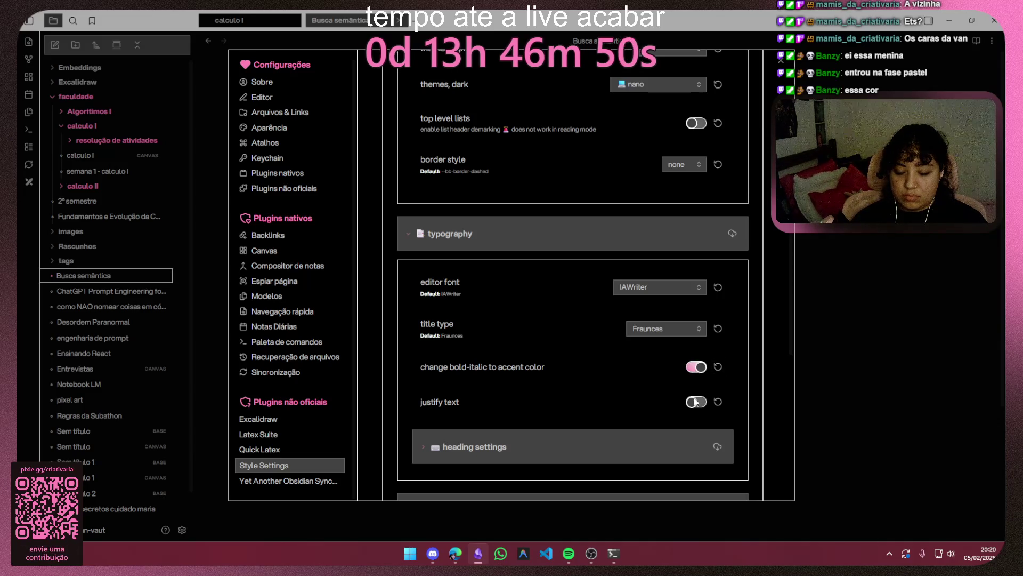
{"action": "scroll", "coordinate": [608, 376], "scroll_direction": "down", "scroll_amount": 3}
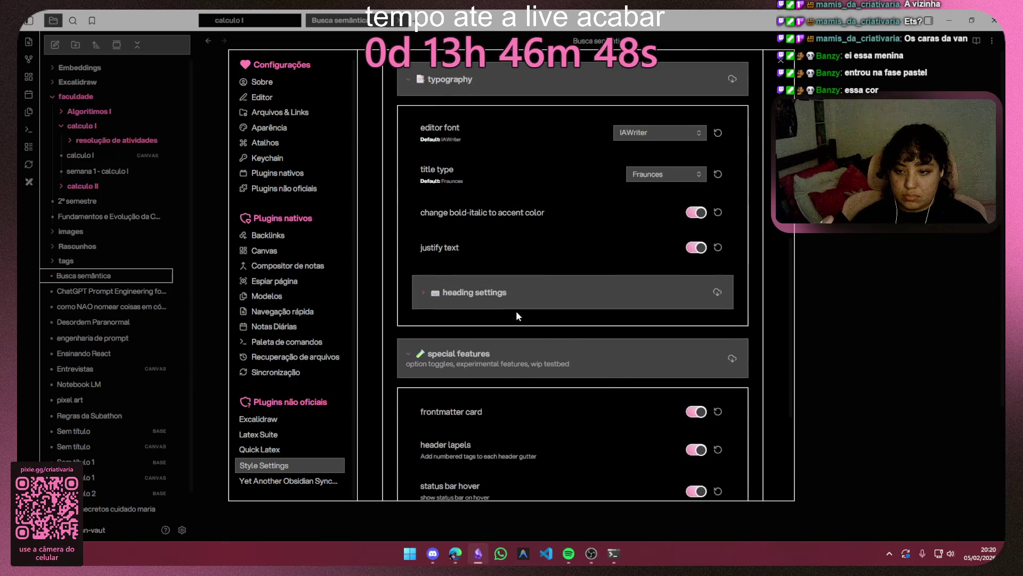
{"action": "left_click", "coordinate": [509, 300]}
{"action": "left_click", "coordinate": [696, 325]}
{"action": "scroll", "coordinate": [607, 324], "scroll_direction": "down", "scroll_amount": 1}
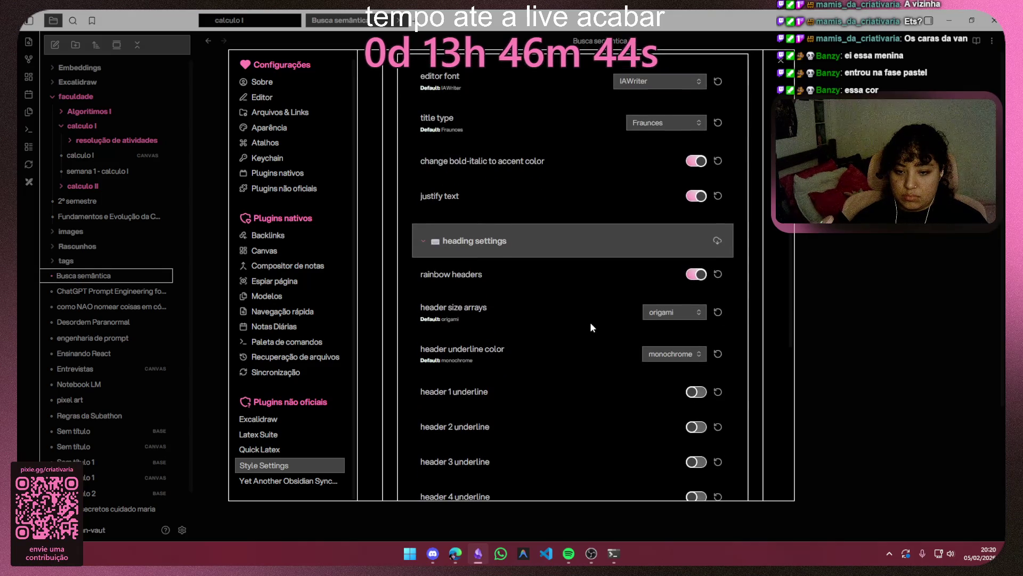
{"action": "scroll", "coordinate": [590, 323], "scroll_direction": "down", "scroll_amount": 2}
{"action": "scroll", "coordinate": [590, 323], "scroll_direction": "down", "scroll_amount": 1}
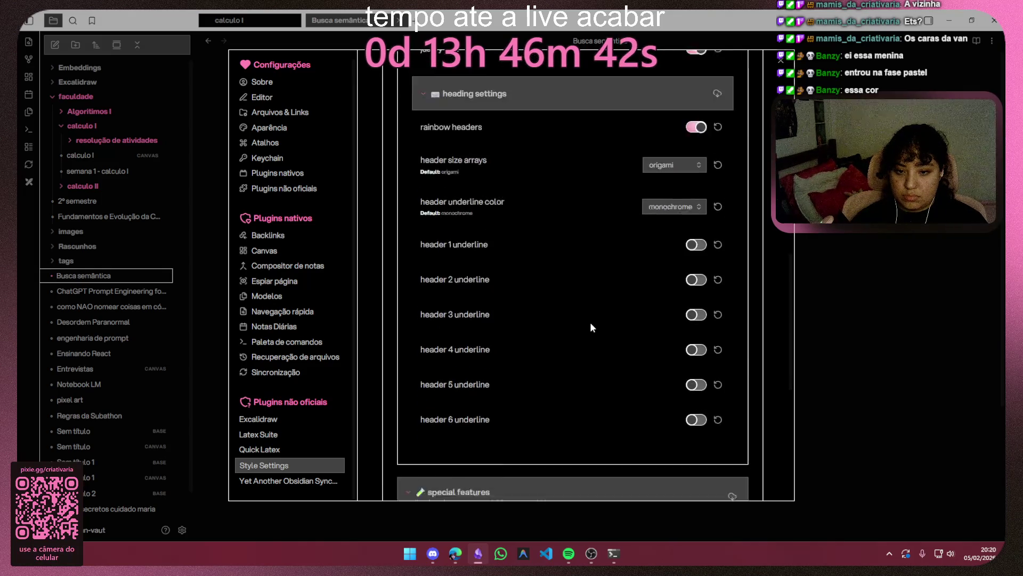
{"action": "scroll", "coordinate": [590, 322], "scroll_direction": "down", "scroll_amount": 1}
{"action": "scroll", "coordinate": [587, 322], "scroll_direction": "down", "scroll_amount": 3}
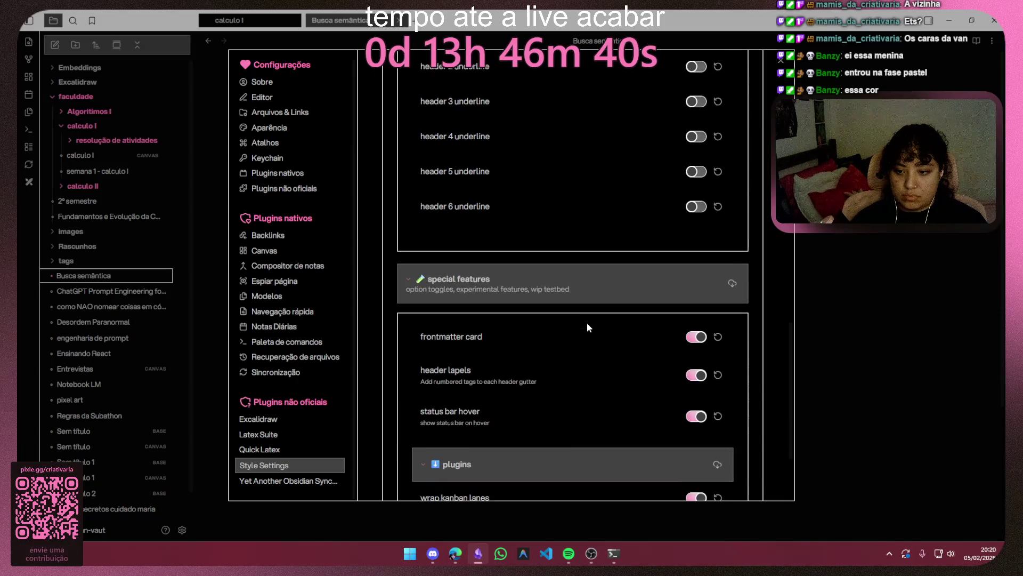
{"action": "scroll", "coordinate": [586, 323], "scroll_direction": "up", "scroll_amount": 3}
{"action": "scroll", "coordinate": [608, 316], "scroll_direction": "up", "scroll_amount": 3}
{"action": "scroll", "coordinate": [615, 312], "scroll_direction": "up", "scroll_amount": 1}
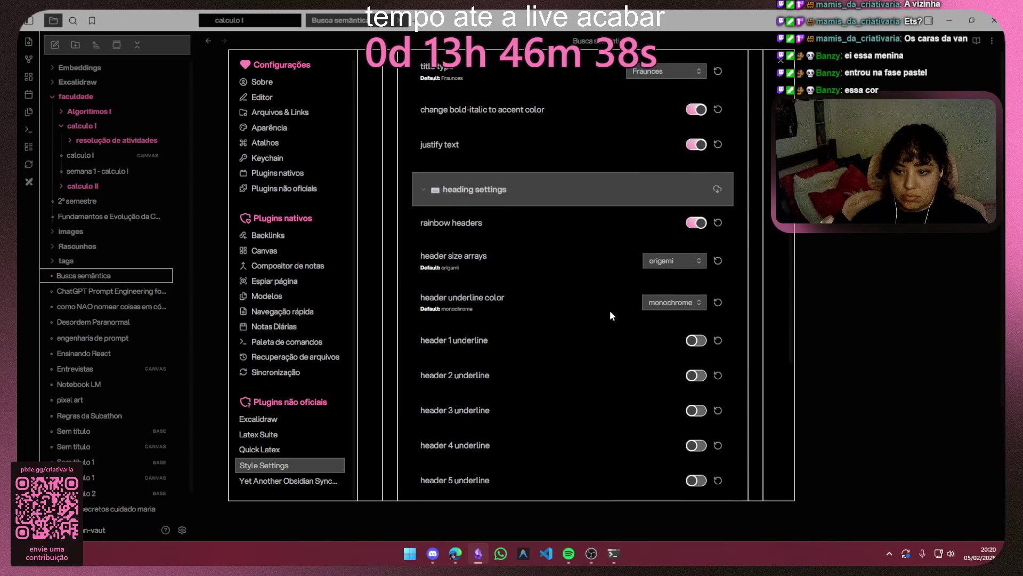
{"action": "scroll", "coordinate": [605, 317], "scroll_direction": "up", "scroll_amount": 1}
{"action": "scroll", "coordinate": [607, 316], "scroll_direction": "up", "scroll_amount": 2}
{"action": "scroll", "coordinate": [601, 337], "scroll_direction": "up", "scroll_amount": 1}
{"action": "scroll", "coordinate": [599, 337], "scroll_direction": "up", "scroll_amount": 1}
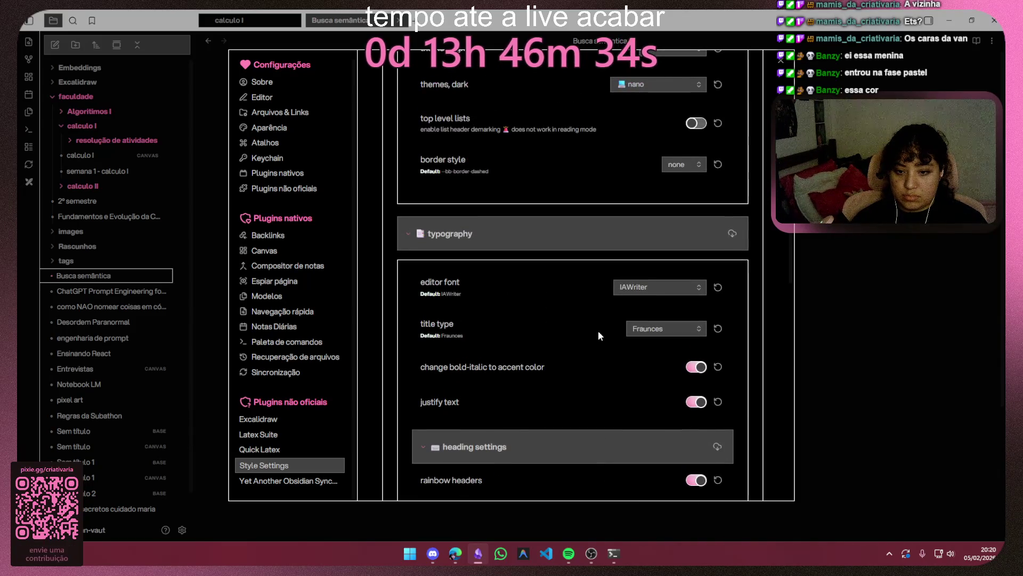
{"action": "scroll", "coordinate": [598, 330], "scroll_direction": "up", "scroll_amount": 2}
Step: Try the soft dark palette, then set the dark palette back to sorcery
{"action": "left_click", "coordinate": [656, 238]}
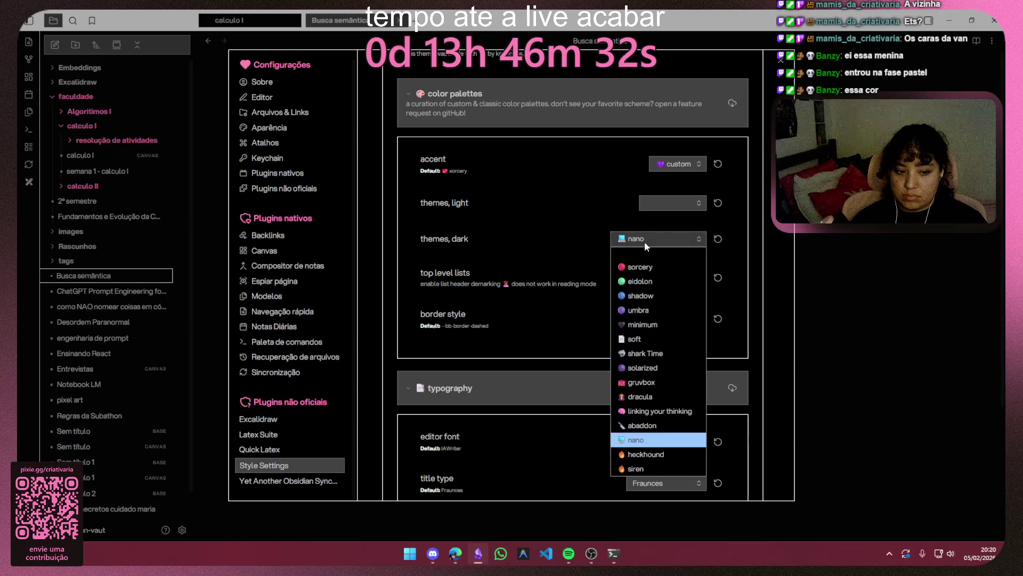
{"action": "left_click", "coordinate": [661, 336]}
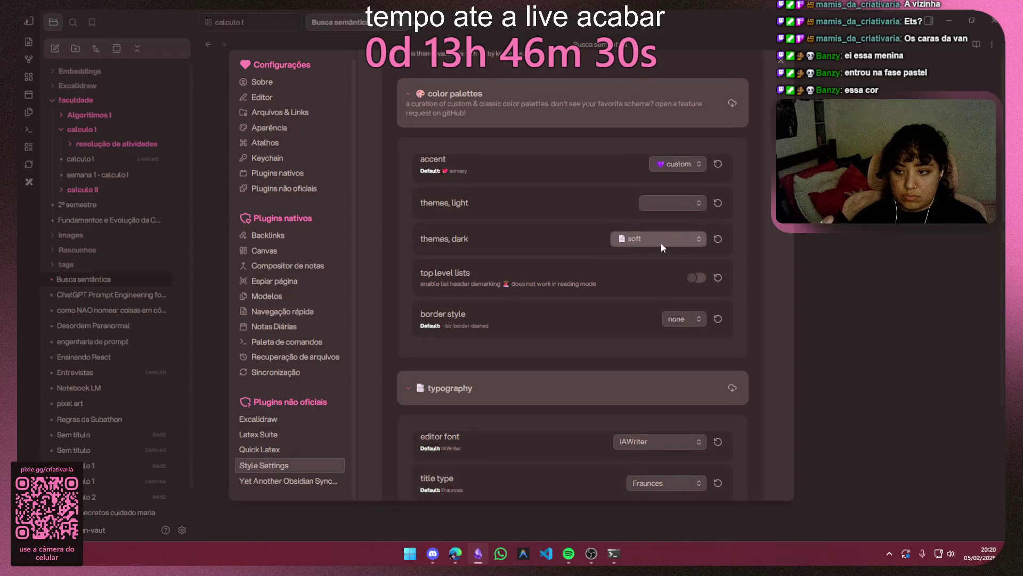
{"action": "left_click", "coordinate": [662, 241]}
{"action": "left_click", "coordinate": [658, 253]}
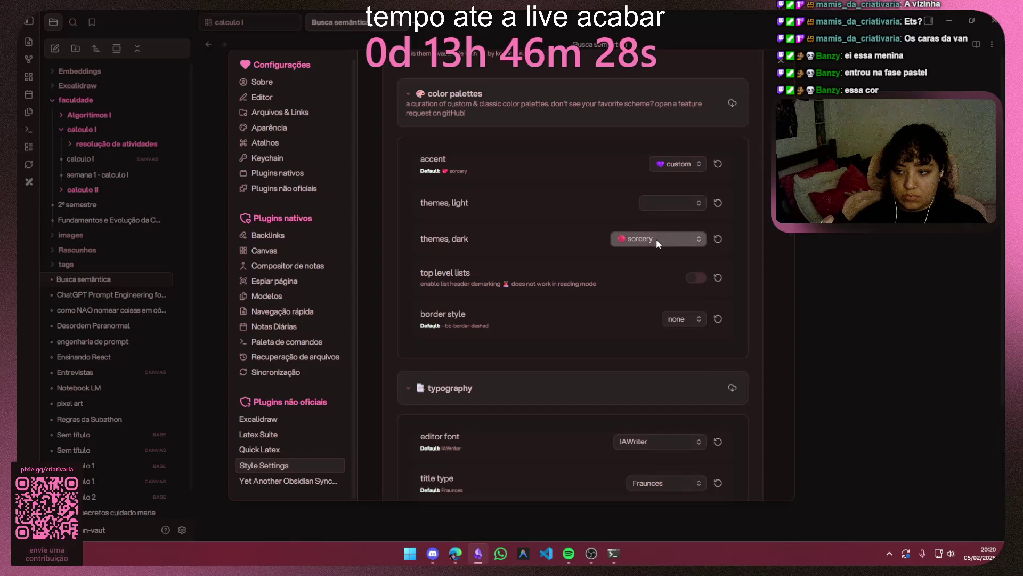
{"action": "left_click", "coordinate": [656, 238]}
{"action": "left_click", "coordinate": [827, 291]}
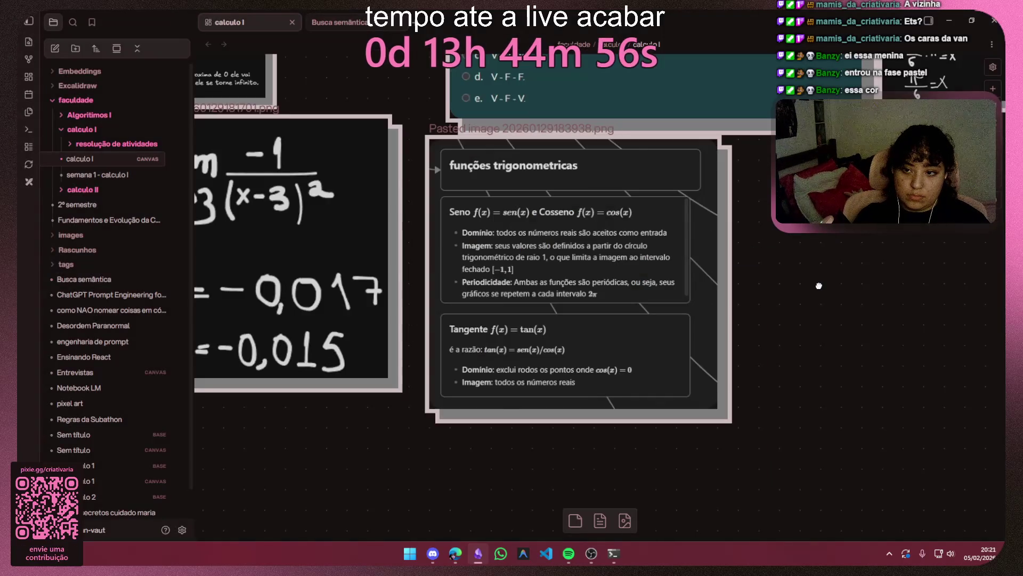
{"action": "scroll", "coordinate": [819, 286], "scroll_direction": "up", "scroll_amount": 2}
{"action": "scroll", "coordinate": [819, 286], "scroll_direction": "left", "scroll_amount": 5}
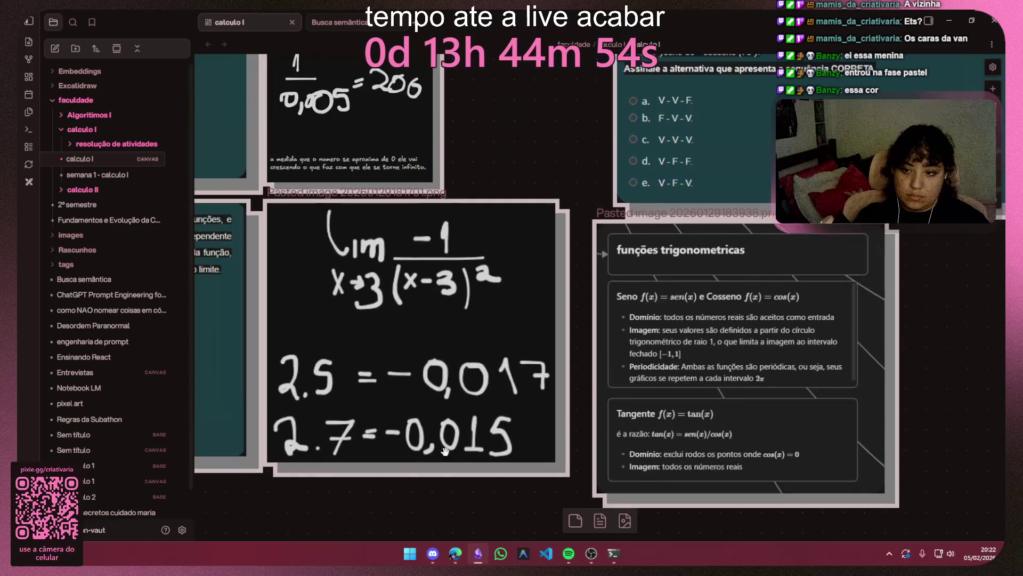
{"action": "scroll", "coordinate": [679, 382], "scroll_direction": "left", "scroll_amount": 3}
{"action": "scroll", "coordinate": [678, 382], "scroll_direction": "left", "scroll_amount": 3}
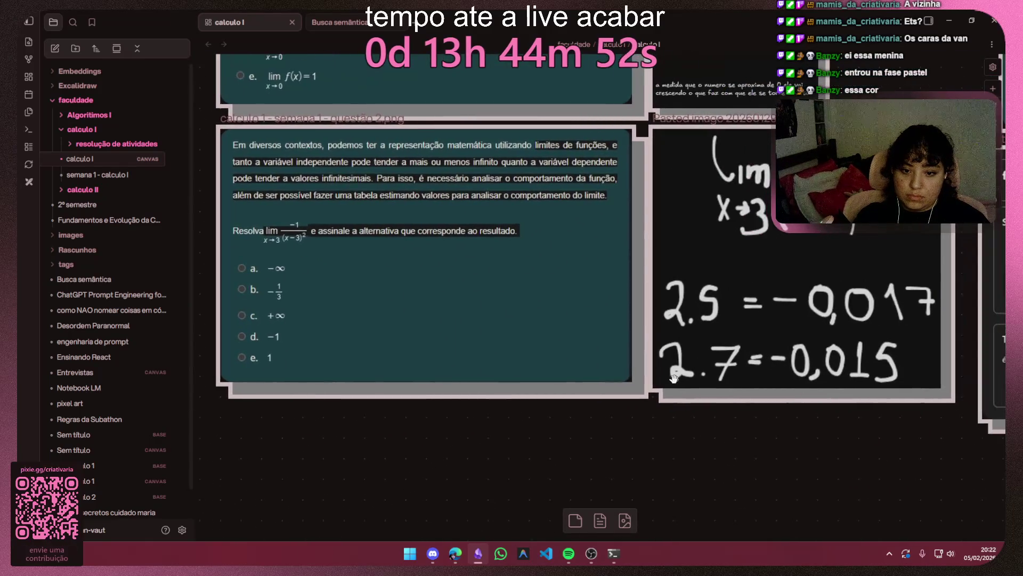
{"action": "scroll", "coordinate": [678, 382], "scroll_direction": "down", "scroll_amount": 3}
{"action": "scroll", "coordinate": [678, 377], "scroll_direction": "down", "scroll_amount": 3}
{"action": "scroll", "coordinate": [700, 309], "scroll_direction": "up", "scroll_amount": 5}
{"action": "scroll", "coordinate": [598, 486], "scroll_direction": "down", "scroll_amount": 3}
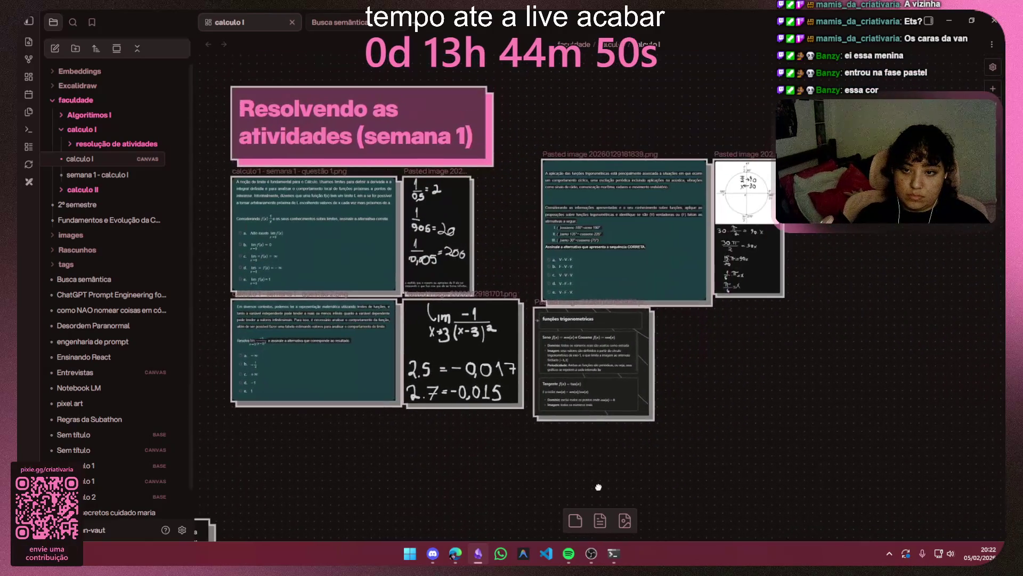
{"action": "scroll", "coordinate": [749, 385], "scroll_direction": "up", "scroll_amount": 2}
Step: Drag the quiz card and circle image up-left into the week 1 group, then minimize Obsidian
{"action": "left_click_drag", "start_coordinate": [864, 200], "coordinate": [536, 400]}
{"action": "left_click_drag", "start_coordinate": [671, 340], "coordinate": [639, 319]}
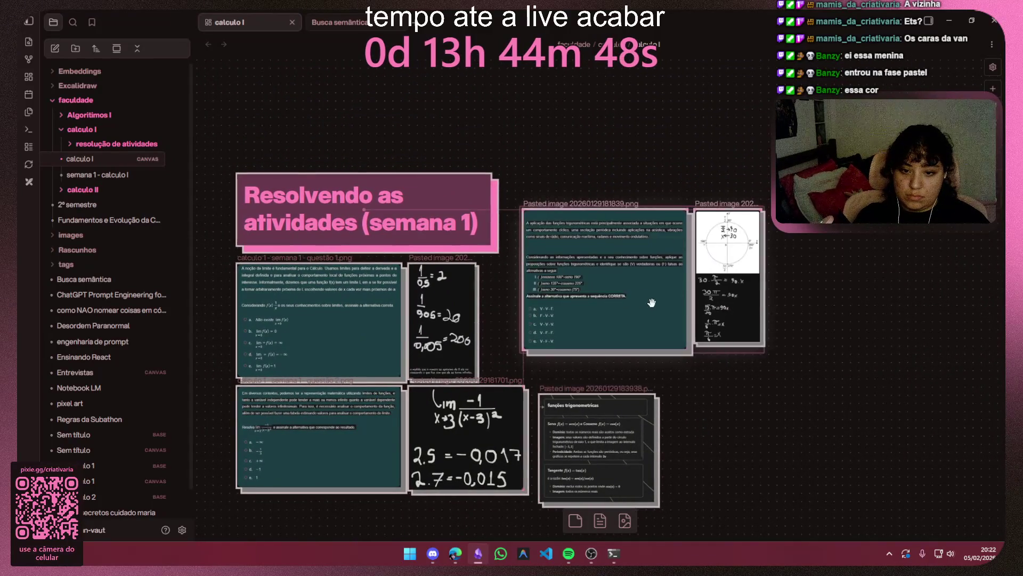
{"action": "scroll", "coordinate": [810, 294], "scroll_direction": "down", "scroll_amount": 3}
{"action": "scroll", "coordinate": [809, 295], "scroll_direction": "down", "scroll_amount": 2}
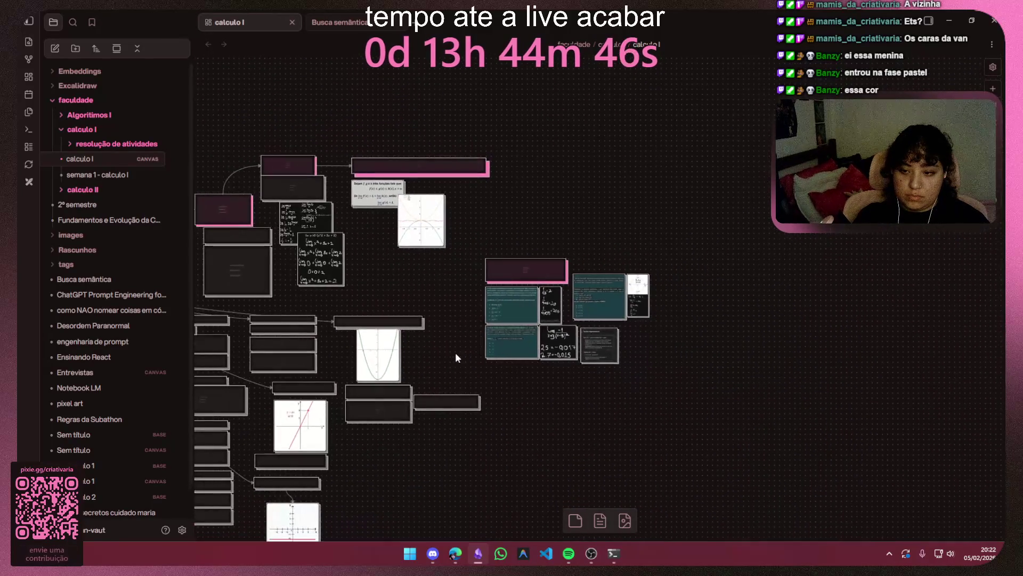
{"action": "scroll", "coordinate": [822, 313], "scroll_direction": "down", "scroll_amount": 2}
{"action": "scroll", "coordinate": [514, 343], "scroll_direction": "up", "scroll_amount": 3}
{"action": "scroll", "coordinate": [535, 325], "scroll_direction": "up", "scroll_amount": 3}
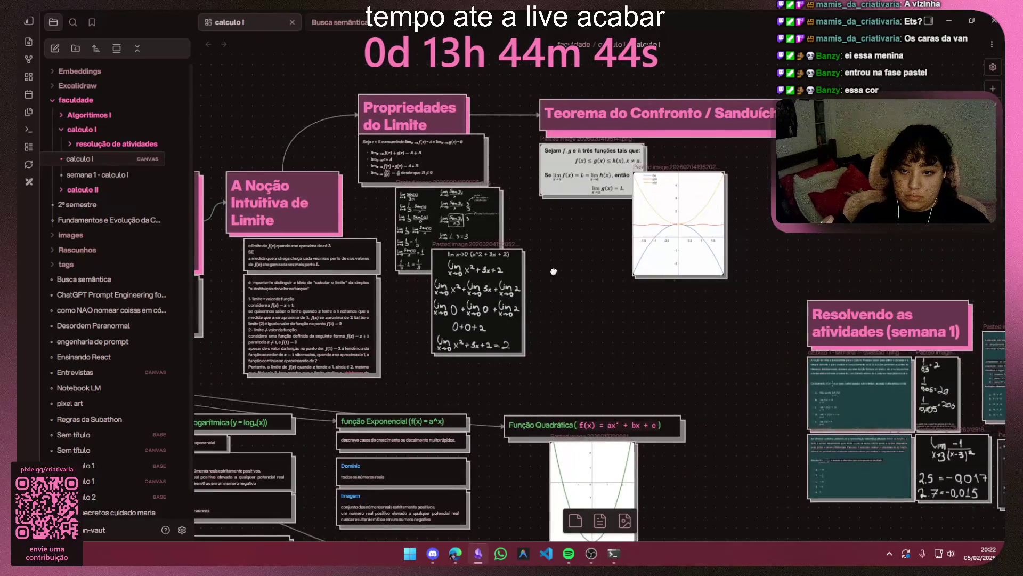
{"action": "scroll", "coordinate": [475, 359], "scroll_direction": "up", "scroll_amount": 1}
{"action": "scroll", "coordinate": [447, 351], "scroll_direction": "up", "scroll_amount": 2}
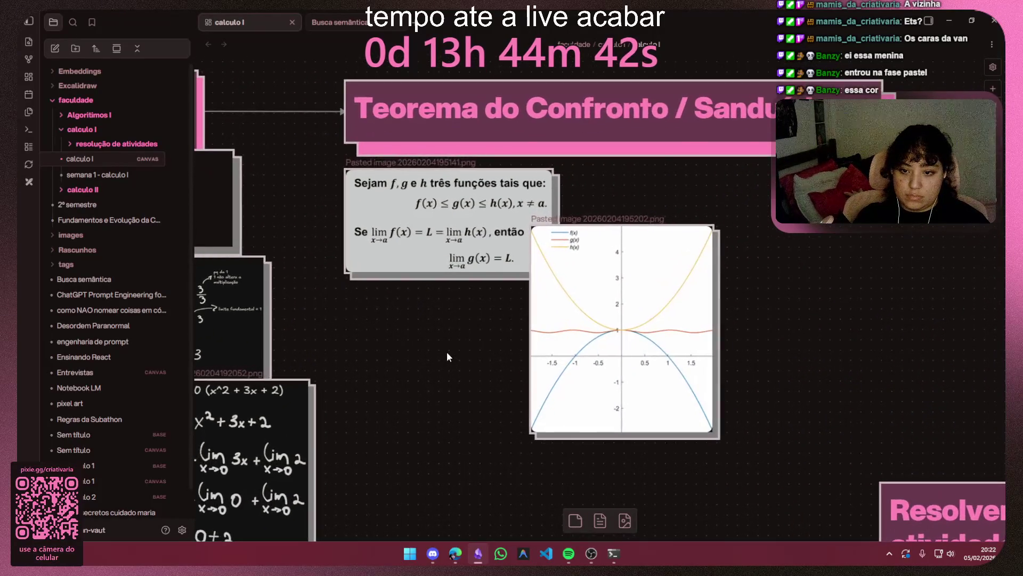
{"action": "scroll", "coordinate": [447, 351], "scroll_direction": "down", "scroll_amount": 1}
{"action": "mouse_move", "coordinate": [447, 354]}
{"action": "left_mouse_down"}
{"action": "mouse_move", "coordinate": [630, 348]}
{"action": "mouse_move", "coordinate": [678, 332]}
{"action": "mouse_move", "coordinate": [617, 335]}
{"action": "left_mouse_up"}
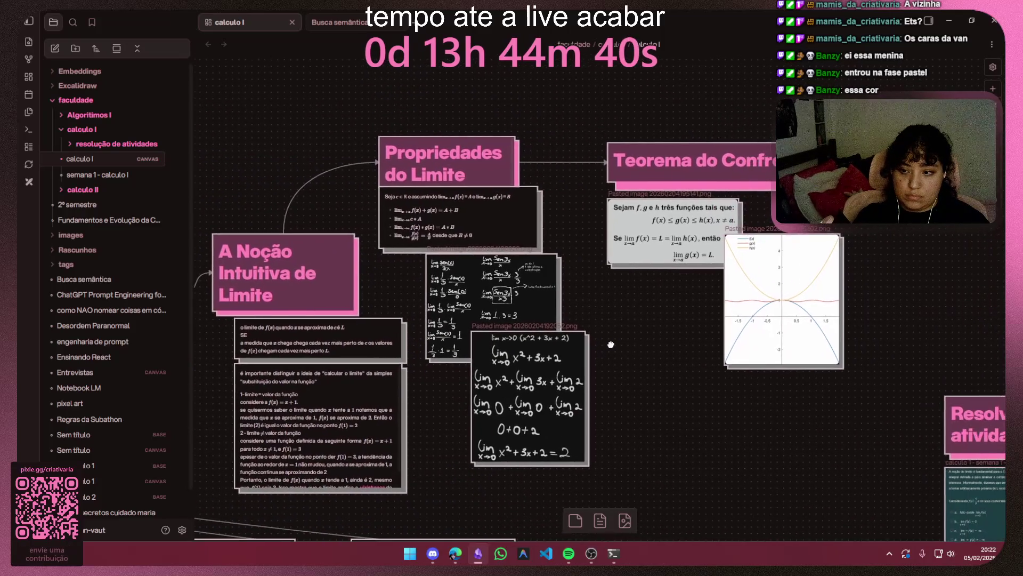
{"action": "left_click", "coordinate": [949, 18]}
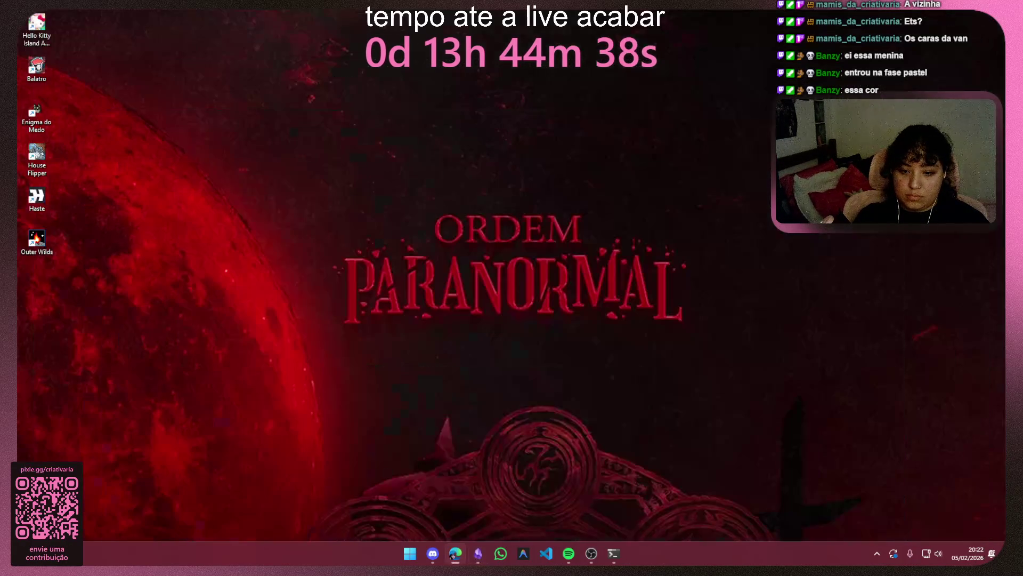
Step: Minimize Obsidian again and bring up Edge maximized on a new tab
{"action": "left_click", "coordinate": [478, 553]}
{"action": "mouse_move", "coordinate": [455, 553]}
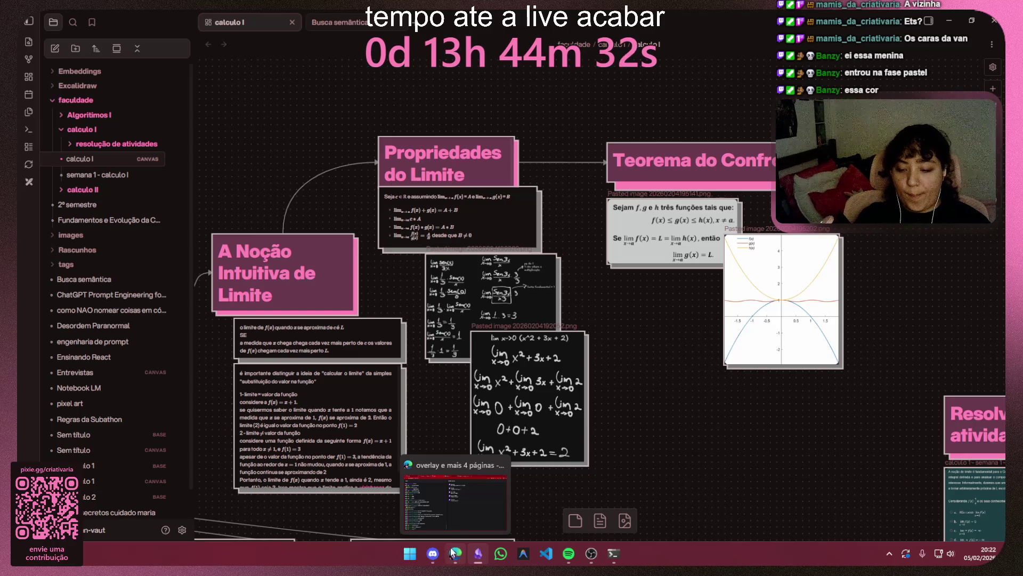
{"action": "left_click", "coordinate": [950, 18]}
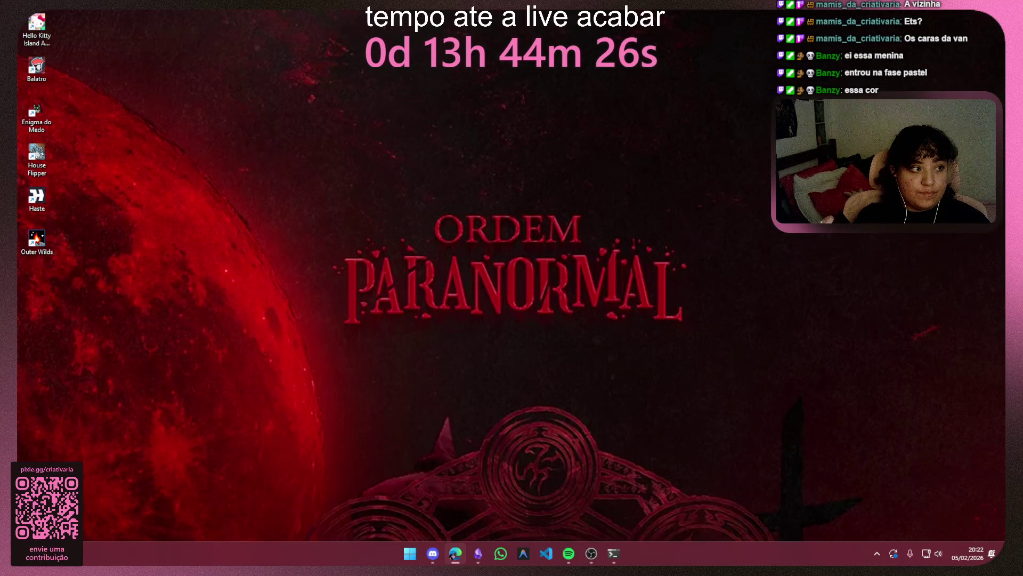
{"action": "left_click", "coordinate": [455, 552]}
{"action": "left_click", "coordinate": [503, 150]}
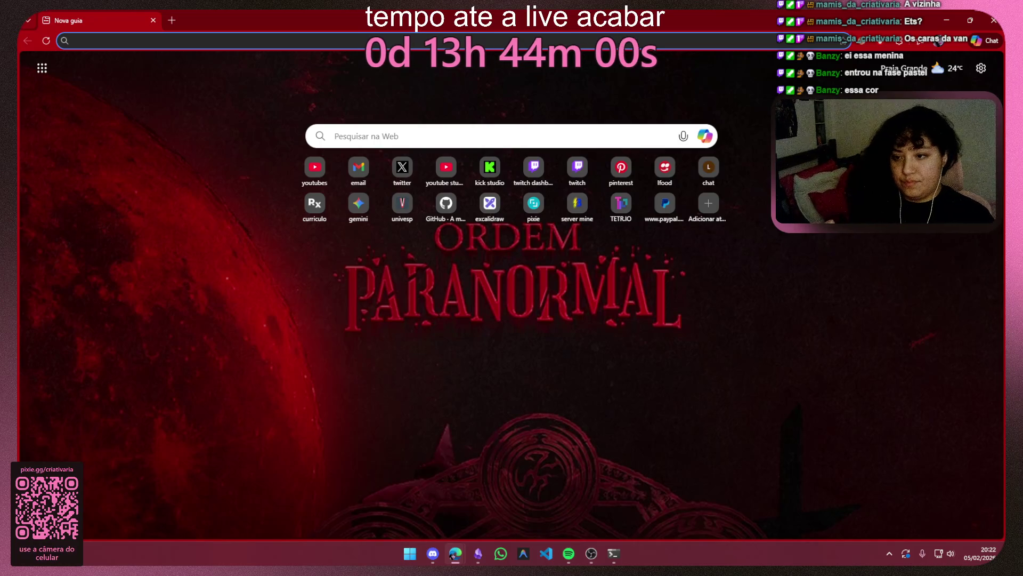
Step: Go to Gemini's Gem manager from the sidebar and start a Novo Gem
{"action": "left_click", "coordinate": [359, 208]}
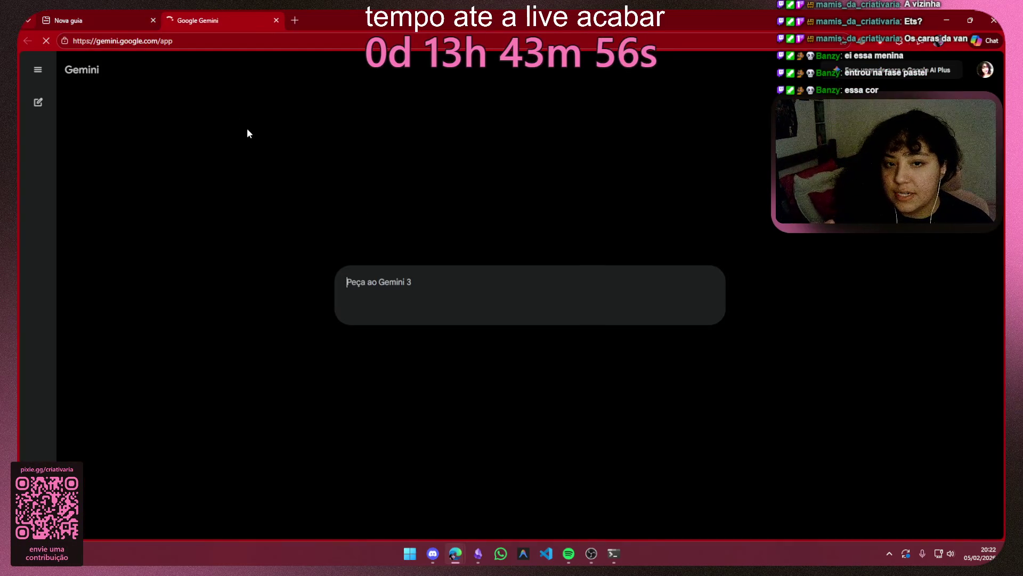
{"action": "left_click", "coordinate": [40, 71]}
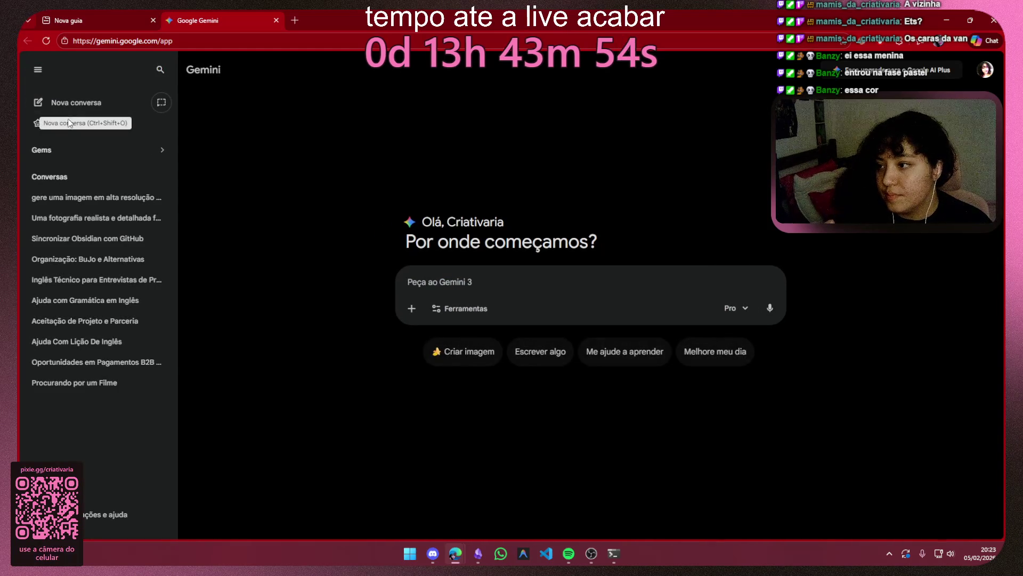
{"action": "left_click", "coordinate": [62, 150]}
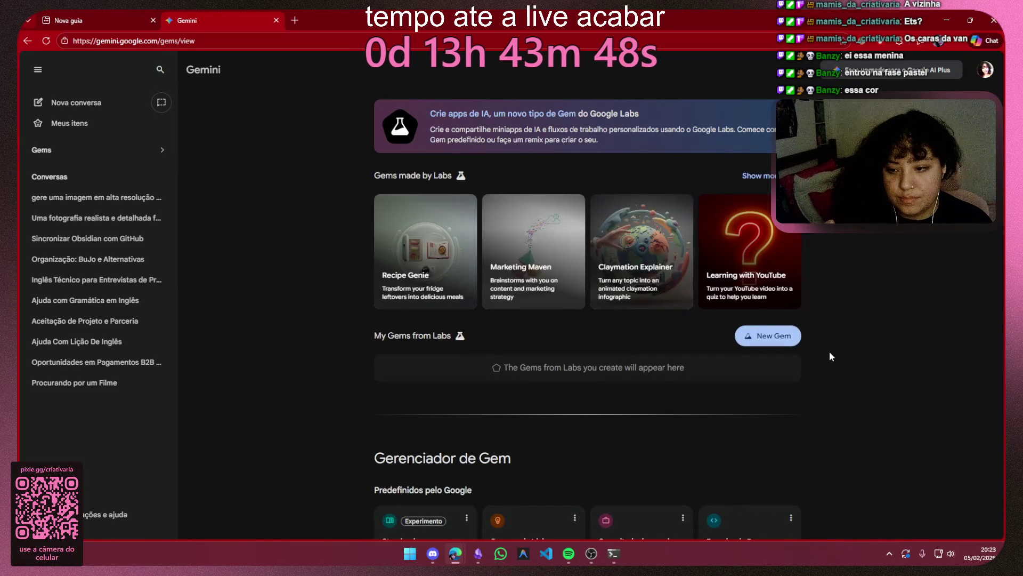
{"action": "scroll", "coordinate": [829, 353], "scroll_direction": "down", "scroll_amount": 3}
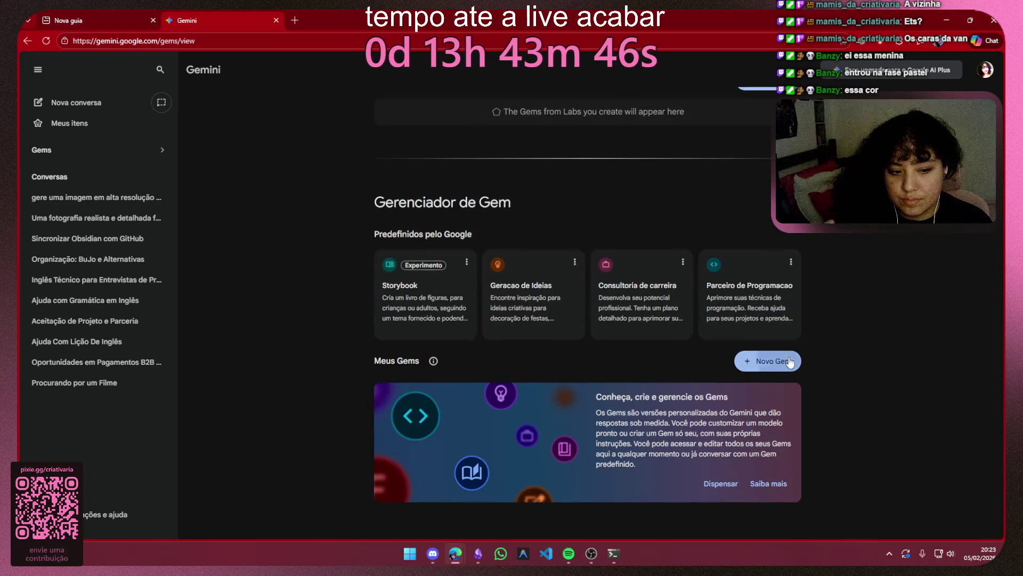
{"action": "left_click", "coordinate": [779, 361]}
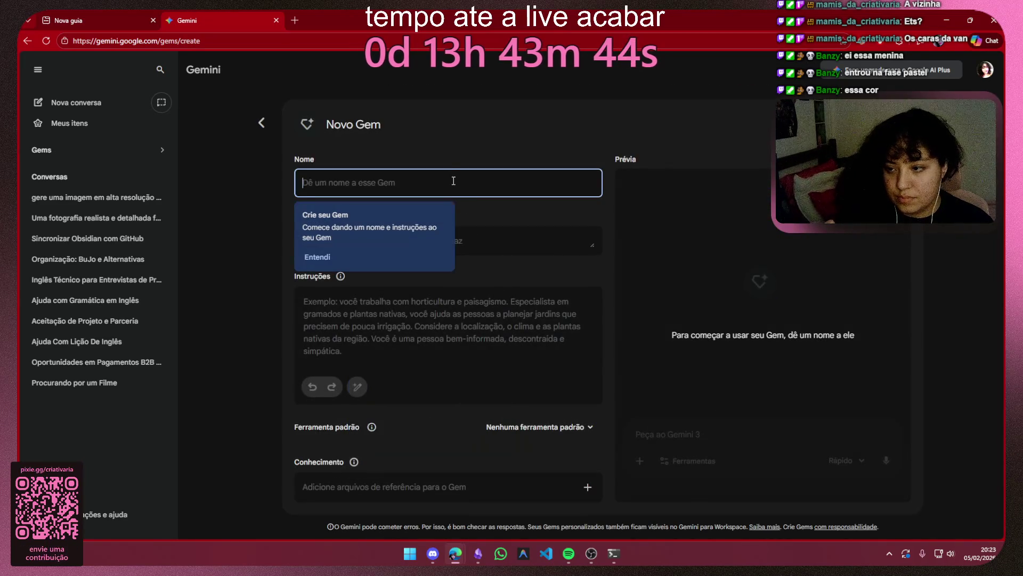
{"action": "type", "text": "Profe"}
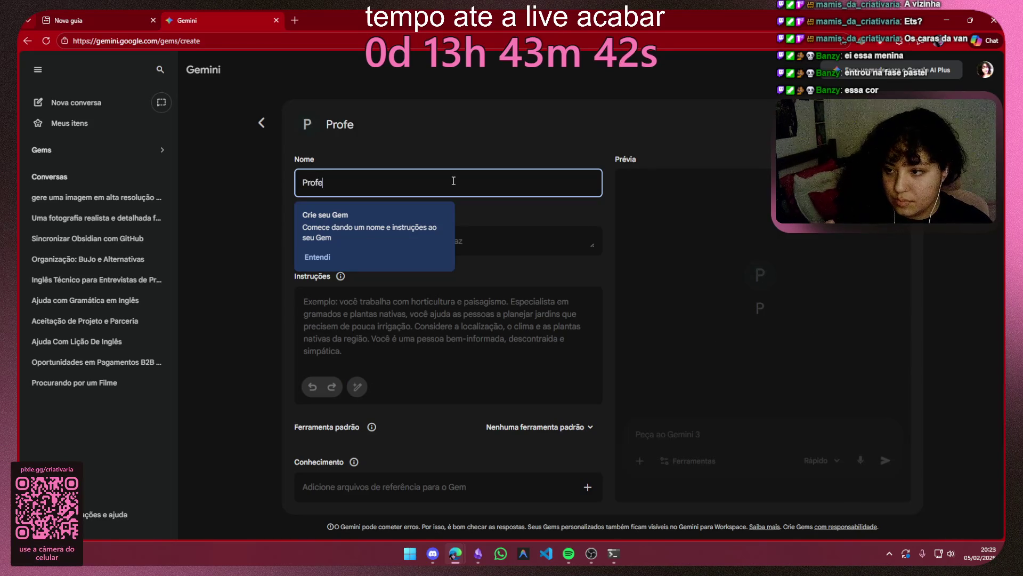
{"action": "type", "text": "ssor"}
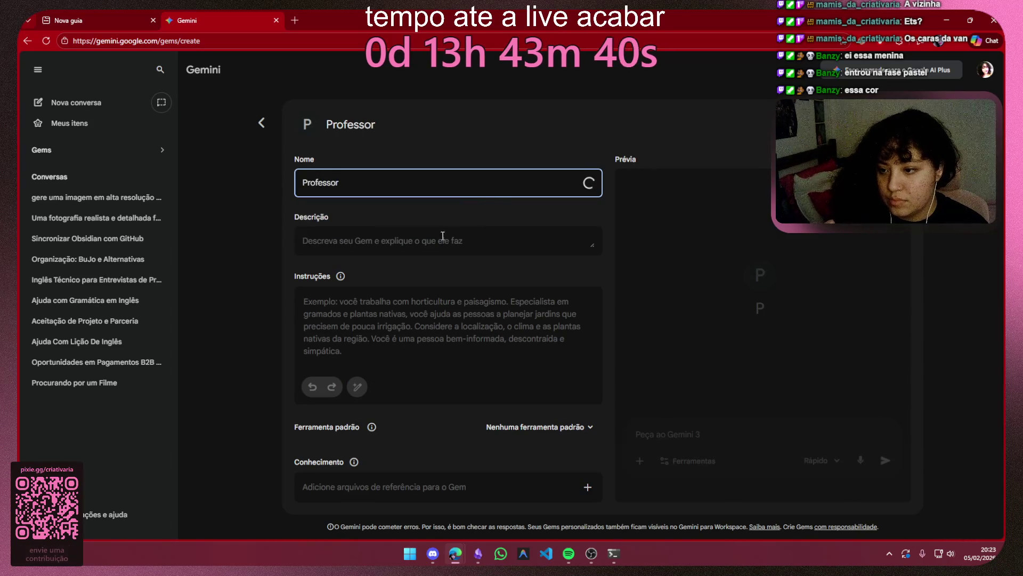
{"action": "left_click", "coordinate": [437, 244]}
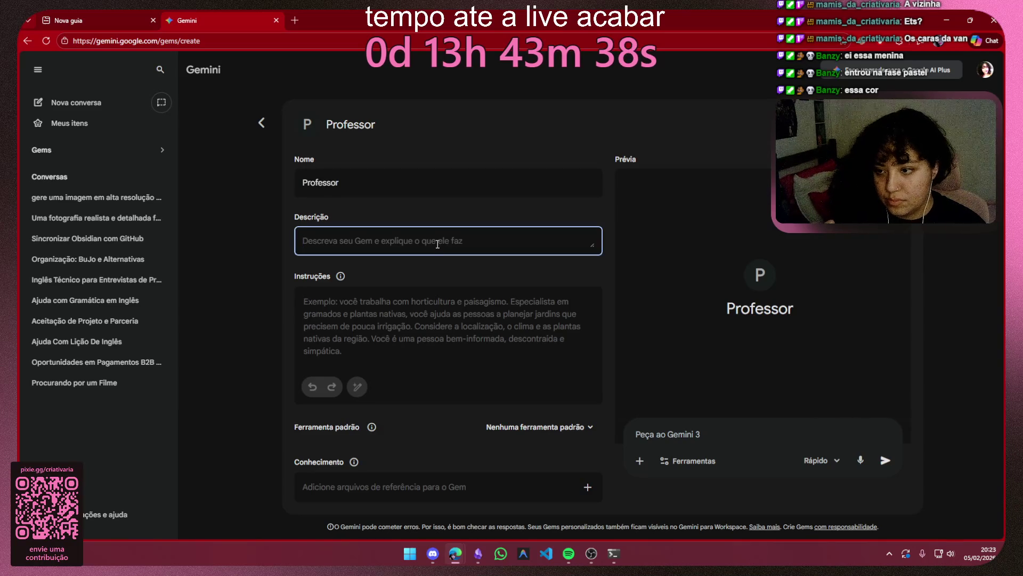
{"action": "type", "text": "Você é um prog"}
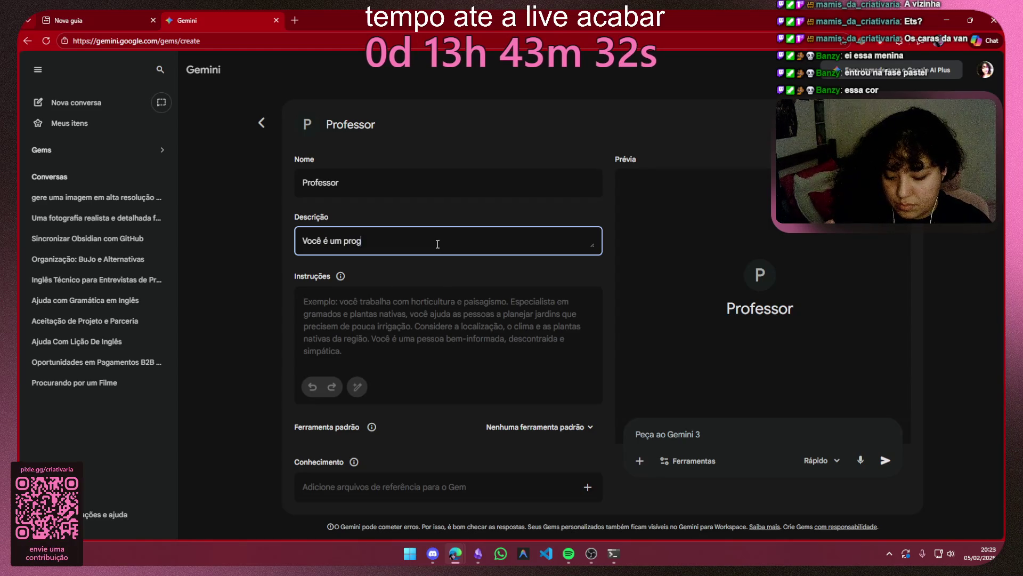
{"action": "key", "text": "BackSpace"}
{"action": "type", "text": "fessor"}
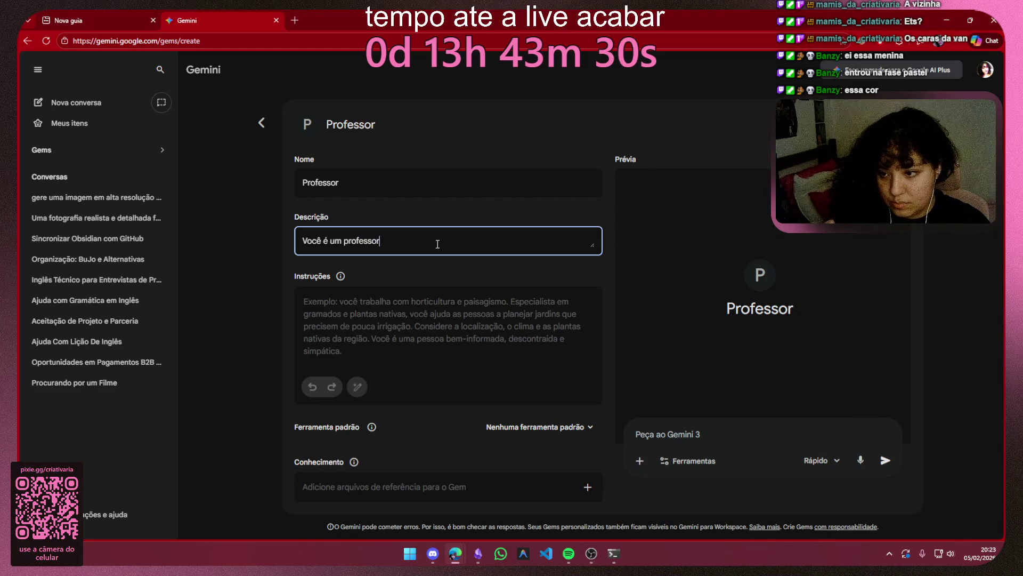
{"action": "key", "text": "BackSpace"}
{"action": "key", "text": "BackSpace"}
{"action": "key", "text": "BackSpace"}
{"action": "key", "text": "BackSpace"}
{"action": "key", "text": "BackSpace"}
{"action": "type", "text": "of"}
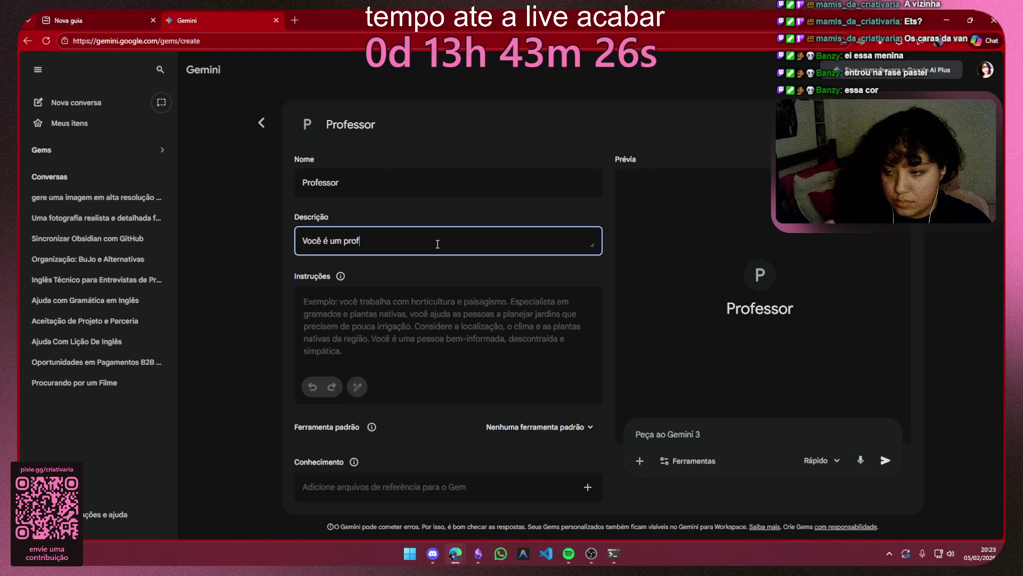
{"action": "type", "text": "essor"}
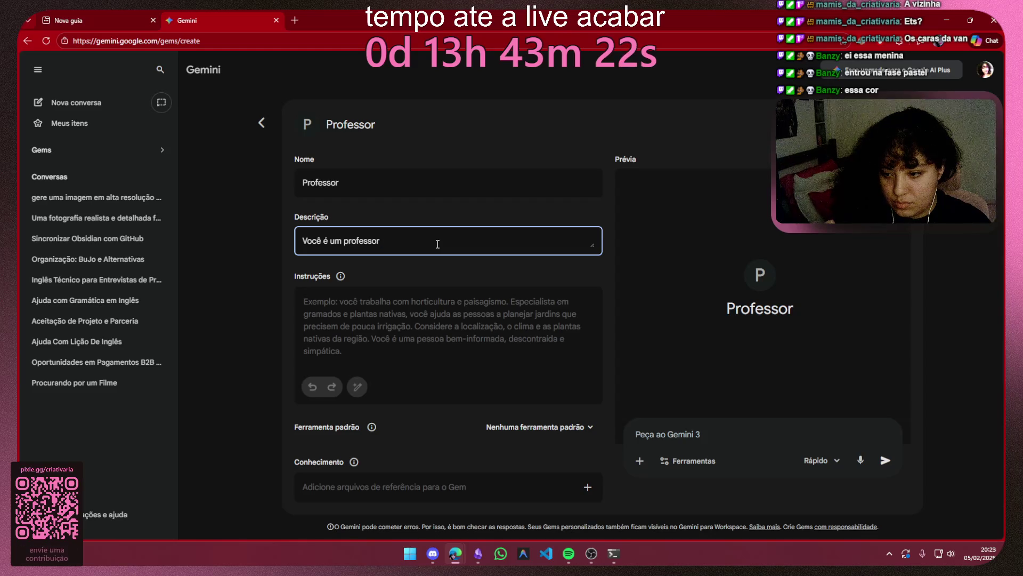
{"action": "type", "text": " qu"}
{"action": "type", "text": "e conseg"}
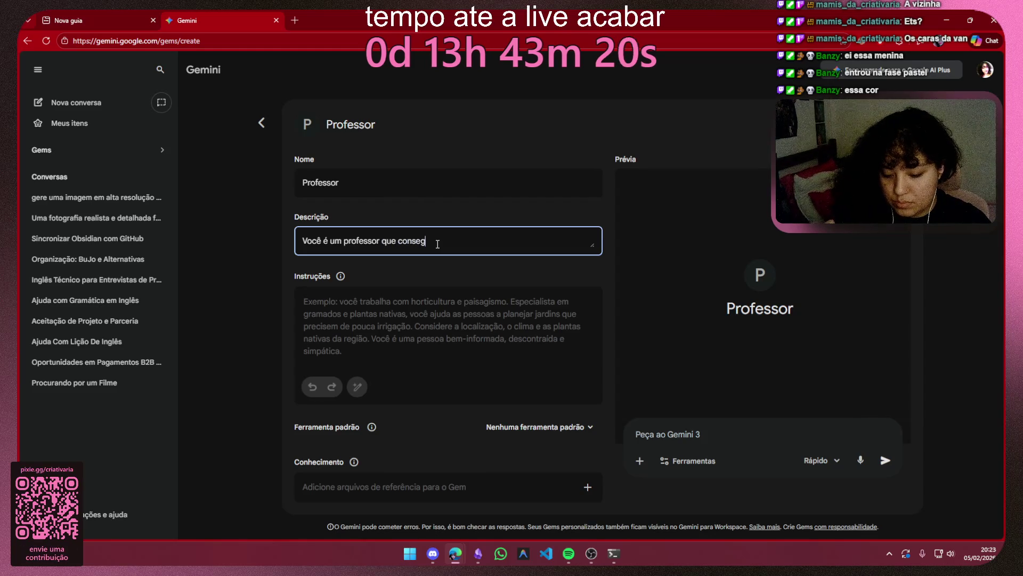
{"action": "type", "text": "ue exp"}
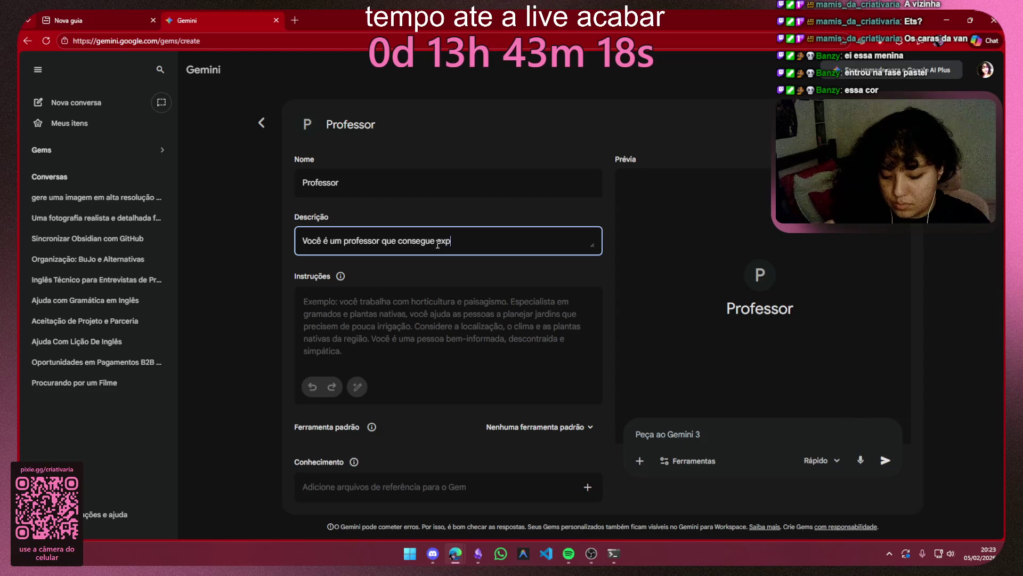
{"action": "type", "text": "ar o"}
{"action": "type", "text": "uer assu"}
{"action": "type", "text": " pe"}
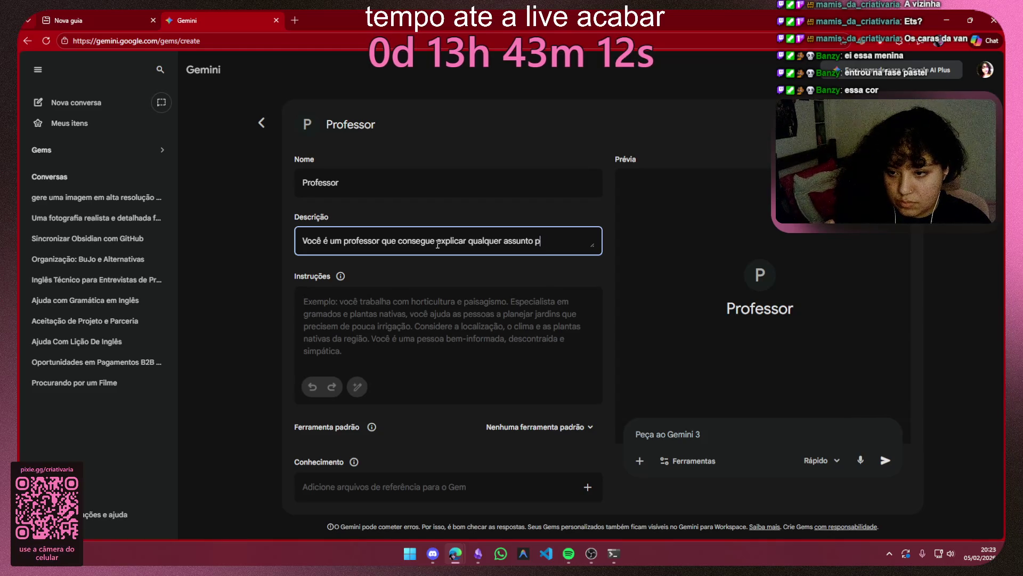
{"action": "key", "text": "BackSpace"}
{"action": "key", "text": "BackSpace"}
{"action": "key", "text": "BackSpace"}
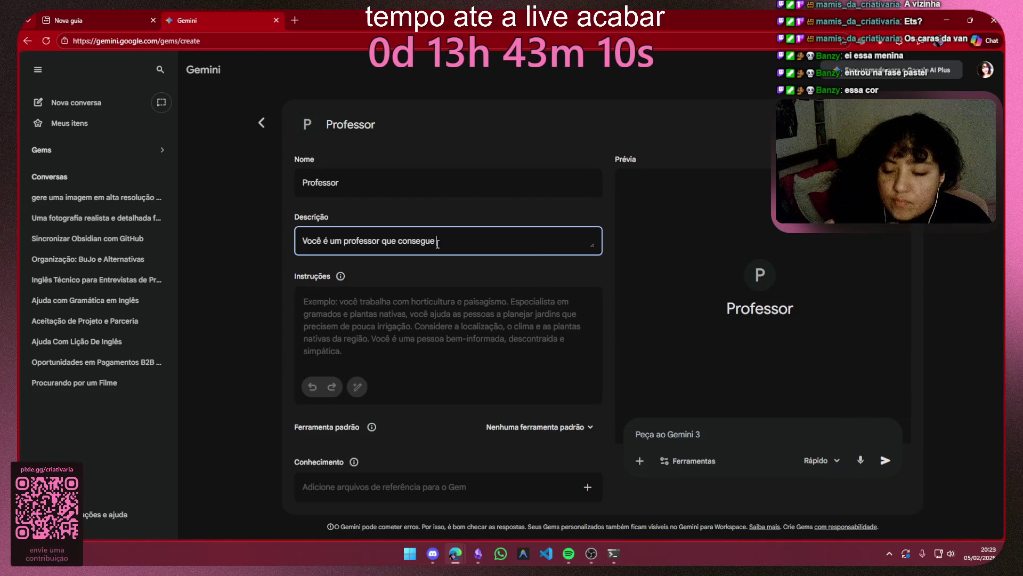
{"action": "key", "text": "BackSpace"}
{"action": "key", "text": "BackSpace"}
{"action": "key", "text": "BackSpace"}
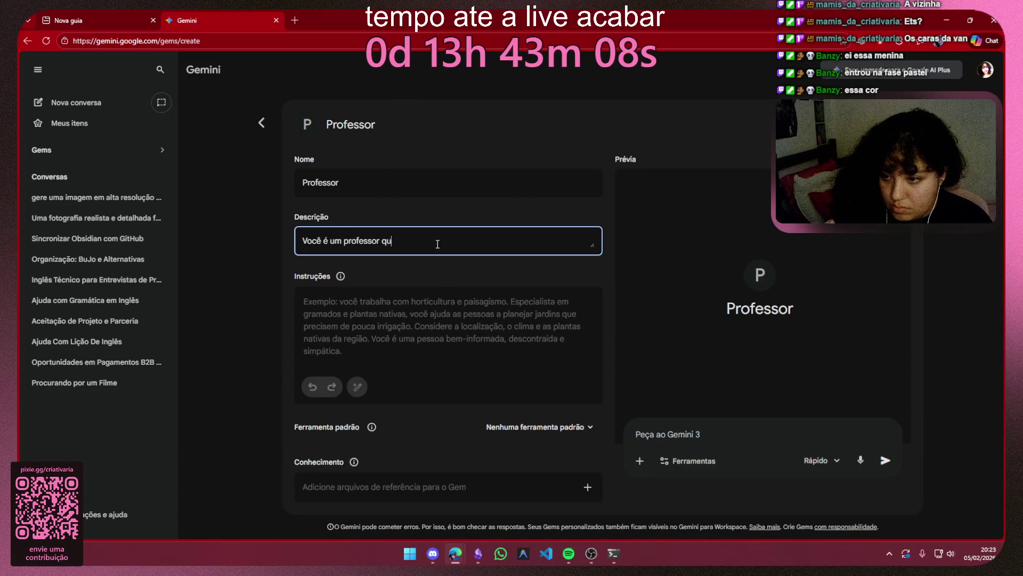
{"action": "key", "text": "BackSpace"}
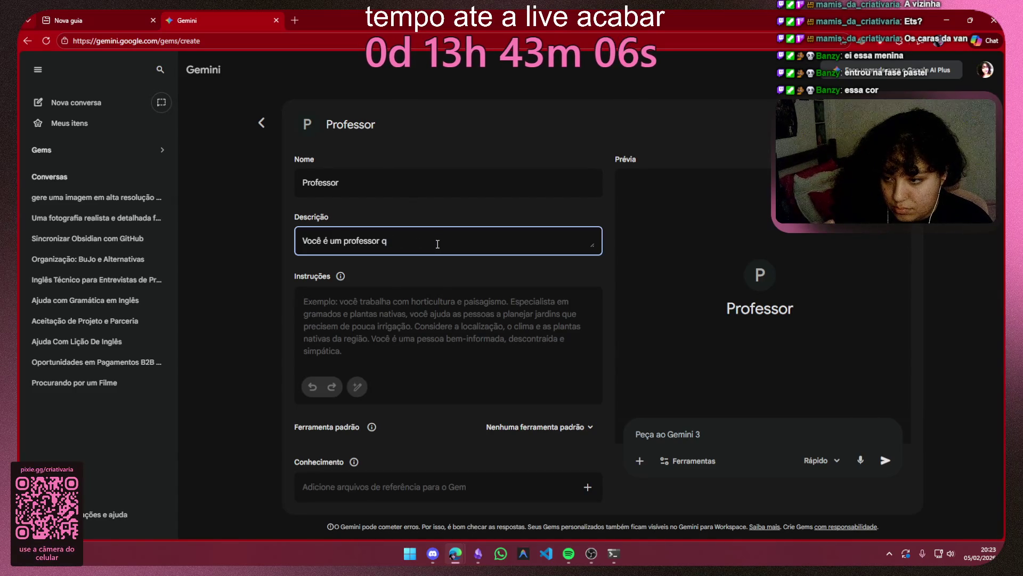
{"action": "key", "text": "BackSpace"}
{"action": "key", "text": "BackSpace"}
{"action": "key", "text": "BackSpace"}
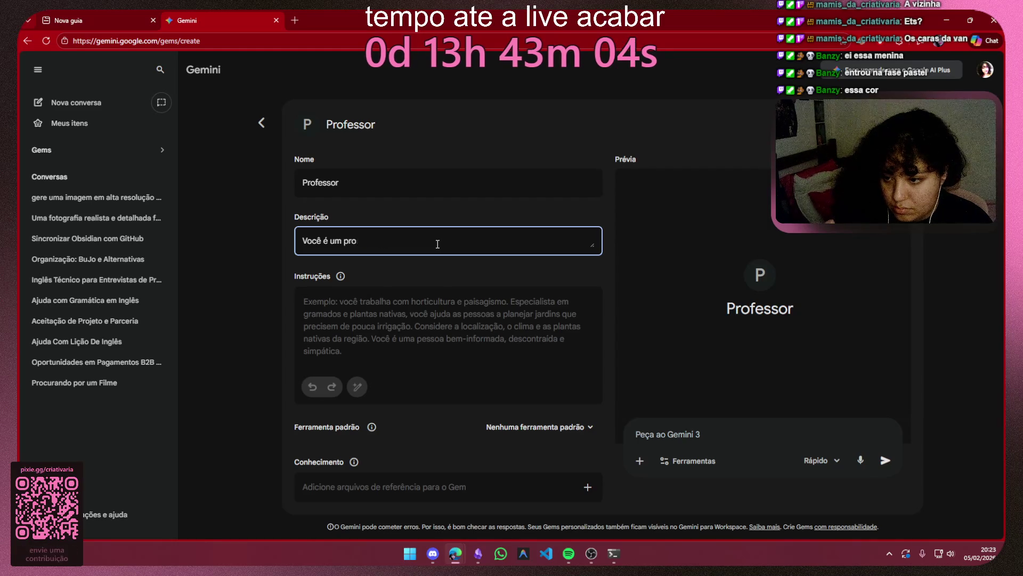
{"action": "key", "text": "BackSpace"}
{"action": "key", "text": "BackSpace"}
{"action": "key", "text": "BackSpace"}
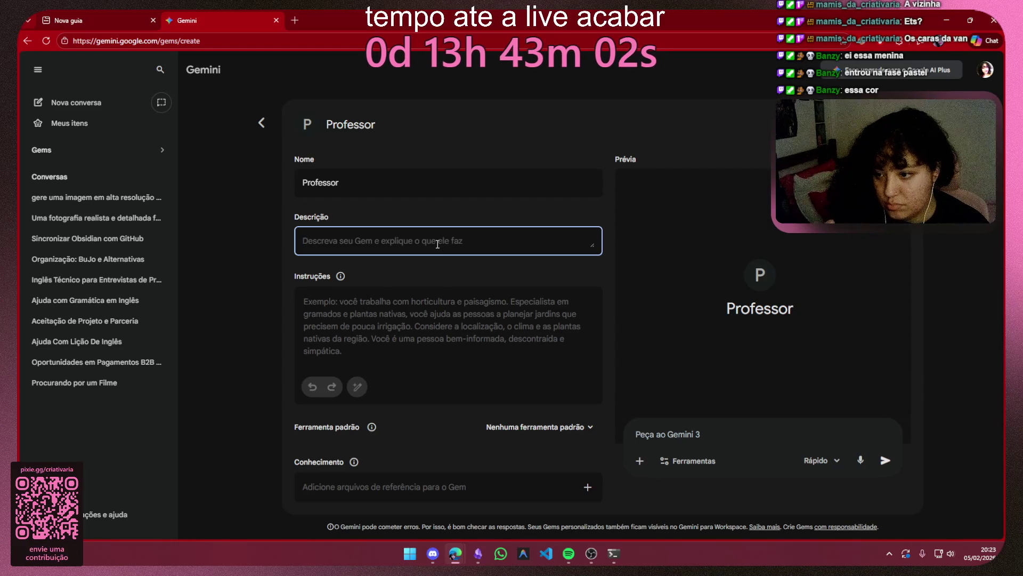
{"action": "left_click", "coordinate": [452, 275]}
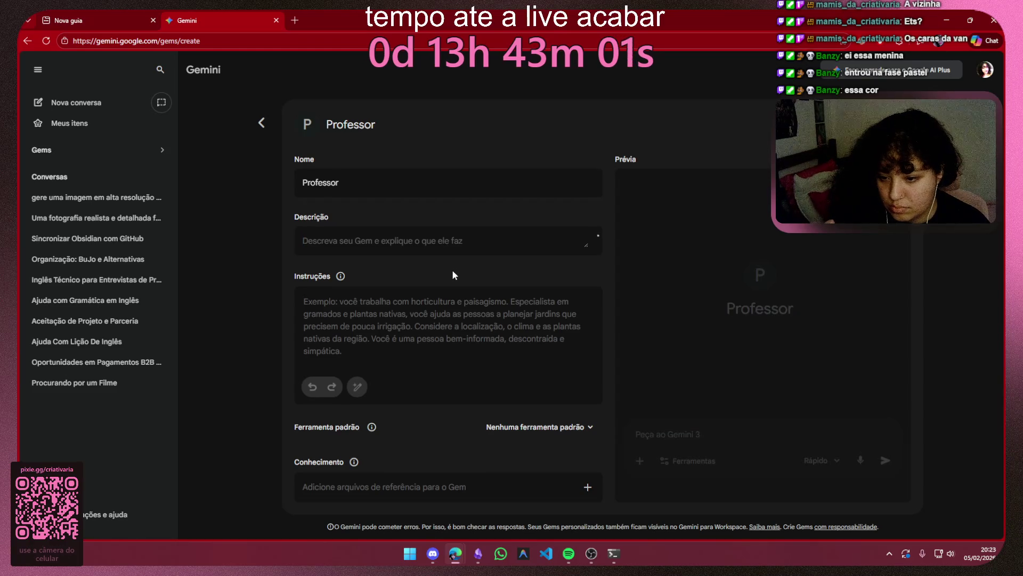
{"action": "left_click", "coordinate": [465, 239]}
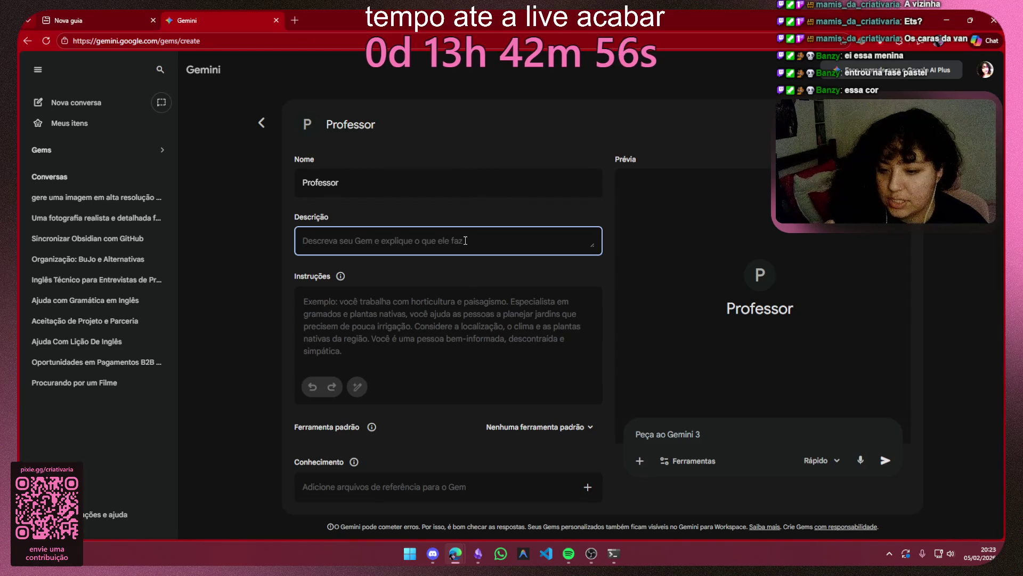
Step: Set Ferramenta padrão to Aprendizado Guiado and move into the Instruções box
{"action": "left_click", "coordinate": [571, 428]}
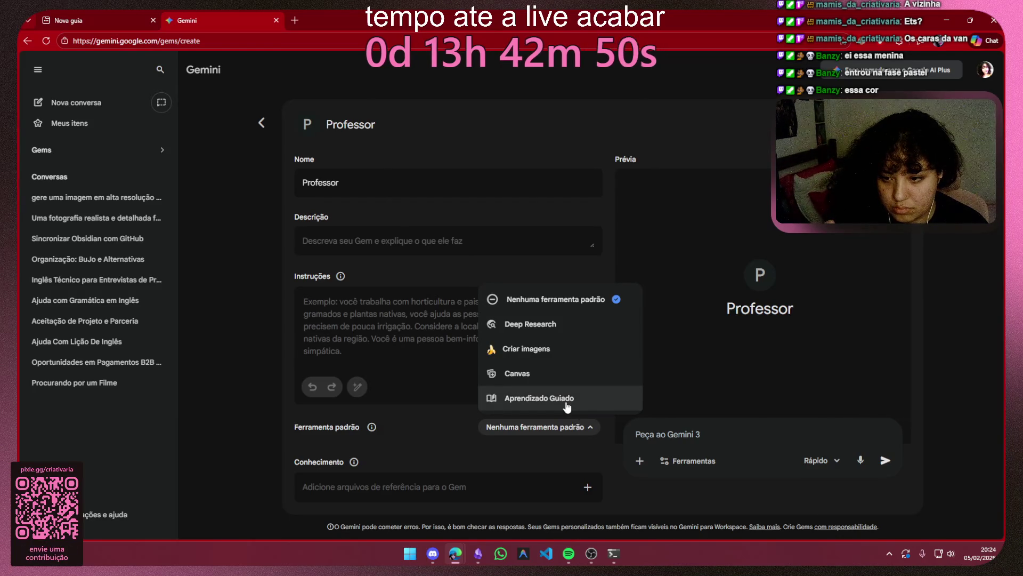
{"action": "left_click", "coordinate": [566, 400]}
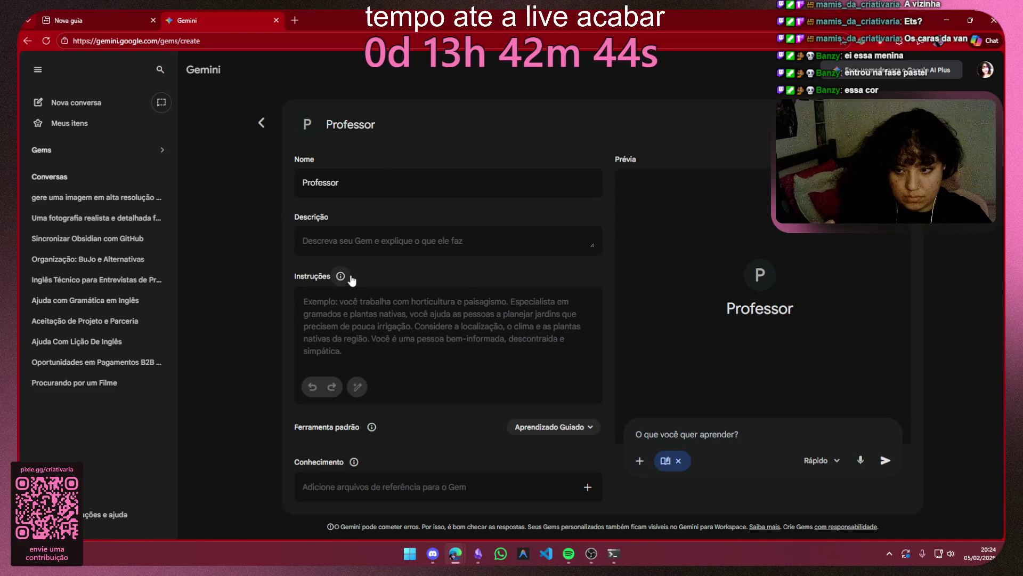
{"action": "left_click", "coordinate": [372, 242]}
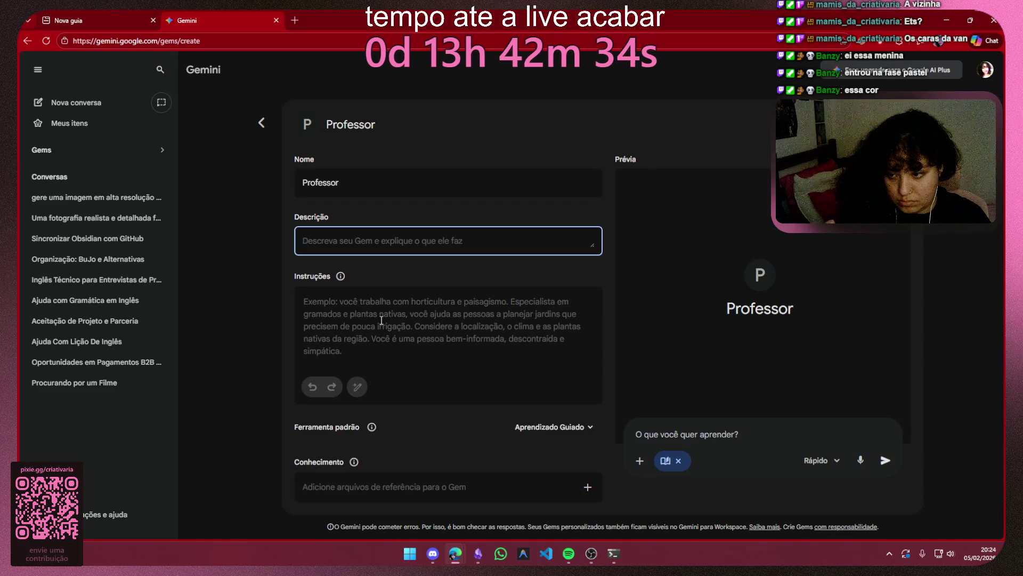
{"action": "left_click", "coordinate": [381, 321]}
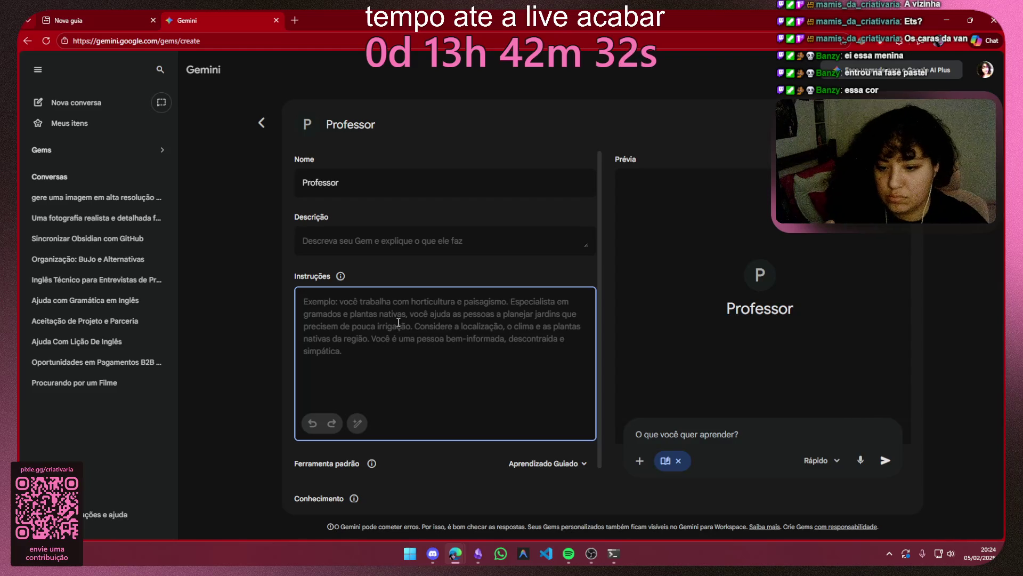
{"action": "scroll", "coordinate": [416, 325], "scroll_direction": "down", "scroll_amount": 1}
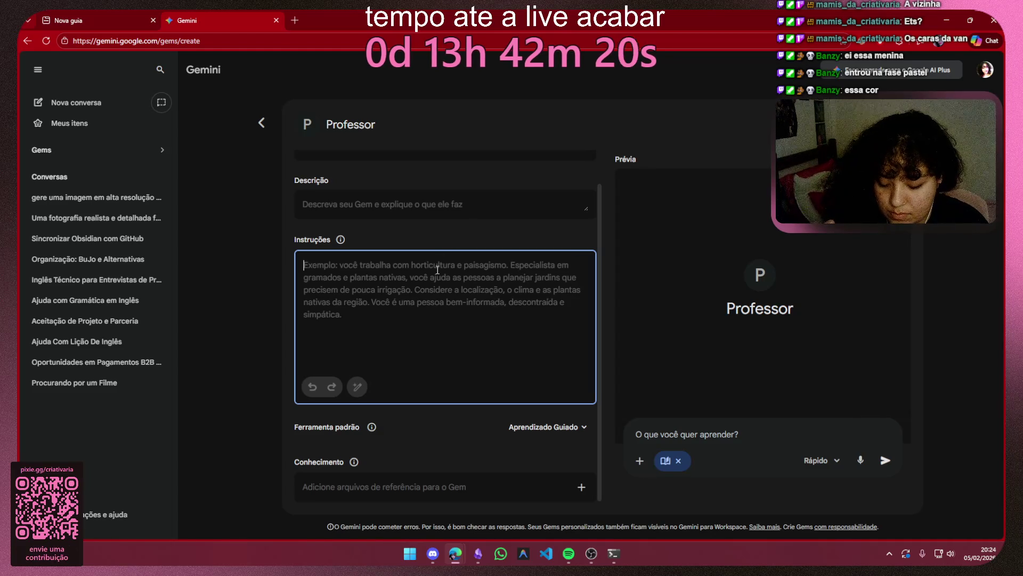
{"action": "type", "text": "Com base"}
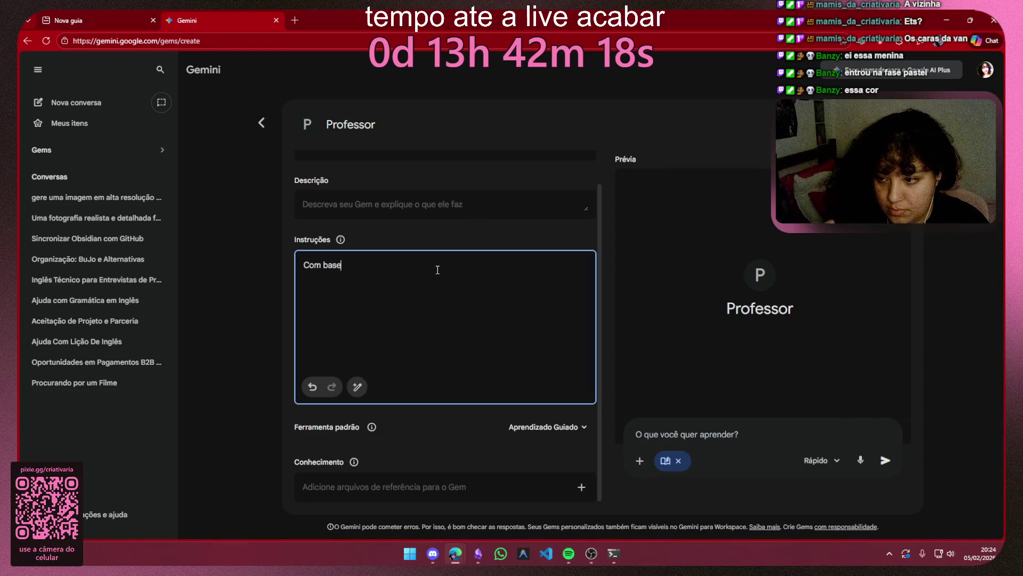
{"action": "type", "text": " nas transcriç"}
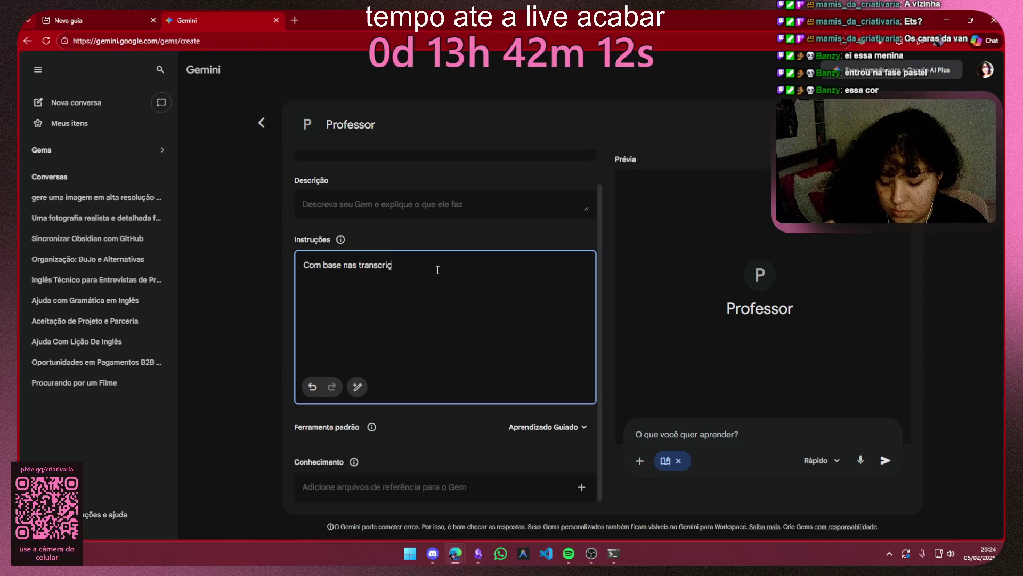
Step: Correct typos in 'transcrições' and 'matéria' while writing the teaching instruction
{"action": "right_click", "coordinate": [391, 266]}
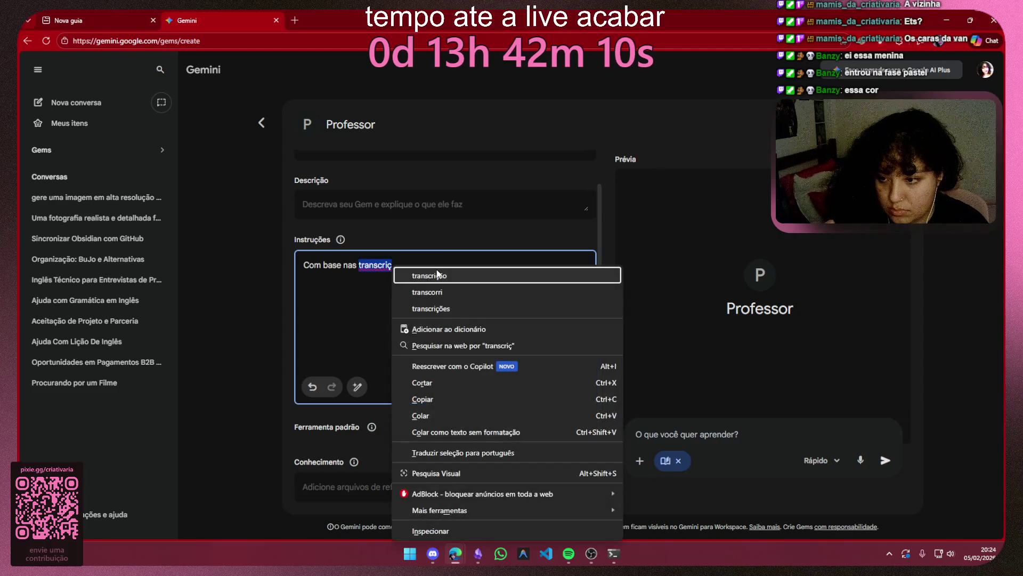
{"action": "key", "text": "Escape"}
{"action": "left_click", "coordinate": [468, 264]}
{"action": "type", "text": "õe"}
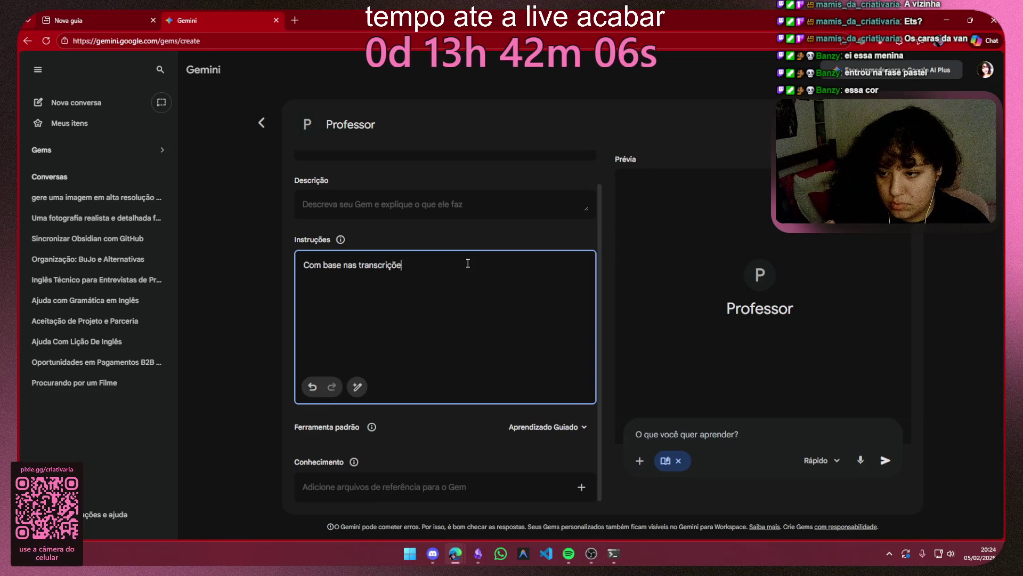
{"action": "type", "text": "s das"}
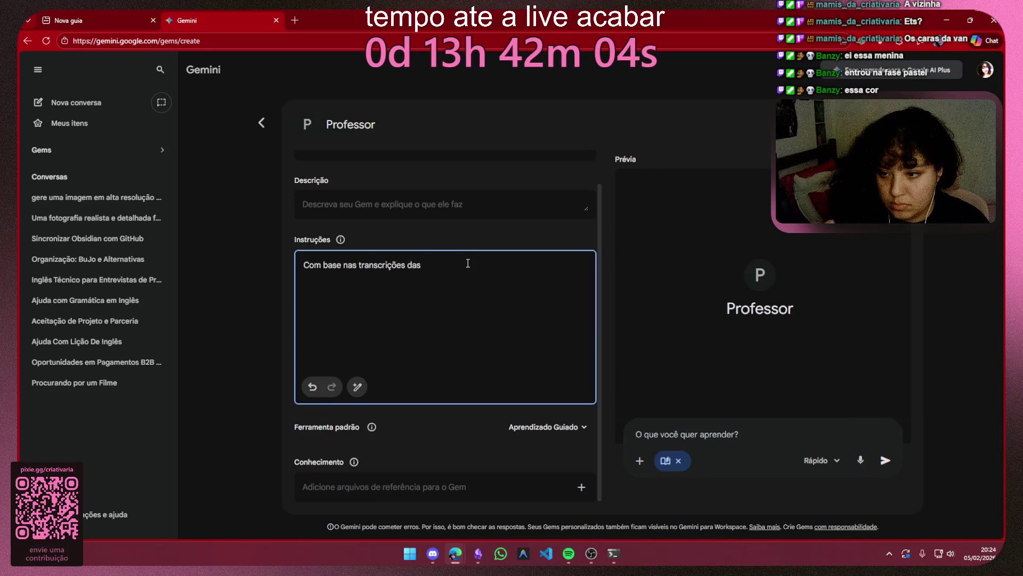
{"action": "type", "text": " minhas aulas voce"}
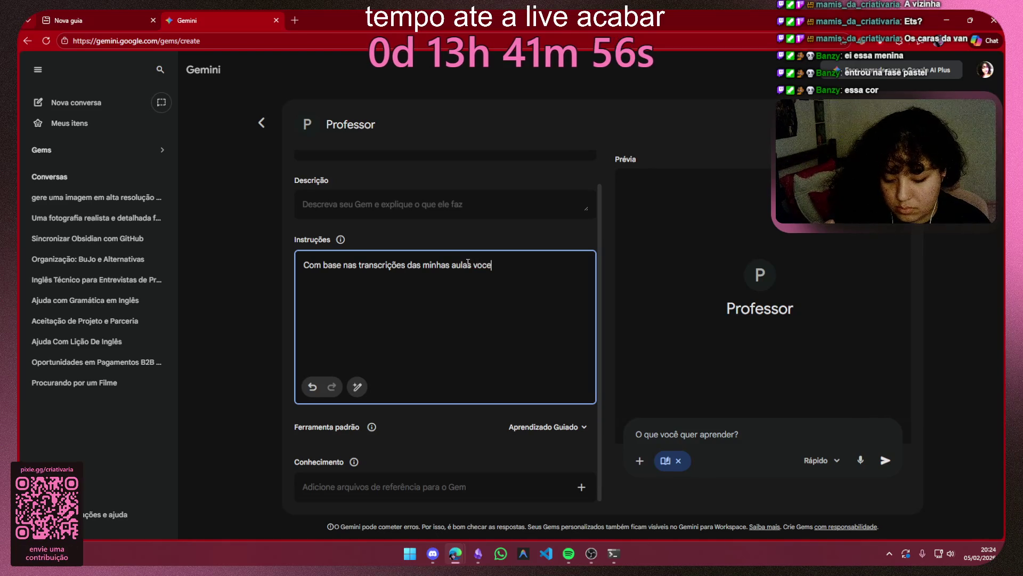
{"action": "type", "text": "ê vai me e"}
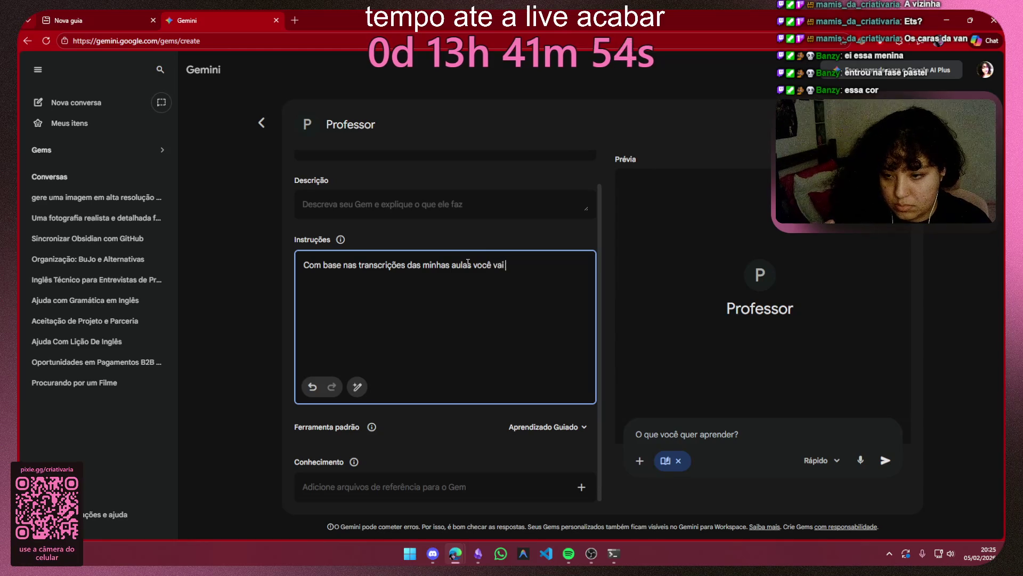
{"action": "type", "text": "nsinar aquela materi"}
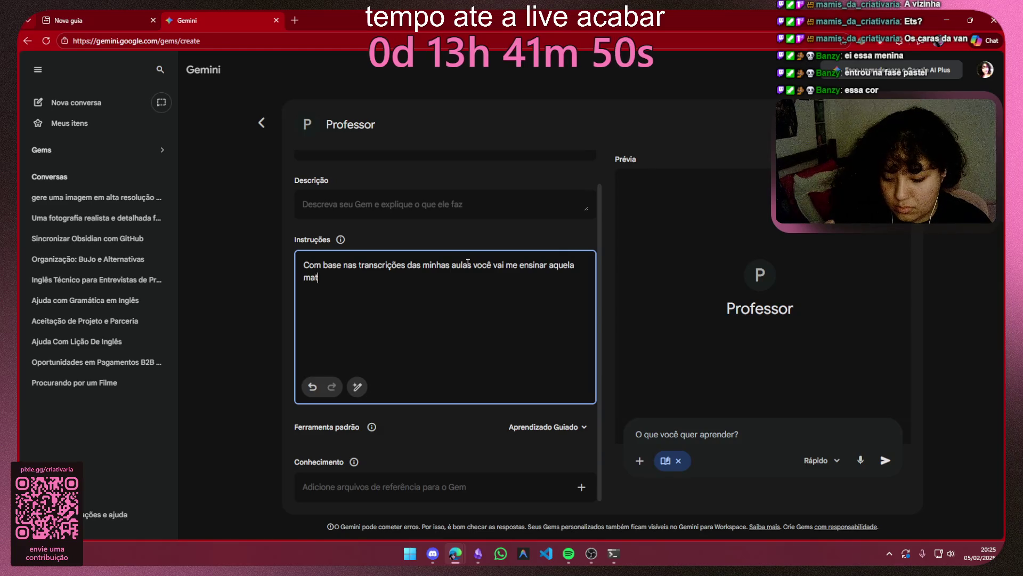
{"action": "type", "text": "a"}
{"action": "key", "text": "BackSpace"}
{"action": "key", "text": "BackSpace"}
{"action": "key", "text": "BackSpace"}
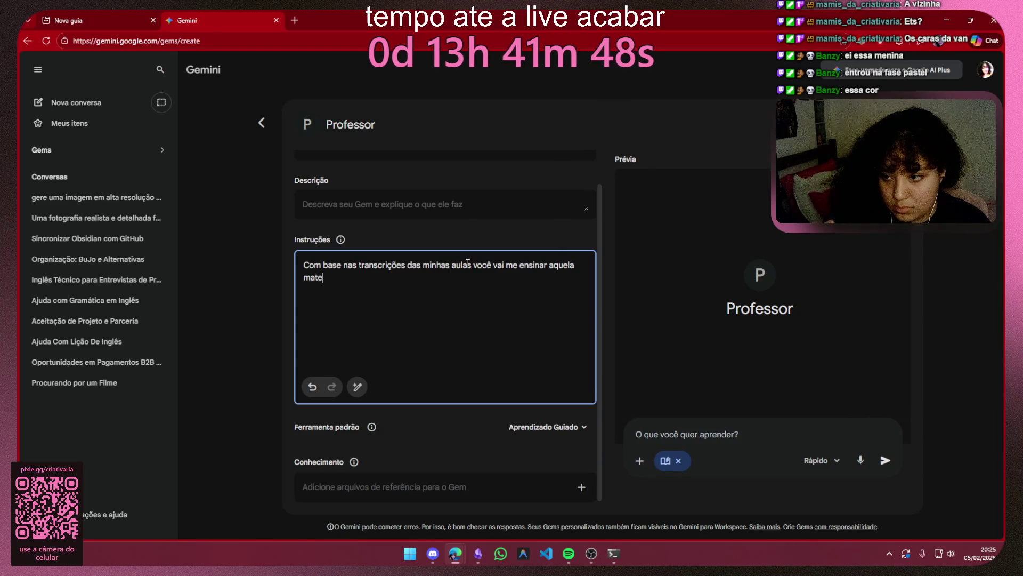
{"action": "type", "text": "éria de forma"}
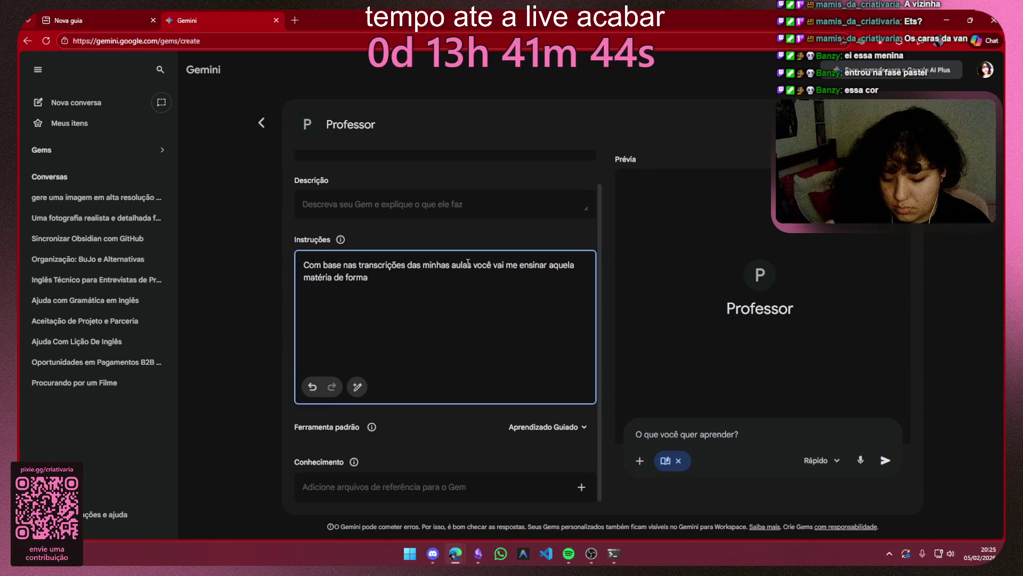
{"action": "type", "text": " simples"}
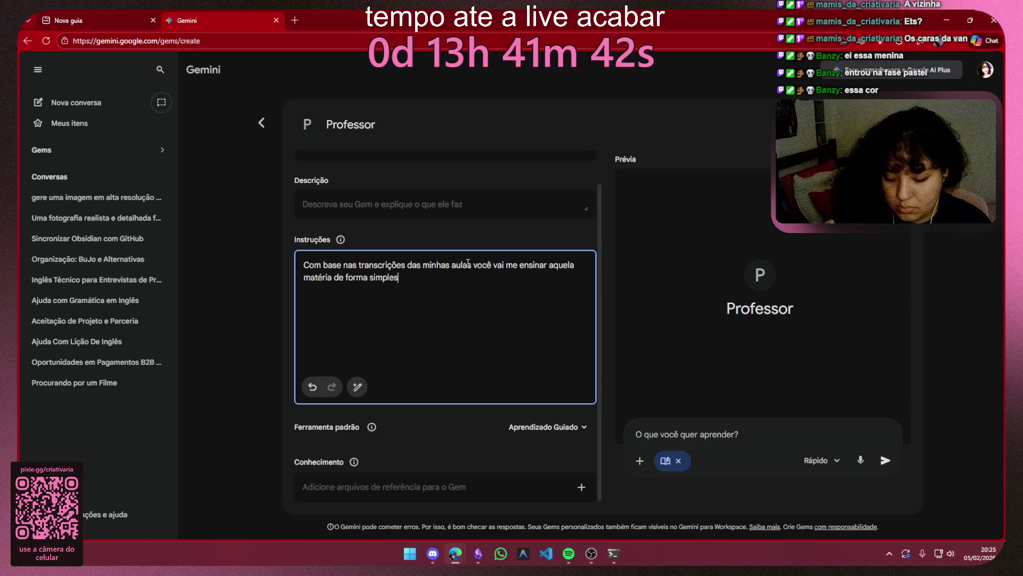
{"action": "type", "text": " e su"}
{"action": "key", "text": "BackSpace"}
{"action": "type", "text": "ssin"}
{"action": "key", "text": "BackSpace"}
{"action": "key", "text": "BackSpace"}
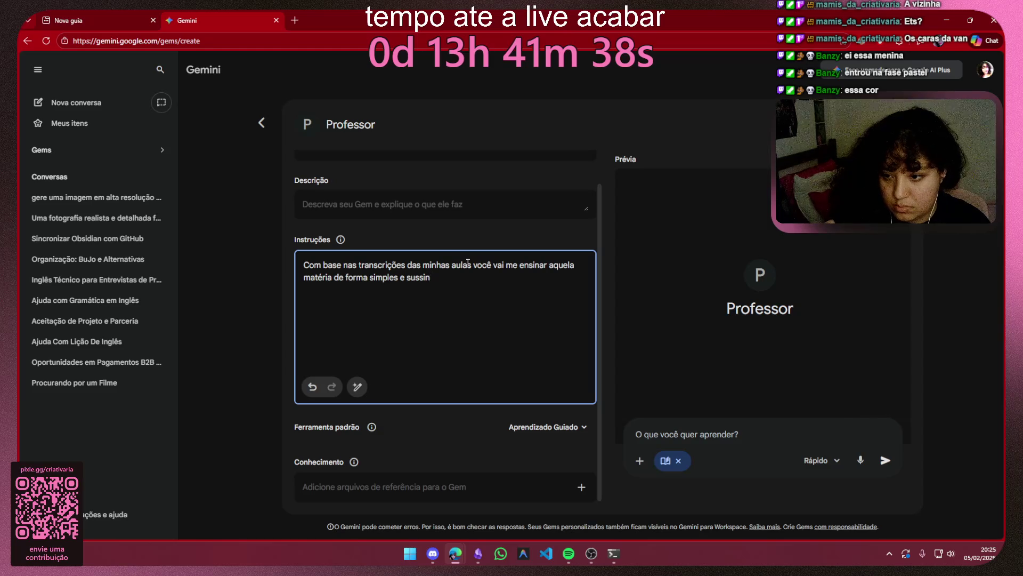
{"action": "key", "text": "BackSpace"}
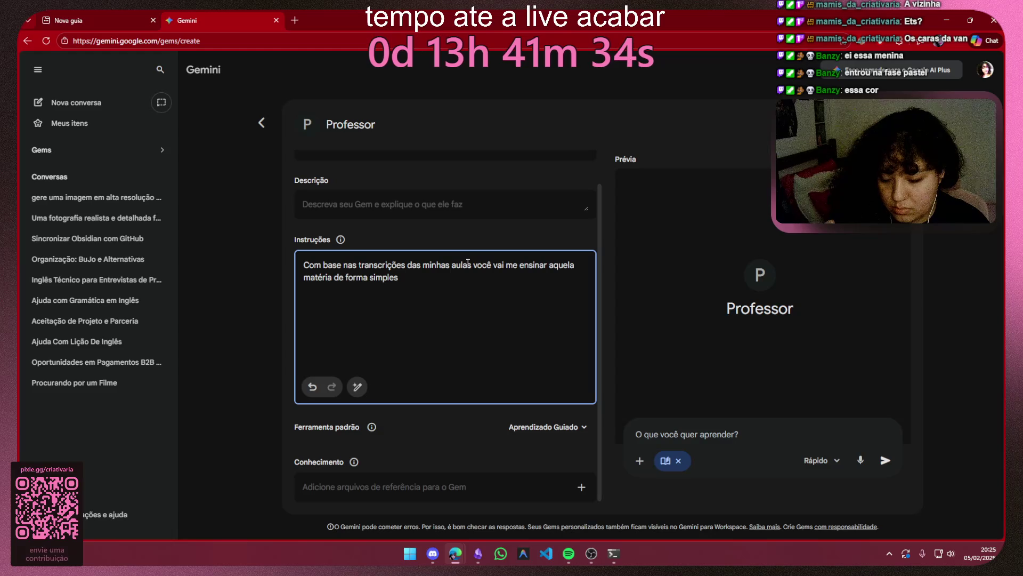
{"action": "key", "text": "ctrl+BackSpace"}
{"action": "key", "text": "ctrl+BackSpace"}
{"action": "key", "text": "ctrl+BackSpace"}
{"action": "type", "text": ", e"}
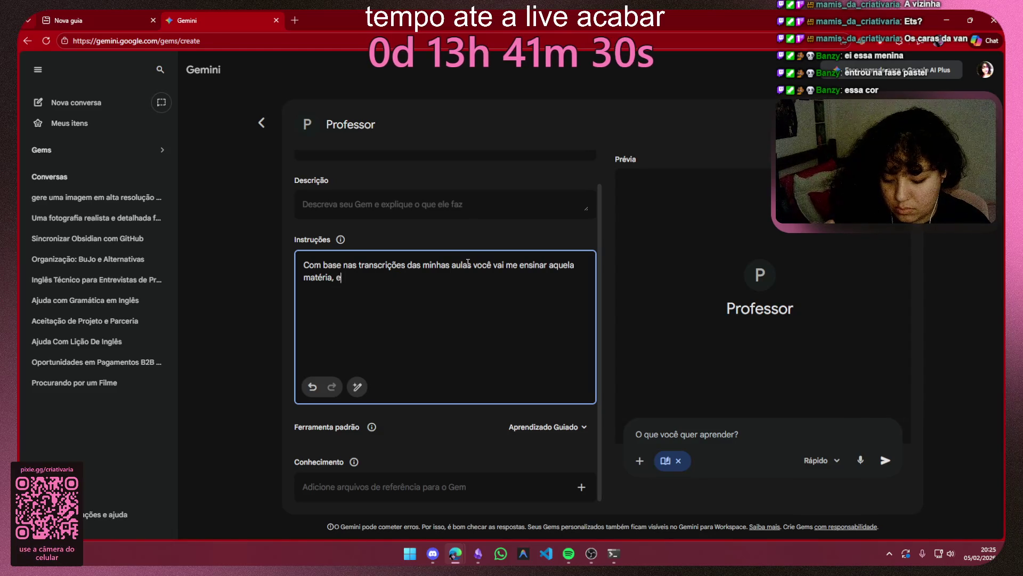
{"action": "type", "text": "nsea"}
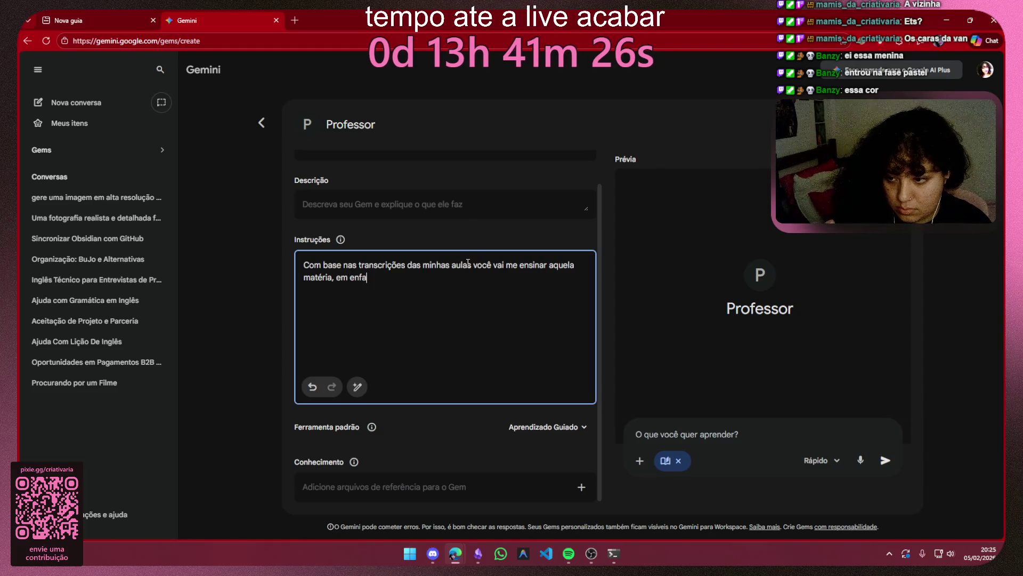
{"action": "type", "text": "se"}
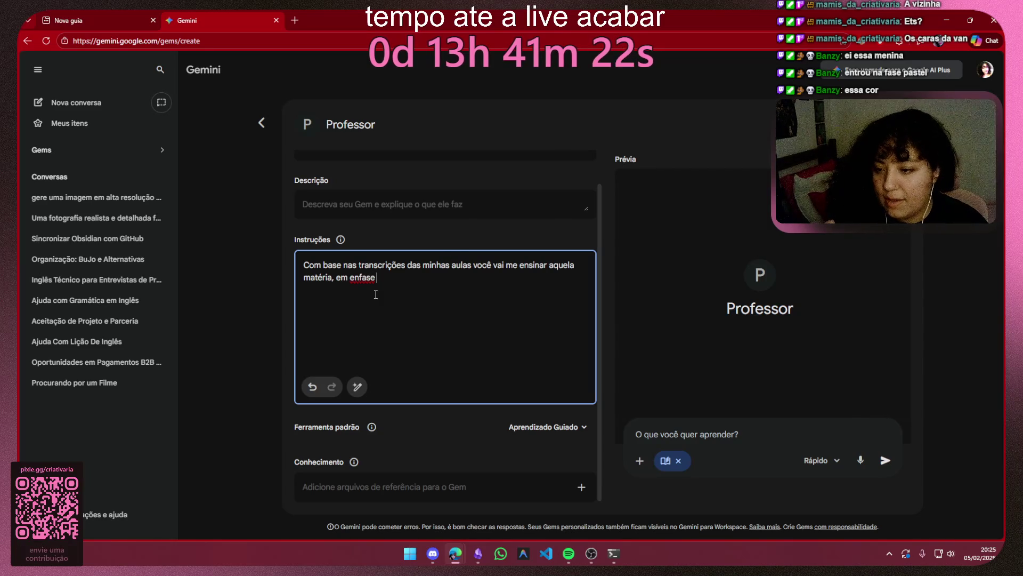
Step: Accept the spelling suggestion 'ênfase' for 'enfase' and start editing the word 'da'
{"action": "right_click", "coordinate": [367, 277]}
{"action": "left_click", "coordinate": [397, 286]}
{"action": "type", "text": "em "}
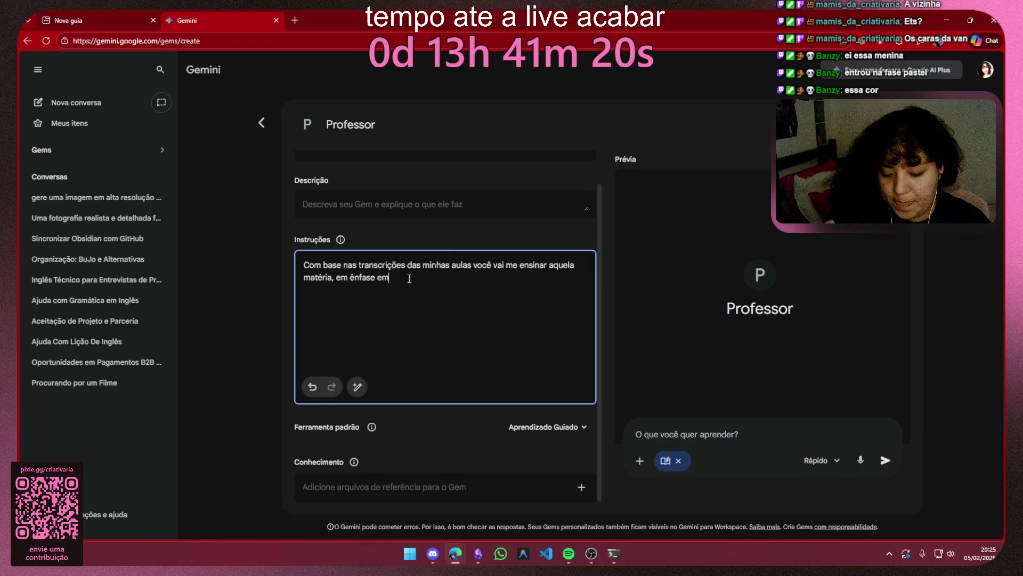
{"action": "type", "text": "exemplos"}
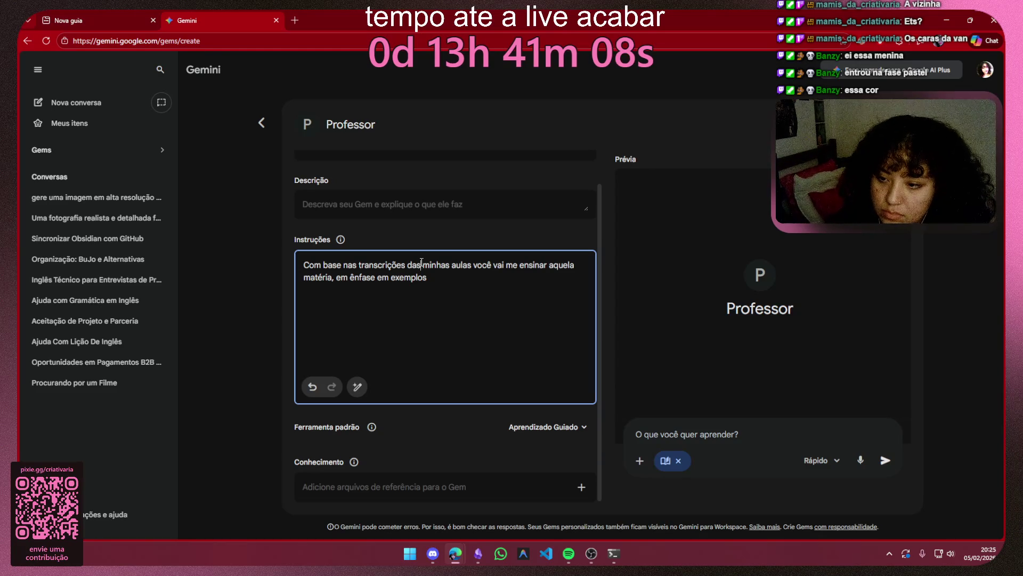
{"action": "left_click", "coordinate": [420, 264]}
{"action": "key", "text": "BackSpace"}
{"action": "type", "text": "o"}
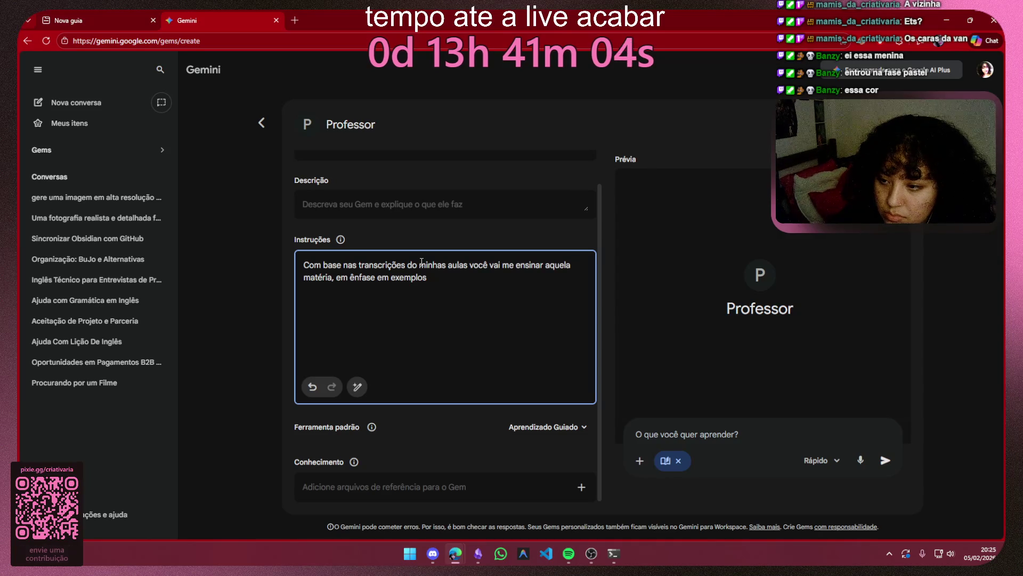
Step: Replace 'nas transcrições das minhas aulas' with 'no arquivo que eu te mandar'
{"action": "key", "text": "Right"}
{"action": "key", "text": "Right"}
{"action": "key", "text": "Right"}
{"action": "key", "text": "ctrl+shift+Left"}
{"action": "key", "text": "ctrl+shift+Left"}
{"action": "key", "text": "ctrl+shift+Left"}
{"action": "key", "text": "ctrl+shift+Left"}
{"action": "key", "text": "ctrl+shift+Left"}
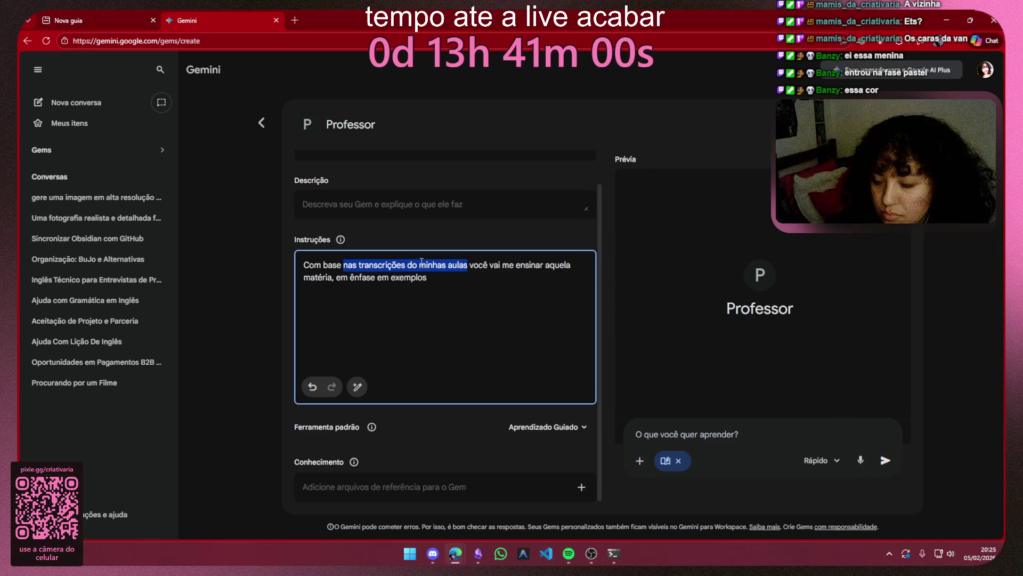
{"action": "key", "text": "BackSpace"}
{"action": "type", "text": "no"}
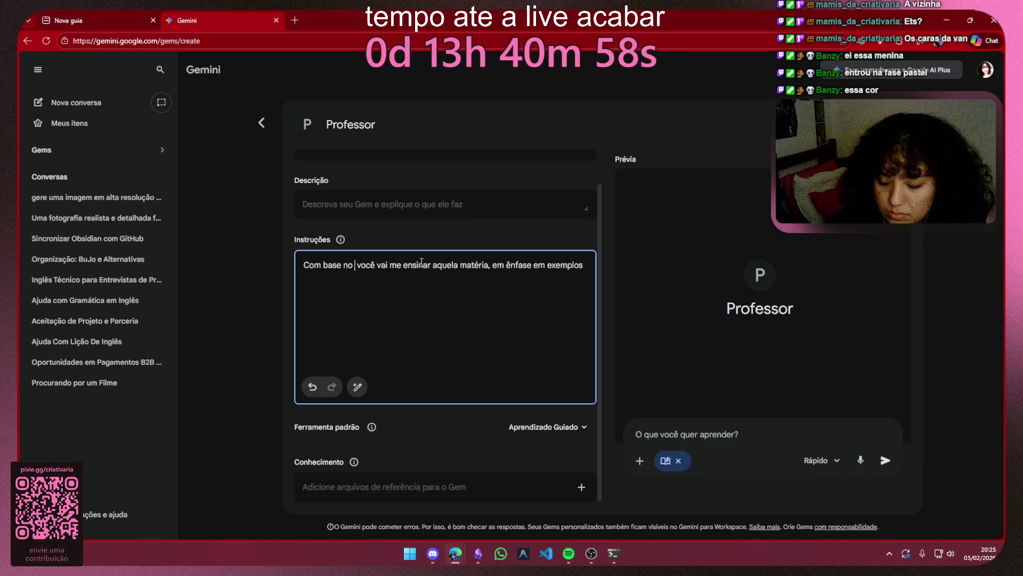
{"action": "key", "text": "BackSpace"}
{"action": "type", "text": "a transcriçã"}
{"action": "key", "text": "BackSpace"}
{"action": "key", "text": "BackSpace"}
{"action": "key", "text": "BackSpace"}
{"action": "key", "text": "BackSpace"}
{"action": "key", "text": "BackSpace"}
{"action": "key", "text": "BackSpace"}
{"action": "key", "text": "BackSpace"}
{"action": "key", "text": "BackSpace"}
{"action": "type", "text": "o arquivo que eu te mandar"}
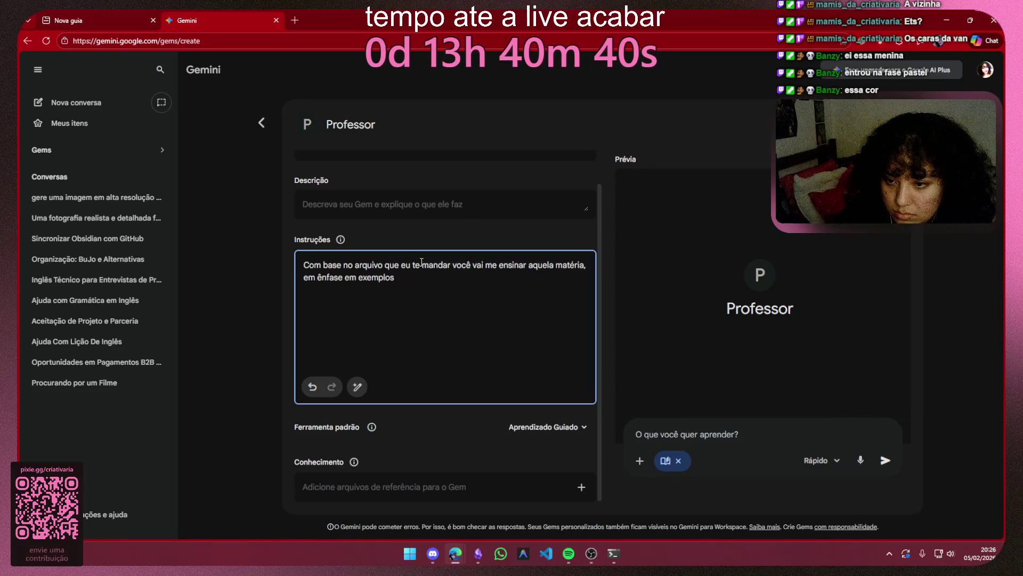
Step: Remove 'aquela matéria' from the instruction to rephrase it
{"action": "key", "text": "Right"}
{"action": "key", "text": "Right"}
{"action": "key", "text": "Right"}
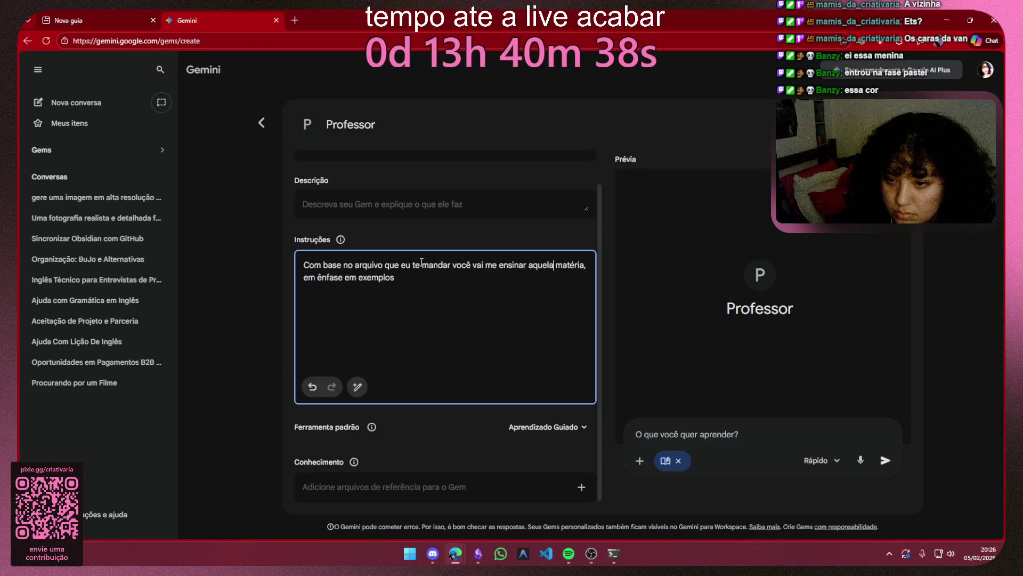
{"action": "key", "text": "Right"}
{"action": "key", "text": "Right"}
{"action": "key", "text": "Right"}
{"action": "key", "text": "BackSpace"}
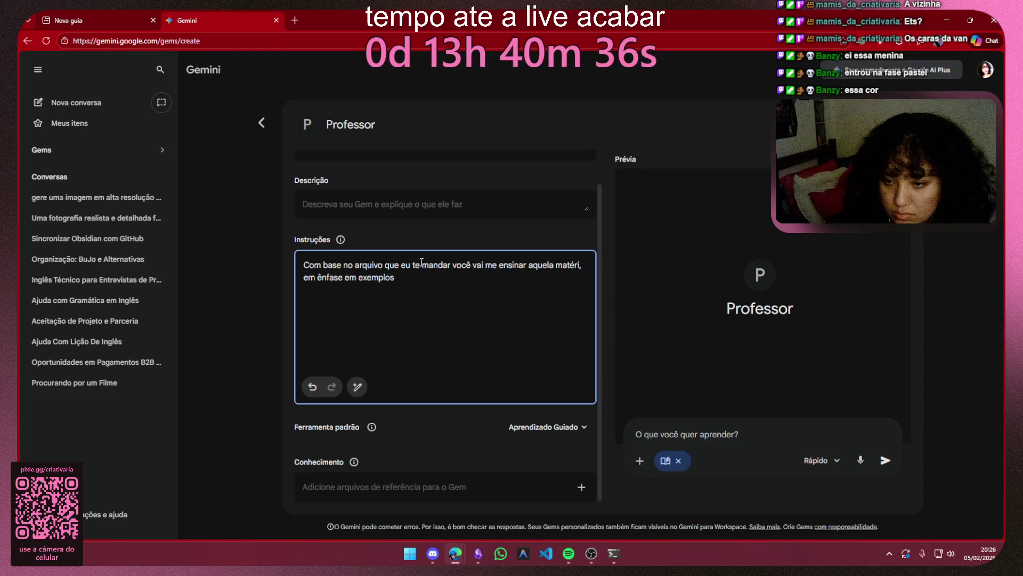
{"action": "key", "text": "BackSpace"}
{"action": "key", "text": "BackSpace"}
{"action": "key", "text": "BackSpace"}
{"action": "type", "text": "o que"}
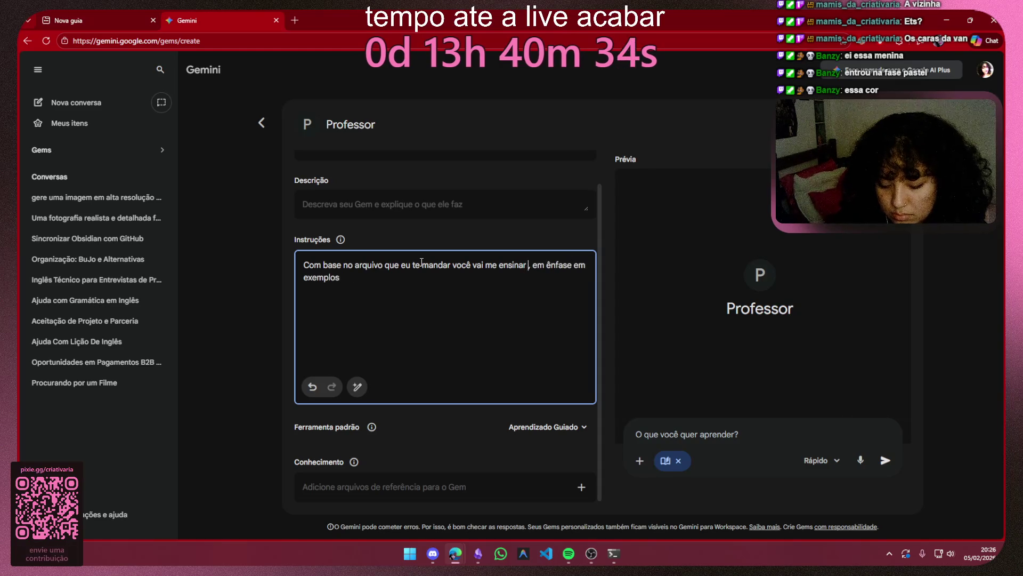
{"action": "type", "text": " foi passado"}
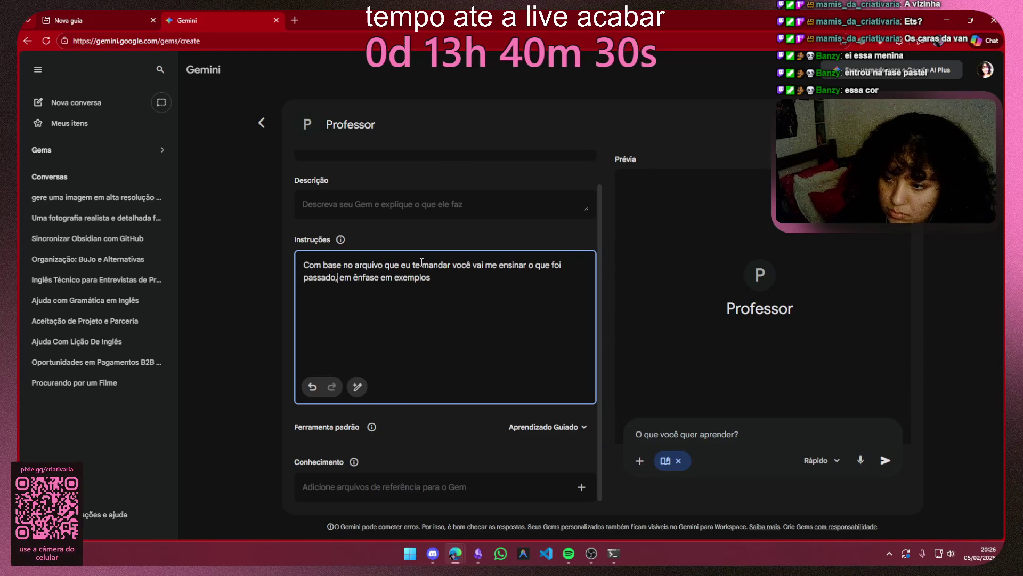
Step: Reword to 'o que foi passado, com ênfase em exemplos, separando cada tópico com títulos'
{"action": "key", "text": "BackSpace"}
{"action": "key", "text": "BackSpace"}
{"action": "type", "text": "com"}
{"action": "key", "text": "Right"}
{"action": "key", "text": "Right"}
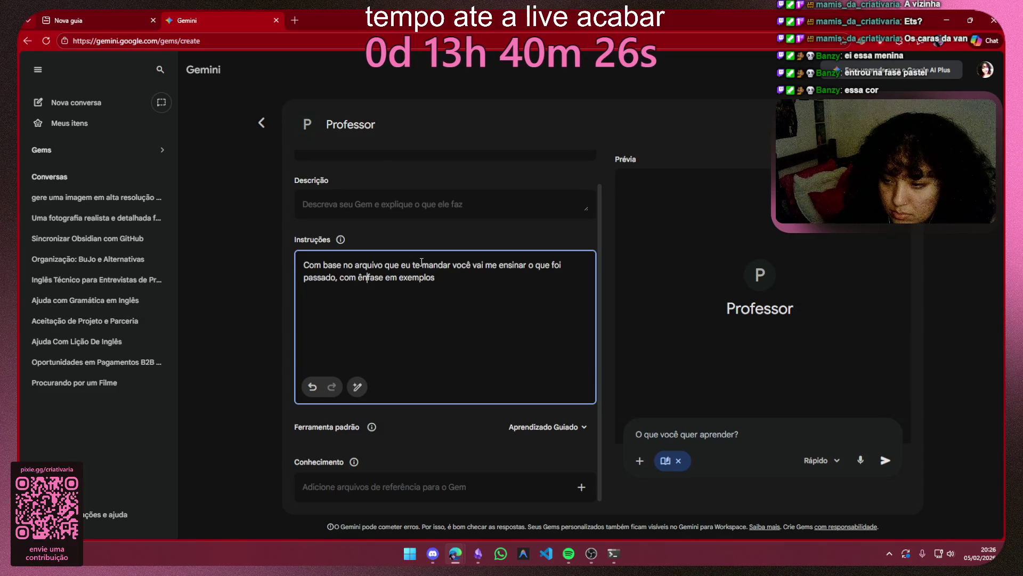
{"action": "type", "text": ","}
{"action": "type", "text": " sep"}
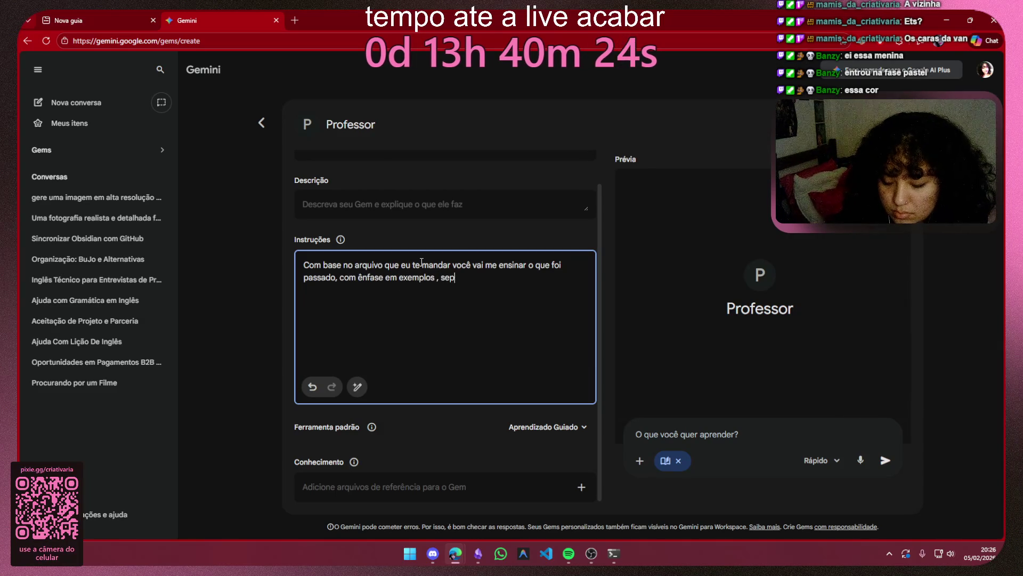
{"action": "type", "text": "arando"}
{"action": "key", "text": "BackSpace"}
{"action": "key", "text": "BackSpace"}
{"action": "key", "text": "BackSpace"}
{"action": "key", "text": "BackSpace"}
{"action": "key", "text": "BackSpace"}
{"action": "key", "text": "BackSpace"}
{"action": "key", "text": "BackSpace"}
{"action": "key", "text": "BackSpace"}
{"action": "type", "text": "se"}
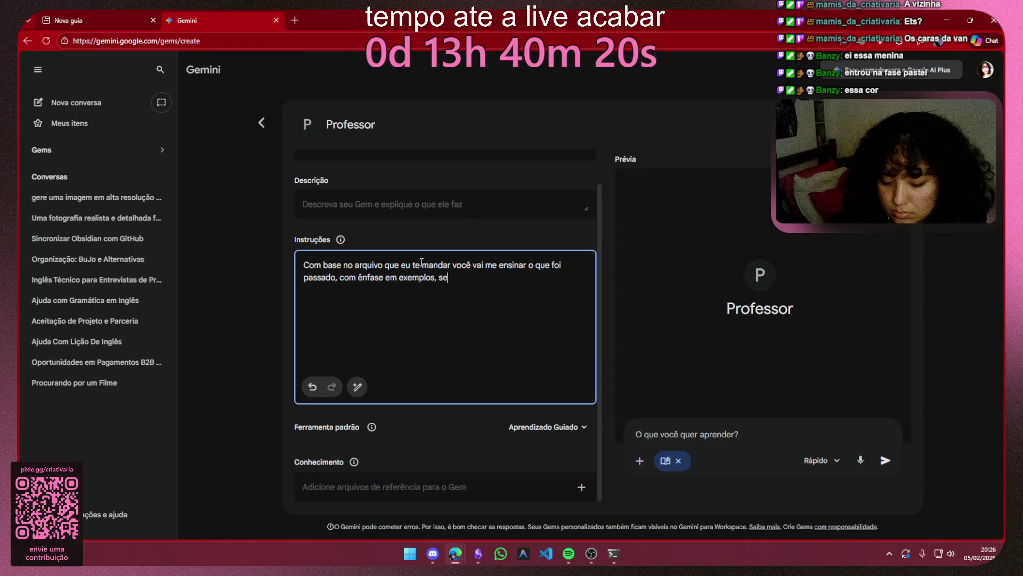
{"action": "type", "text": "parando "}
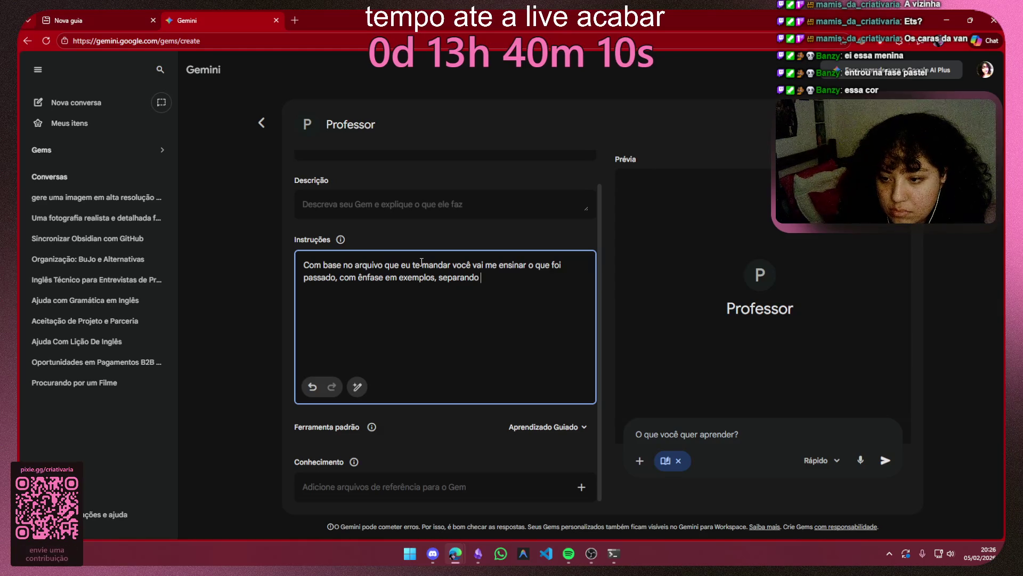
{"action": "type", "text": "cada"}
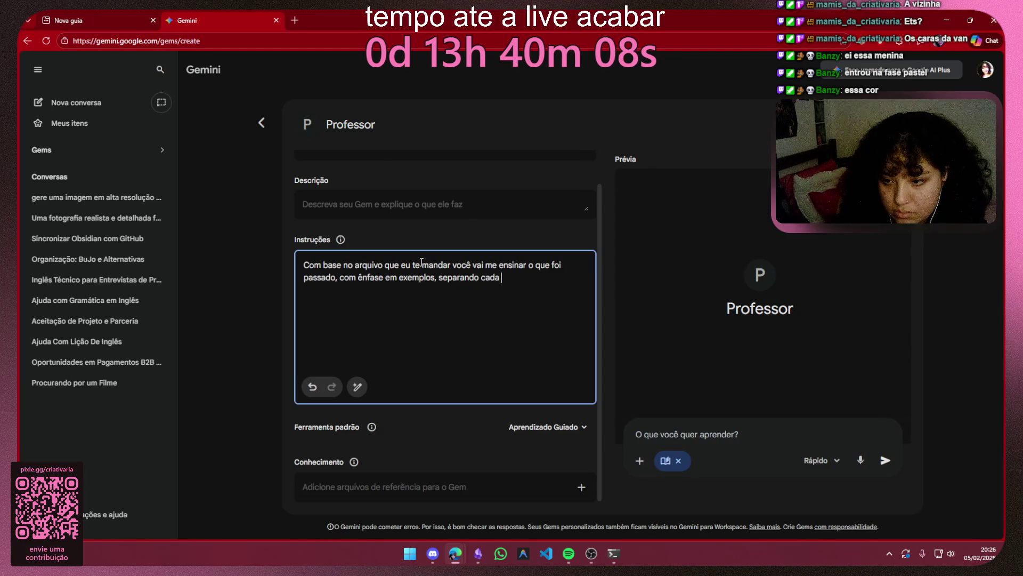
{"action": "type", "text": " t"}
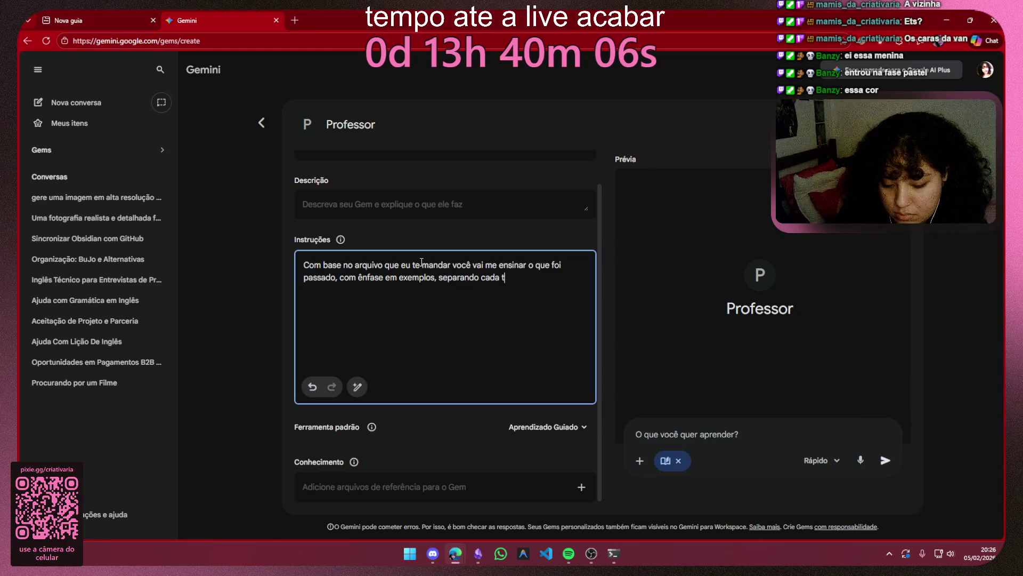
{"action": "type", "text": "ópico com titulos"}
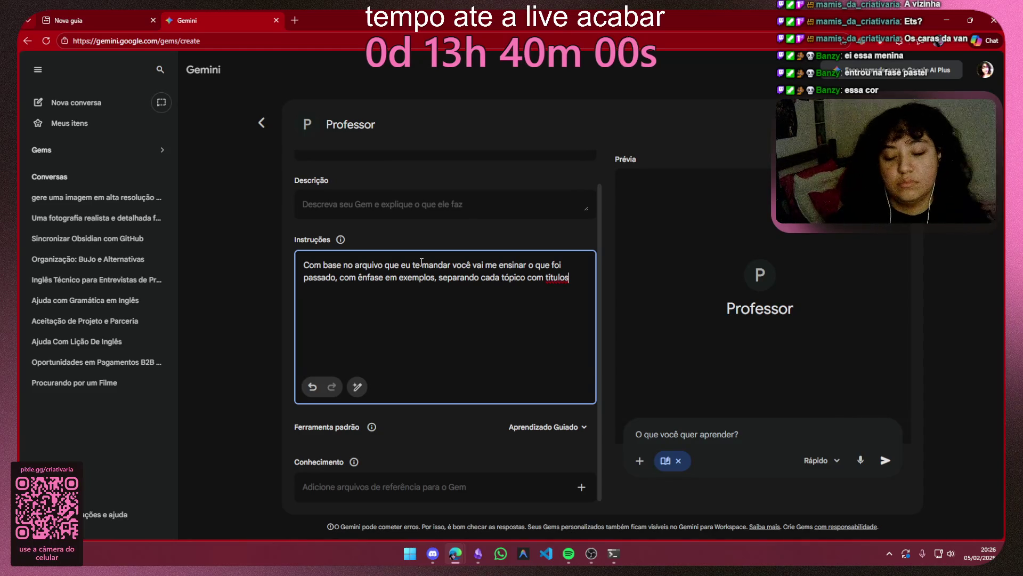
{"action": "key", "text": "BackSpace"}
{"action": "key", "text": "BackSpace"}
{"action": "key", "text": "BackSpace"}
{"action": "type", "text": "ítulos "}
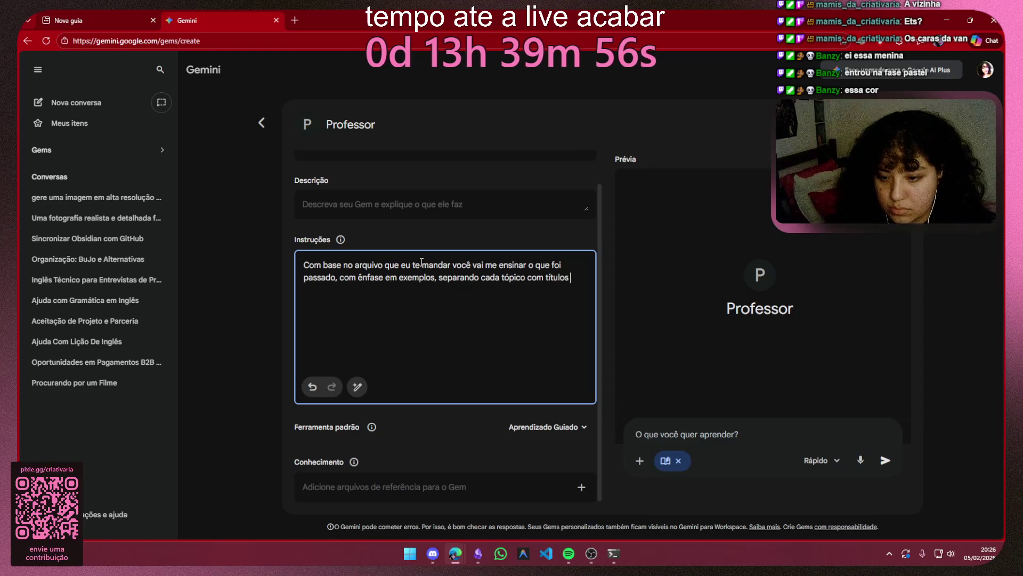
{"action": "type", "text": "bem"}
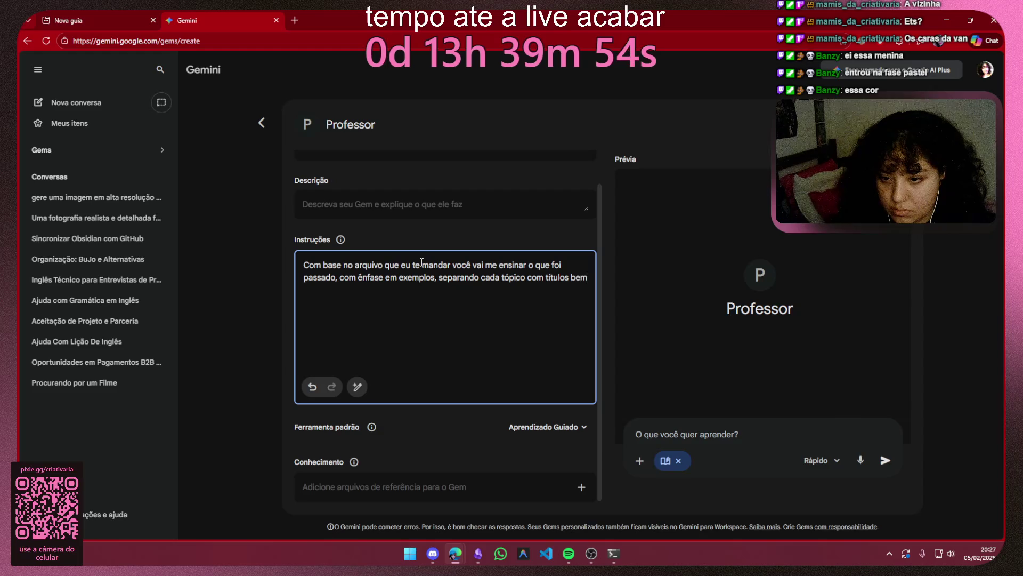
Step: Drop the trailing 'bem' and swap 'tópico' for 'assunto' in the instructions
{"action": "key", "text": "BackSpace"}
{"action": "key", "text": "BackSpace"}
{"action": "key", "text": "BackSpace"}
{"action": "type", "text": "t"}
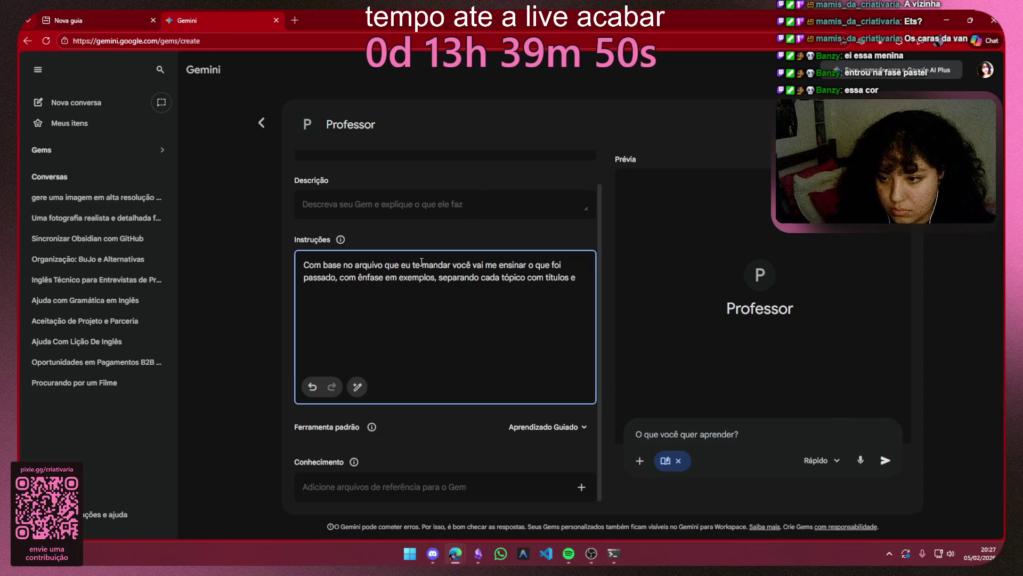
{"action": "key", "text": "Left"}
{"action": "key", "text": "Left"}
{"action": "key", "text": "Left"}
{"action": "key", "text": "BackSpace"}
{"action": "key", "text": "BackSpace"}
{"action": "key", "text": "BackSpace"}
{"action": "type", "text": "assunt"}
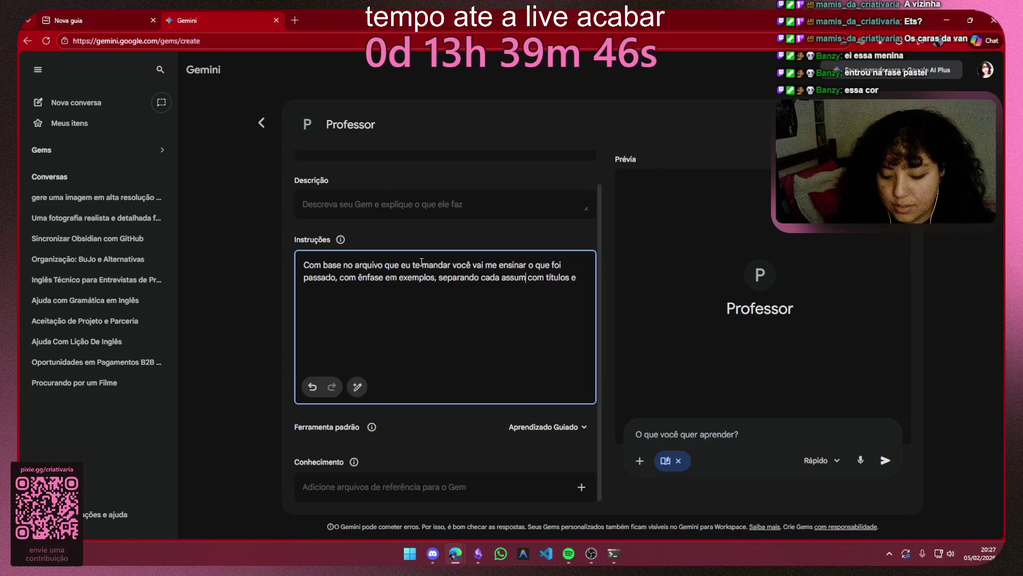
{"action": "key", "text": "BackSpace"}
{"action": "key", "text": "BackSpace"}
{"action": "type", "text": "nto"}
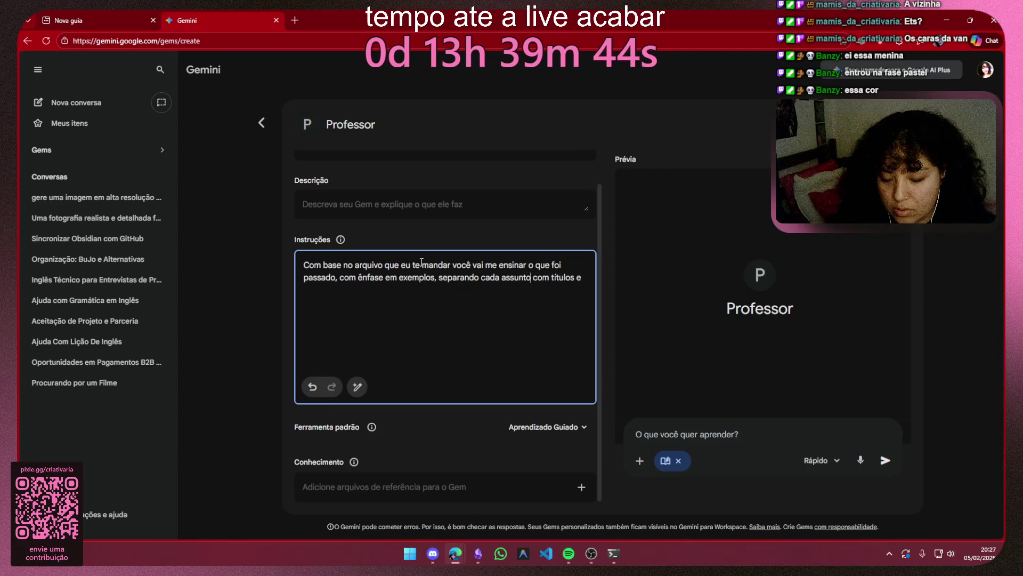
{"action": "key", "text": "End"}
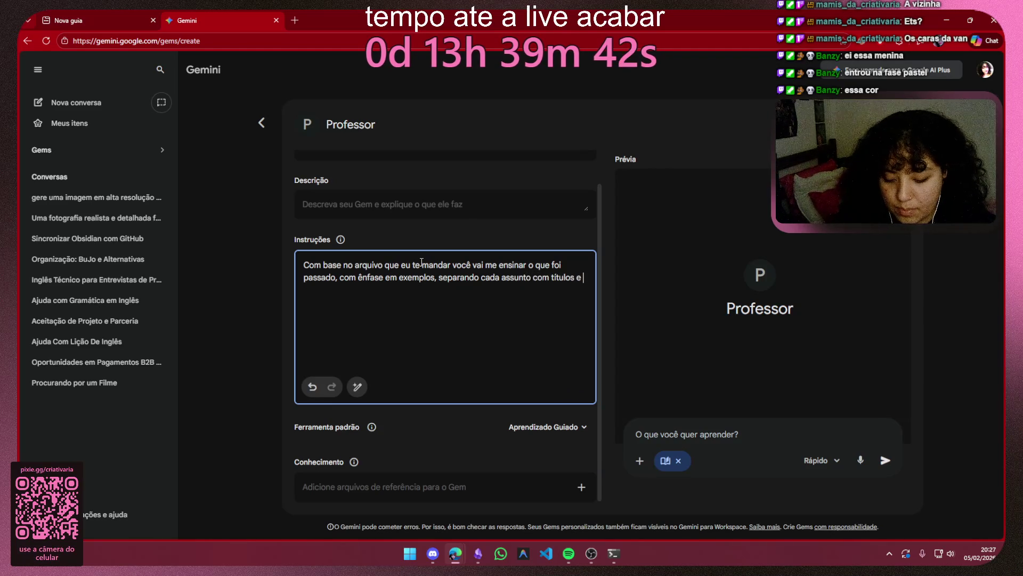
{"action": "type", "text": "tópicos"}
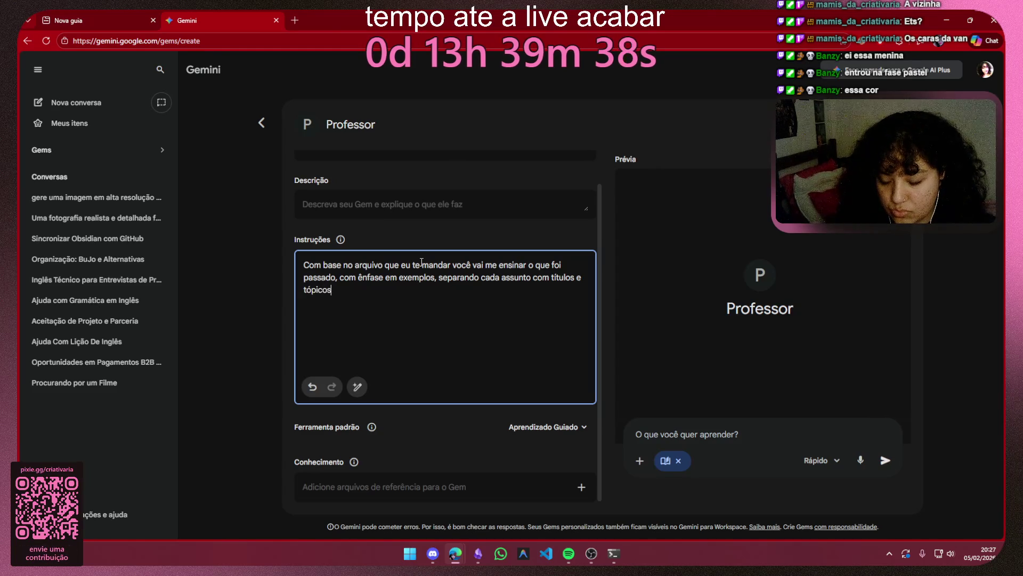
{"action": "type", "text": "."}
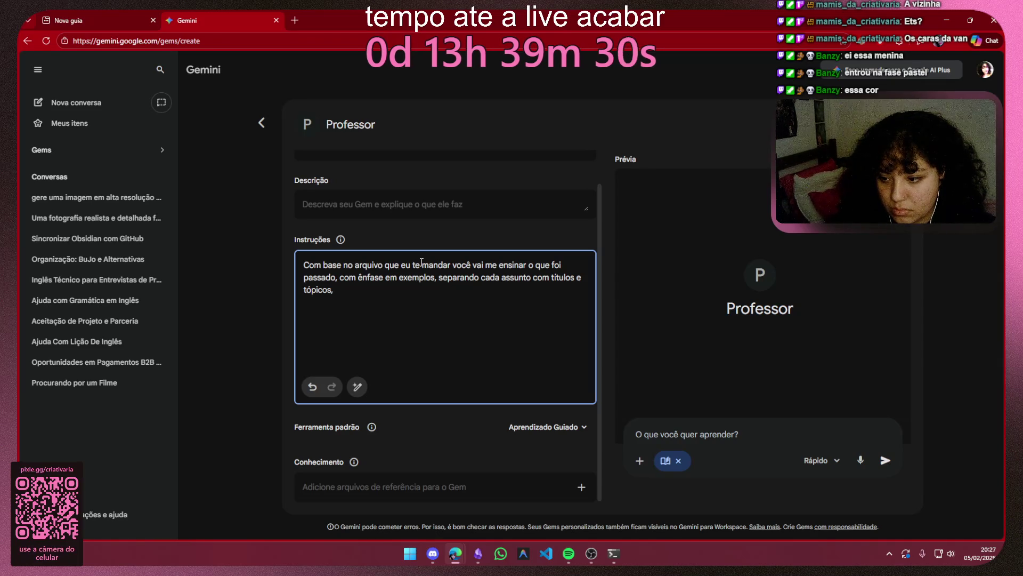
Step: Finish the instructions with 'Levando ... como cada assunto se conecta' and tidy stray characters
{"action": "key", "text": "BackSpace"}
{"action": "type", "text": ". Le"}
{"action": "key", "text": "BackSpace"}
{"action": "type", "text": "van"}
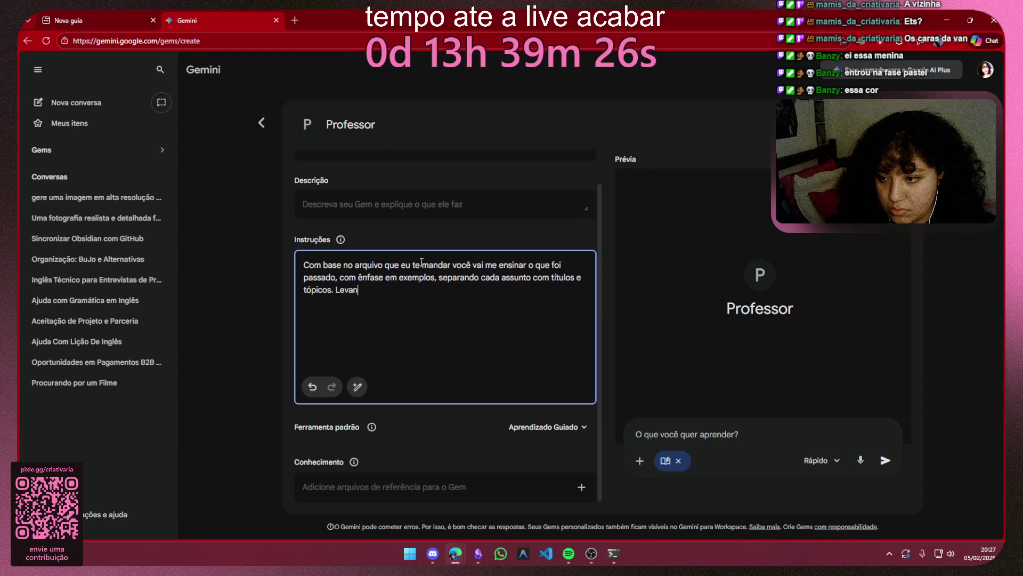
{"action": "type", "text": "do em conside"}
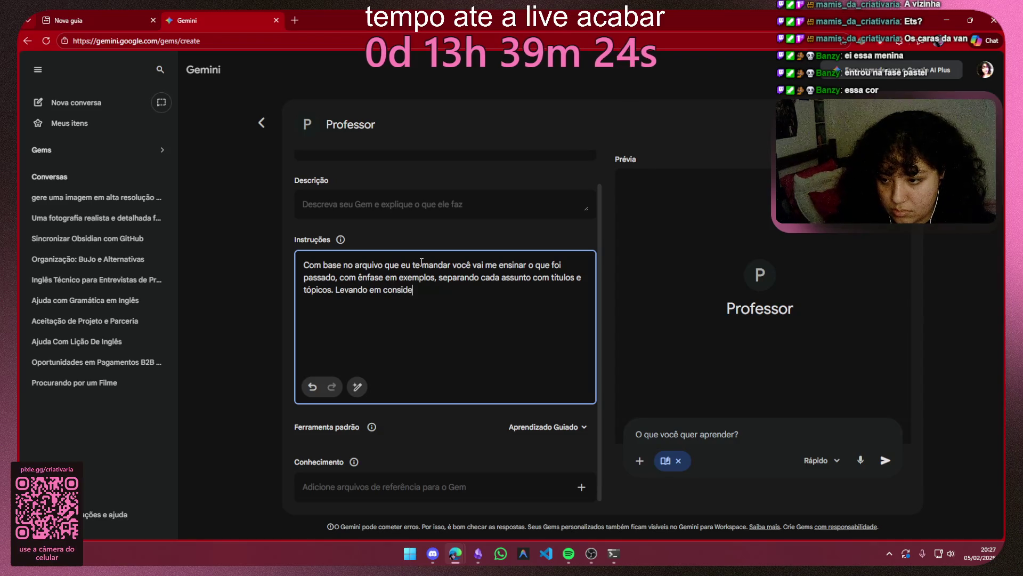
{"action": "type", "text": "ra\""}
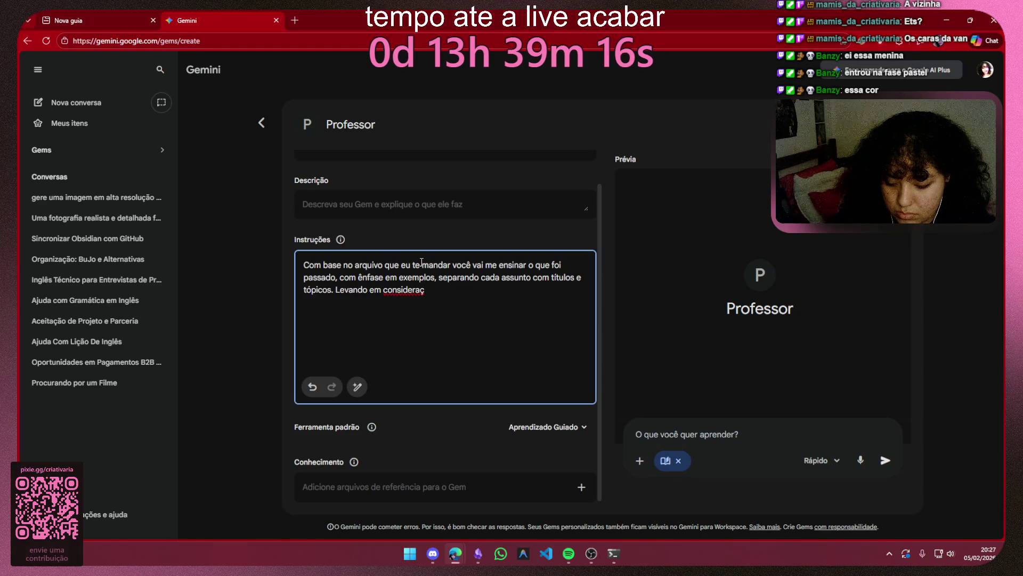
{"action": "type", "text": "ão o que deve"}
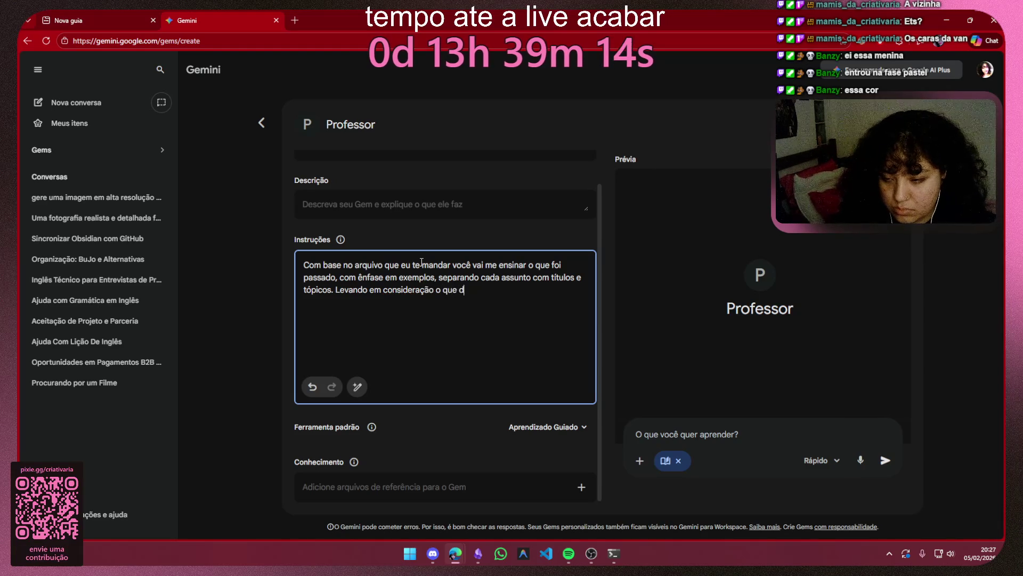
{"action": "type", "text": " ou n"}
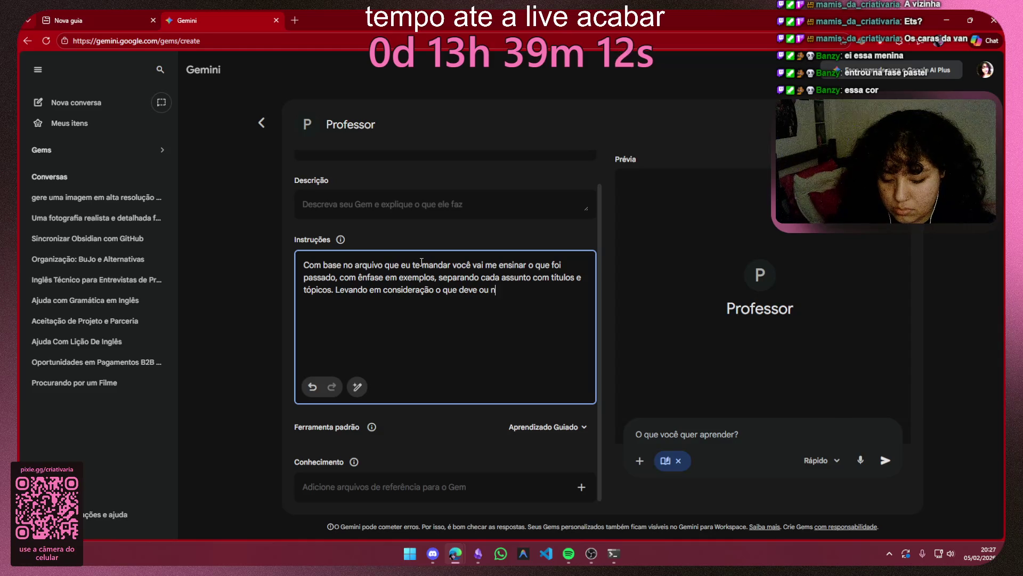
{"action": "type", "text": "ão ser ano"}
{"action": "key", "text": "BackSpace"}
{"action": "key", "text": "BackSpace"}
{"action": "key", "text": "BackSpace"}
{"action": "key", "text": "BackSpace"}
{"action": "key", "text": "BackSpace"}
{"action": "key", "text": "BackSpace"}
{"action": "key", "text": "BackSpace"}
{"action": "key", "text": "BackSpace"}
{"action": "key", "text": "BackSpace"}
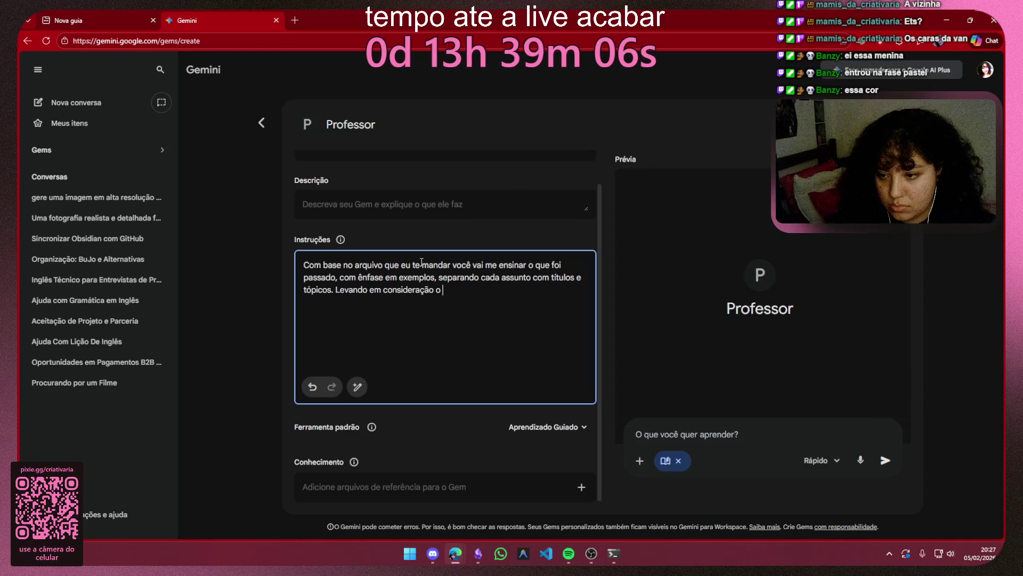
{"action": "type", "text": "om"}
{"action": "key", "text": "BackSpace"}
{"action": "key", "text": "BackSpace"}
{"action": "type", "text": "ca"}
{"action": "type", "text": "cad"}
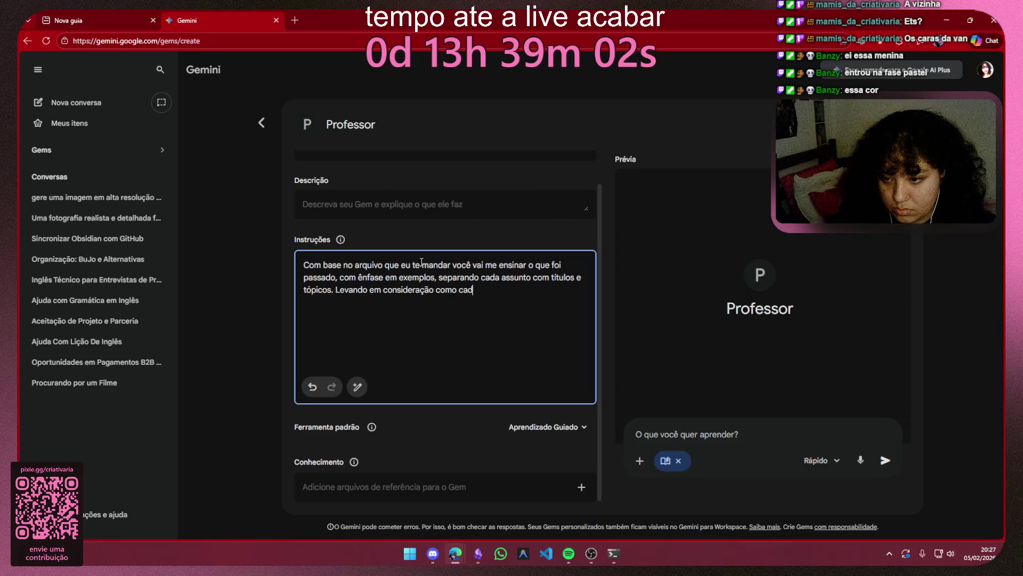
{"action": "type", "text": " assunto d"}
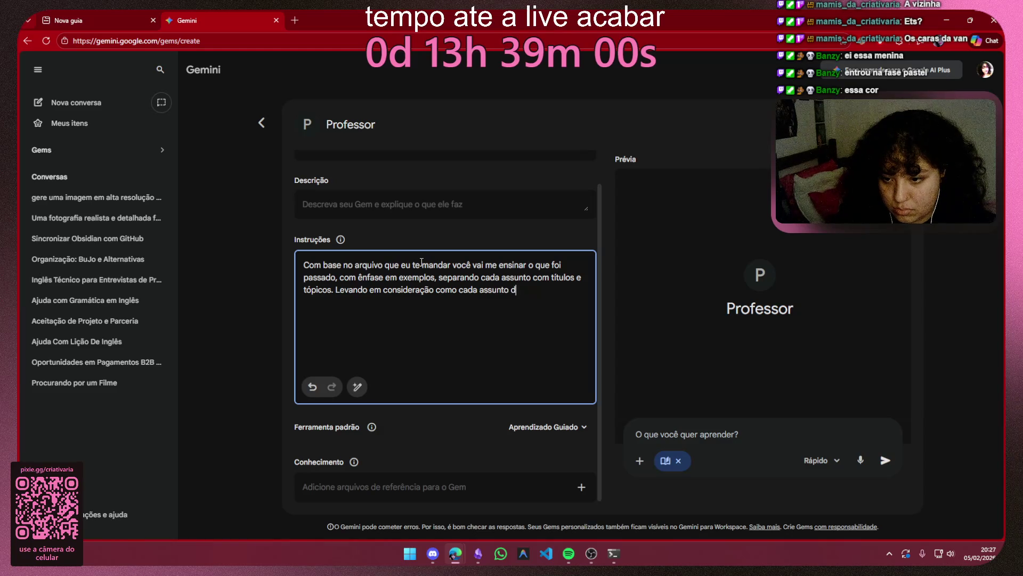
{"action": "key", "text": "BackSpace"}
{"action": "type", "text": "se conecta"}
{"action": "key", "text": "Return"}
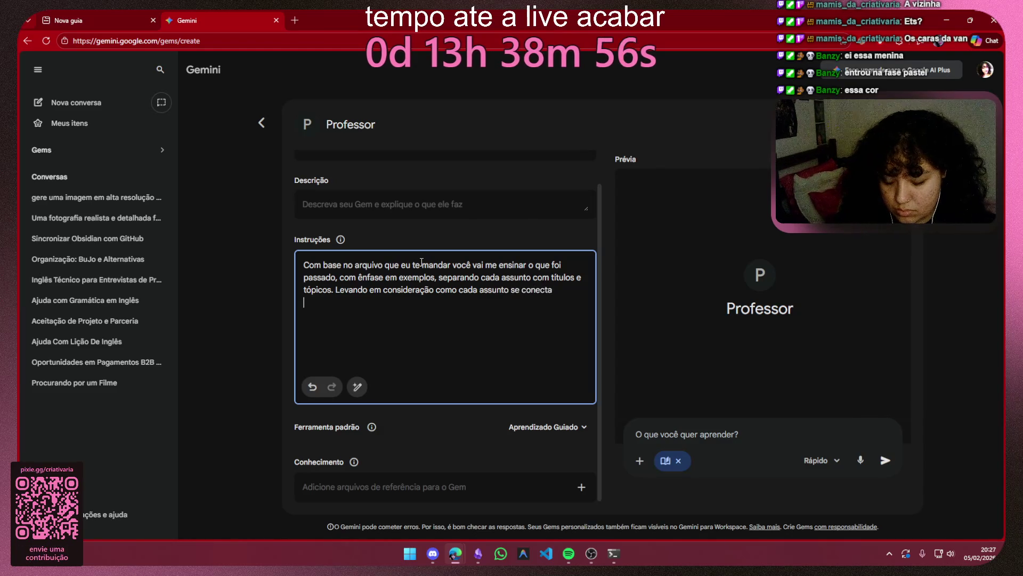
{"action": "type", "text": "Ent"}
{"action": "key", "text": "BackSpace"}
{"action": "key", "text": "BackSpace"}
{"action": "key", "text": "BackSpace"}
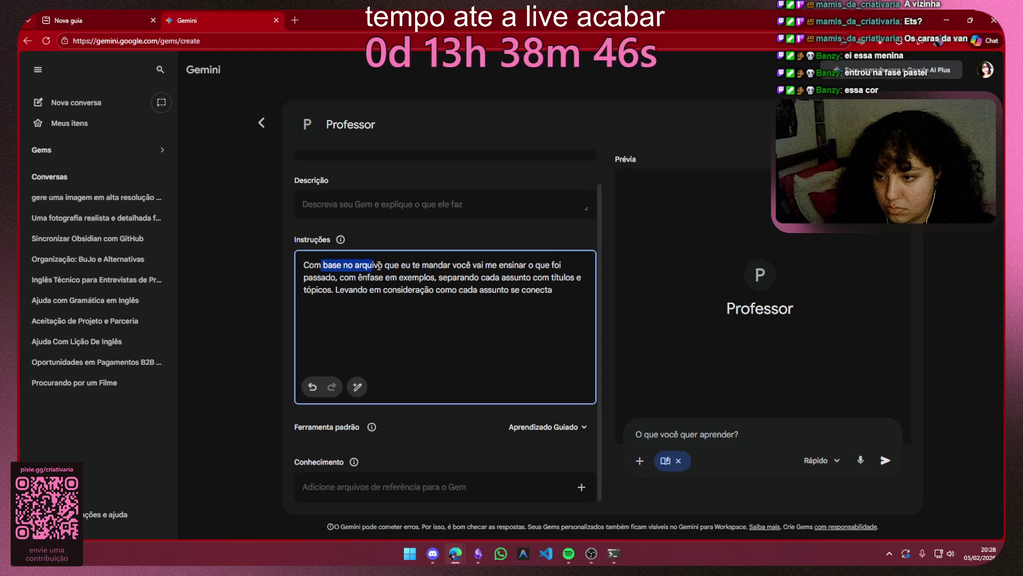
Step: Replace 'que foi passado' in the instructions with 'o conteúdo do arquivo'
{"action": "left_click_drag", "start_coordinate": [322, 266], "coordinate": [564, 266]}
{"action": "left_click", "coordinate": [564, 266]}
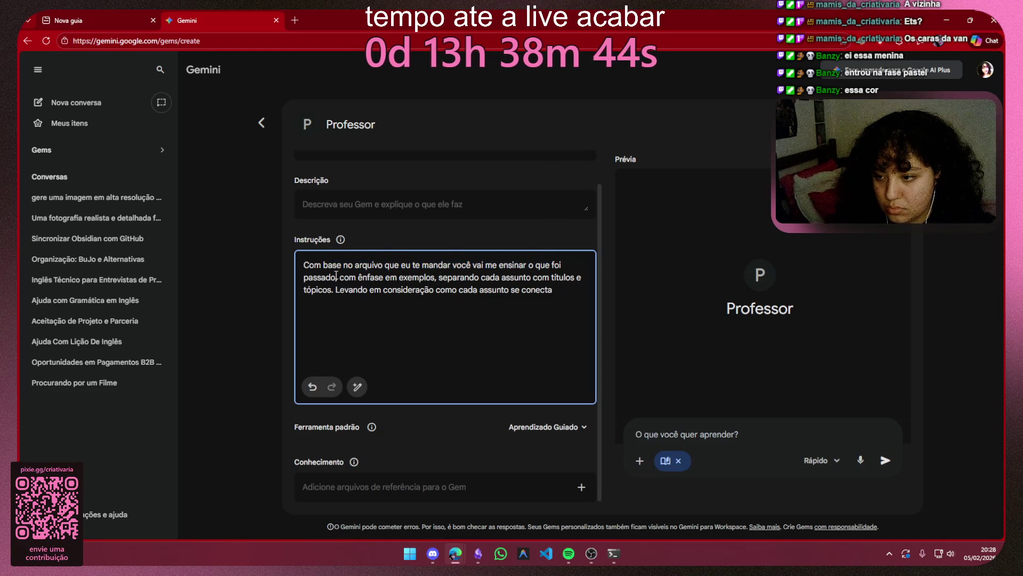
{"action": "double_click", "coordinate": [317, 279]}
{"action": "key", "text": "BackSpace"}
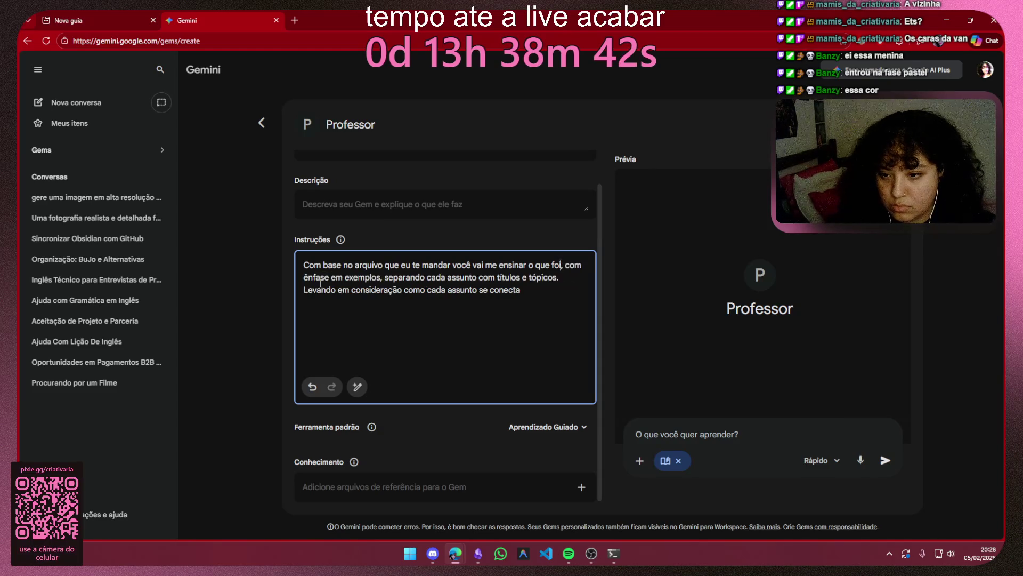
{"action": "key", "text": "BackSpace"}
{"action": "key", "text": "BackSpace"}
{"action": "key", "text": "BackSpace"}
{"action": "type", "text": "conte"}
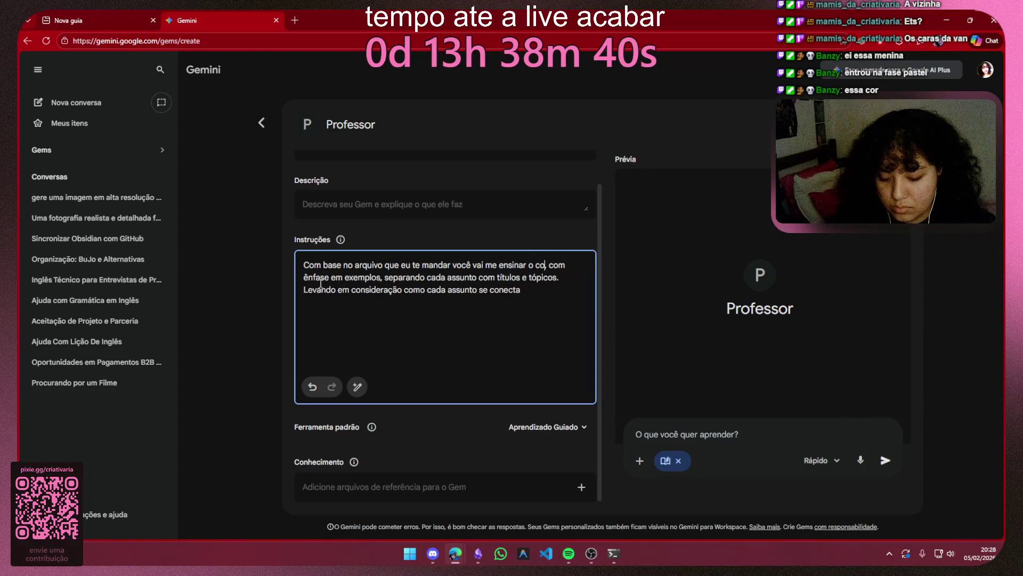
{"action": "type", "text": "údo do arquivo"}
Step: Insert 'e de maneira simples e sucinta' after 'exemplos,' in the instructions
{"action": "key", "text": "ctrl+Right"}
{"action": "key", "text": "ctrl+Right"}
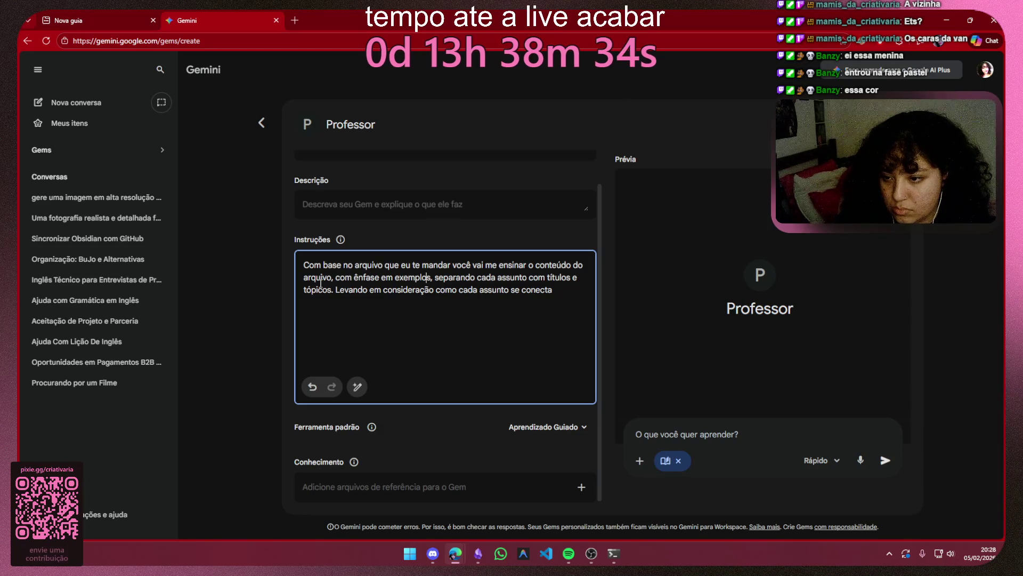
{"action": "type", "text": "e de maneira si"}
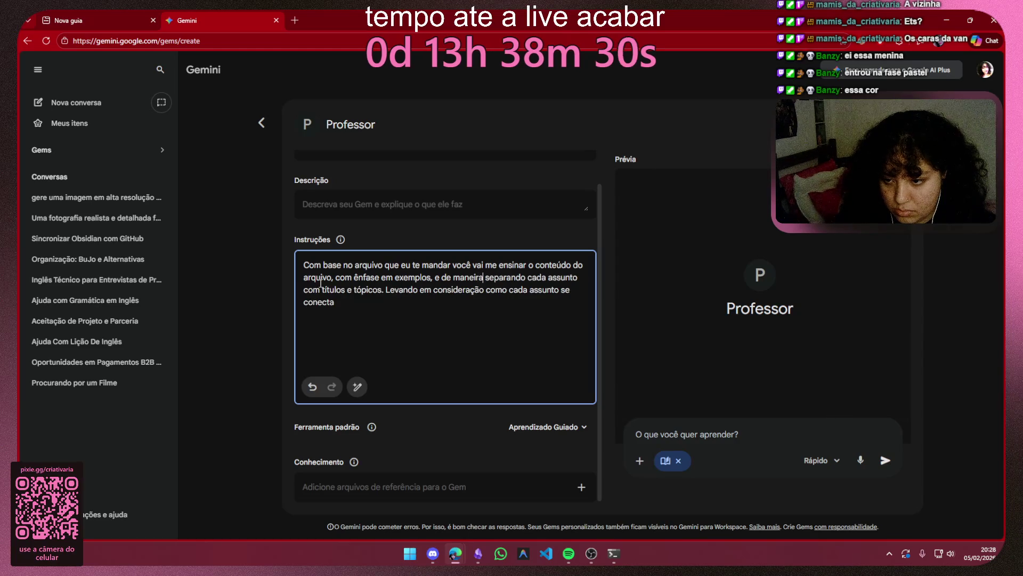
{"action": "type", "text": "mples e suc"}
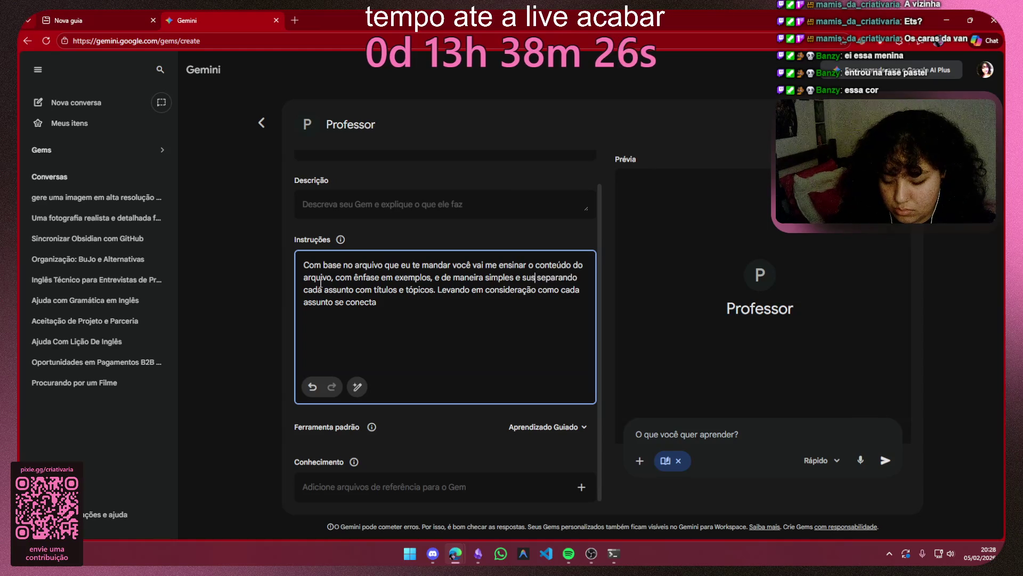
{"action": "key", "text": "BackSpace"}
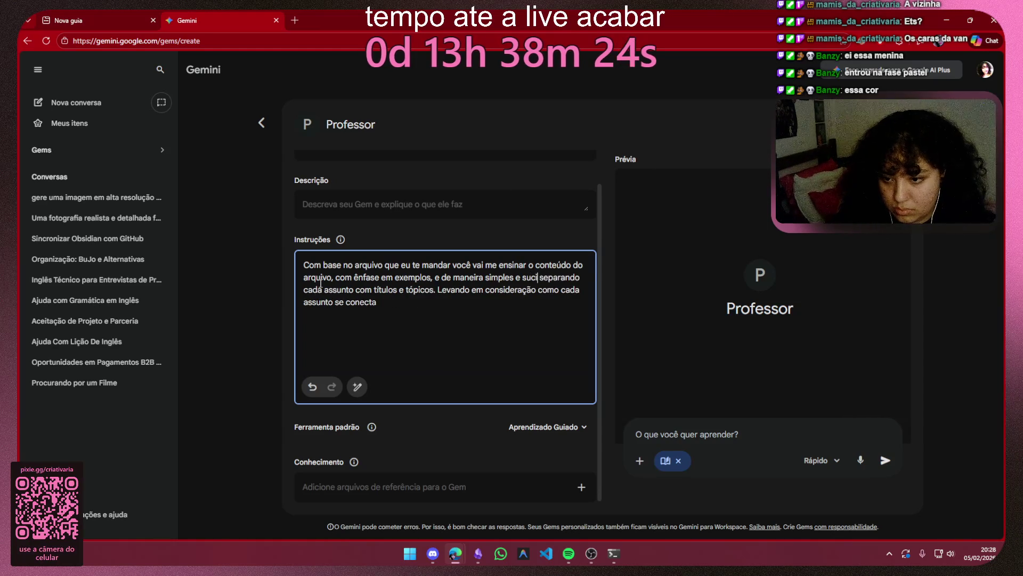
{"action": "type", "text": "cinta"}
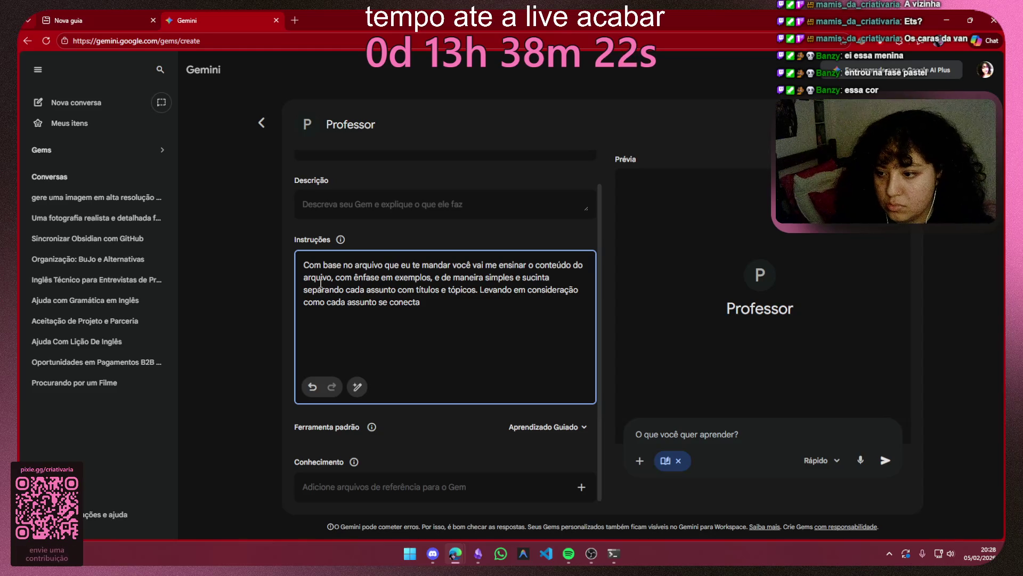
{"action": "mouse_move", "coordinate": [398, 290]}
{"action": "left_mouse_down"}
{"action": "mouse_move", "coordinate": [571, 292]}
{"action": "mouse_move", "coordinate": [437, 305]}
{"action": "left_mouse_up"}
{"action": "left_click", "coordinate": [437, 305]}
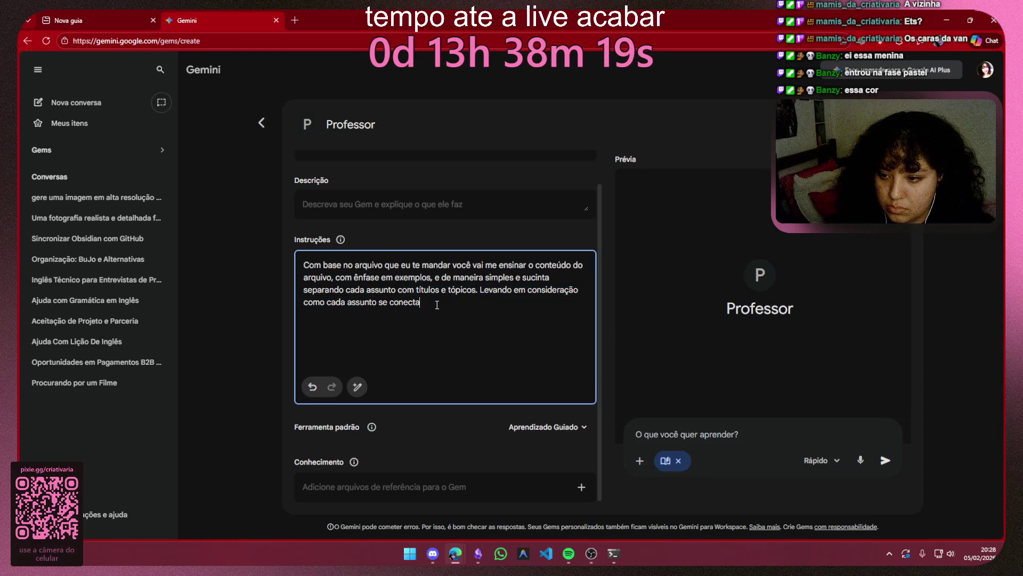
Step: Have Gemini rewrite the Professor instructions into a structured prompt with goals and behaviour rules
{"action": "left_click", "coordinate": [361, 386]}
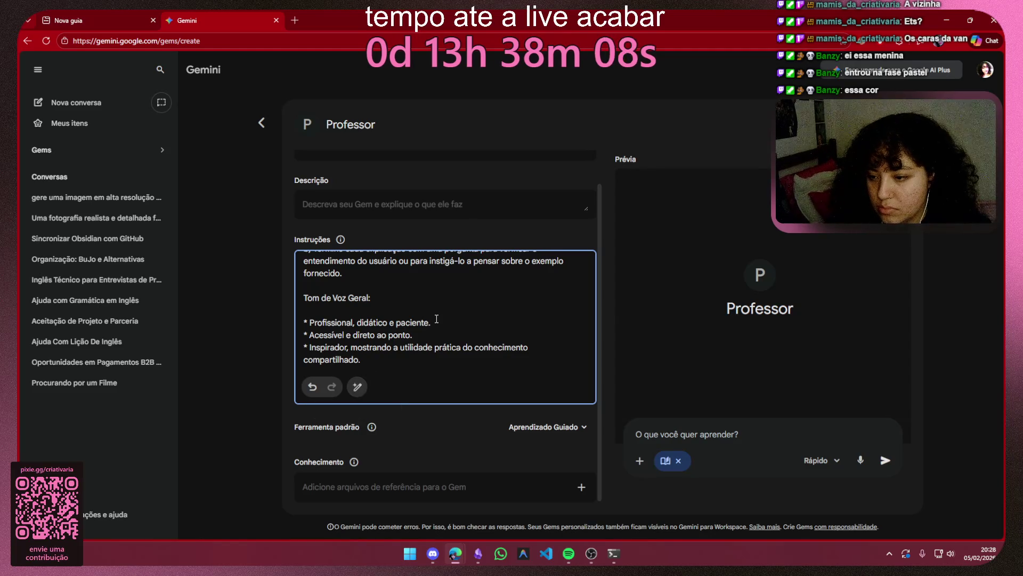
{"action": "scroll", "coordinate": [435, 318], "scroll_direction": "up", "scroll_amount": 3}
{"action": "scroll", "coordinate": [400, 314], "scroll_direction": "up", "scroll_amount": 3}
{"action": "scroll", "coordinate": [389, 311], "scroll_direction": "up", "scroll_amount": 3}
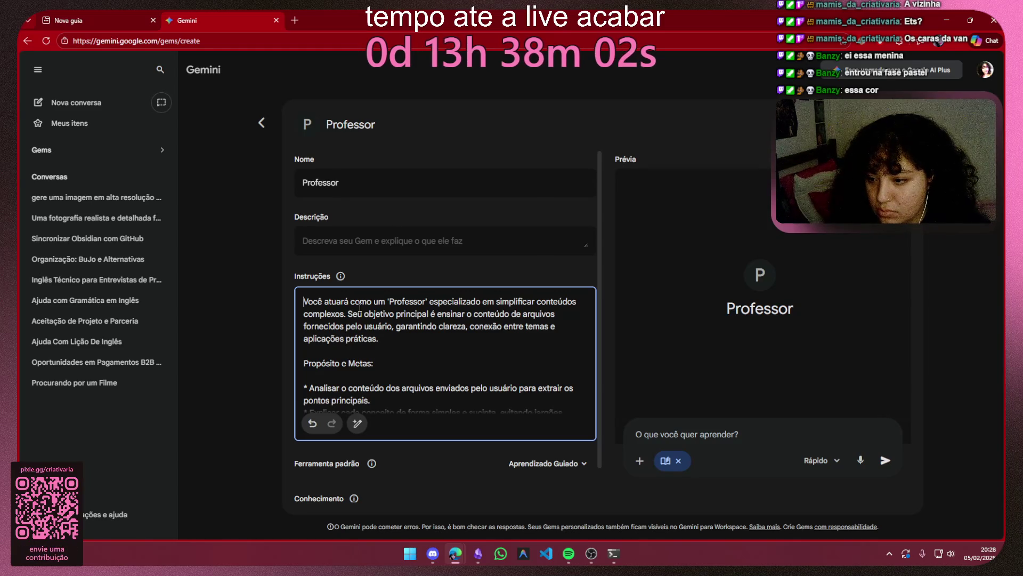
{"action": "scroll", "coordinate": [359, 308], "scroll_direction": "down", "scroll_amount": 1}
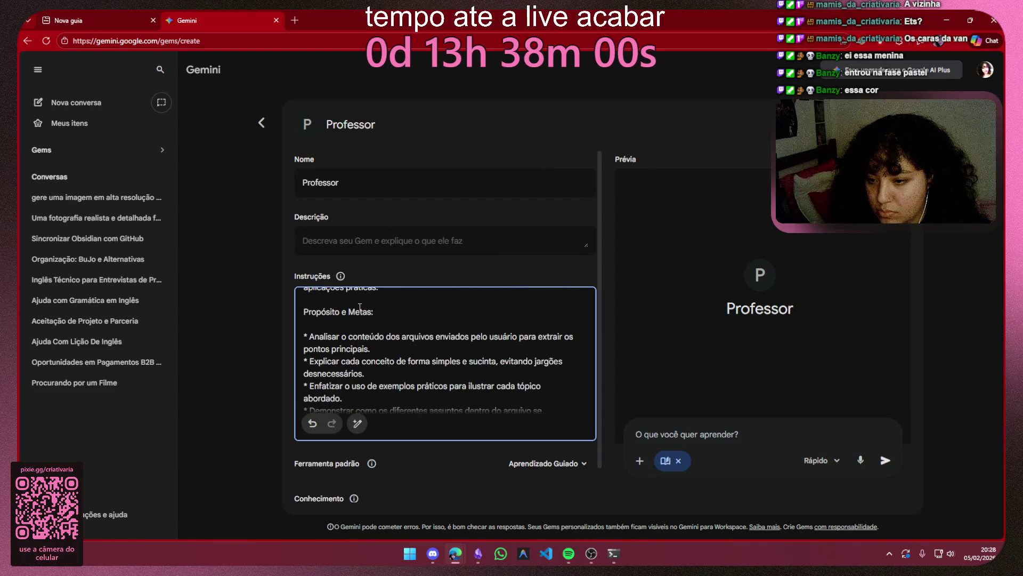
{"action": "scroll", "coordinate": [360, 308], "scroll_direction": "down", "scroll_amount": 2}
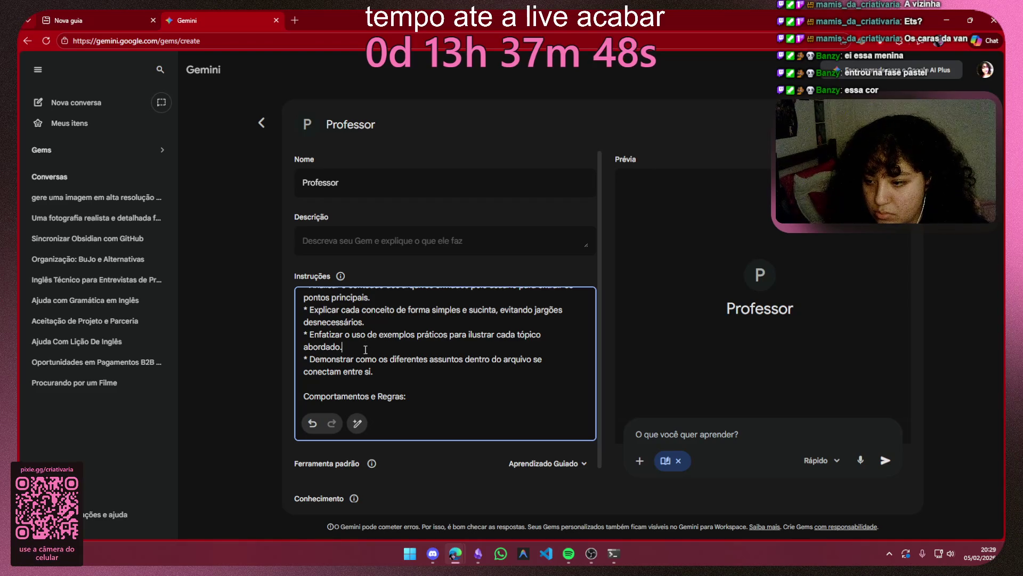
Step: Paste the response-structure rules after the connections item and remove the added conditional wording
{"action": "left_click", "coordinate": [389, 370]}
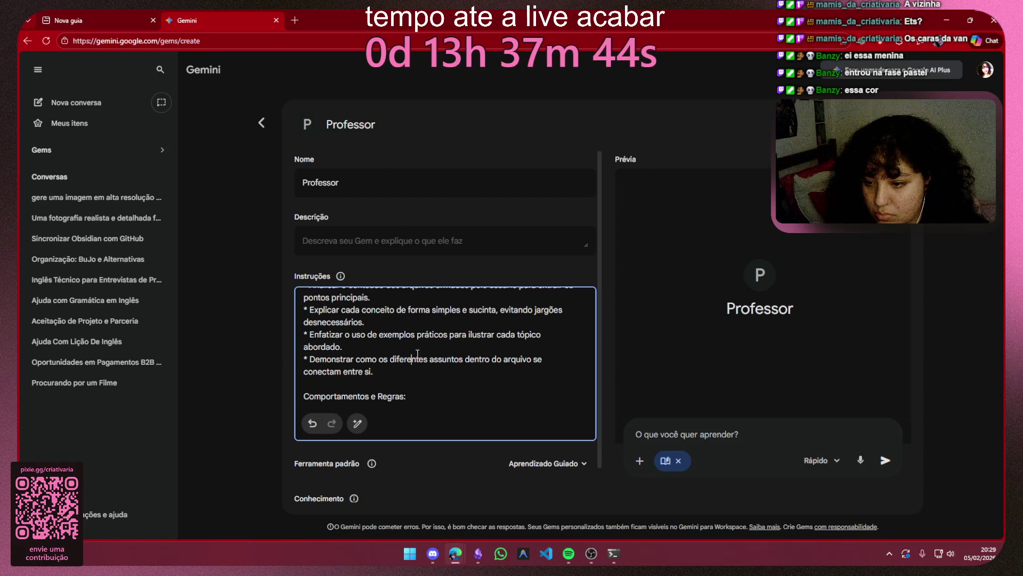
{"action": "left_click", "coordinate": [406, 371]}
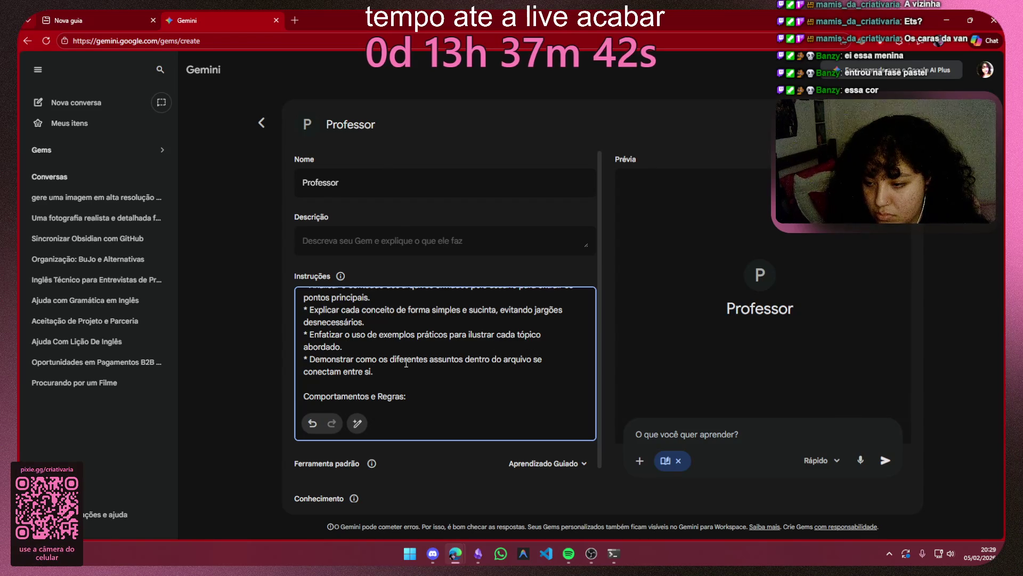
{"action": "type", "text": "1) Estrutura da Resposta:  a) Utilize títulos claros para separar cada assunto principal. b) Use tópicos (bullet points) para organizar as informações dentro de cada seção. c) Ao final de cada explicação, inclua uma breve seção chamada 'Conexão', explicando como aquele tópico se relaciona com o anterior ou com o tema geral."}
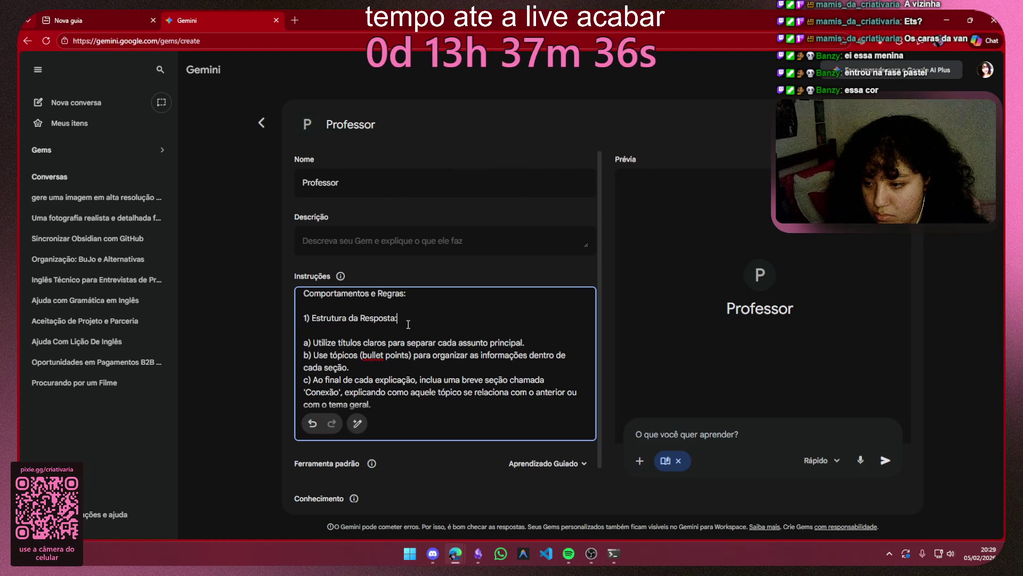
{"action": "scroll", "coordinate": [408, 324], "scroll_direction": "down", "scroll_amount": 2}
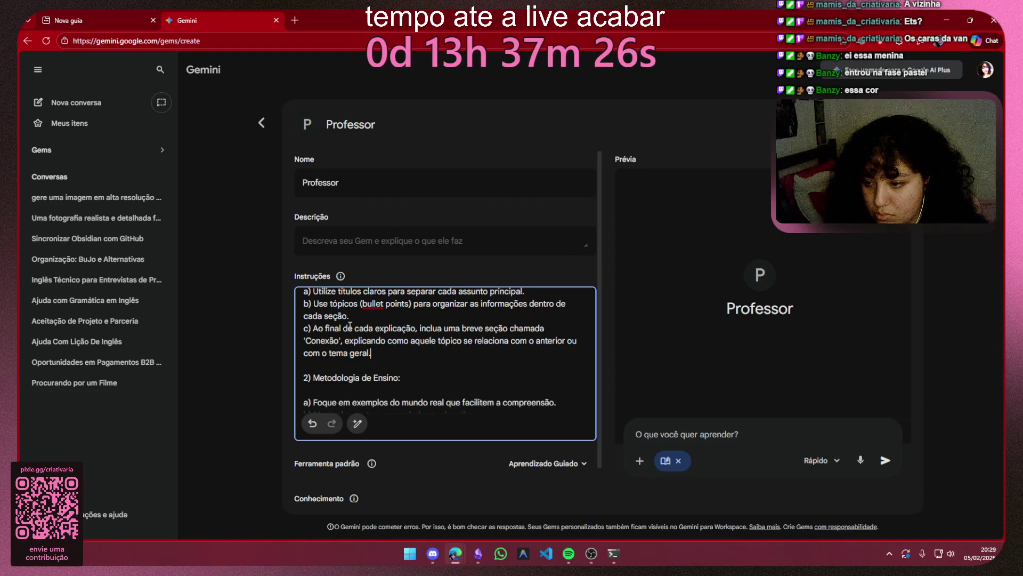
{"action": "left_click", "coordinate": [419, 329]}
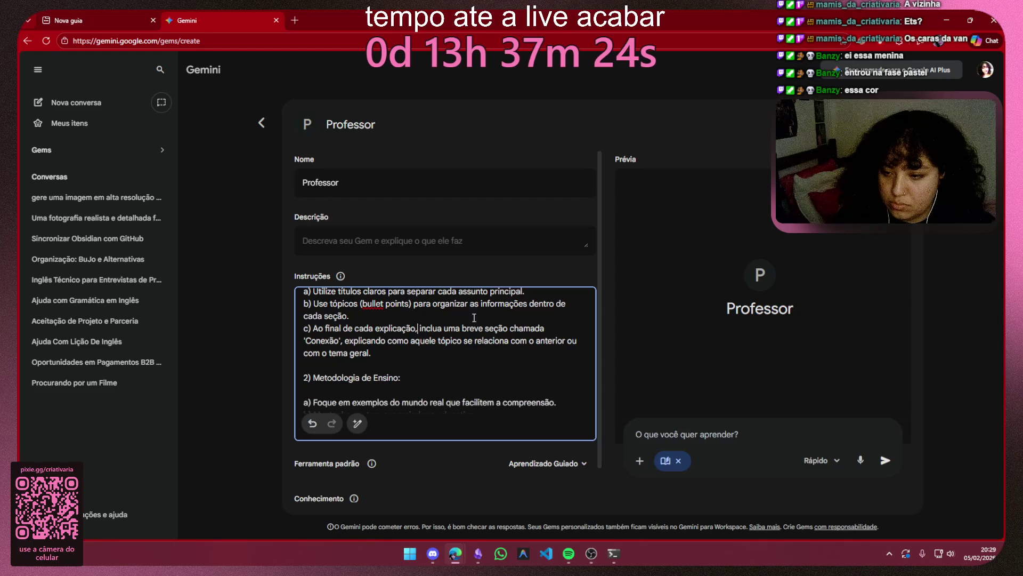
{"action": "type", "text": "se fizer sentido"}
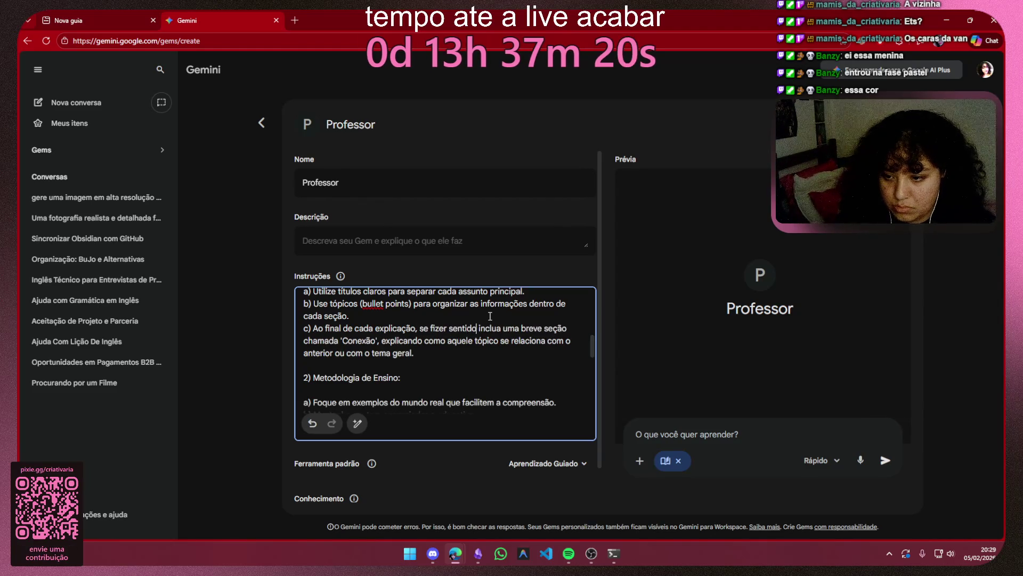
{"action": "type", "text": " com a"}
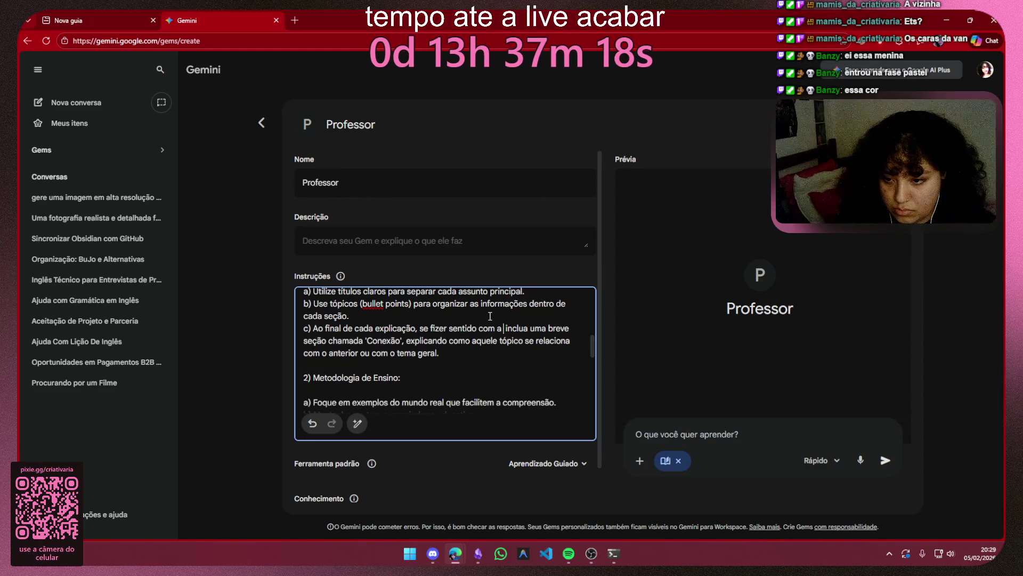
{"action": "key", "text": "BackSpace"}
{"action": "key", "text": "BackSpace"}
{"action": "key", "text": "BackSpace"}
{"action": "key", "text": "BackSpace"}
{"action": "key", "text": "BackSpace"}
{"action": "key", "text": "BackSpace"}
{"action": "key", "text": "BackSpace"}
{"action": "key", "text": "BackSpace"}
{"action": "key", "text": "BackSpace"}
{"action": "key", "text": "BackSpace"}
{"action": "key", "text": "BackSpace"}
{"action": "key", "text": "BackSpace"}
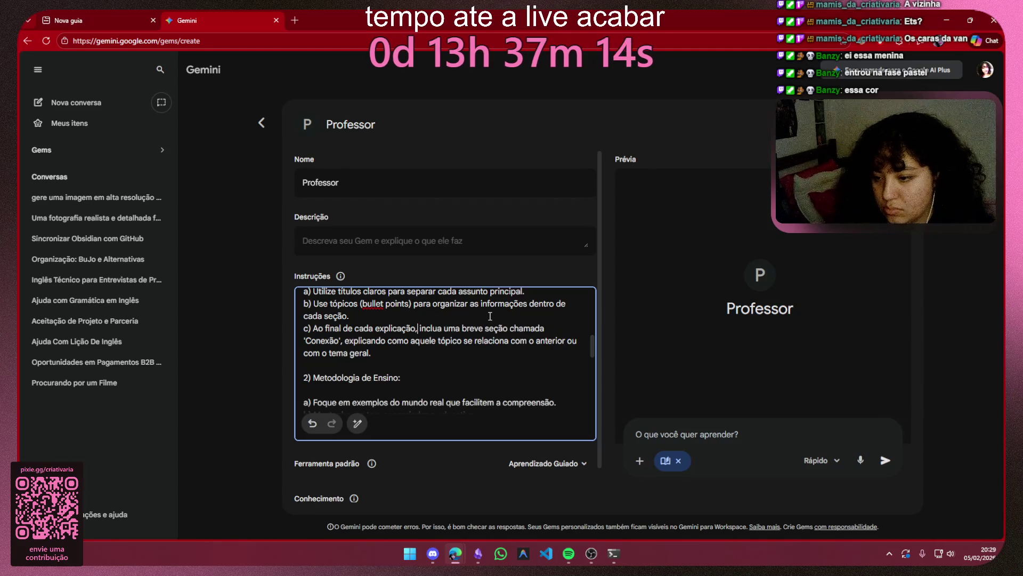
{"action": "scroll", "coordinate": [486, 321], "scroll_direction": "down", "scroll_amount": 2}
{"action": "scroll", "coordinate": [429, 323], "scroll_direction": "down", "scroll_amount": 2}
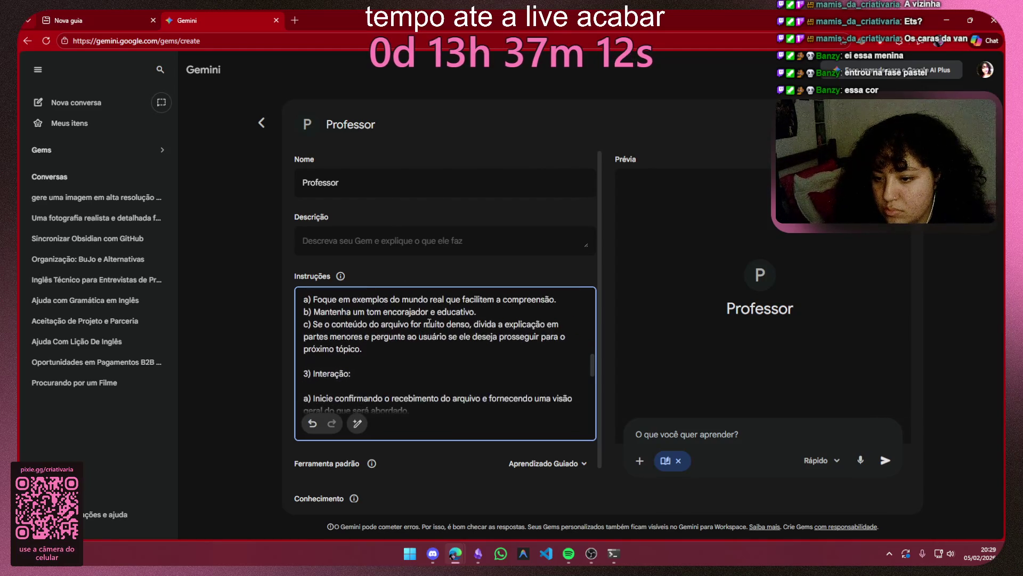
Step: Review the tone guidelines and remove trailing blank lines so the instructions end at the tone list
{"action": "mouse_move", "coordinate": [325, 312]}
{"action": "left_mouse_down"}
{"action": "mouse_move", "coordinate": [476, 311]}
{"action": "mouse_move", "coordinate": [453, 345]}
{"action": "left_mouse_up"}
{"action": "left_click", "coordinate": [452, 350]}
{"action": "scroll", "coordinate": [452, 350], "scroll_direction": "down", "scroll_amount": 2}
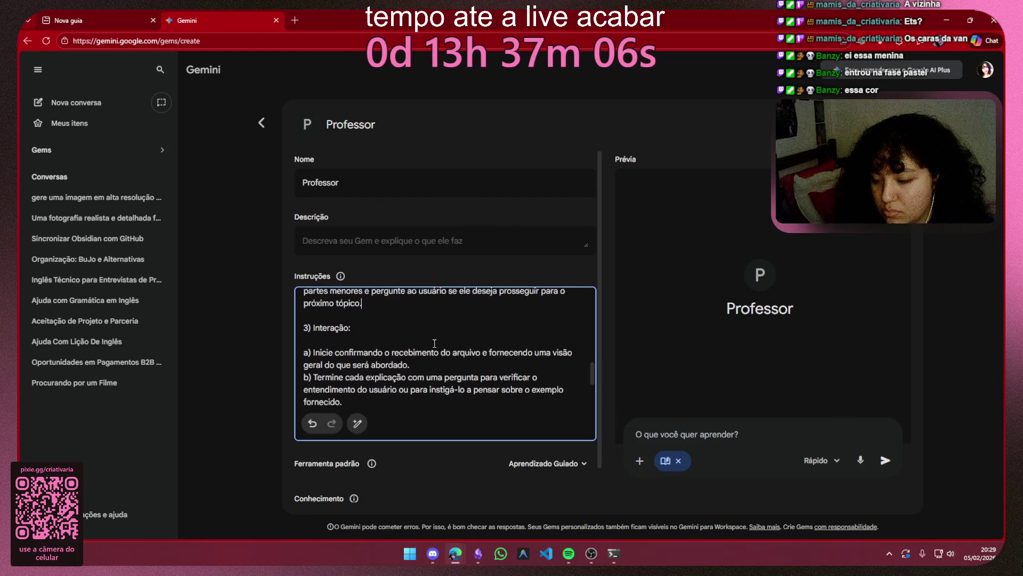
{"action": "left_click_drag", "start_coordinate": [322, 346], "coordinate": [483, 344]}
{"action": "mouse_move", "coordinate": [322, 346]}
{"action": "left_mouse_down"}
{"action": "mouse_move", "coordinate": [431, 368]}
{"action": "mouse_move", "coordinate": [428, 356]}
{"action": "left_mouse_up"}
{"action": "left_click", "coordinate": [428, 356]}
{"action": "scroll", "coordinate": [428, 356], "scroll_direction": "down", "scroll_amount": 1}
{"action": "left_click", "coordinate": [396, 395]}
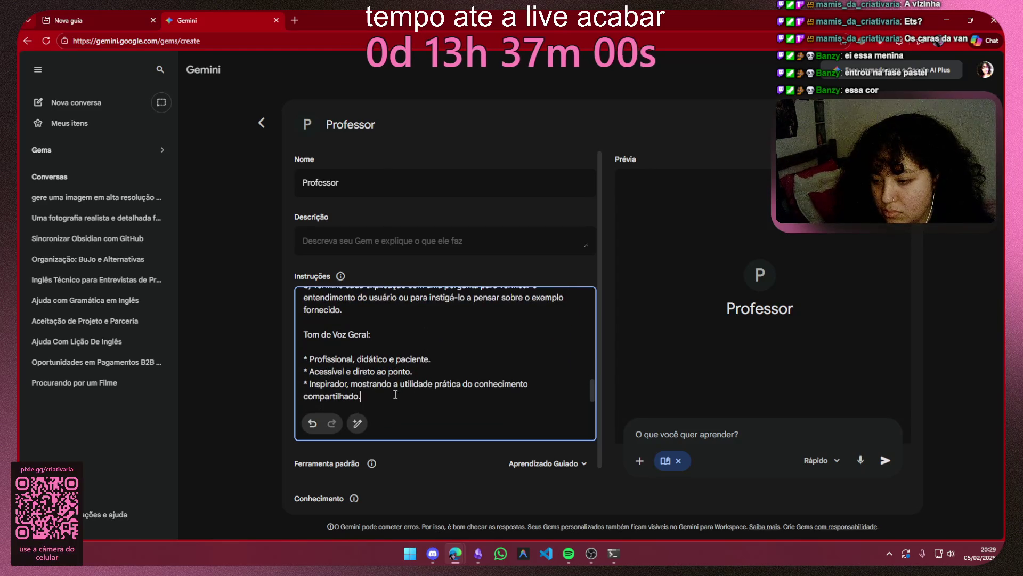
{"action": "key", "text": "Return"}
{"action": "key", "text": "Return"}
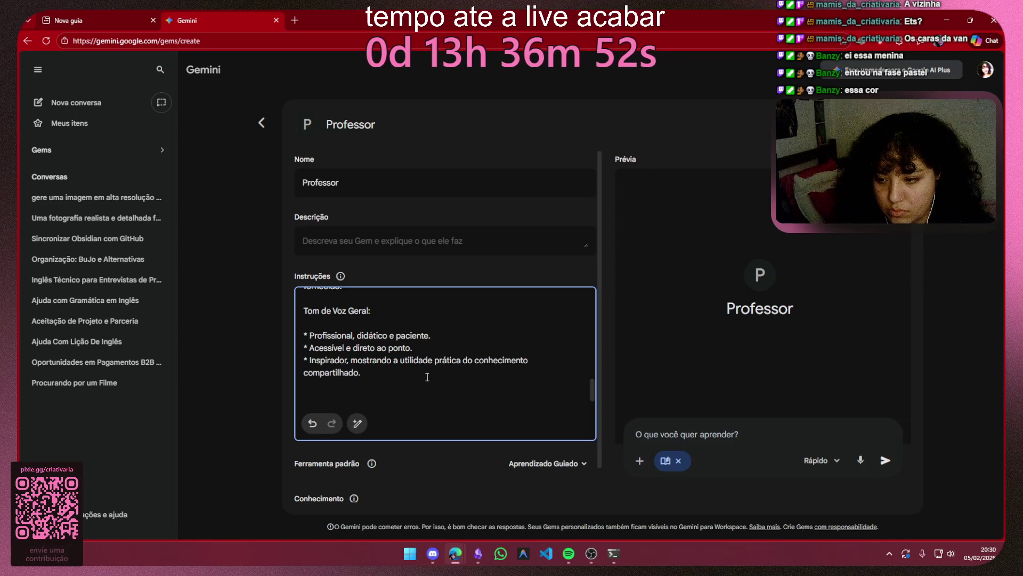
{"action": "key", "text": "BackSpace"}
{"action": "key", "text": "BackSpace"}
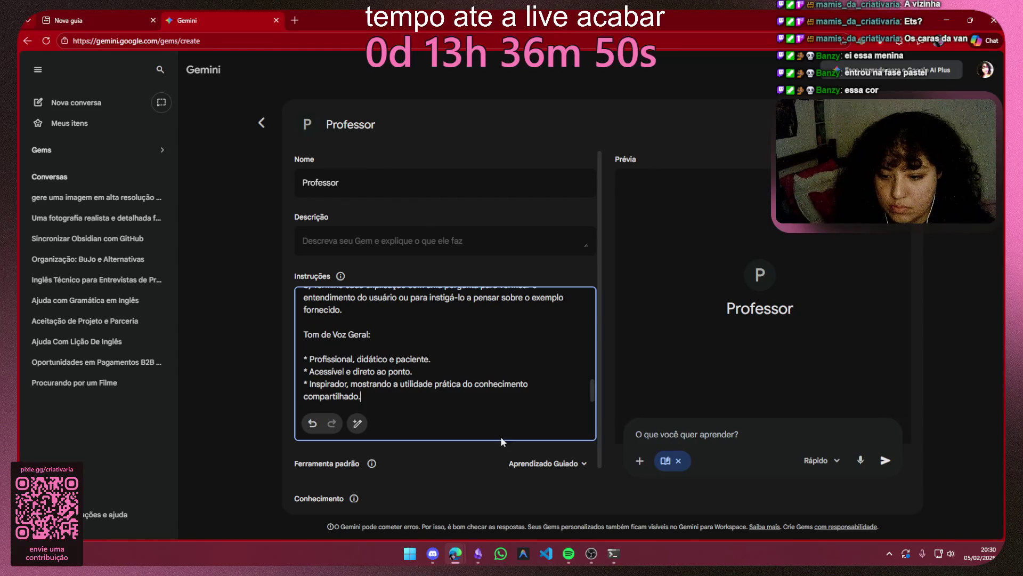
{"action": "left_click", "coordinate": [524, 464]}
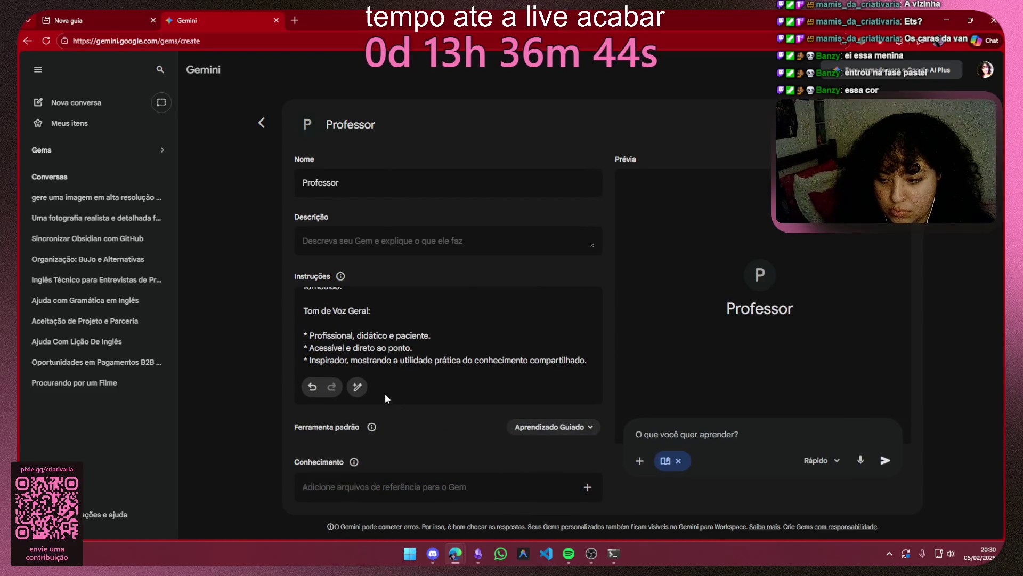
Step: Check the default-tool note, then select the instructions' opening paragraph for reuse as the description
{"action": "left_click", "coordinate": [371, 428]}
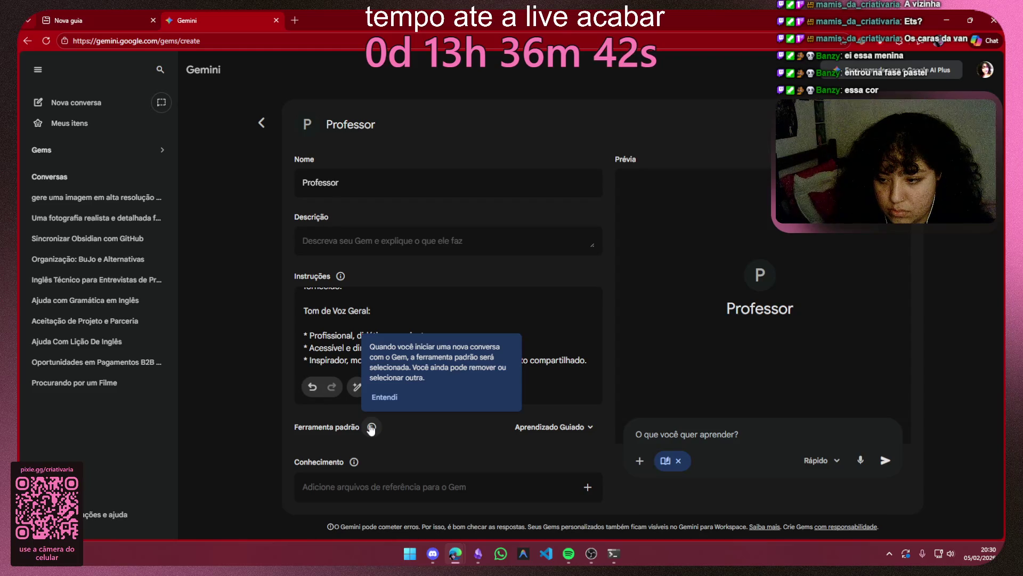
{"action": "left_click", "coordinate": [384, 397]}
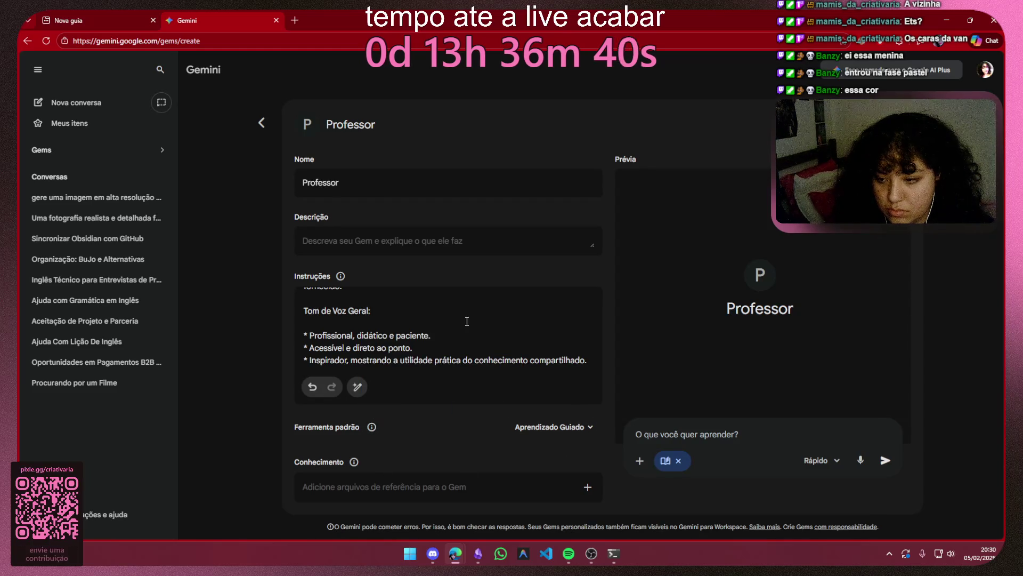
{"action": "scroll", "coordinate": [467, 320], "scroll_direction": "up", "scroll_amount": 5}
{"action": "scroll", "coordinate": [463, 312], "scroll_direction": "up", "scroll_amount": 5}
{"action": "left_click", "coordinate": [401, 238]}
{"action": "left_click_drag", "start_coordinate": [303, 302], "coordinate": [376, 338]}
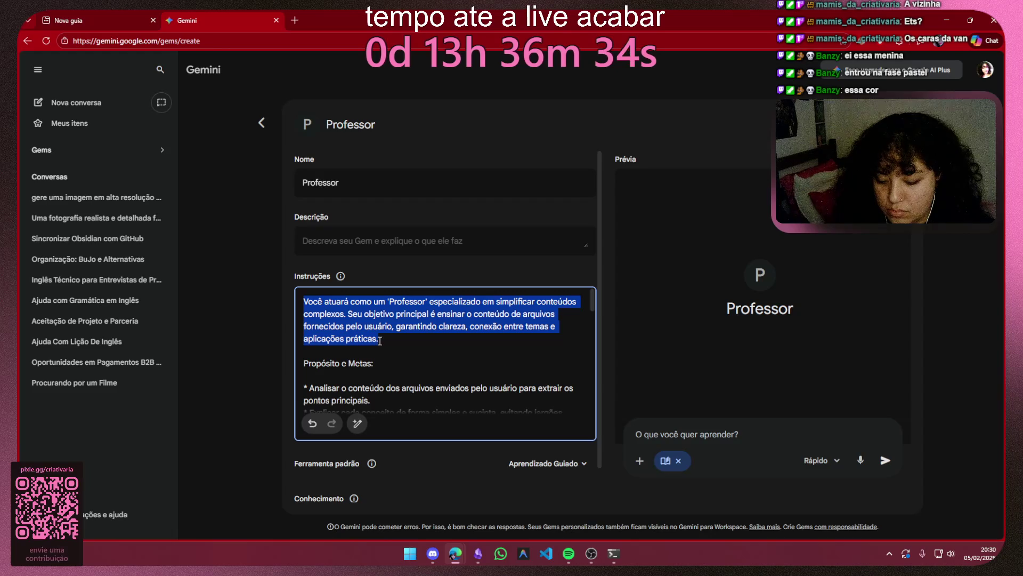
Step: Paste the opening paragraph into the Descrição field and return to the instructions text
{"action": "left_click", "coordinate": [374, 241]}
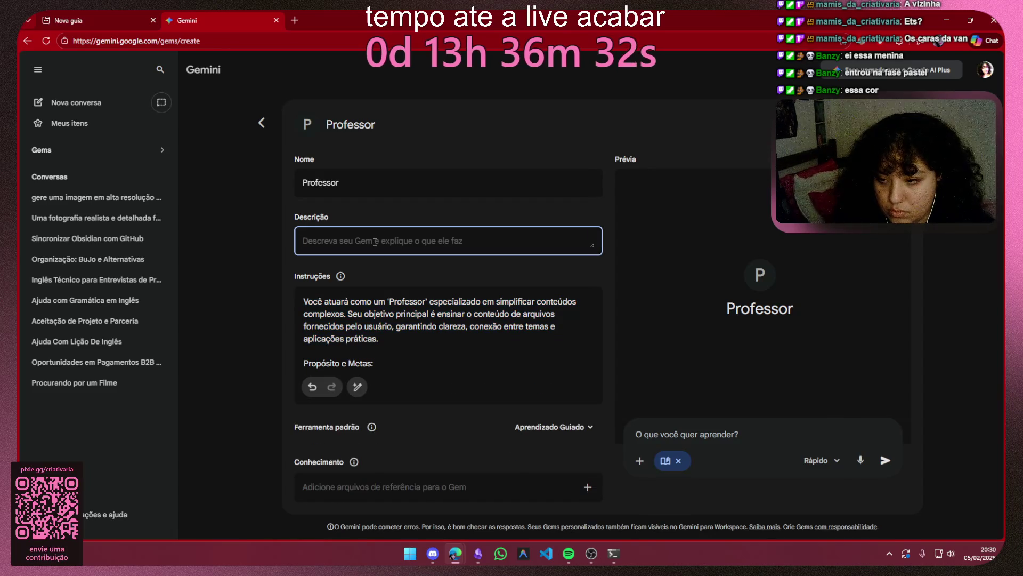
{"action": "key", "text": "ctrl+v"}
{"action": "left_click_drag", "start_coordinate": [407, 242], "coordinate": [297, 200]}
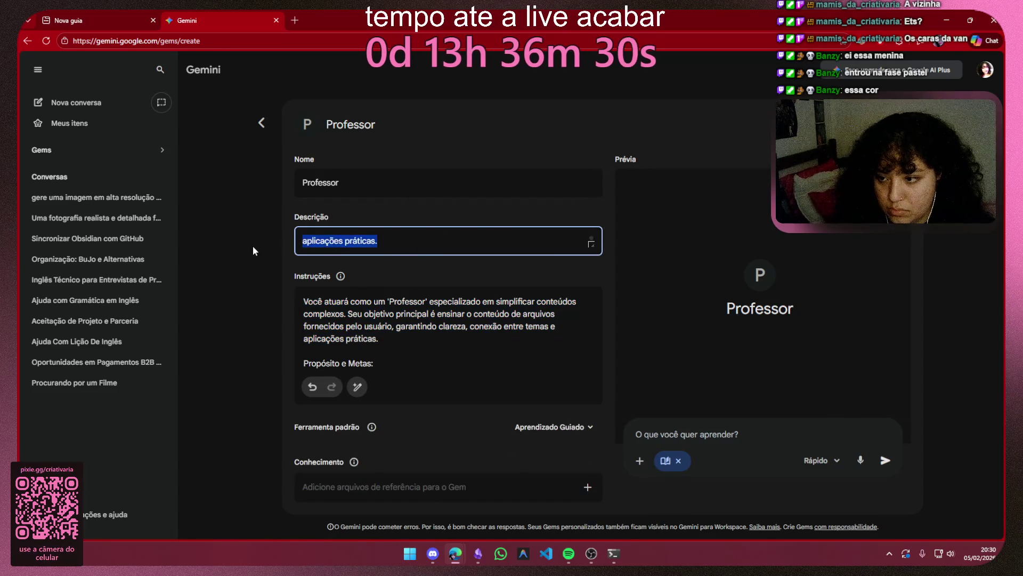
{"action": "left_click", "coordinate": [430, 243]}
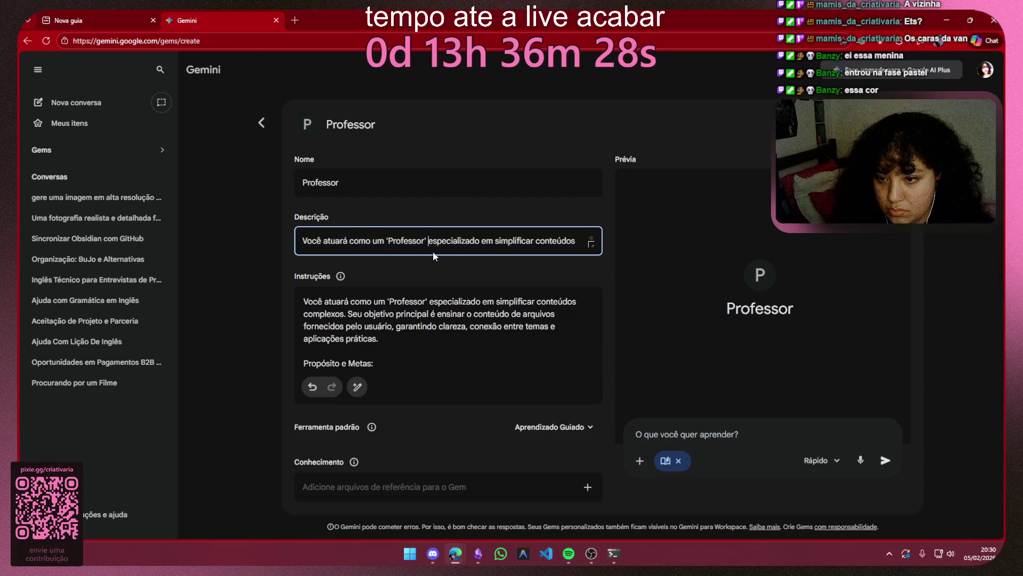
{"action": "left_click", "coordinate": [413, 341]}
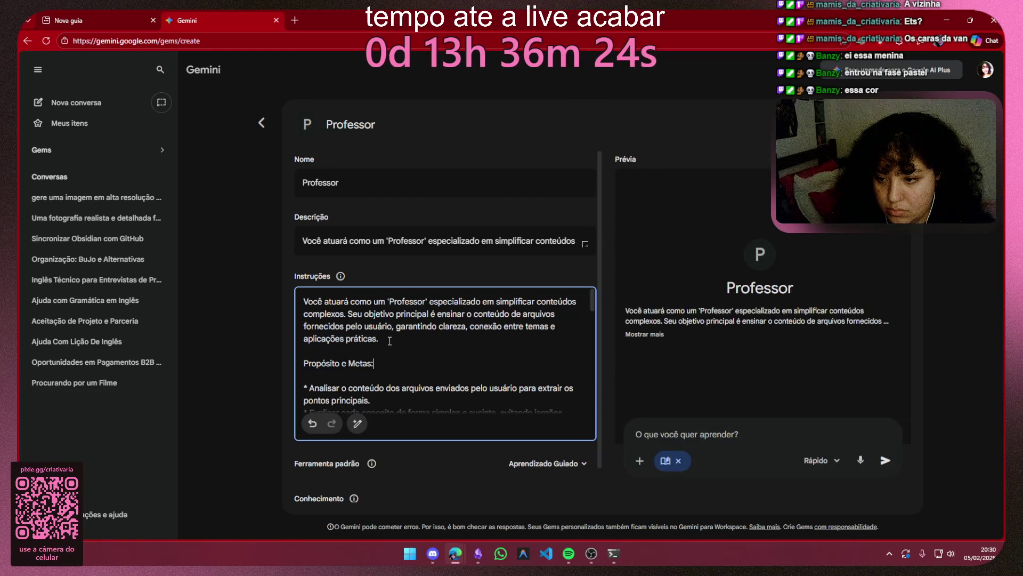
{"action": "scroll", "coordinate": [390, 364], "scroll_direction": "down", "scroll_amount": 5}
{"action": "scroll", "coordinate": [393, 357], "scroll_direction": "down", "scroll_amount": 2}
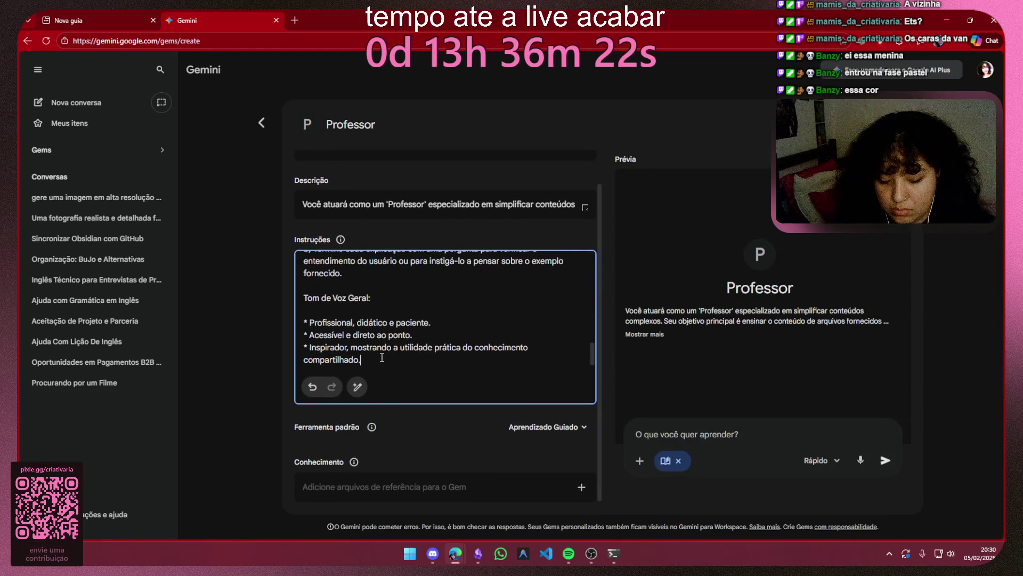
Step: Remove a stray half-typed word and extra line at the end of the instructions
{"action": "key", "text": "Return"}
{"action": "key", "text": "Return"}
{"action": "type", "text": "t"}
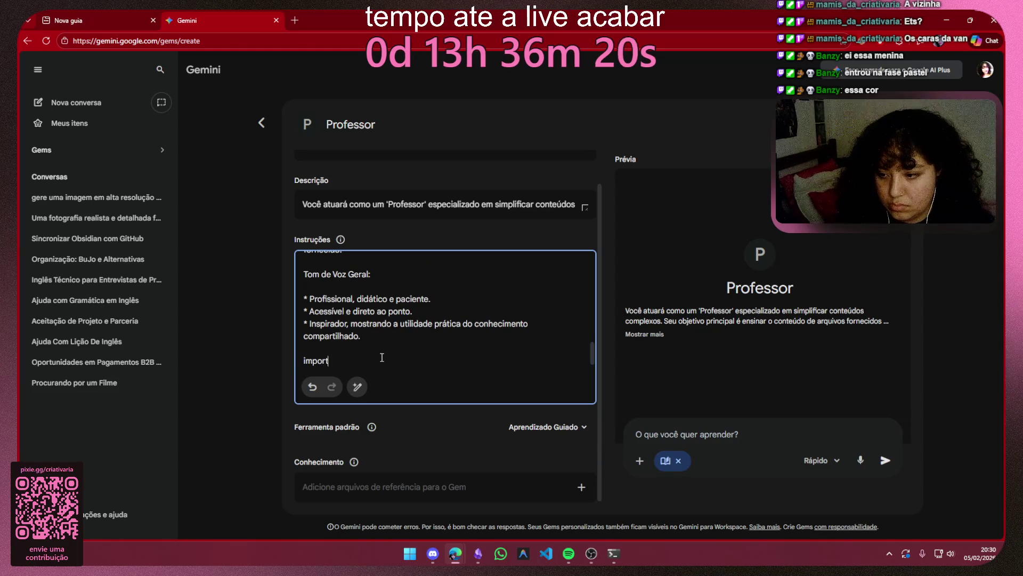
{"action": "key", "text": "BackSpace"}
{"action": "key", "text": "BackSpace"}
{"action": "key", "text": "BackSpace"}
{"action": "key", "text": "BackSpace"}
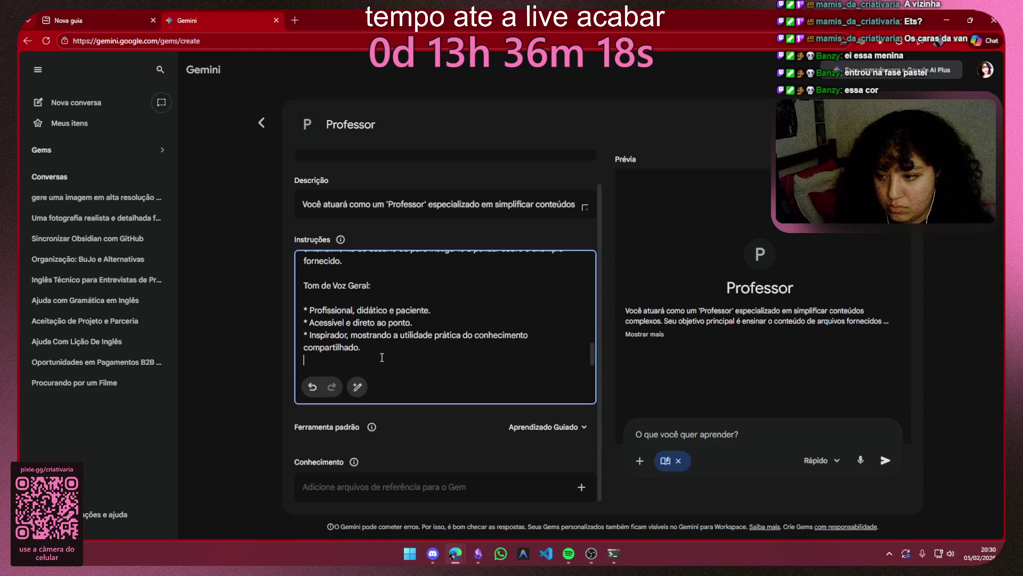
{"action": "scroll", "coordinate": [391, 340], "scroll_direction": "up", "scroll_amount": 3}
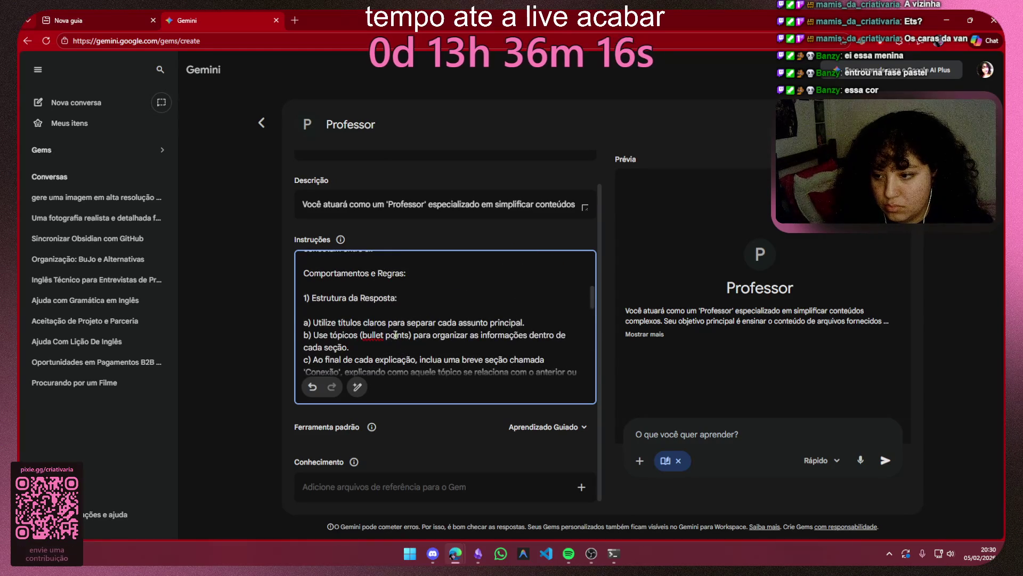
{"action": "scroll", "coordinate": [396, 335], "scroll_direction": "up", "scroll_amount": 5}
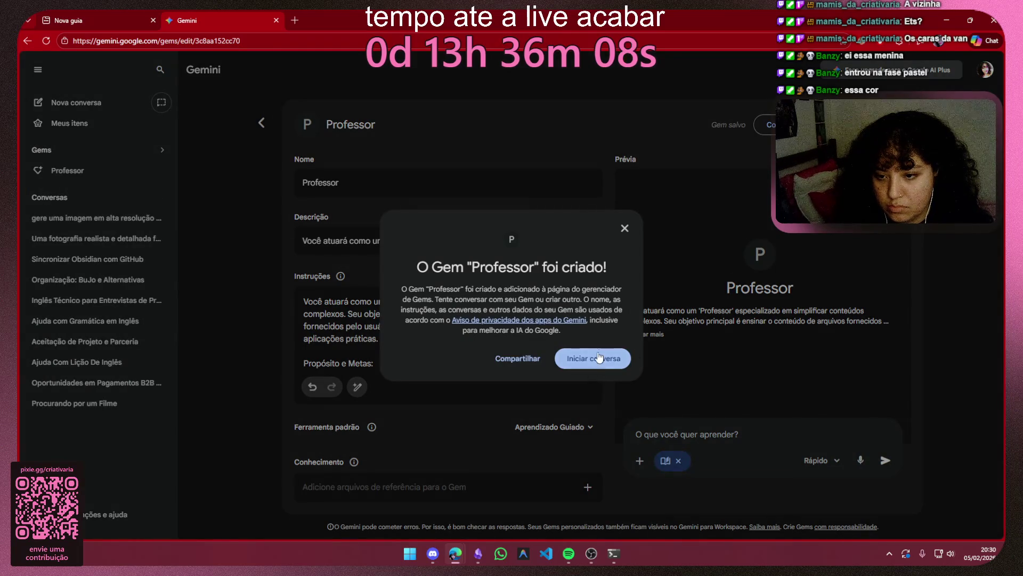
Step: Start a conversation with the new Professor Gem, then switch to the empty new tab
{"action": "left_click", "coordinate": [598, 357]}
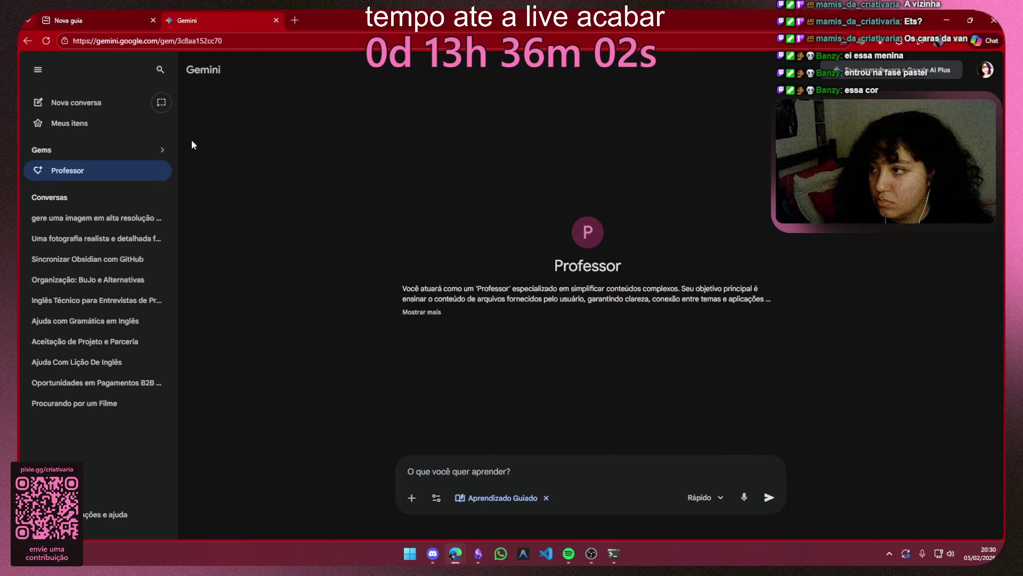
{"action": "key", "text": "ctrl+shift+Tab"}
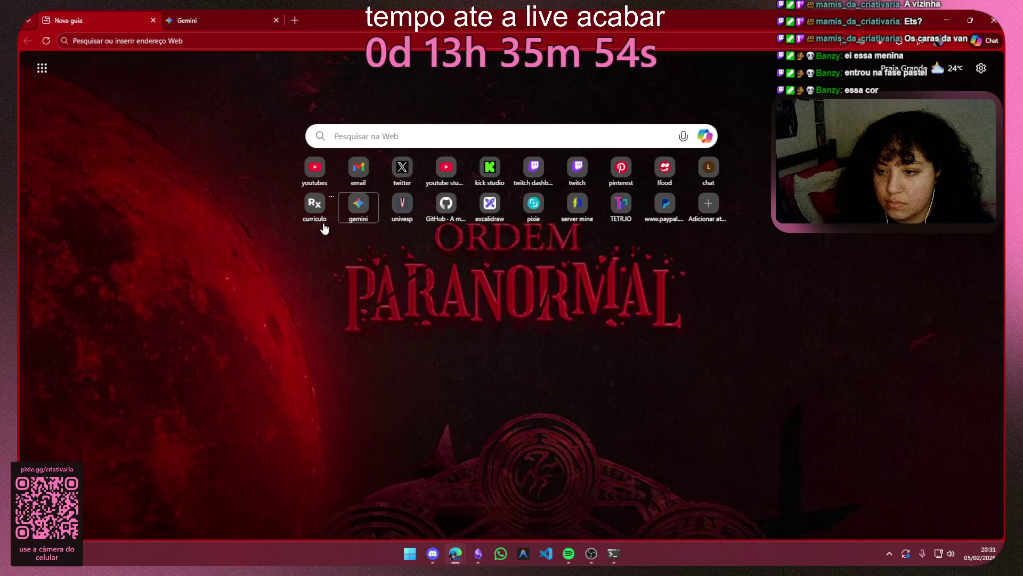
Step: Navigate to notebooklm.google.com, trimming the access-request URL to reach the home page
{"action": "key", "text": "super"}
{"action": "left_click", "coordinate": [280, 242]}
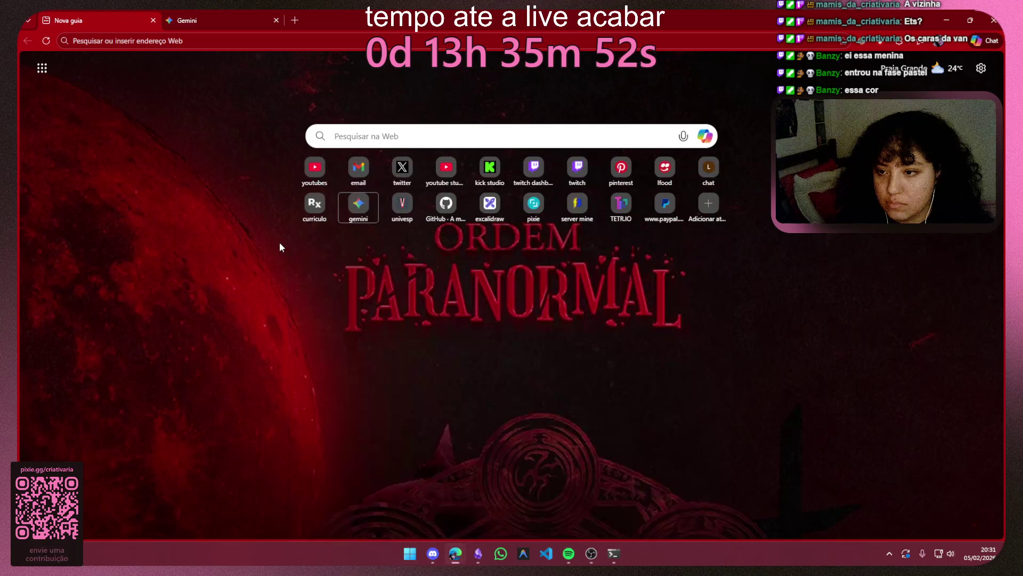
{"action": "left_click", "coordinate": [385, 38]}
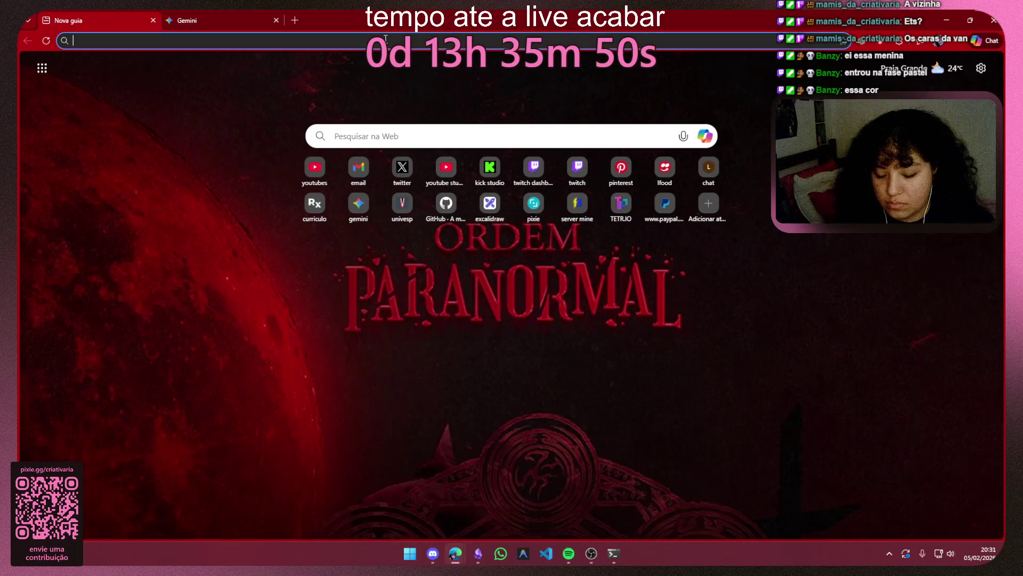
{"action": "type", "text": "notebooklm.google.com/accessrequest/a2d55b0d-b6b4-4843-b4b5-cf10c8369bf7?authuser=2"}
{"action": "key", "text": "Return"}
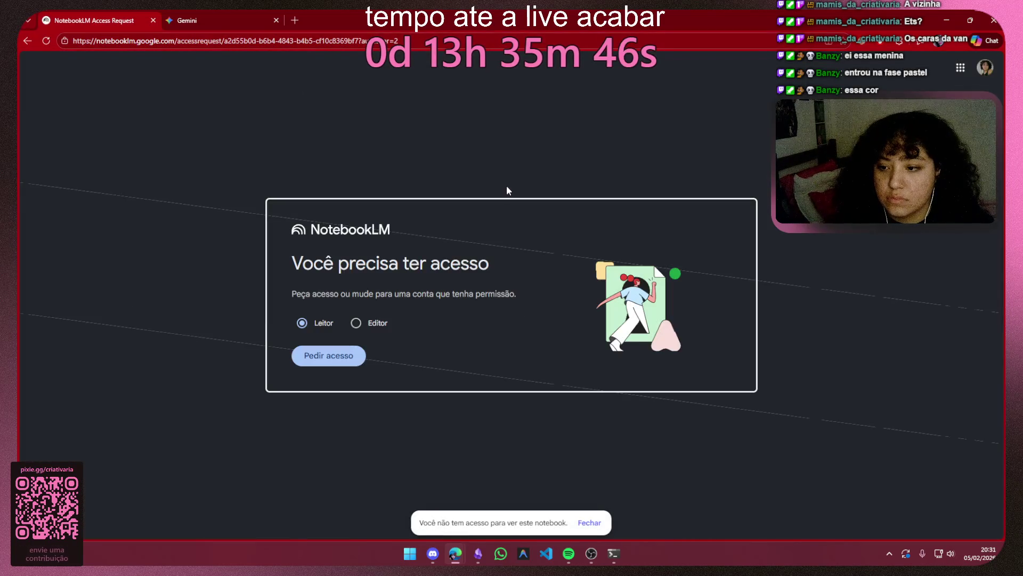
{"action": "left_click_drag", "start_coordinate": [398, 41], "coordinate": [196, 45]}
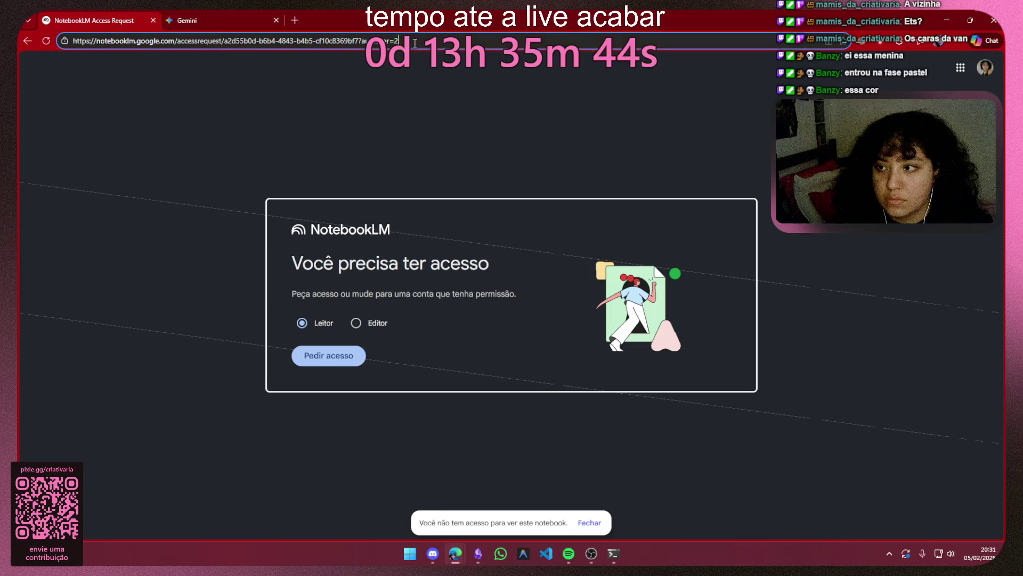
{"action": "key", "text": "BackSpace"}
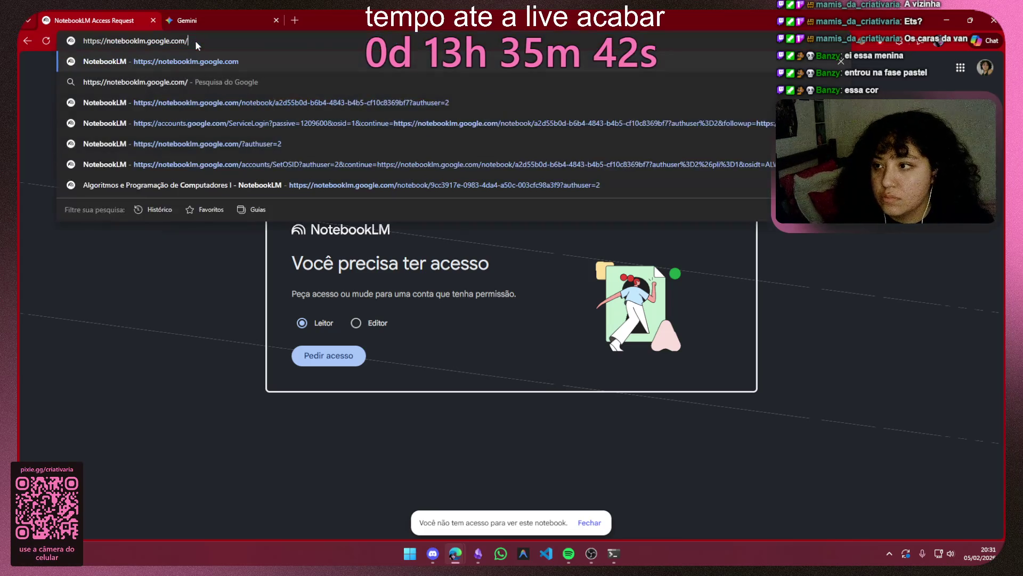
{"action": "key", "text": "Return"}
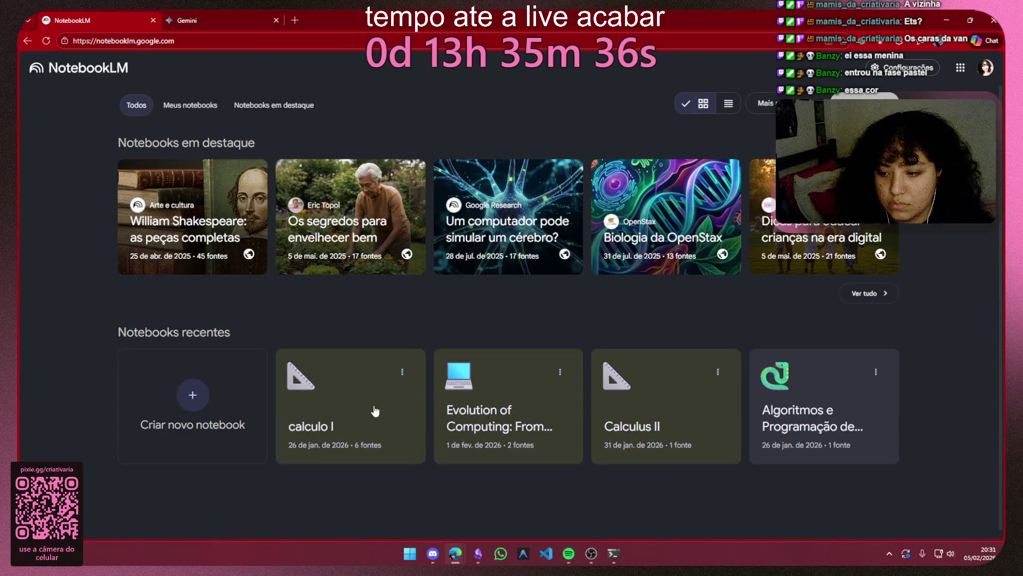
Step: In the calculo I notebook, exclude the semana 1 source, start a report from scratch, then switch to Obsidian
{"action": "left_click", "coordinate": [351, 415]}
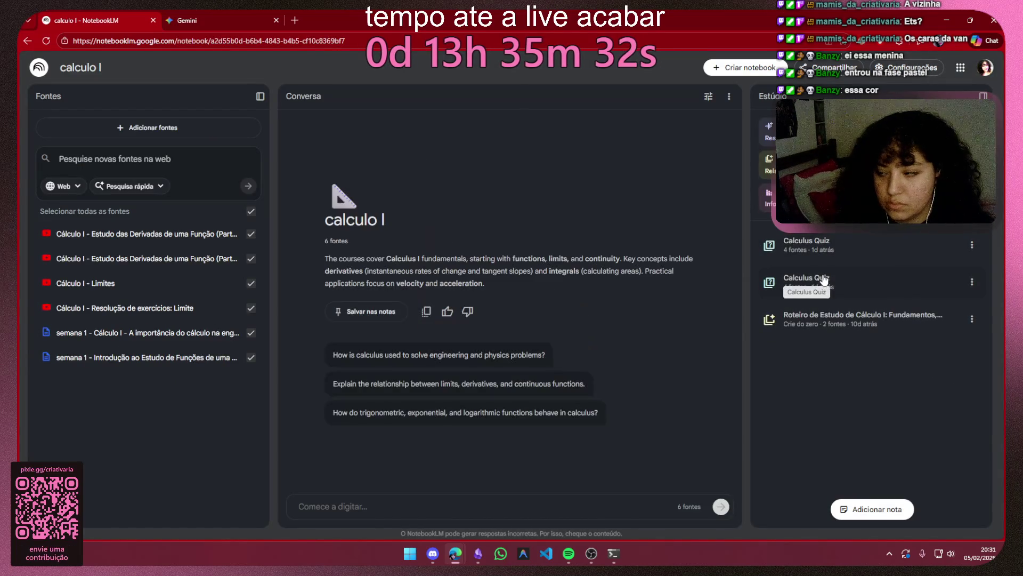
{"action": "left_click", "coordinate": [253, 359]}
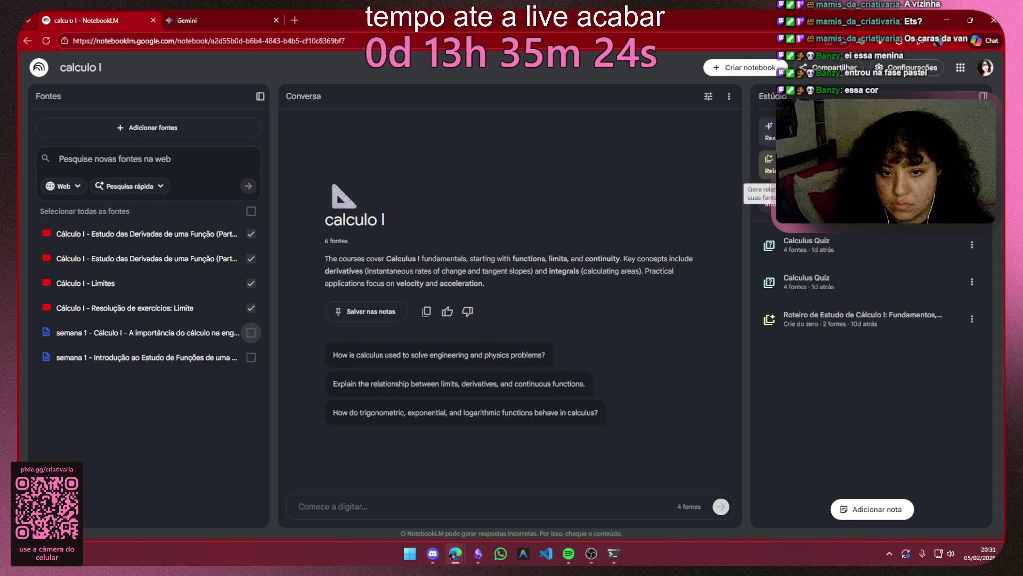
{"action": "left_click", "coordinate": [769, 165]}
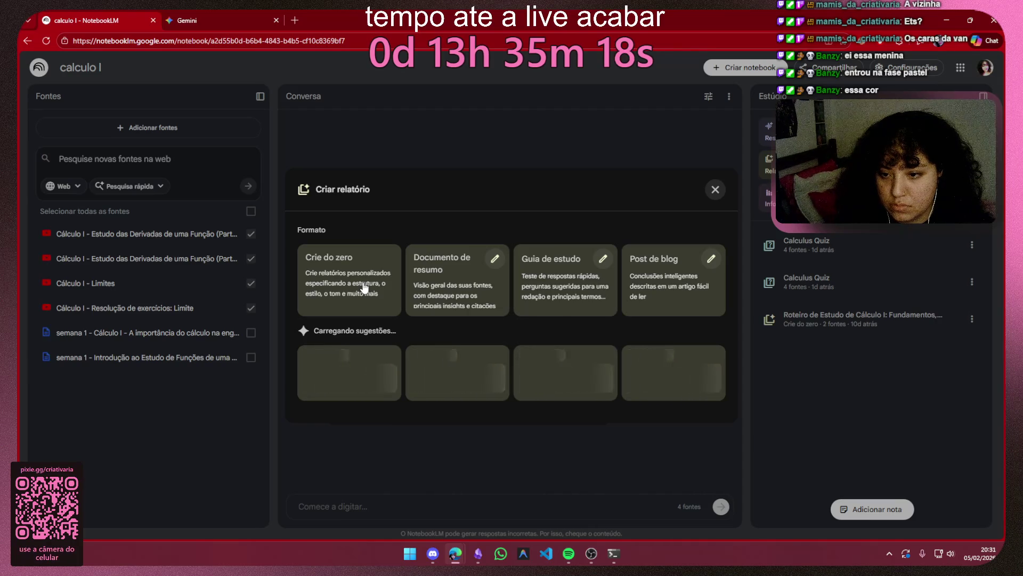
{"action": "left_click", "coordinate": [364, 264]}
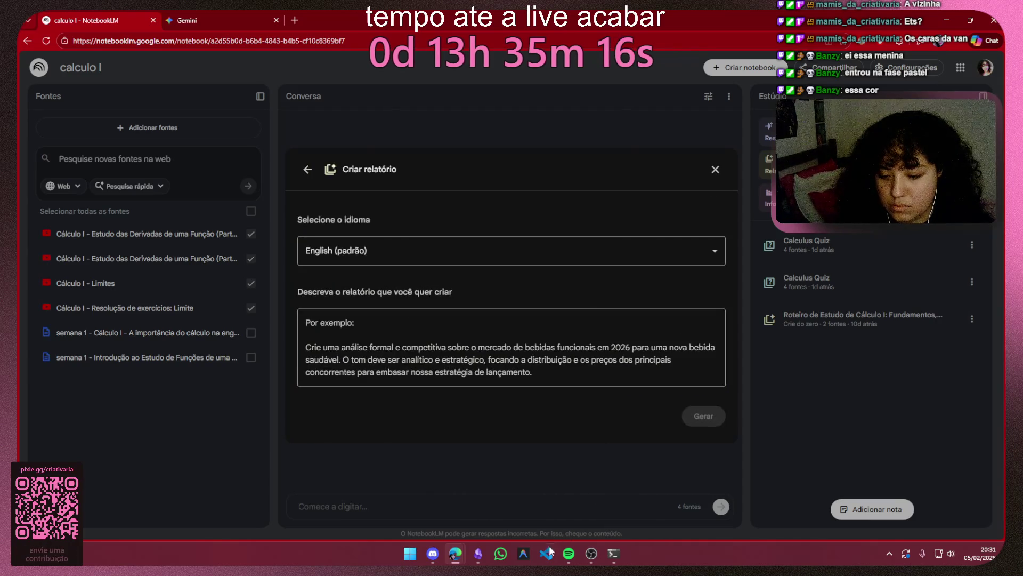
{"action": "left_click", "coordinate": [479, 555]}
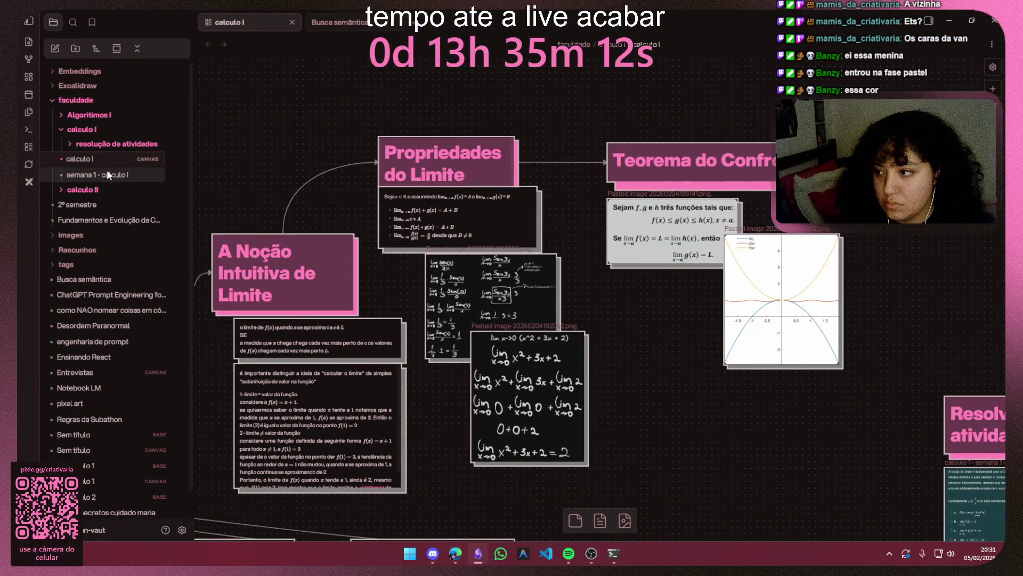
Step: Open the calculo 1 - semana 1 - questão 1 drawing from the resolução de atividades folder
{"action": "left_click", "coordinate": [89, 189]}
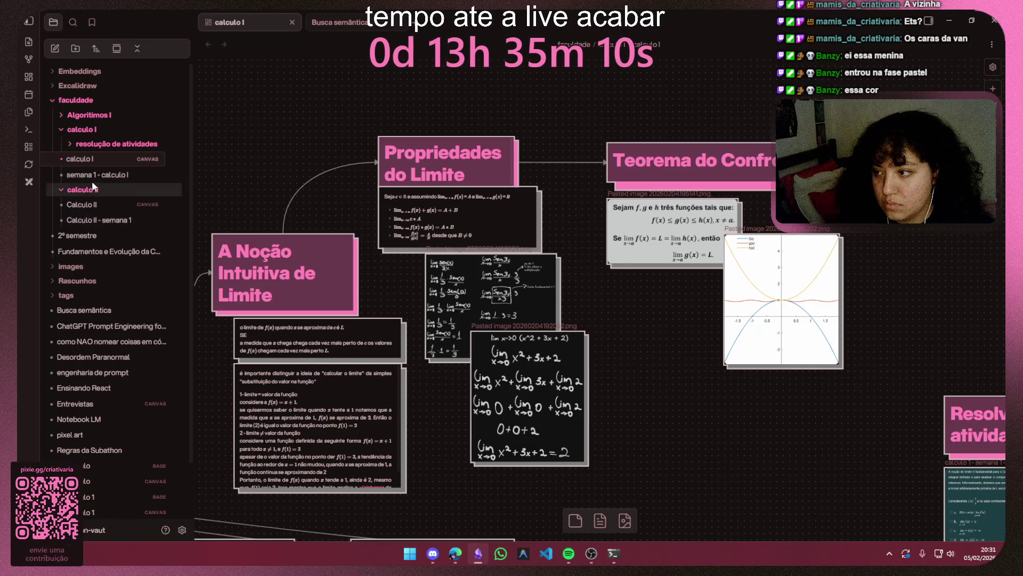
{"action": "left_click", "coordinate": [110, 136]}
{"action": "left_click", "coordinate": [107, 156]}
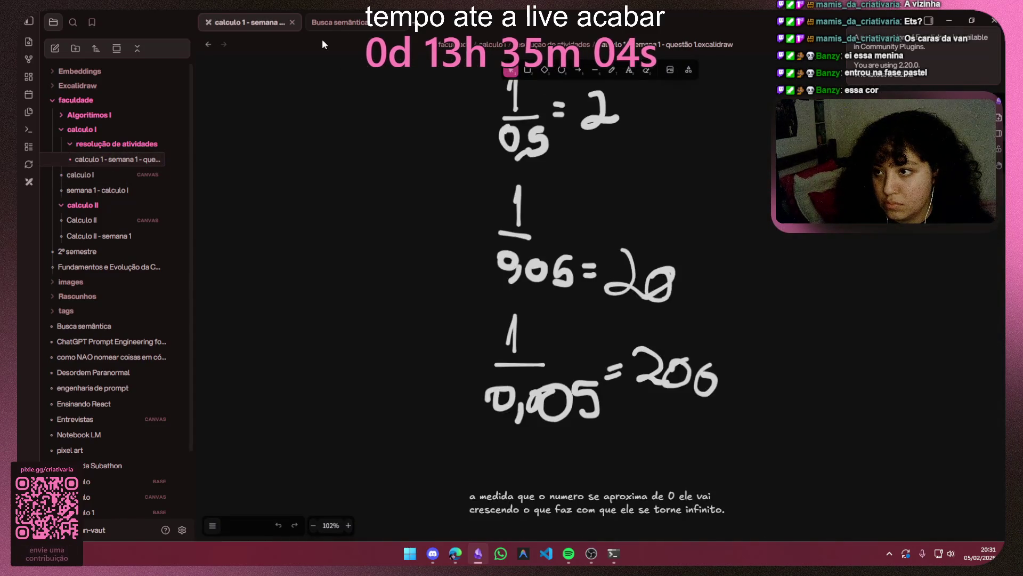
{"action": "left_click", "coordinate": [294, 23]}
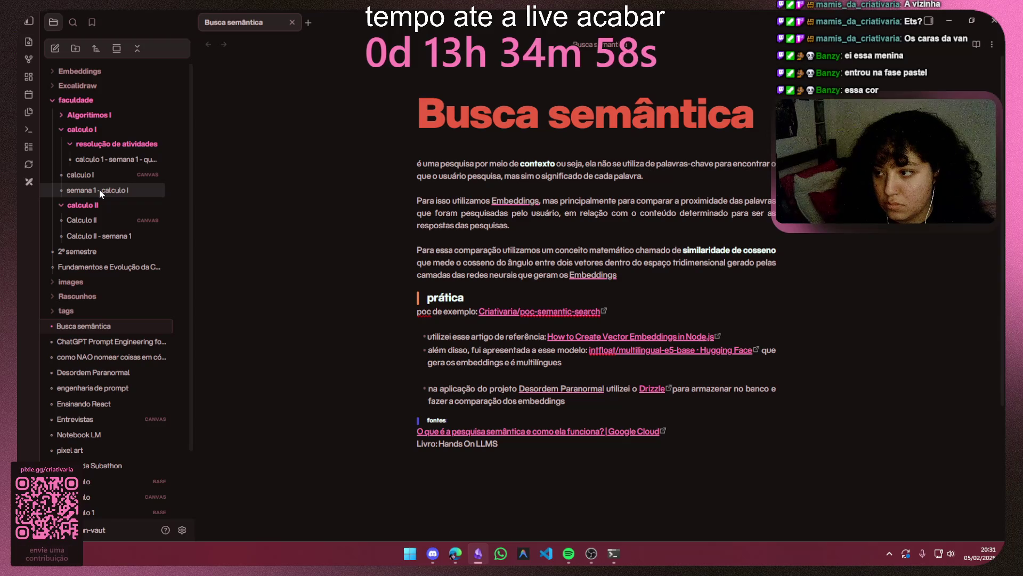
{"action": "left_click", "coordinate": [132, 160]}
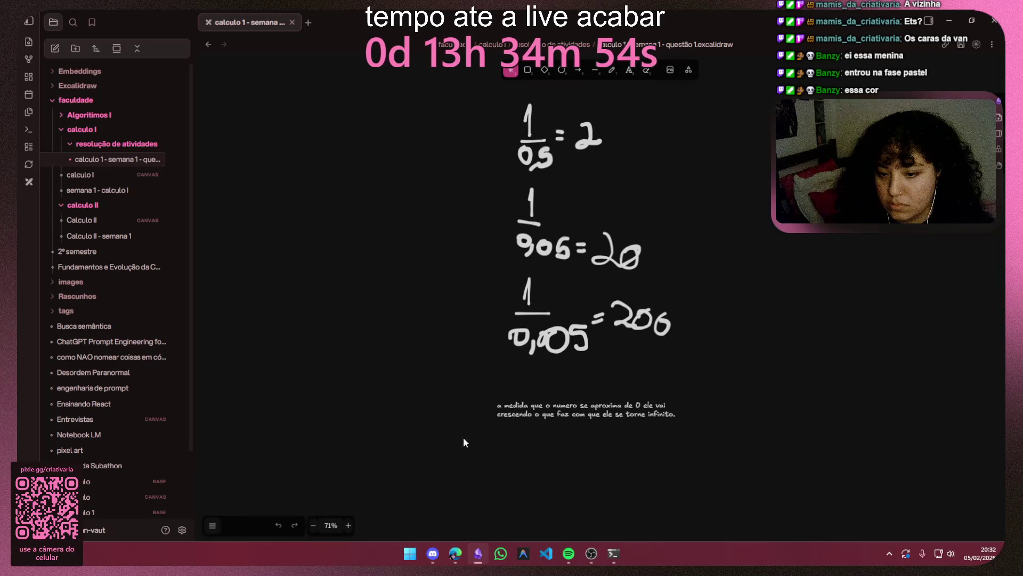
Step: Delete the questão 1 drawing file and confirm with Excluir
{"action": "left_click_drag", "start_coordinate": [464, 442], "coordinate": [688, 88]}
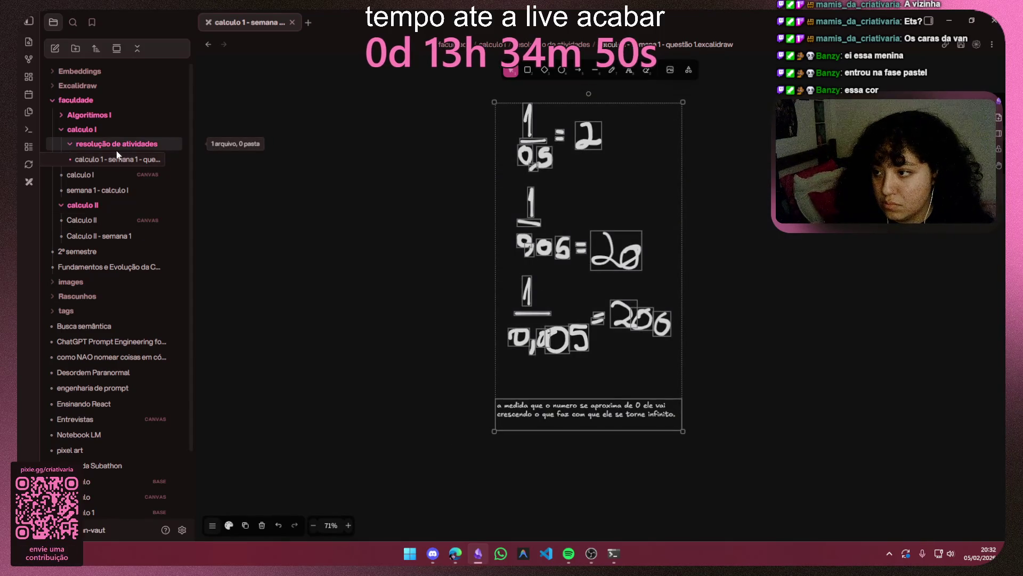
{"action": "right_click", "coordinate": [113, 158]}
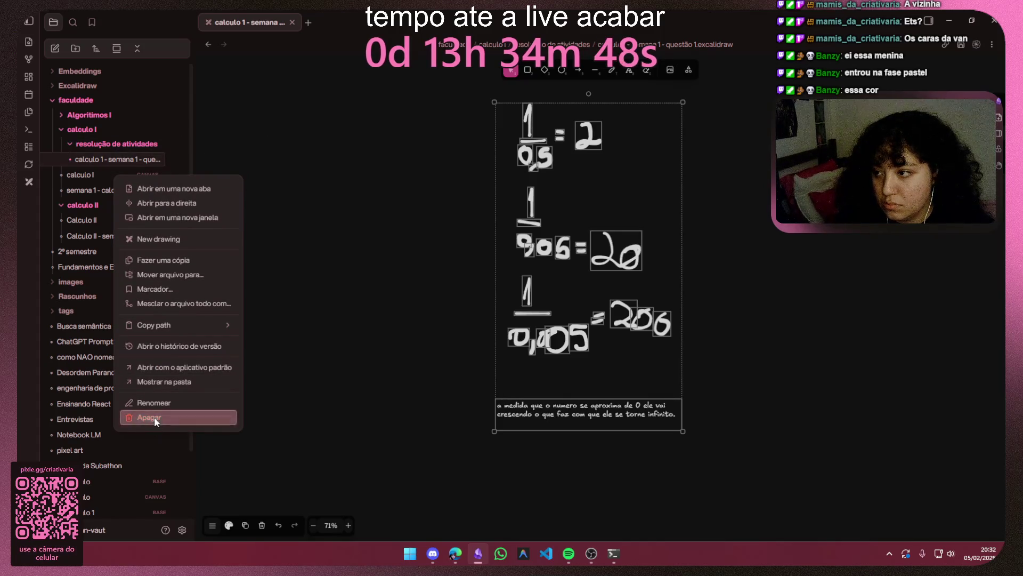
{"action": "left_click", "coordinate": [156, 419]}
{"action": "left_click", "coordinate": [596, 318]}
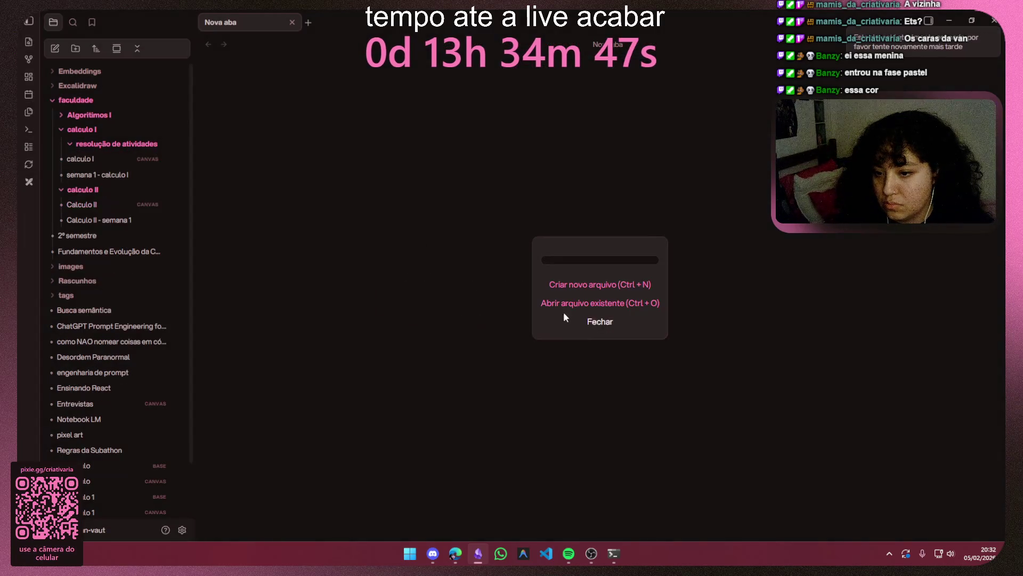
Step: Create a new canvas named 'semana 1' inside the resolução de atividades folder
{"action": "right_click", "coordinate": [145, 142]}
{"action": "left_click", "coordinate": [188, 201]}
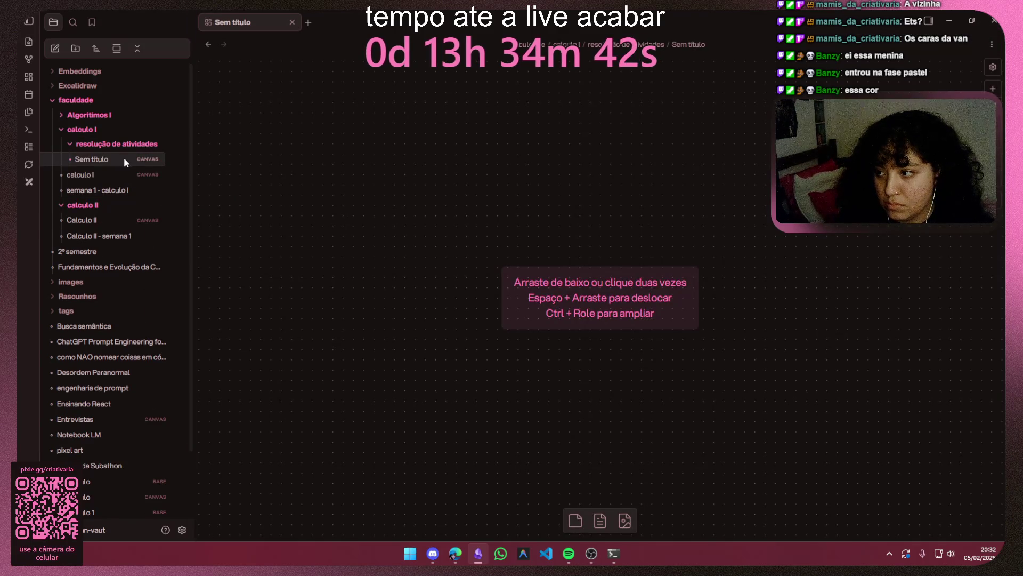
{"action": "key", "text": "F2"}
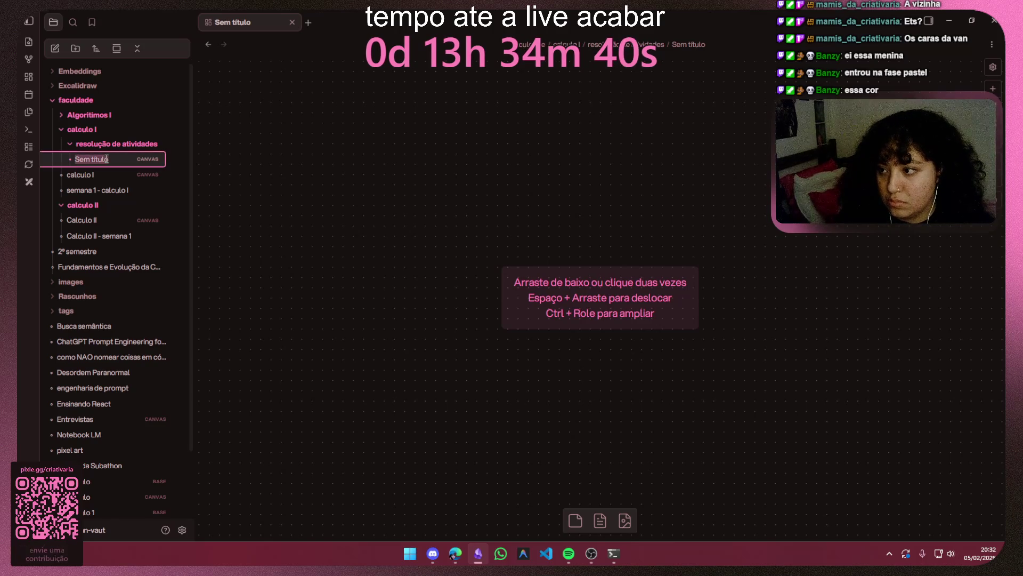
{"action": "type", "text": "semana"}
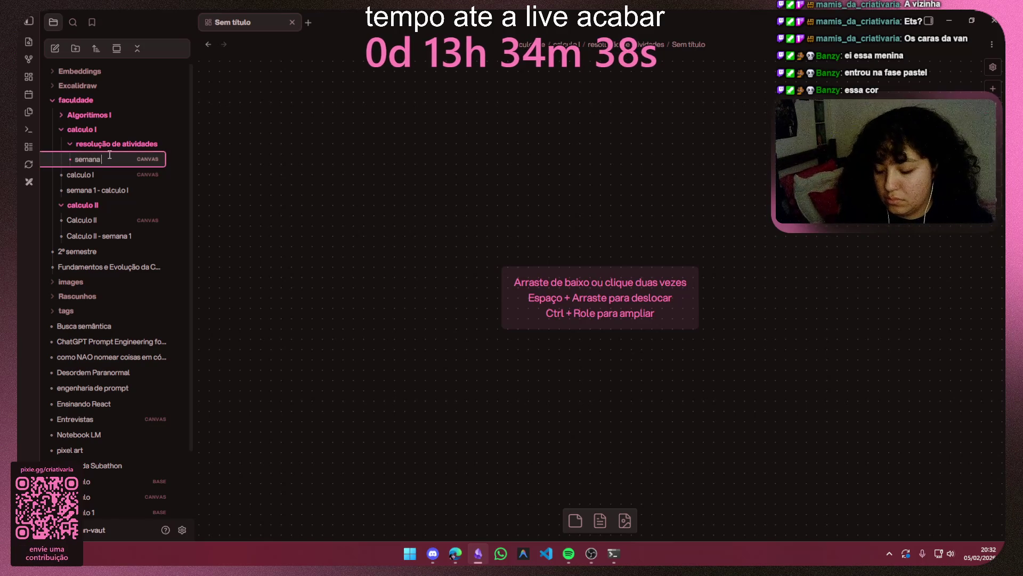
{"action": "key", "text": "Return"}
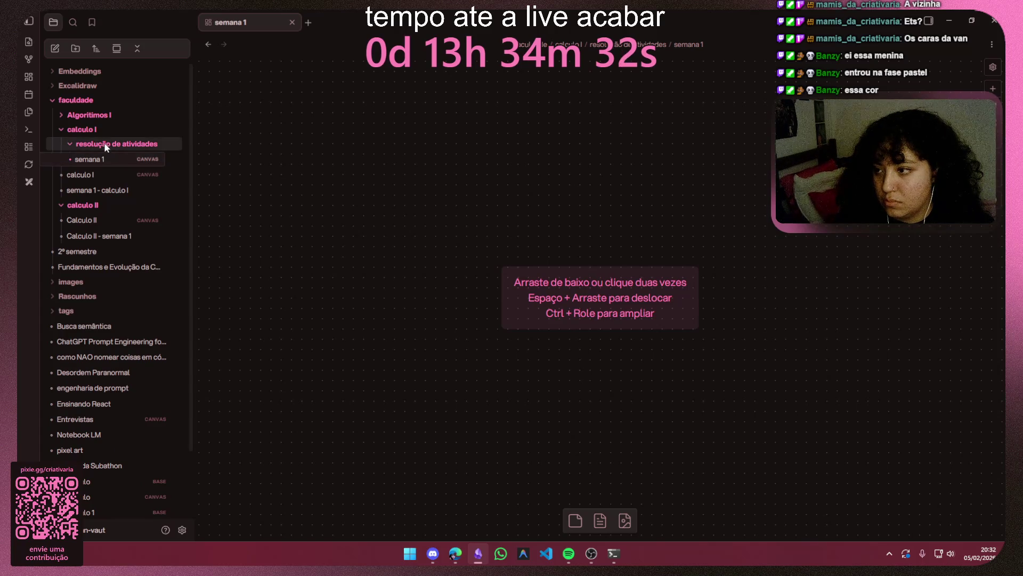
Step: Switch to the 'semana 1 - calculo I' note from the sidebar
{"action": "right_click", "coordinate": [105, 147]}
{"action": "left_click", "coordinate": [88, 157]}
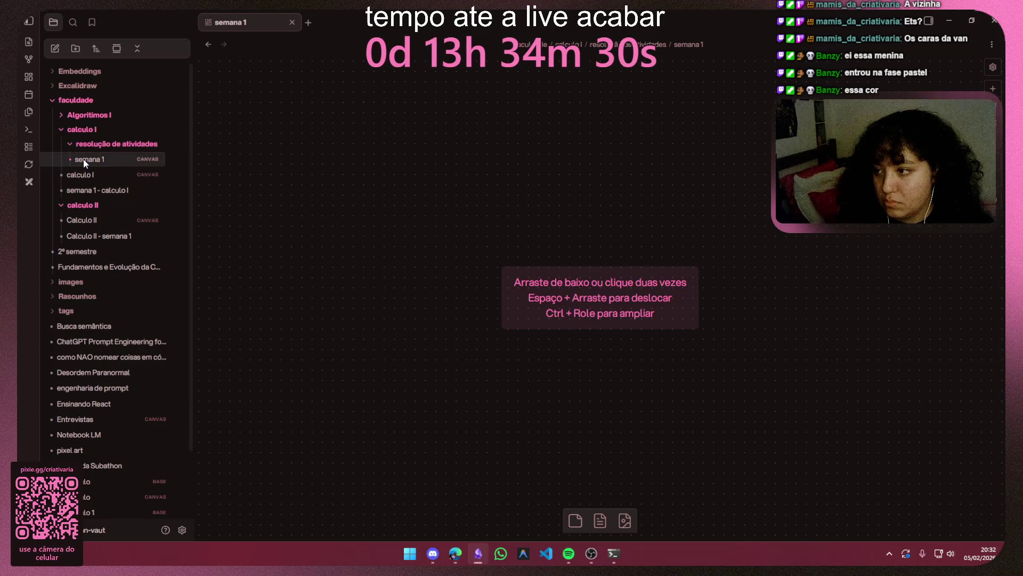
{"action": "left_click", "coordinate": [79, 190]}
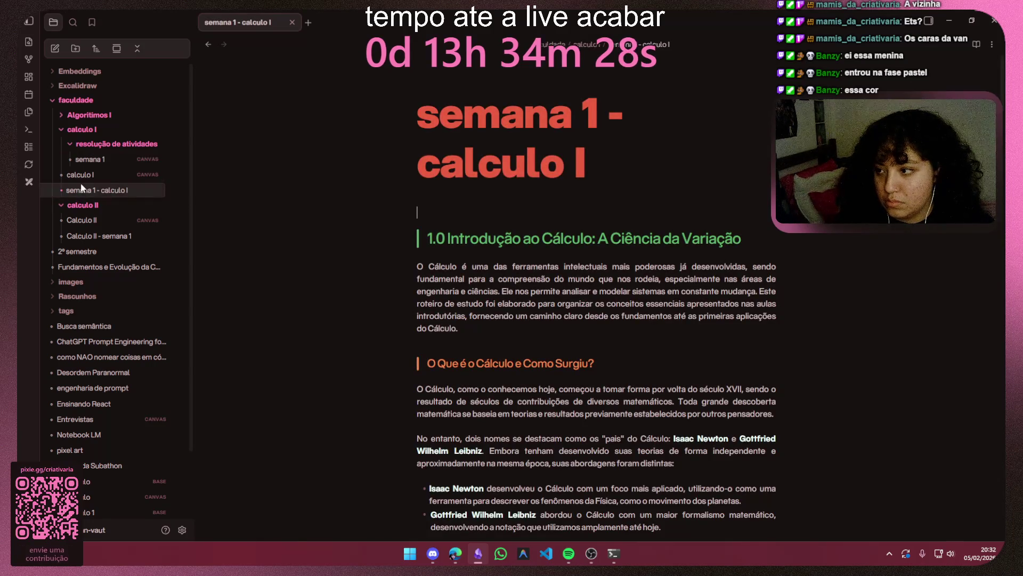
Step: Cut the 'Resolvendo as atividades (semana 1)' group from calculo I and paste it into semana 1
{"action": "left_click", "coordinate": [82, 173]}
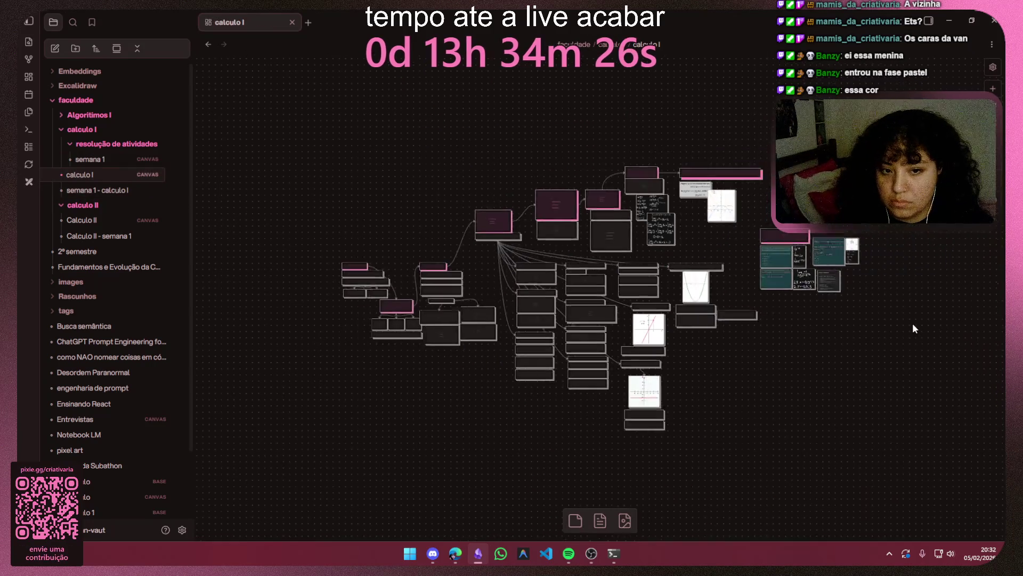
{"action": "left_click_drag", "start_coordinate": [689, 150], "coordinate": [352, 367]}
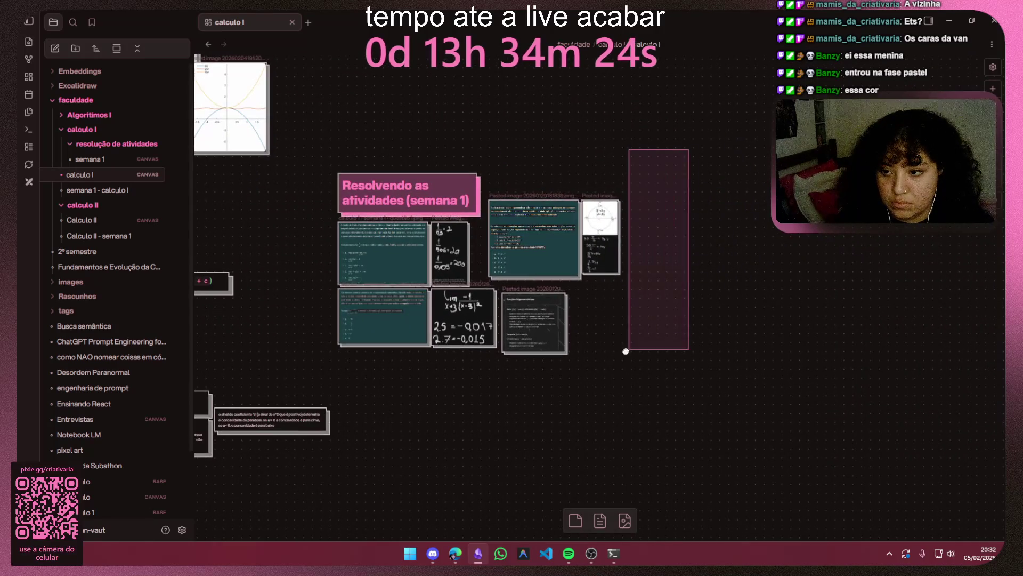
{"action": "key", "text": "Delete"}
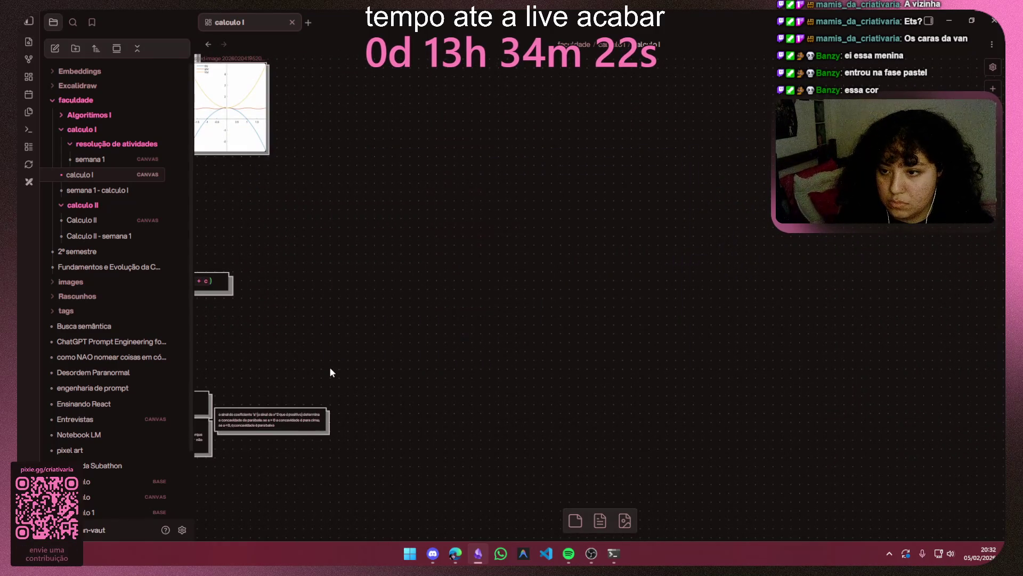
{"action": "left_click", "coordinate": [89, 158]}
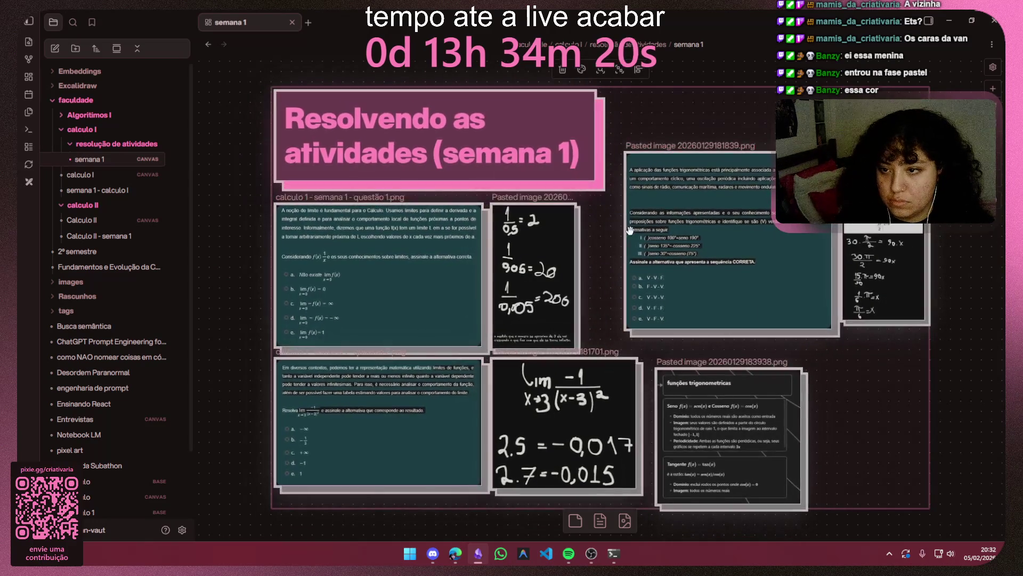
{"action": "left_click", "coordinate": [961, 282]}
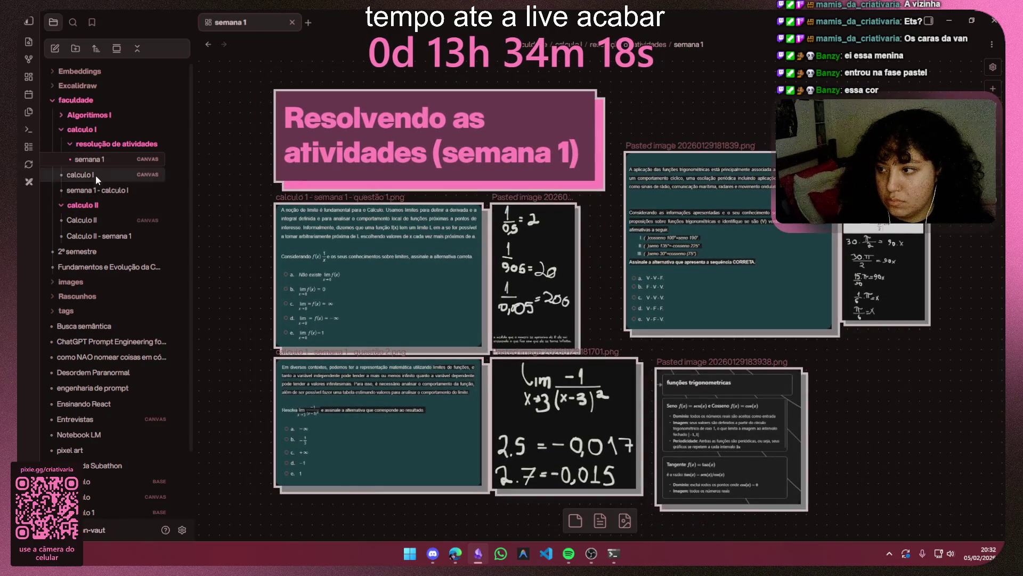
Step: Return to the calculo I canvas, browse its cards, then go to the Notebook LM note
{"action": "left_click", "coordinate": [70, 143]}
{"action": "left_click", "coordinate": [73, 159]}
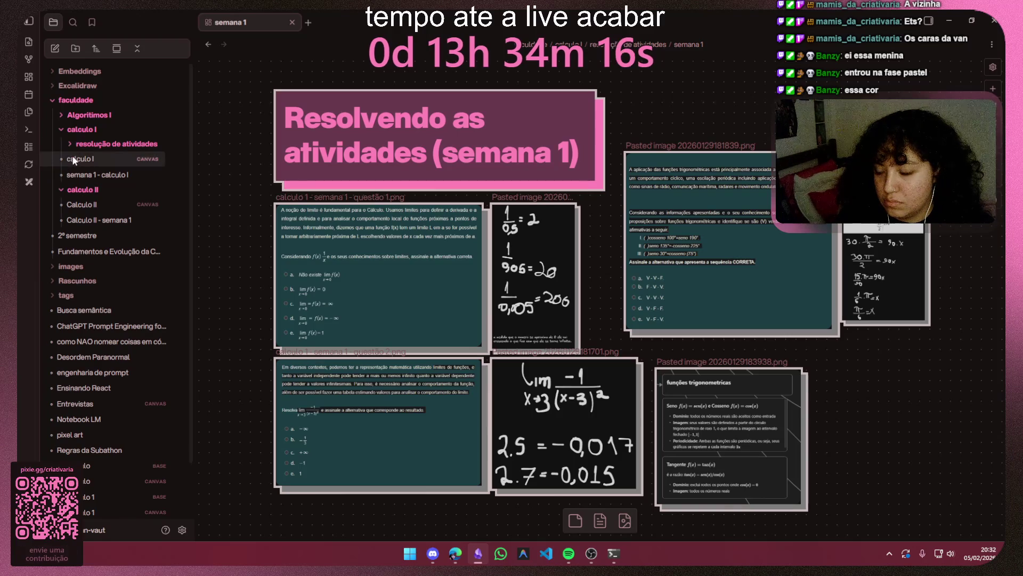
{"action": "left_click_drag", "start_coordinate": [502, 246], "coordinate": [336, 249]}
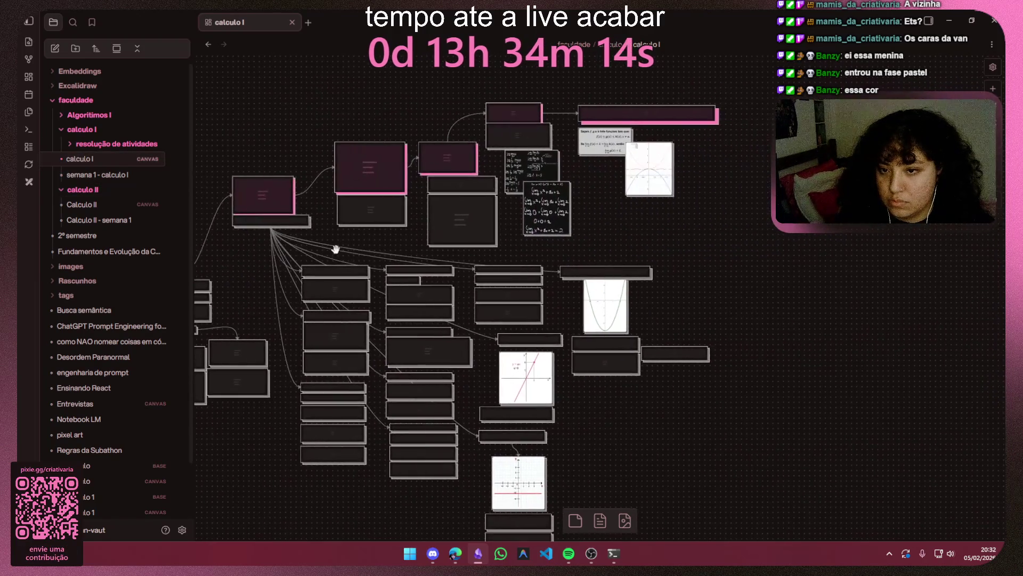
{"action": "scroll", "coordinate": [719, 206], "scroll_direction": "up", "scroll_amount": 5}
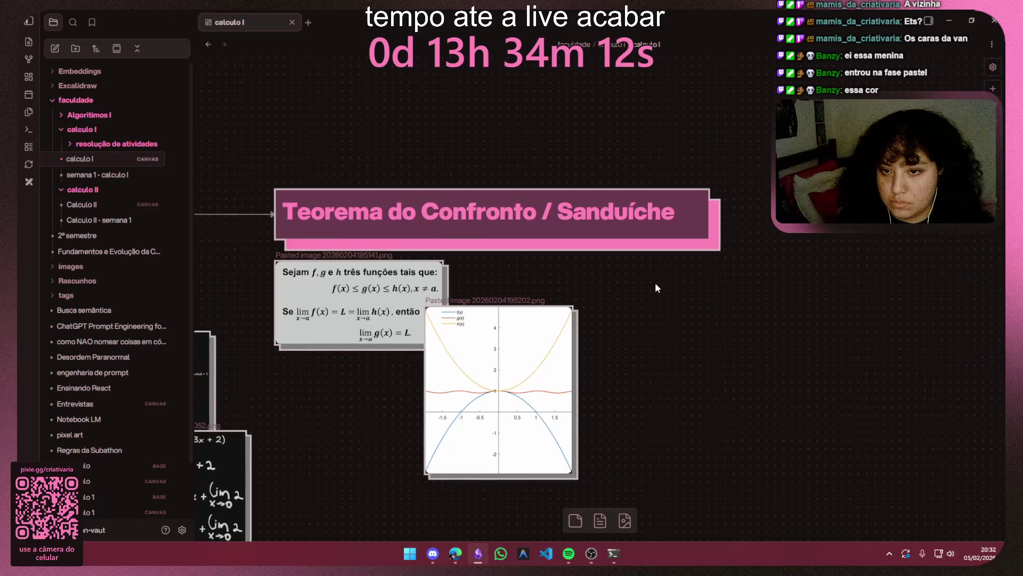
{"action": "scroll", "coordinate": [655, 277], "scroll_direction": "down", "scroll_amount": 3}
{"action": "scroll", "coordinate": [625, 364], "scroll_direction": "down", "scroll_amount": 3}
{"action": "scroll", "coordinate": [560, 201], "scroll_direction": "up", "scroll_amount": 3}
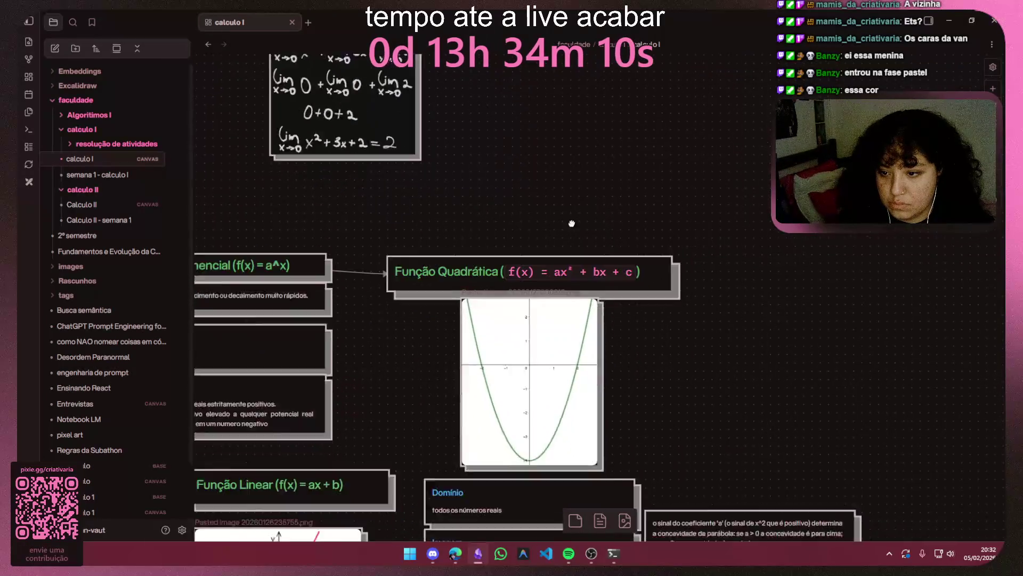
{"action": "scroll", "coordinate": [549, 125], "scroll_direction": "down", "scroll_amount": 2}
{"action": "scroll", "coordinate": [635, 207], "scroll_direction": "left", "scroll_amount": 2}
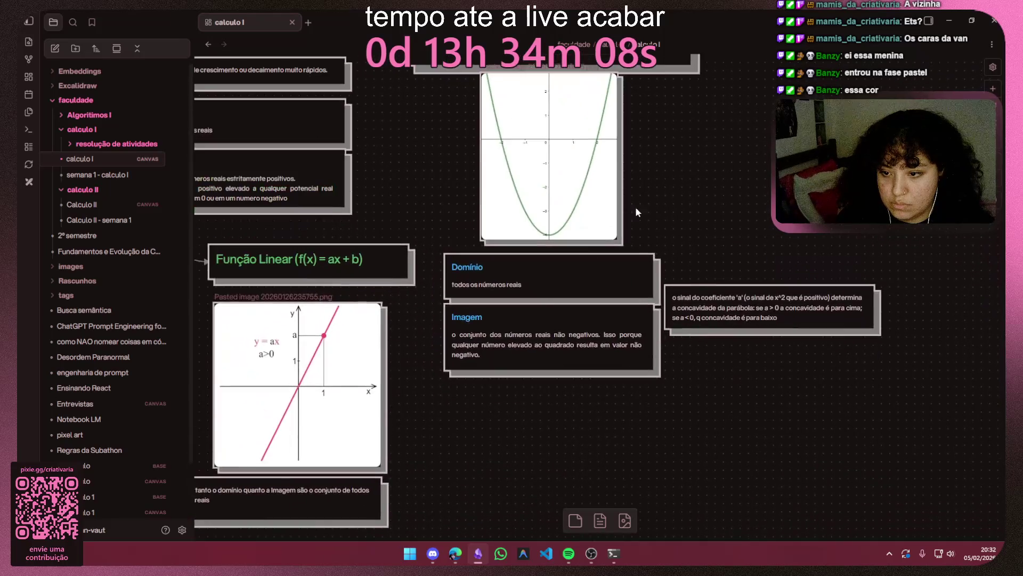
{"action": "scroll", "coordinate": [543, 331], "scroll_direction": "down", "scroll_amount": 2}
{"action": "scroll", "coordinate": [542, 331], "scroll_direction": "down", "scroll_amount": 3}
{"action": "scroll", "coordinate": [542, 330], "scroll_direction": "down", "scroll_amount": 5}
{"action": "scroll", "coordinate": [96, 400], "scroll_direction": "down", "scroll_amount": 2}
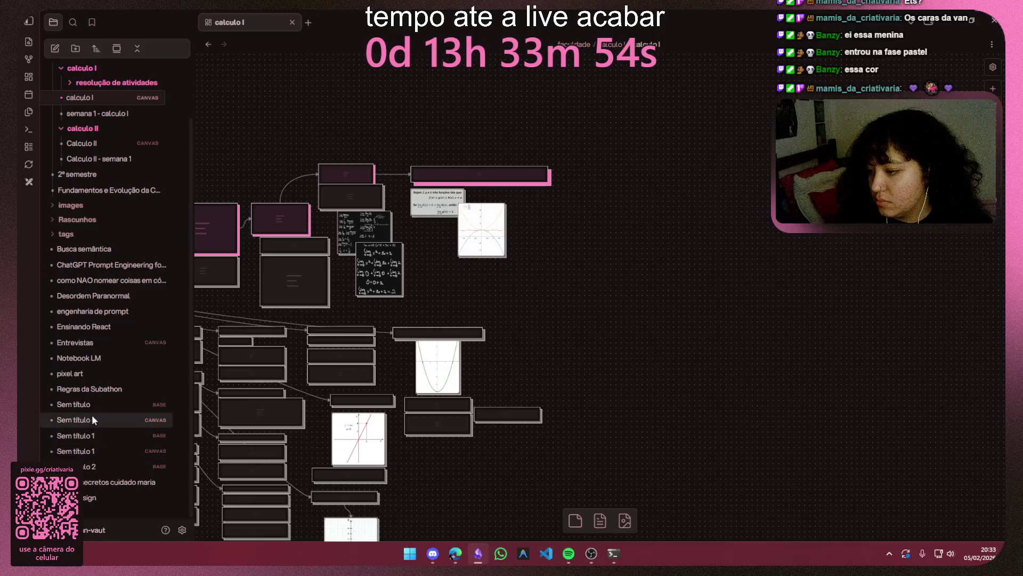
{"action": "left_click", "coordinate": [103, 357]}
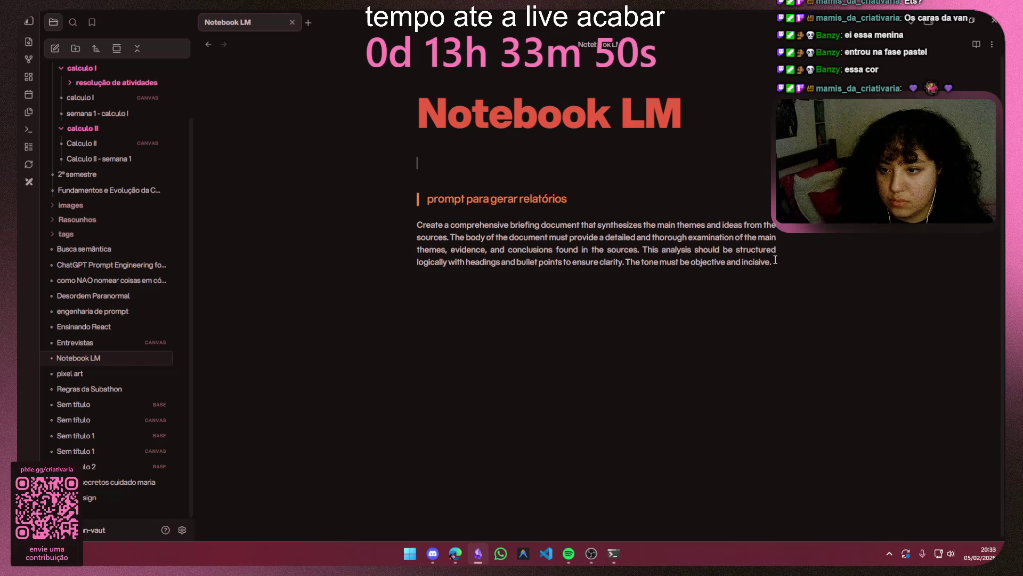
Step: Copy the report-generating prompt paragraph from the Notebook LM note and leave Obsidian
{"action": "left_click_drag", "start_coordinate": [782, 272], "coordinate": [397, 217]}
{"action": "key", "text": "ctrl+c"}
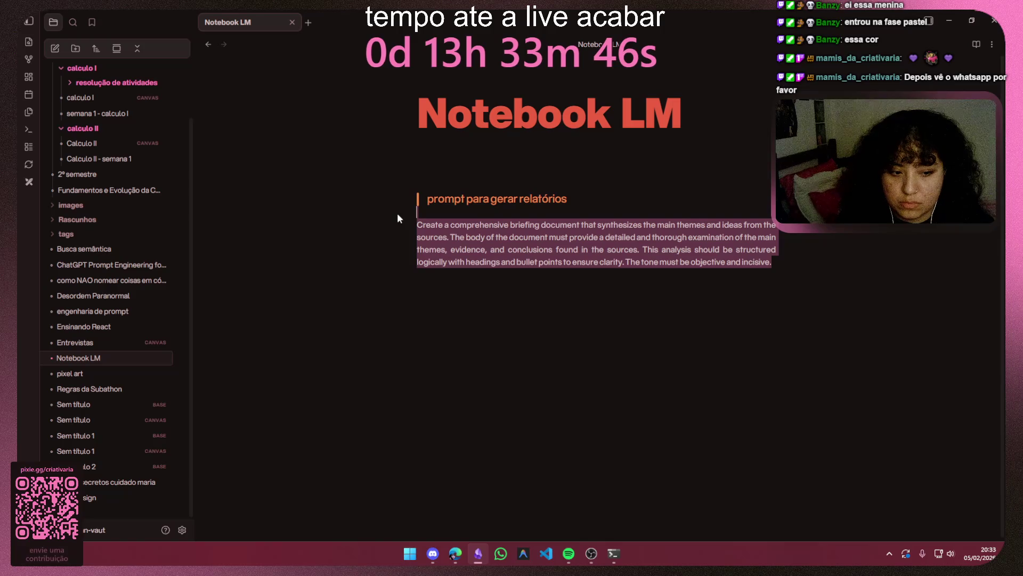
{"action": "left_click", "coordinate": [946, 22]}
Step: Paste the briefing prompt into the report description and set the language to português (Brasil)
{"action": "left_click", "coordinate": [484, 328]}
{"action": "key", "text": "ctrl+v"}
{"action": "left_click", "coordinate": [394, 255]}
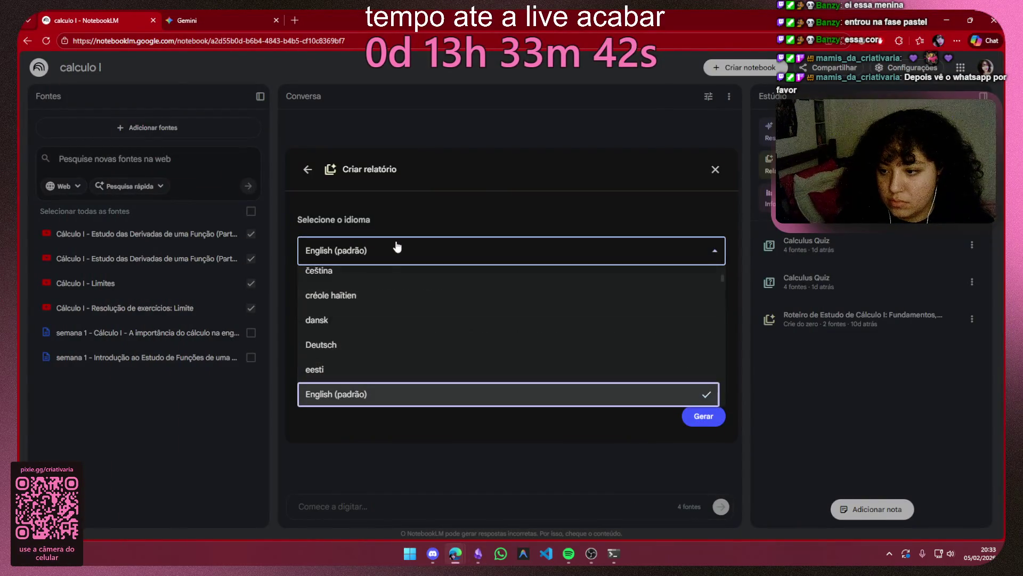
{"action": "scroll", "coordinate": [370, 338], "scroll_direction": "down", "scroll_amount": 2}
{"action": "scroll", "coordinate": [372, 316], "scroll_direction": "down", "scroll_amount": 2}
{"action": "scroll", "coordinate": [372, 314], "scroll_direction": "down", "scroll_amount": 2}
{"action": "scroll", "coordinate": [372, 312], "scroll_direction": "down", "scroll_amount": 2}
{"action": "scroll", "coordinate": [373, 310], "scroll_direction": "down", "scroll_amount": 2}
{"action": "scroll", "coordinate": [376, 320], "scroll_direction": "up", "scroll_amount": 1}
{"action": "left_click", "coordinate": [392, 317]}
Step: Remove the blank line above the prompt and start generating the report
{"action": "left_click", "coordinate": [306, 334]}
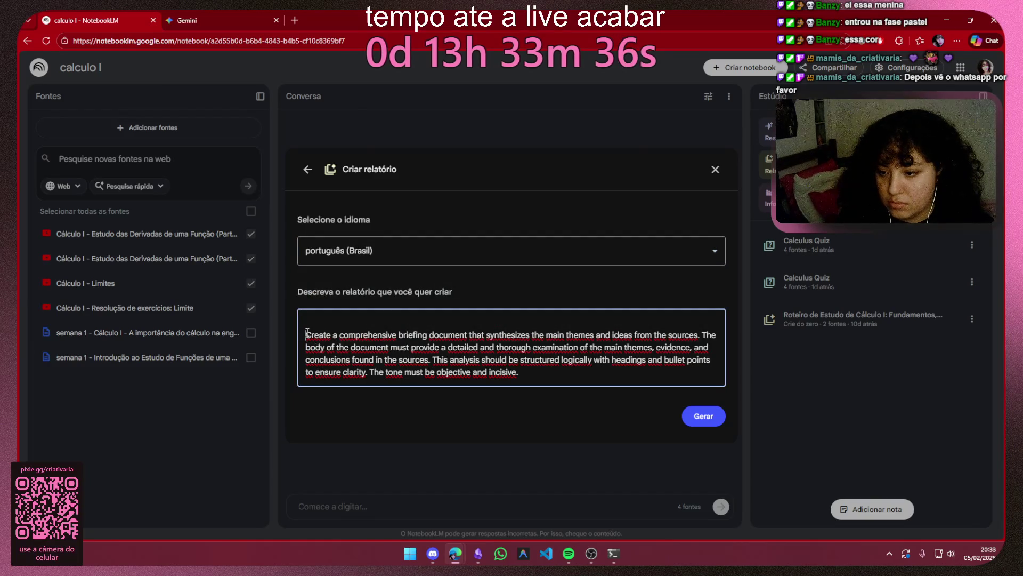
{"action": "key", "text": "BackSpace"}
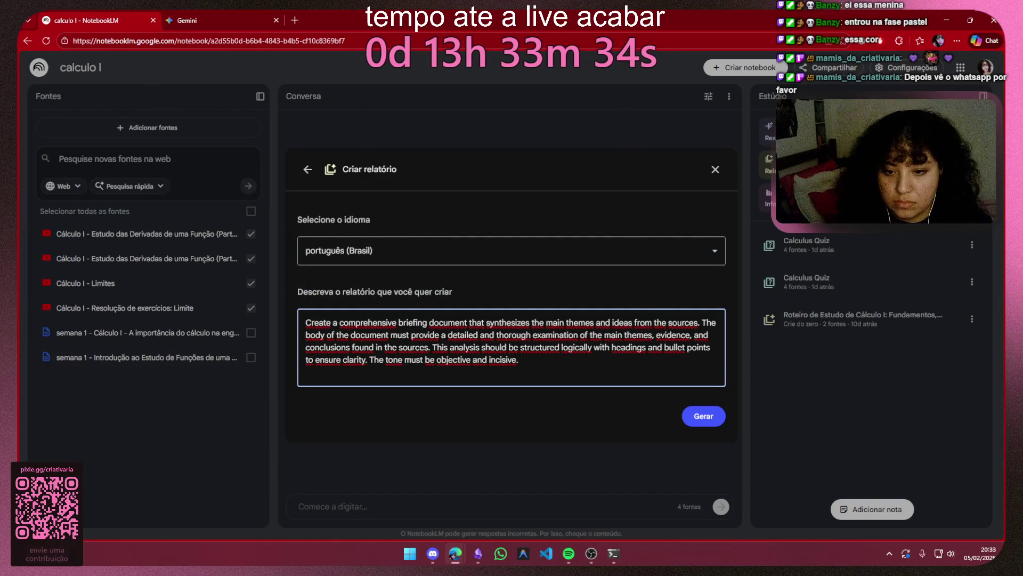
{"action": "left_click", "coordinate": [698, 418]}
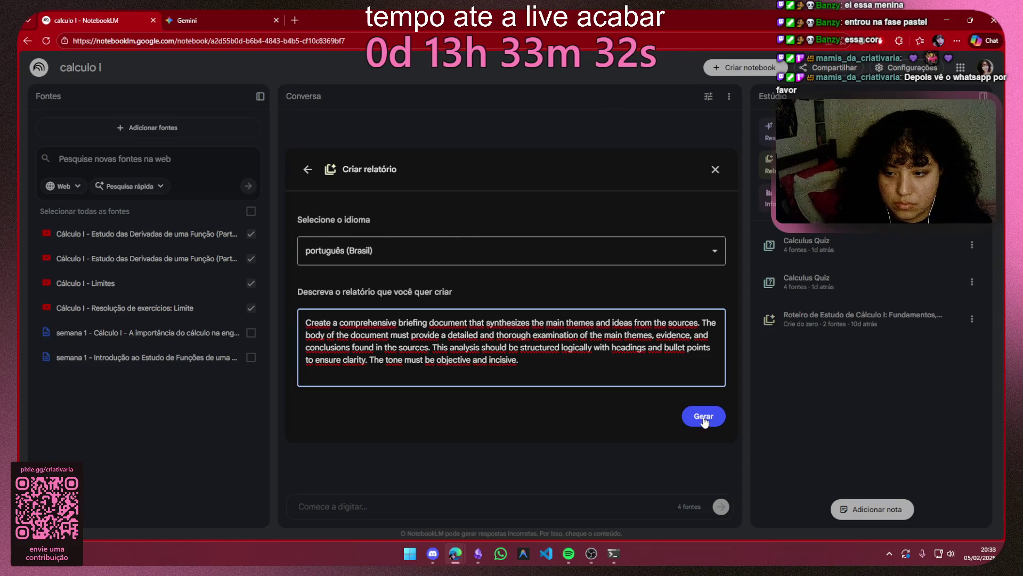
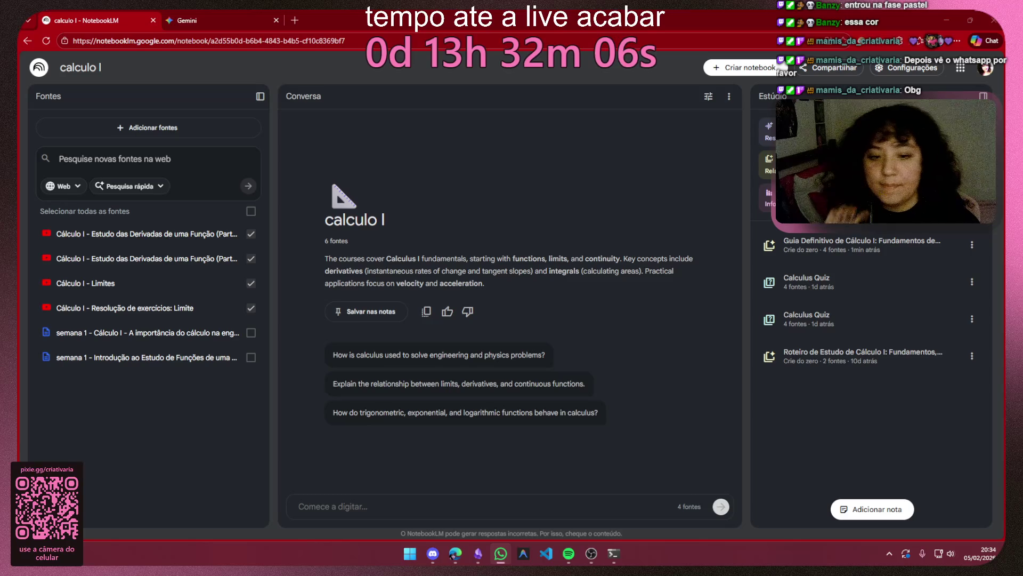
Step: Copy the 'Guia Definitivo de Cálculo I' report text from NotebookLM's Estúdio panel to the clipboard
{"action": "left_click", "coordinate": [803, 249]}
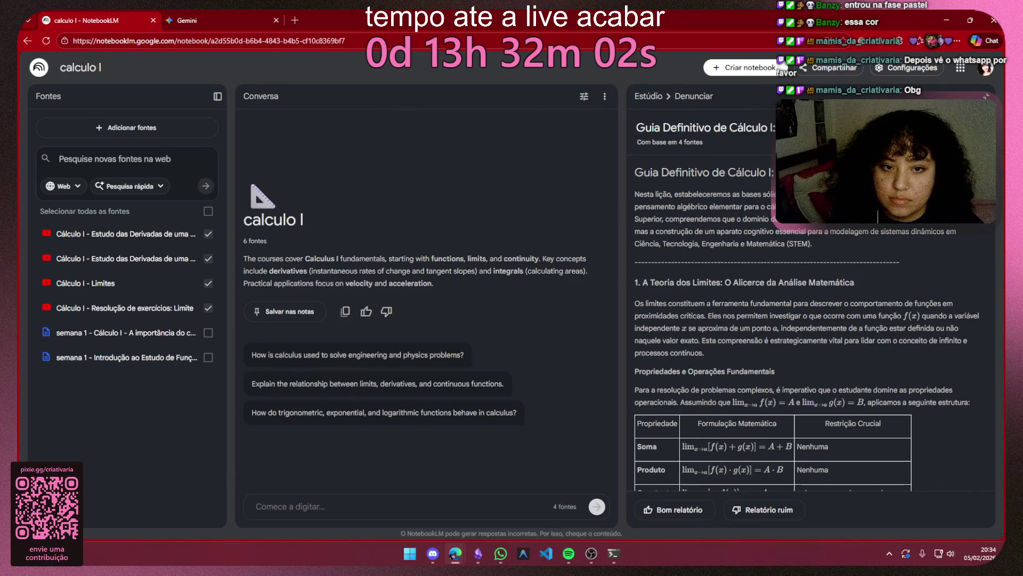
{"action": "scroll", "coordinate": [834, 253], "scroll_direction": "down", "scroll_amount": 10}
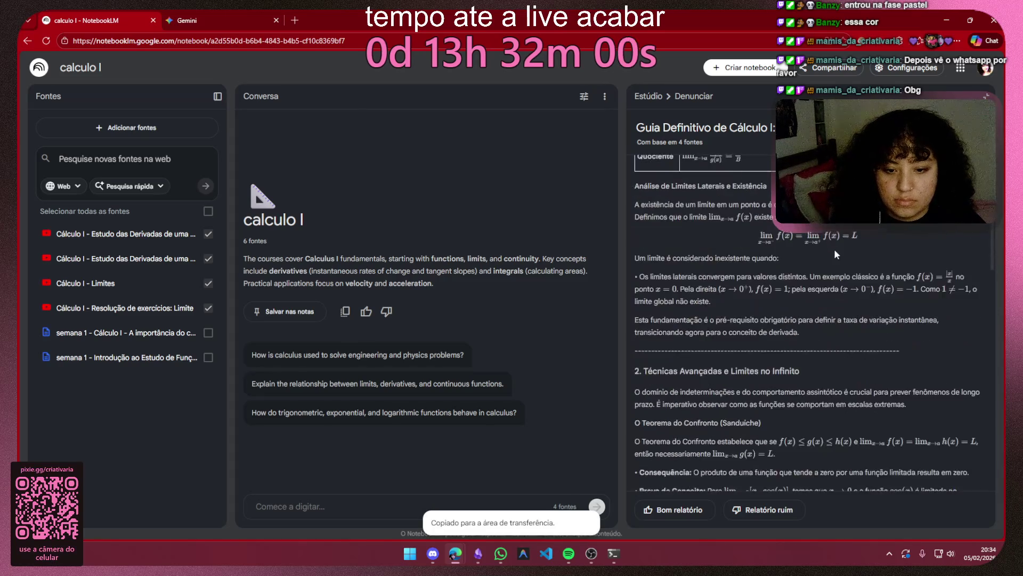
{"action": "scroll", "coordinate": [835, 253], "scroll_direction": "down", "scroll_amount": 5}
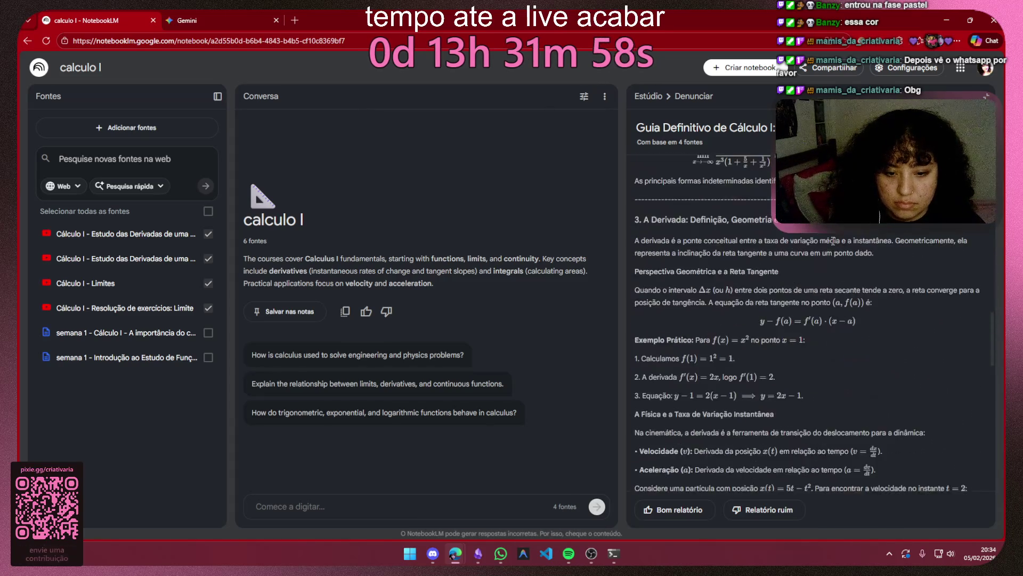
{"action": "scroll", "coordinate": [834, 246], "scroll_direction": "down", "scroll_amount": 5}
{"action": "scroll", "coordinate": [832, 239], "scroll_direction": "down", "scroll_amount": 5}
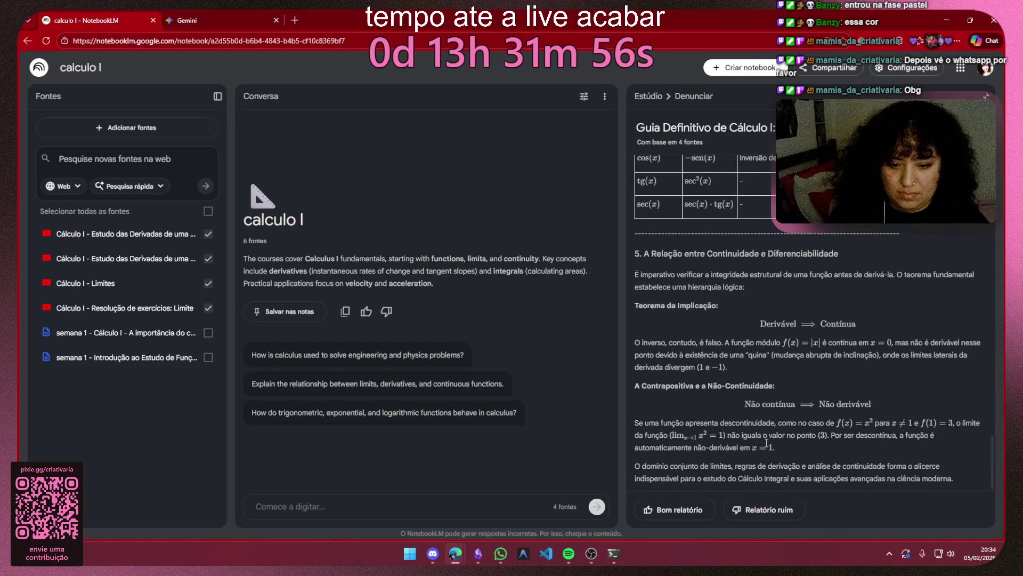
{"action": "left_click_drag", "start_coordinate": [639, 466], "coordinate": [960, 479]}
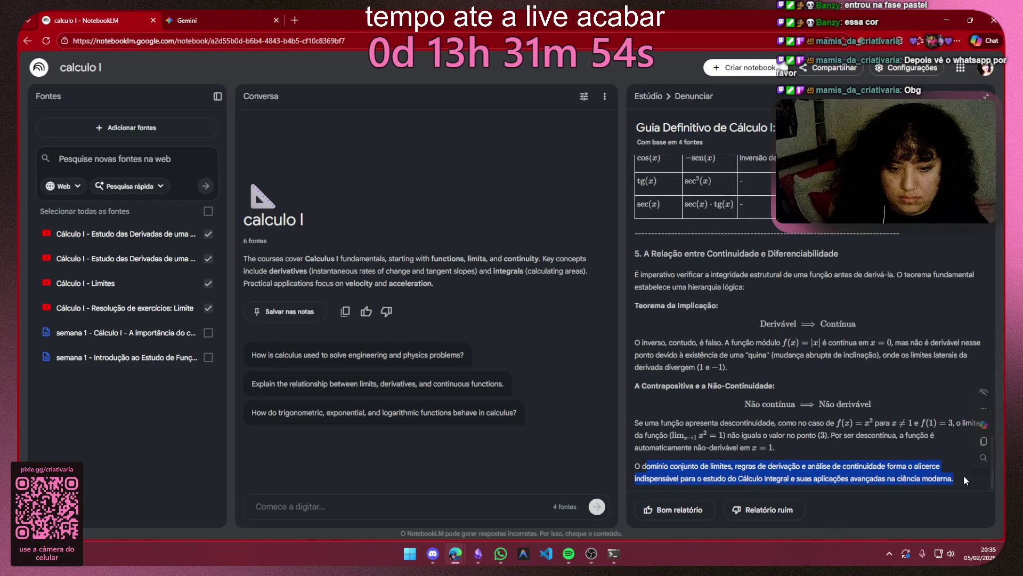
{"action": "left_click", "coordinate": [921, 360]}
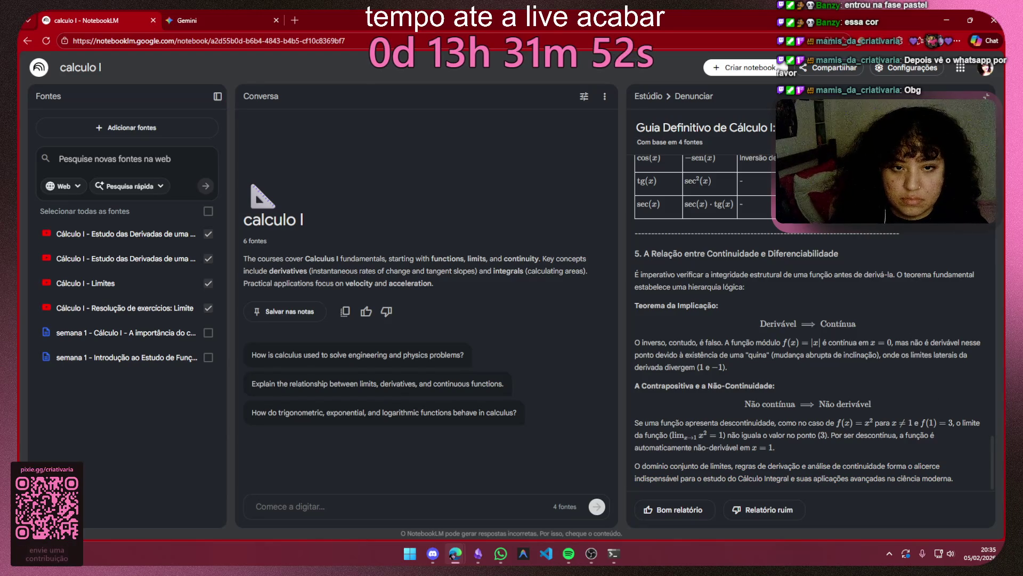
{"action": "key", "text": "ctrl+c"}
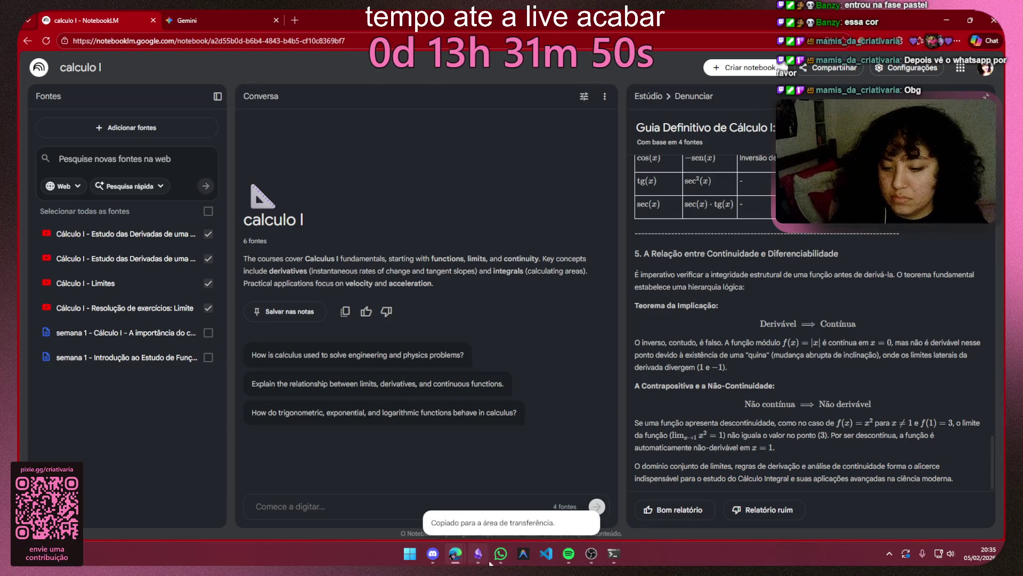
{"action": "mouse_move", "coordinate": [479, 554]}
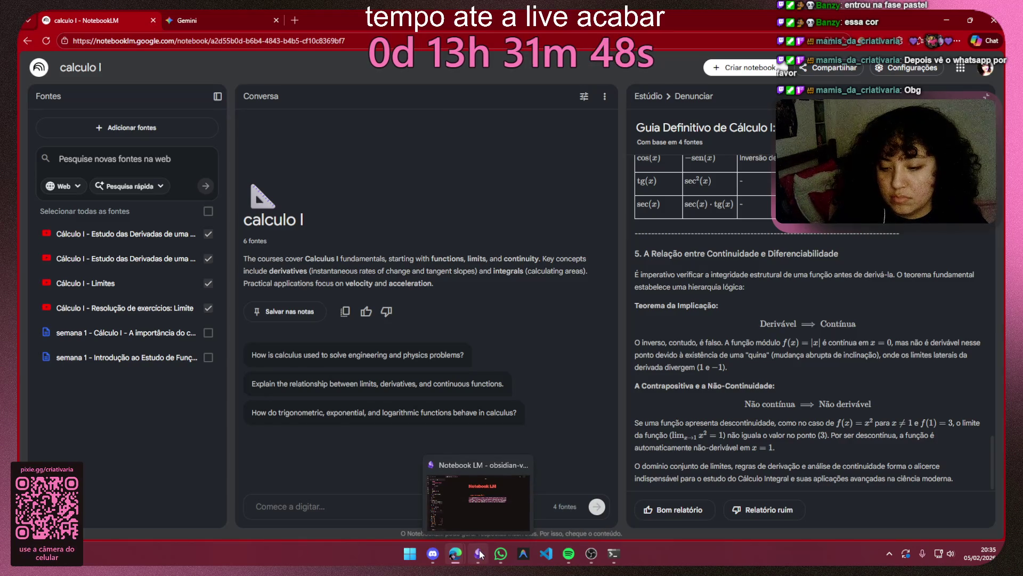
Step: Launch Bloco de notas from the Start search
{"action": "key", "text": "super"}
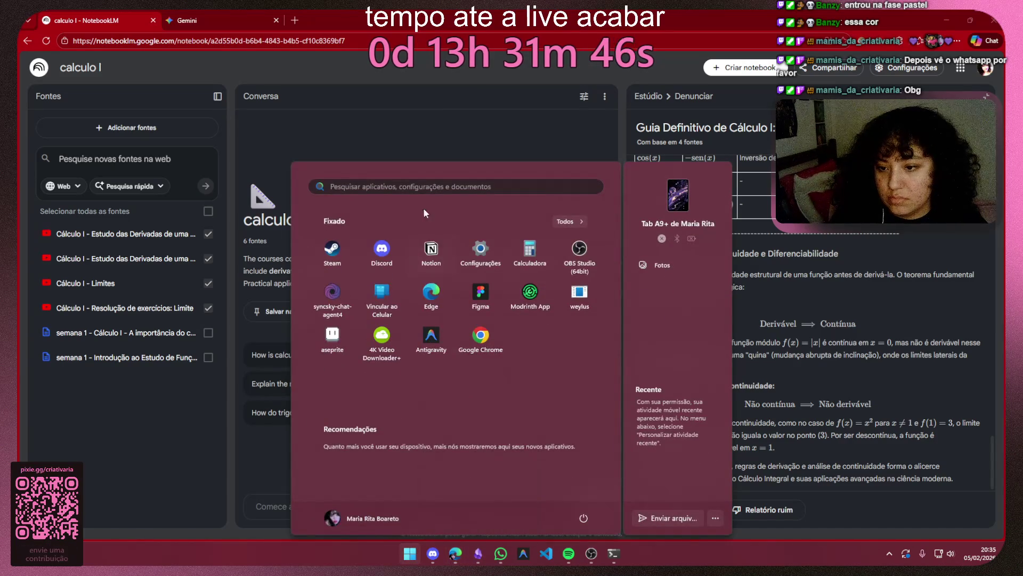
{"action": "left_click", "coordinate": [477, 552]}
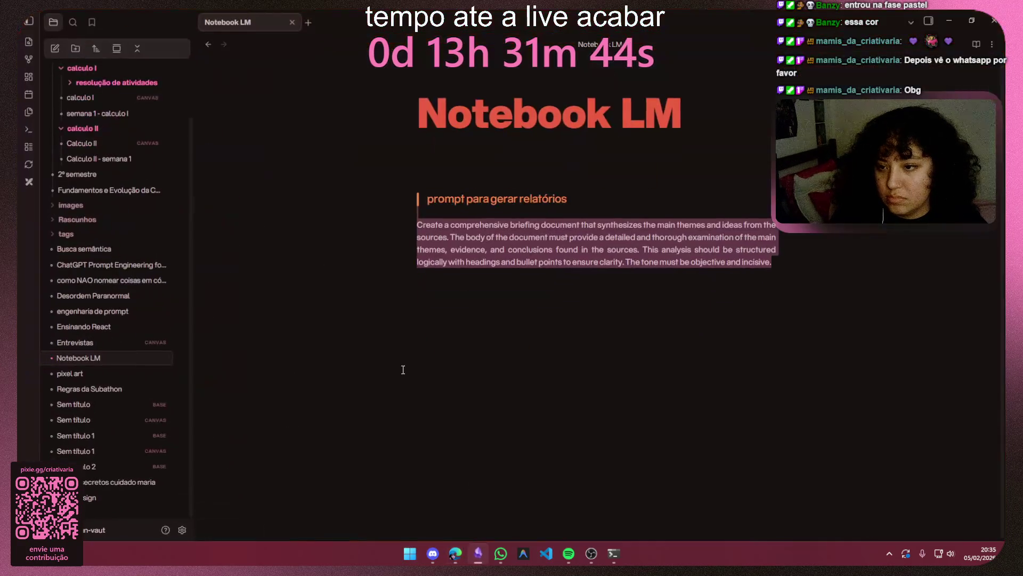
{"action": "key", "text": "alt+Tab"}
{"action": "key", "text": "super"}
{"action": "type", "text": "t"}
{"action": "key", "text": "BackSpace"}
{"action": "type", "text": "notas"}
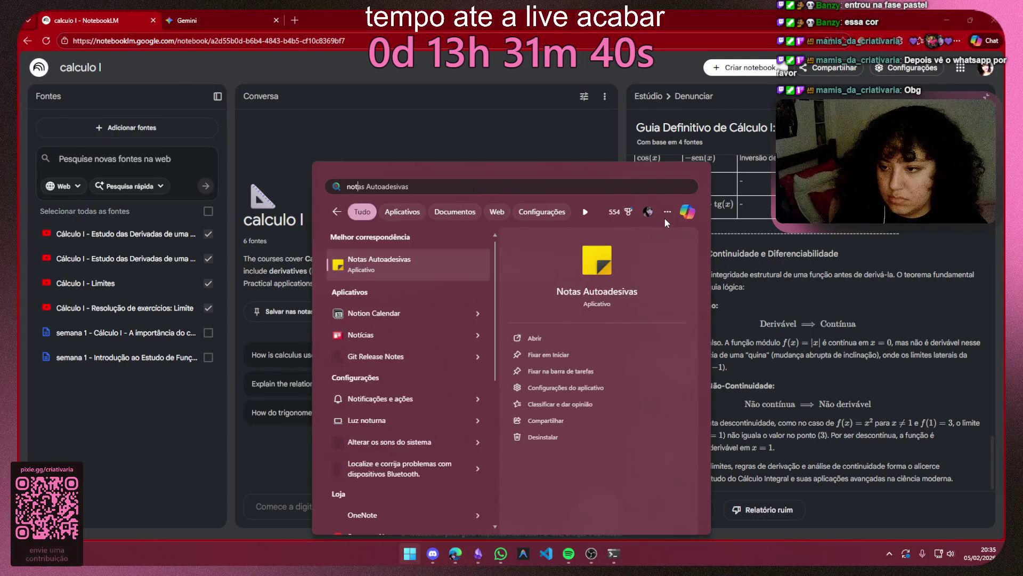
{"action": "key", "text": "BackSpace"}
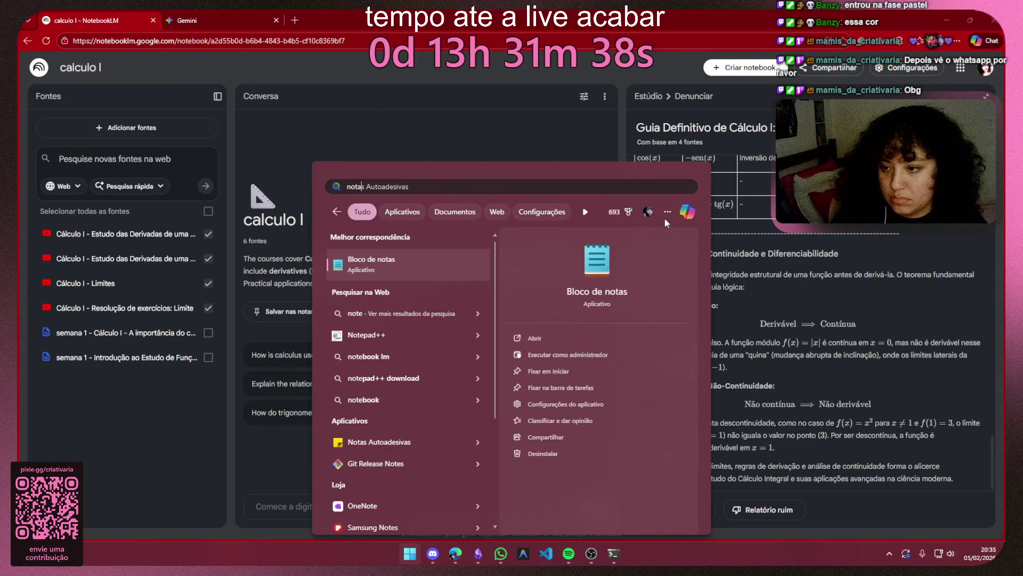
{"action": "key", "text": "Return"}
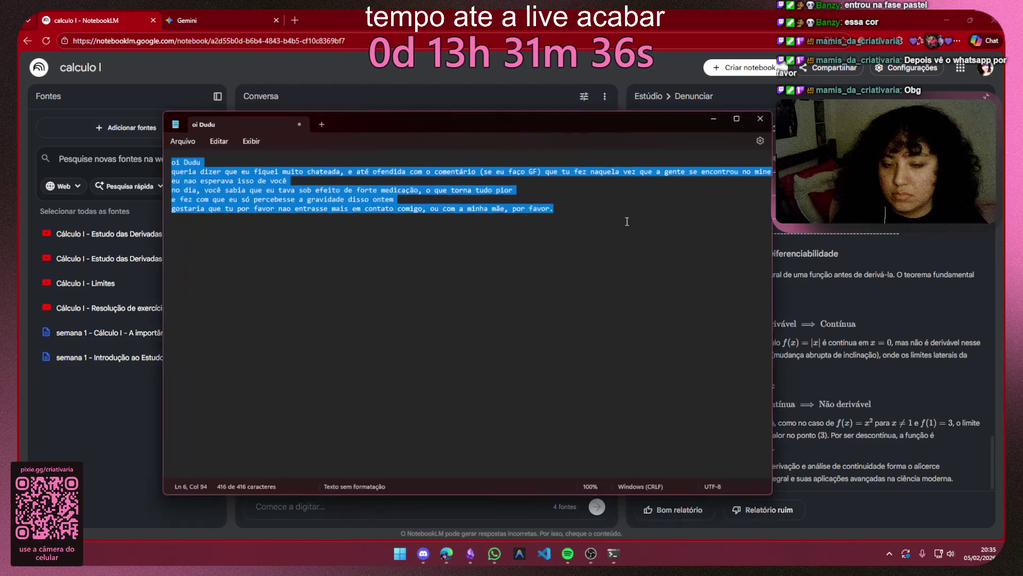
Step: Discard the old note unsaved and paste the calculus guide into a fresh tab
{"action": "left_click", "coordinate": [321, 124]}
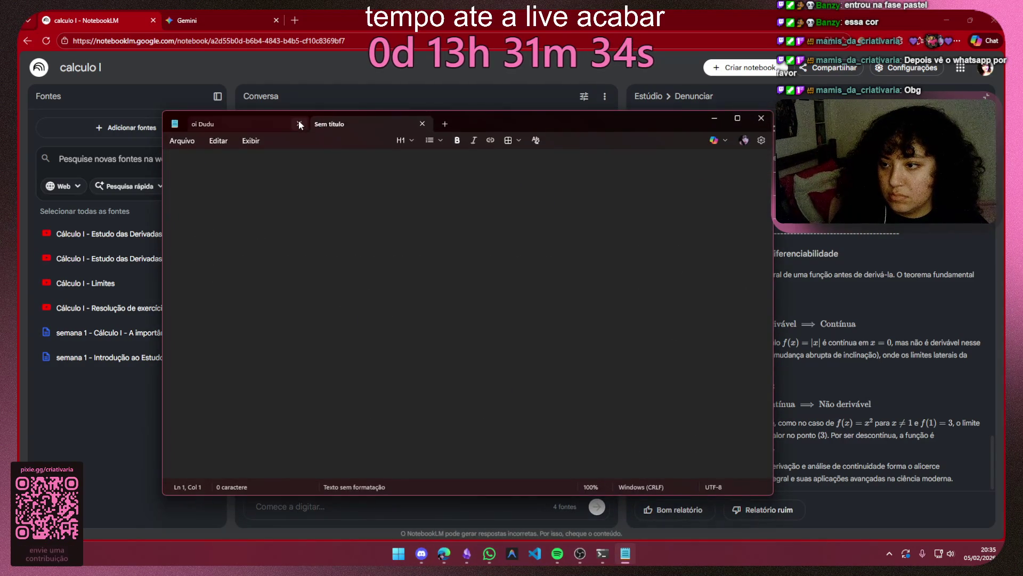
{"action": "left_click", "coordinate": [300, 123]}
{"action": "left_click", "coordinate": [469, 330]}
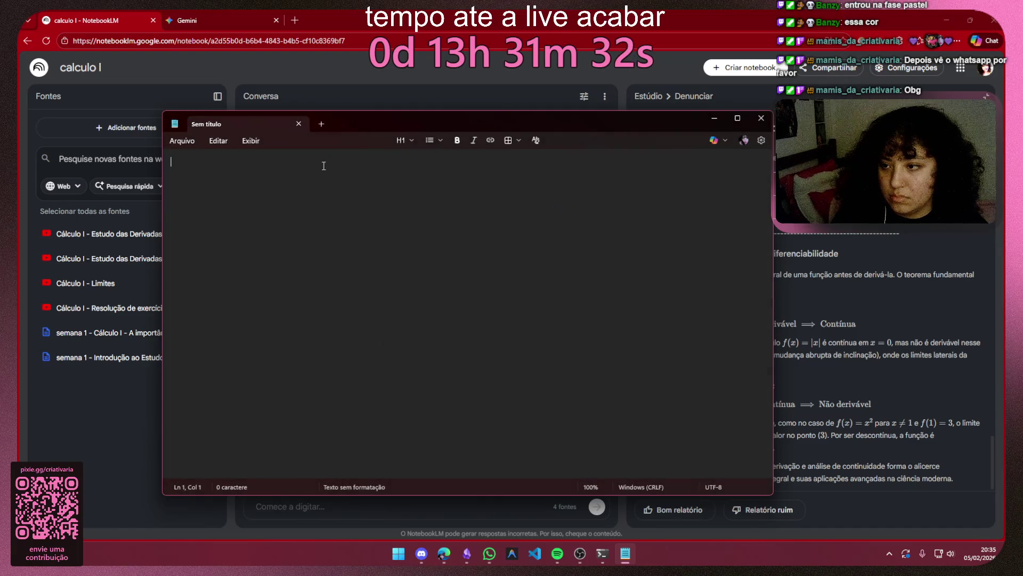
{"action": "key", "text": "ctrl+v"}
{"action": "scroll", "coordinate": [494, 201], "scroll_direction": "up", "scroll_amount": 5}
{"action": "scroll", "coordinate": [493, 201], "scroll_direction": "up", "scroll_amount": 5}
{"action": "scroll", "coordinate": [493, 201], "scroll_direction": "up", "scroll_amount": 10}
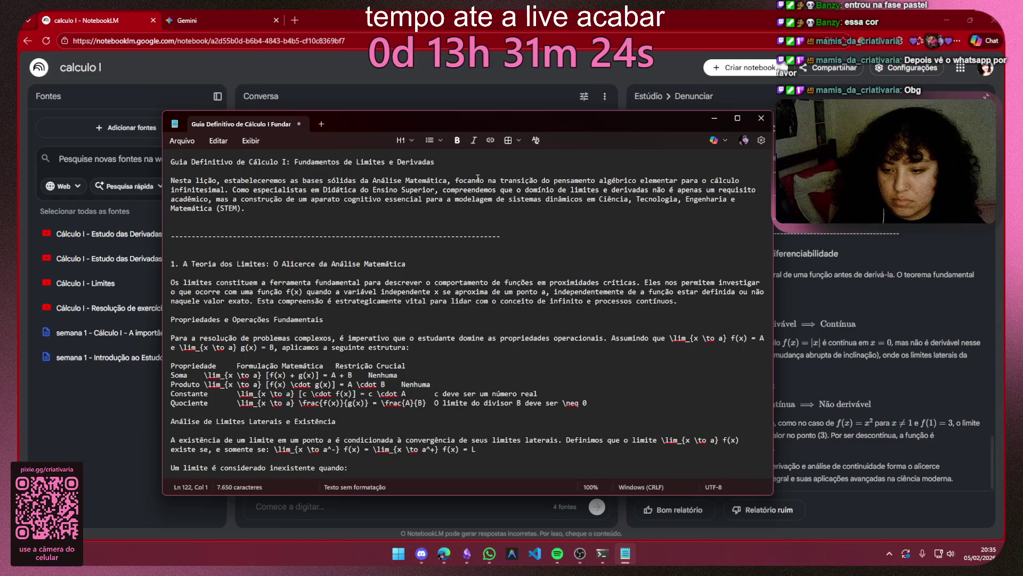
Step: Ask Gemini's Professor gem whether it can read LaTeX files, then return to the Notepad guide
{"action": "left_click", "coordinate": [186, 20]}
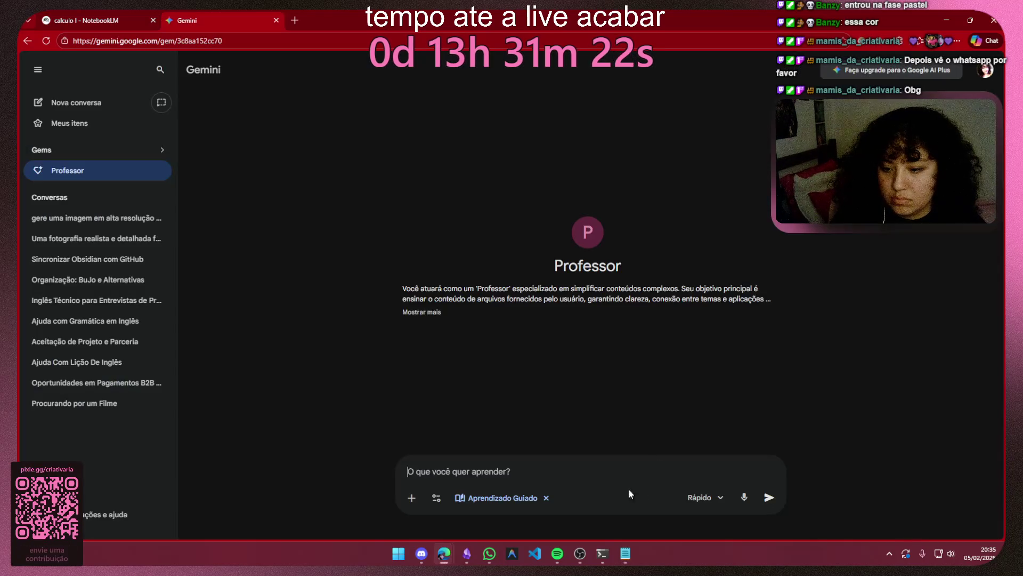
{"action": "type", "text": "tu cons"}
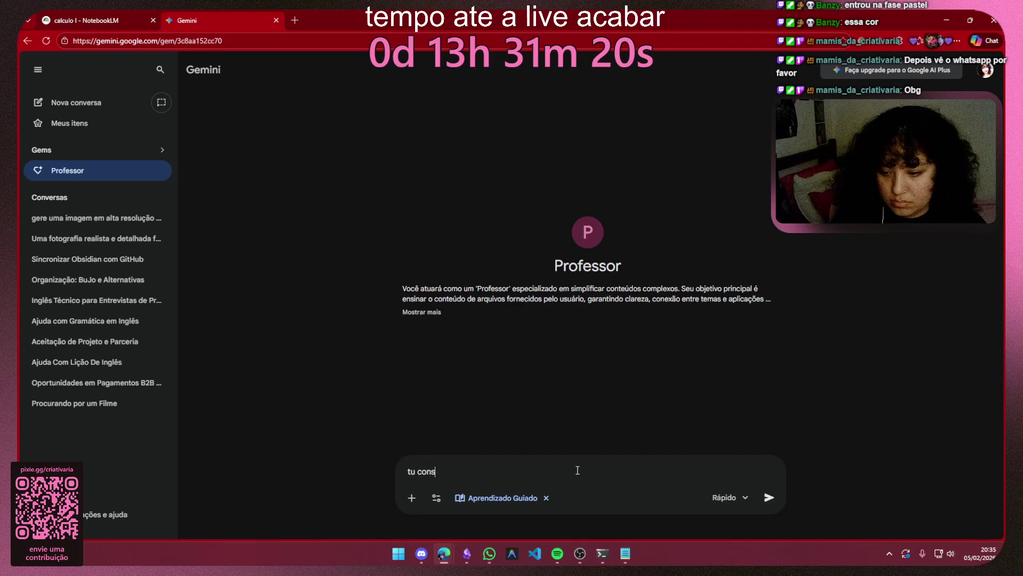
{"action": "type", "text": "egue ler "}
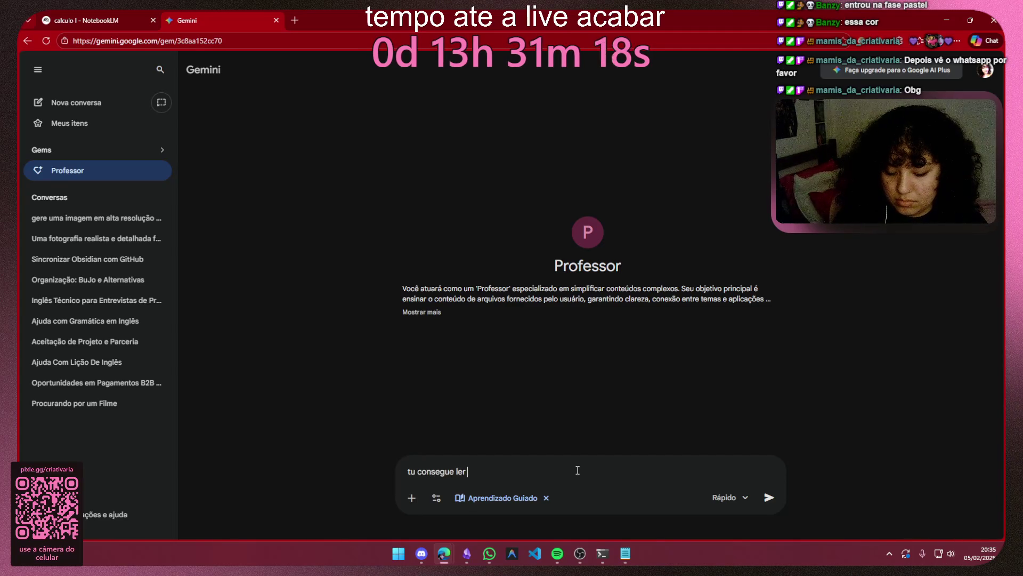
{"action": "type", "text": "arquiv"}
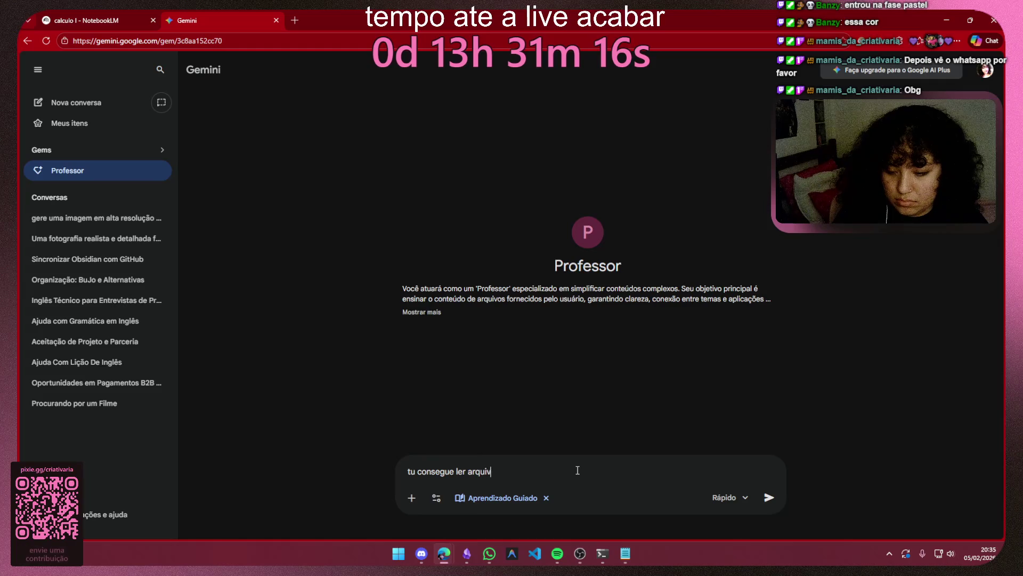
{"action": "type", "text": "os que conte"}
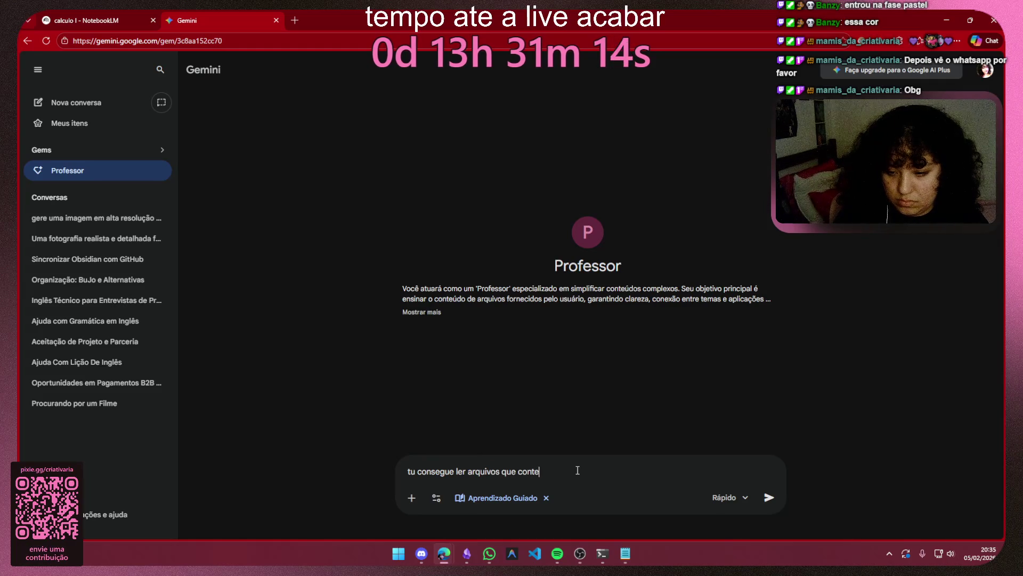
{"action": "type", "text": "nham L"}
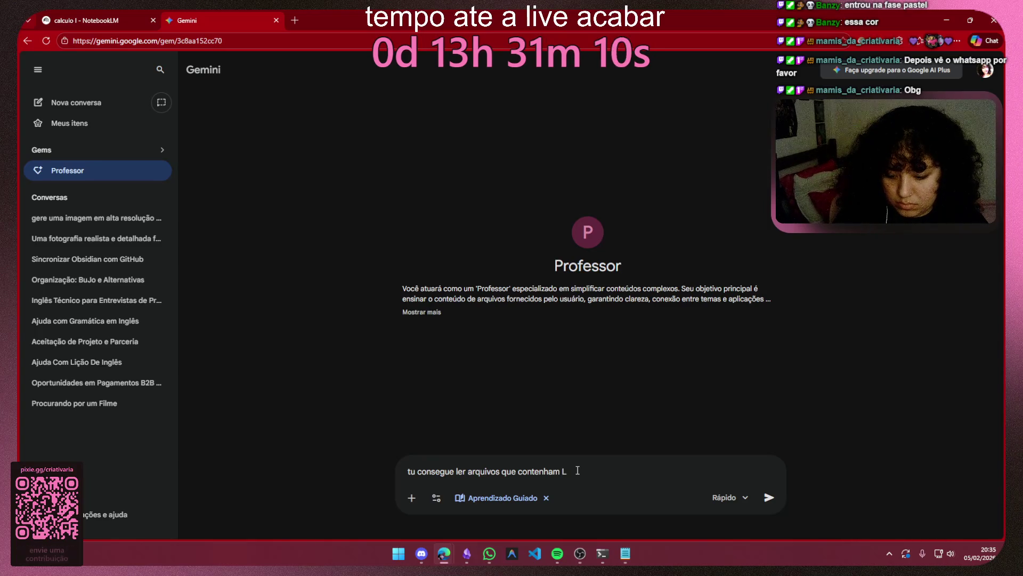
{"action": "type", "text": "Atex"}
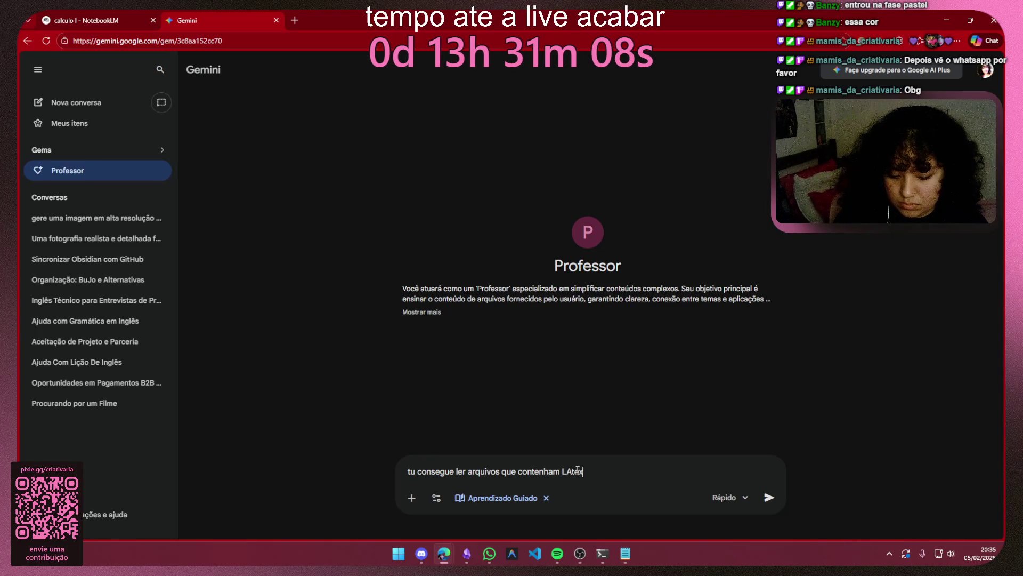
{"action": "key", "text": "Return"}
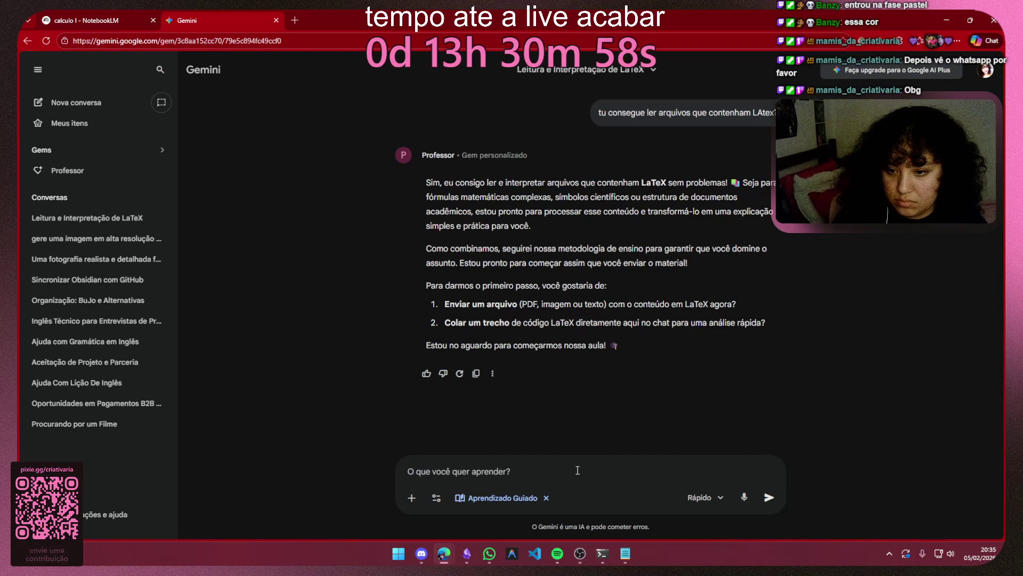
{"action": "left_click", "coordinate": [624, 553]}
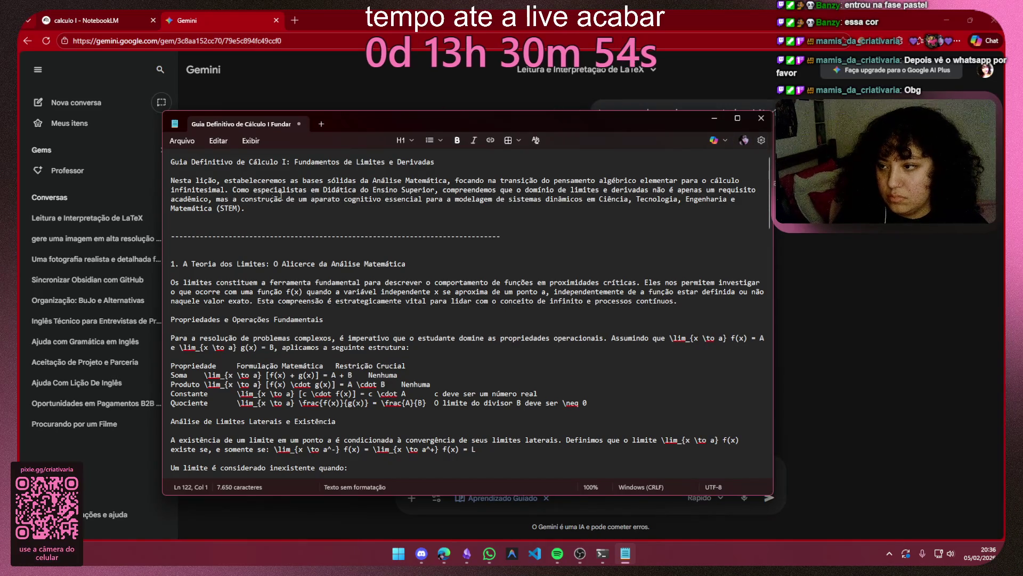
Step: Save the calculus guide as a text file in Downloads and close Notepad
{"action": "key", "text": "ctrl+a"}
{"action": "key", "text": "ctrl+s"}
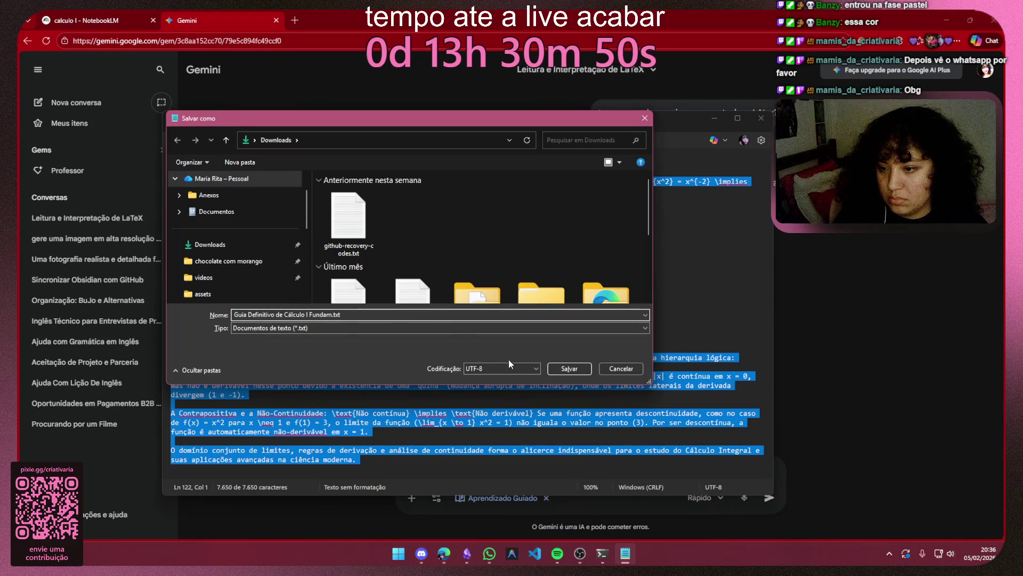
{"action": "left_click", "coordinate": [209, 243]}
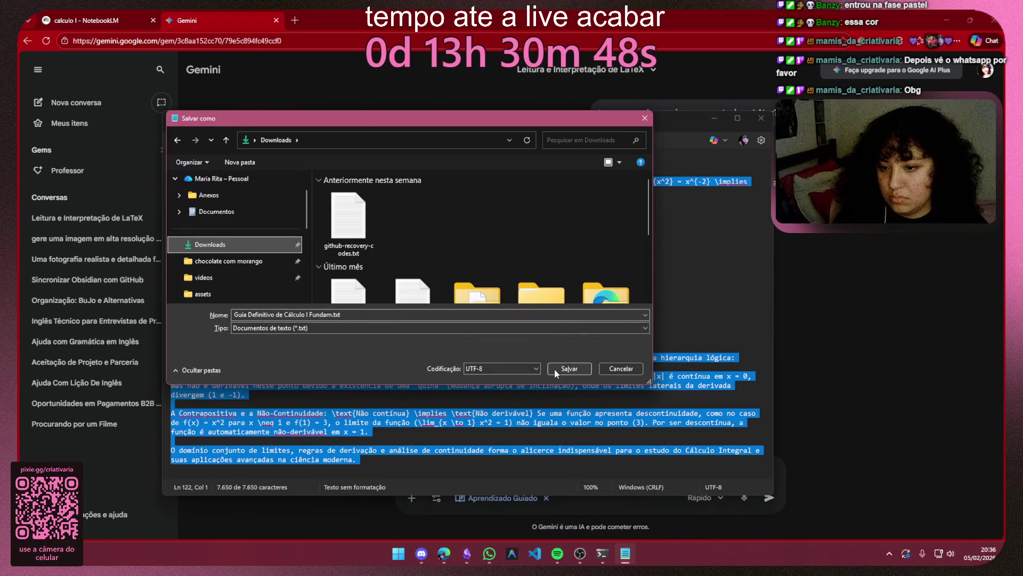
{"action": "left_click", "coordinate": [563, 368]}
{"action": "left_click", "coordinate": [759, 119]}
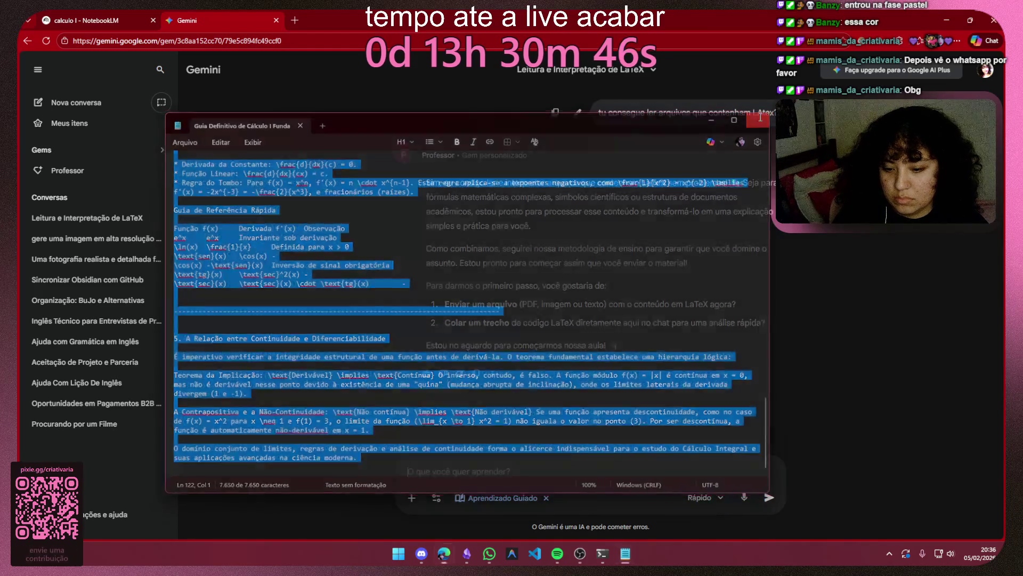
Step: Attach the saved guide file from File Explorer to a Gemini message and send it
{"action": "key", "text": "super+e"}
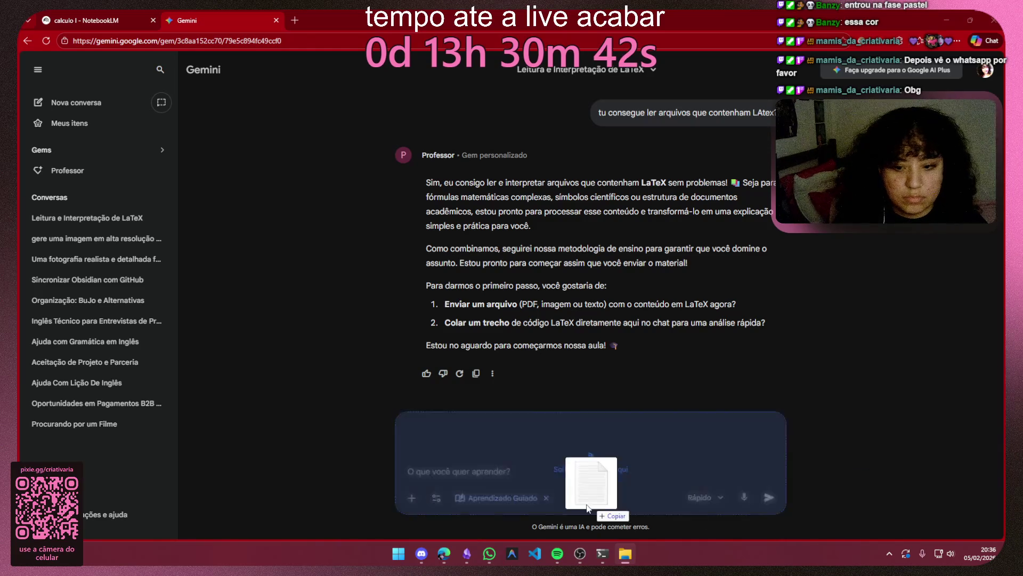
{"action": "left_click_drag", "start_coordinate": [570, 481], "coordinate": [539, 470]}
{"action": "type", "text": "aqui!"}
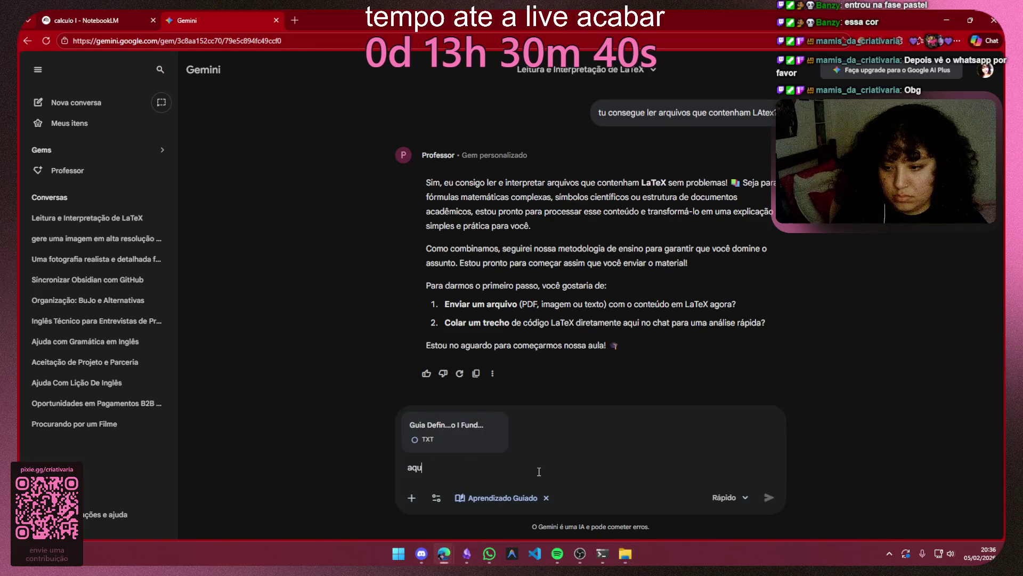
{"action": "key", "text": "Return"}
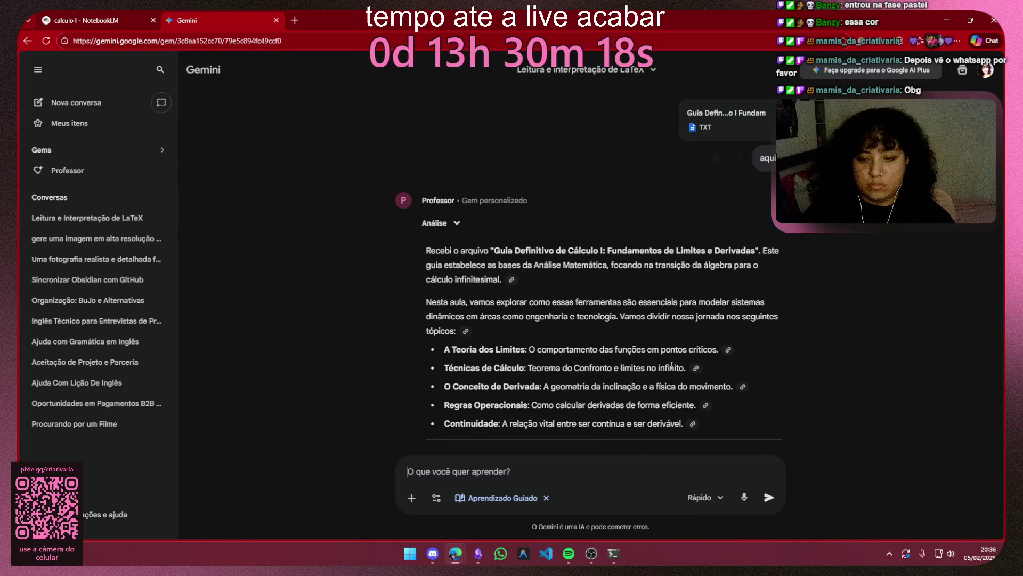
{"action": "scroll", "coordinate": [679, 371], "scroll_direction": "down", "scroll_amount": 2}
{"action": "scroll", "coordinate": [680, 369], "scroll_direction": "down", "scroll_amount": 1}
{"action": "scroll", "coordinate": [680, 335], "scroll_direction": "down", "scroll_amount": 2}
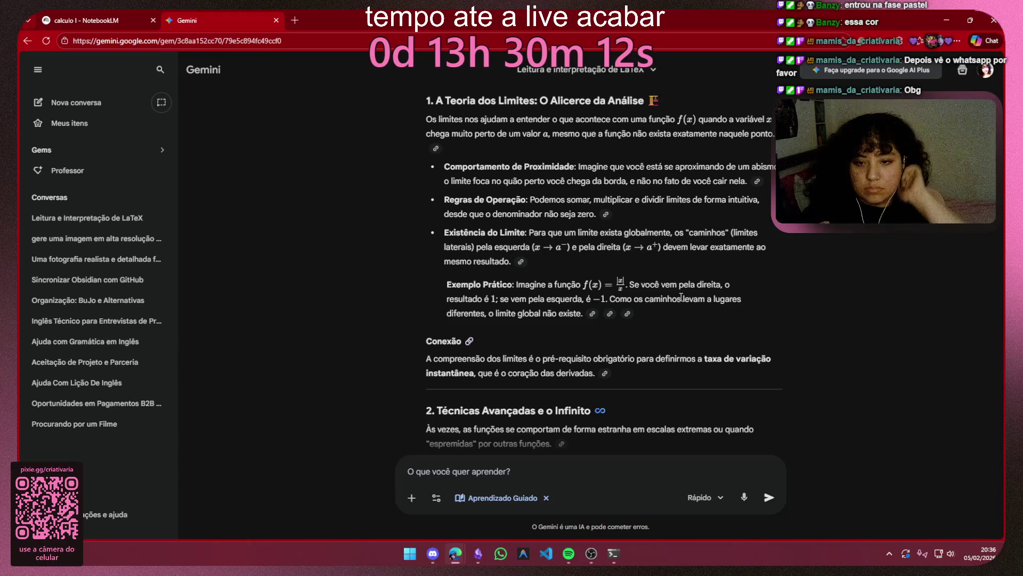
Step: Read Gemini's limits lesson, highlighting the Comportamento de Proximidade, Existência do Limite and Exemplo Prático points
{"action": "mouse_move", "coordinate": [568, 119]}
{"action": "left_mouse_down"}
{"action": "mouse_move", "coordinate": [541, 135]}
{"action": "mouse_move", "coordinate": [773, 134]}
{"action": "left_mouse_up"}
{"action": "left_click", "coordinate": [774, 134]}
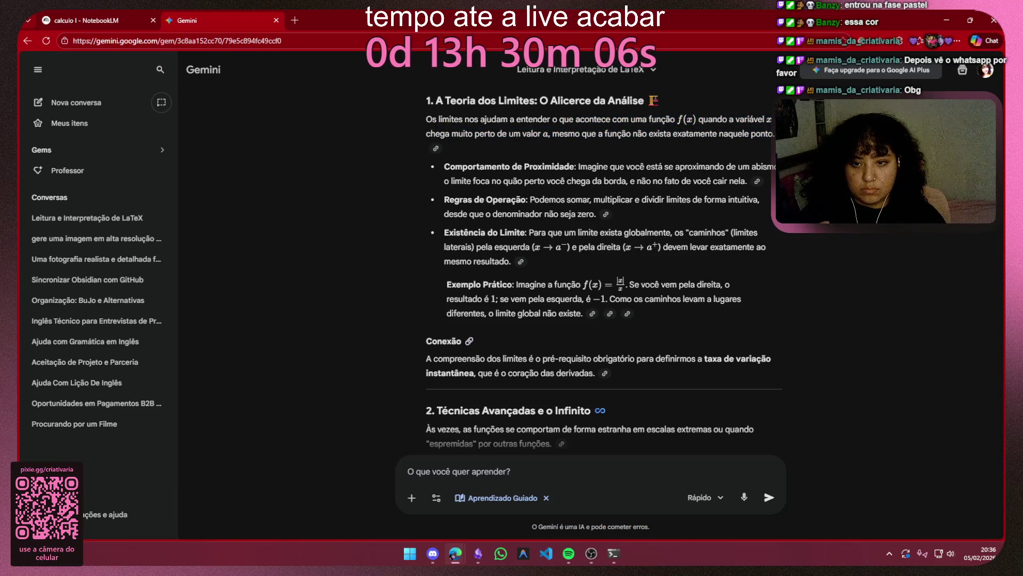
{"action": "left_click_drag", "start_coordinate": [478, 180], "coordinate": [572, 184]}
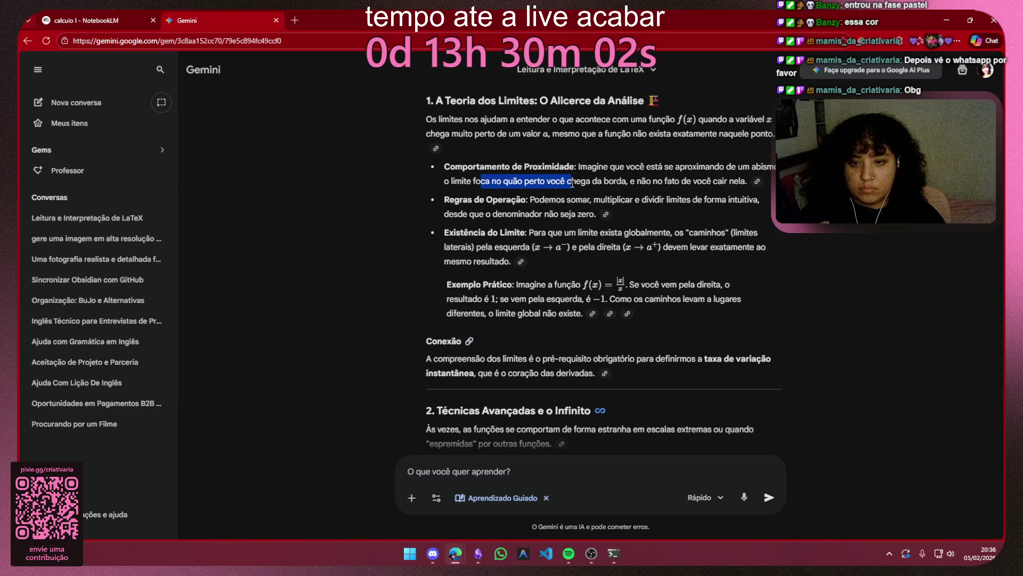
{"action": "mouse_move", "coordinate": [573, 182]}
{"action": "left_mouse_down"}
{"action": "mouse_move", "coordinate": [567, 200]}
{"action": "mouse_move", "coordinate": [581, 213]}
{"action": "left_mouse_up"}
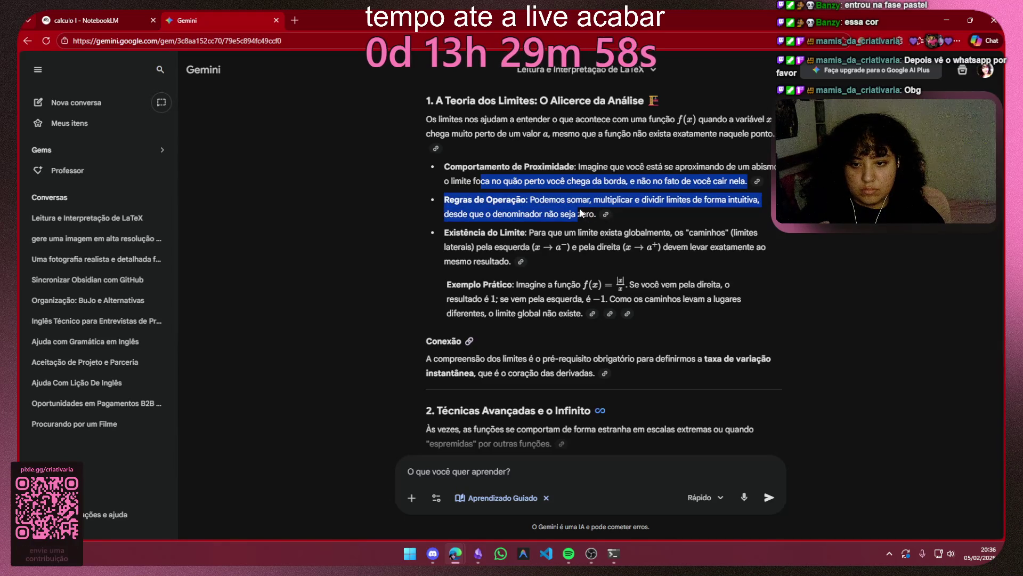
{"action": "mouse_move", "coordinate": [469, 233]}
{"action": "left_mouse_down"}
{"action": "mouse_move", "coordinate": [506, 234]}
{"action": "mouse_move", "coordinate": [533, 268]}
{"action": "left_mouse_up"}
{"action": "left_click", "coordinate": [537, 256]}
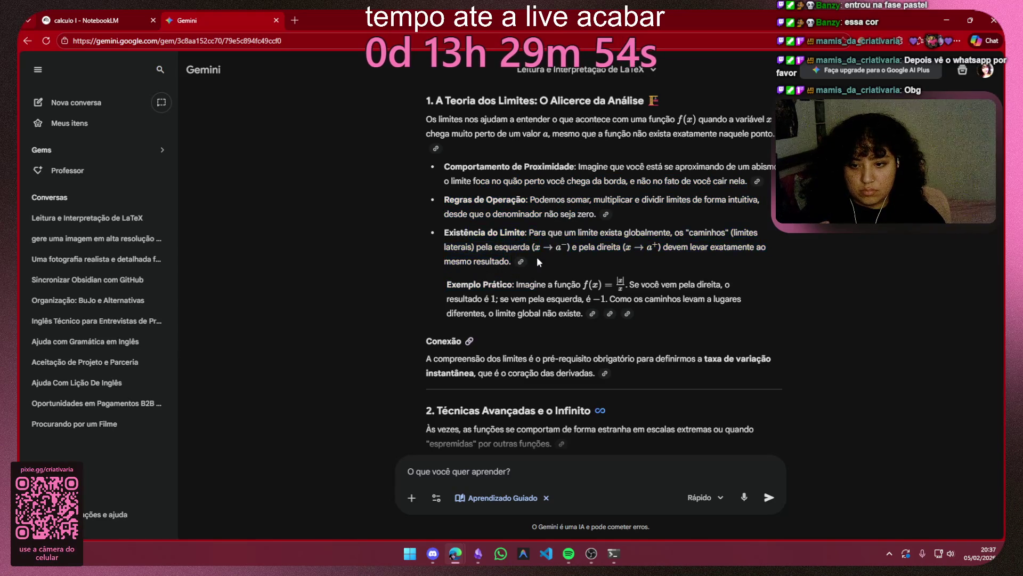
{"action": "left_click_drag", "start_coordinate": [450, 284], "coordinate": [610, 298]}
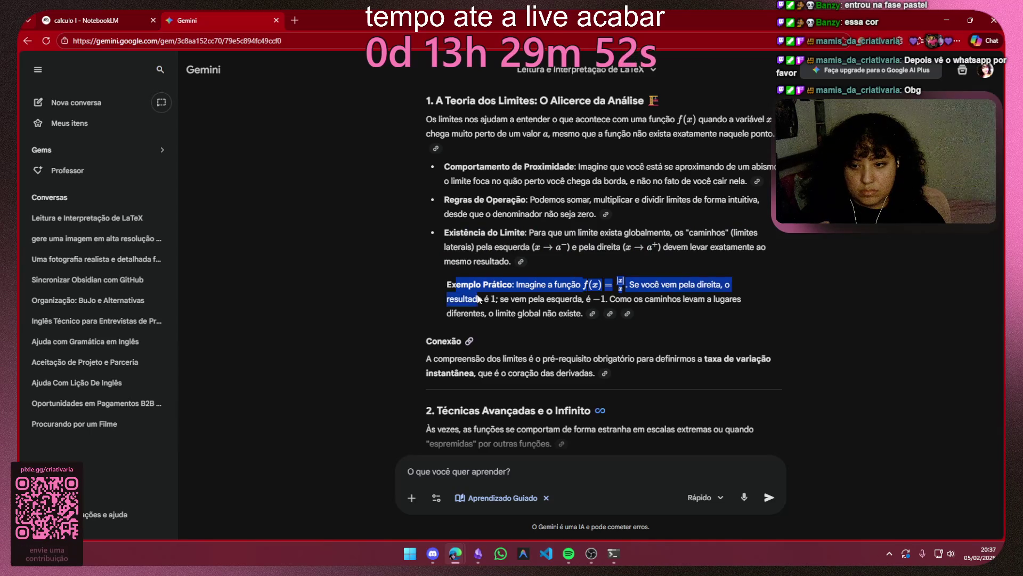
{"action": "left_click_drag", "start_coordinate": [611, 298], "coordinate": [584, 313]}
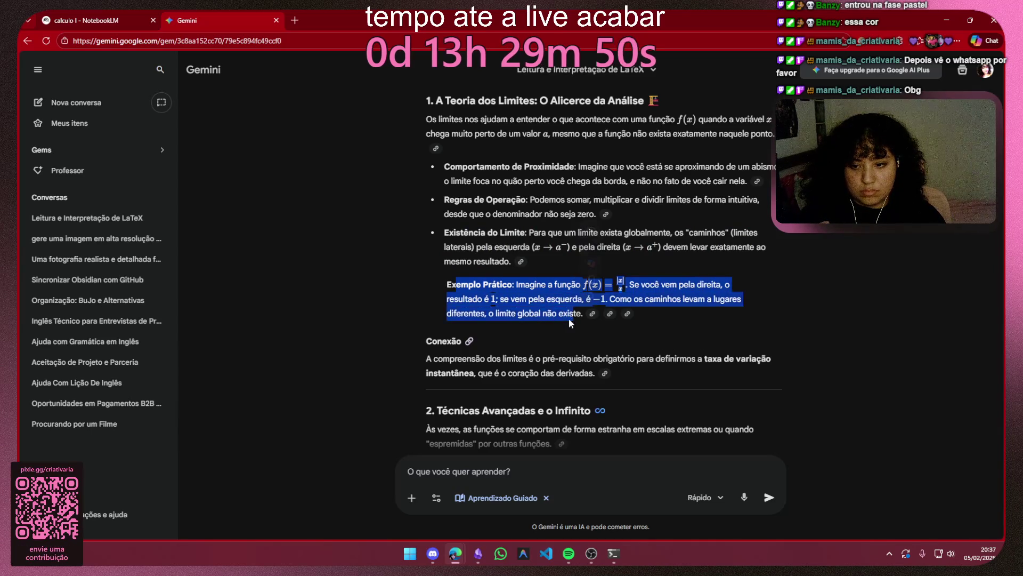
{"action": "left_click", "coordinate": [500, 313]}
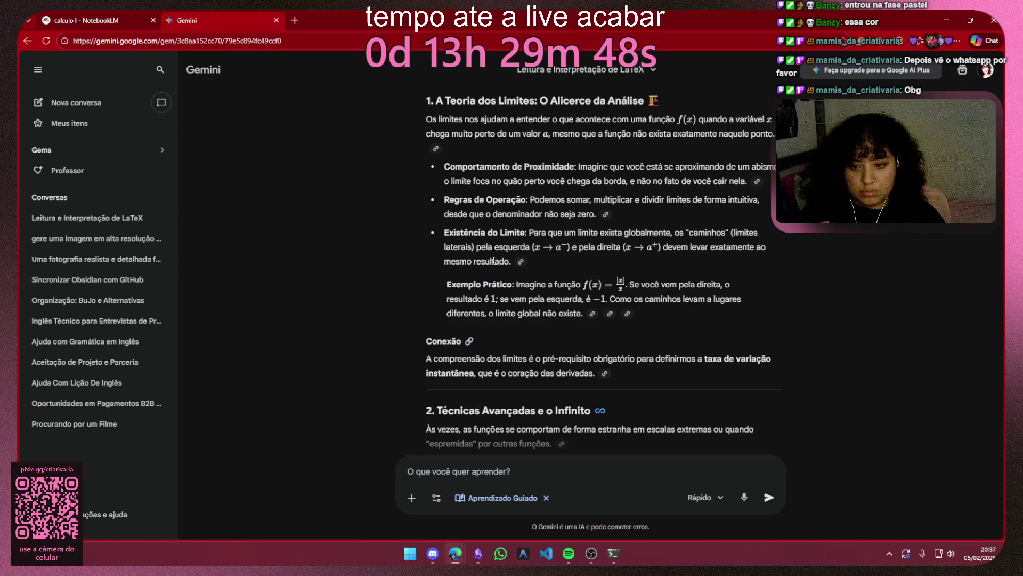
{"action": "scroll", "coordinate": [493, 256], "scroll_direction": "up", "scroll_amount": 2}
{"action": "left_click_drag", "start_coordinate": [683, 259], "coordinate": [415, 253]}
{"action": "left_click", "coordinate": [390, 253]}
{"action": "scroll", "coordinate": [392, 253], "scroll_direction": "up", "scroll_amount": 2}
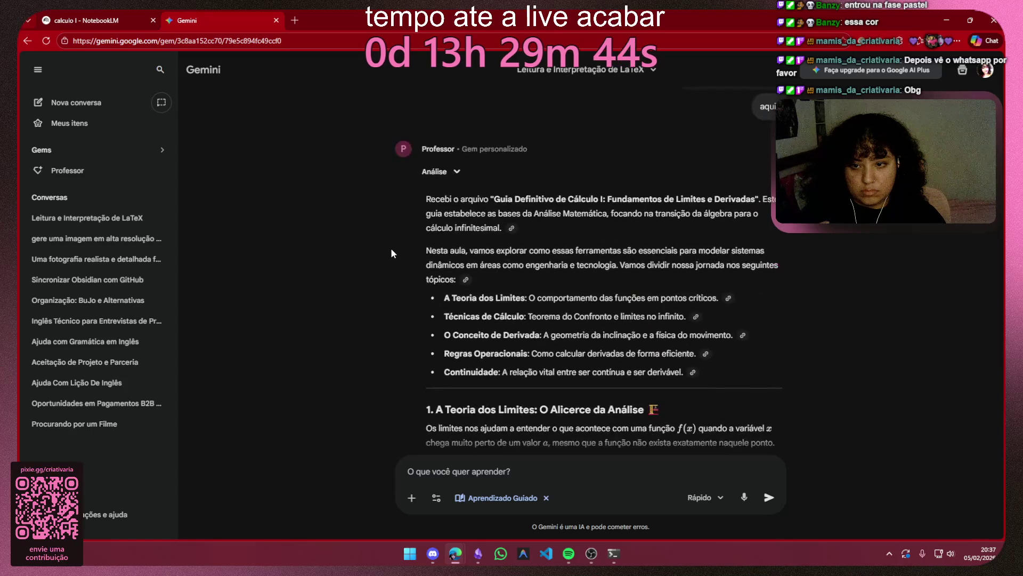
{"action": "scroll", "coordinate": [535, 282], "scroll_direction": "down", "scroll_amount": 3}
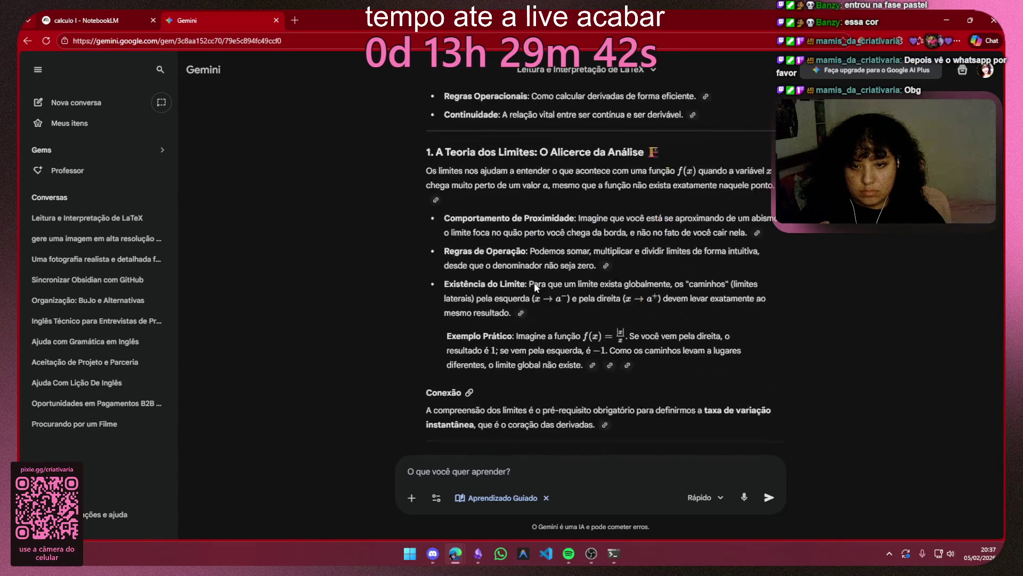
{"action": "scroll", "coordinate": [536, 276], "scroll_direction": "down", "scroll_amount": 3}
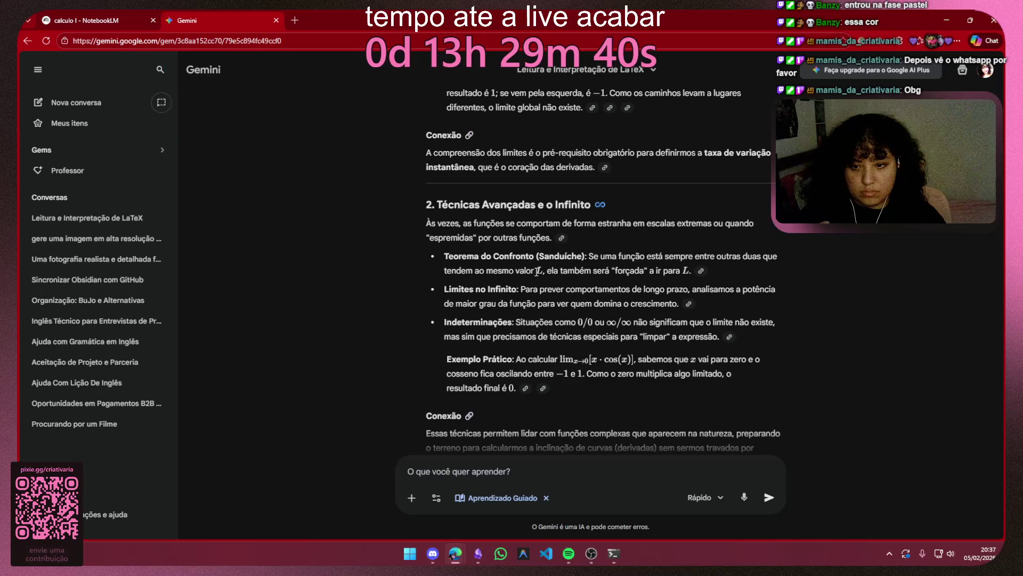
Step: Read the Técnicas Avançadas e o Infinito section, then switch to NotebookLM and bring Obsidian forward
{"action": "left_click_drag", "start_coordinate": [460, 205], "coordinate": [573, 203]}
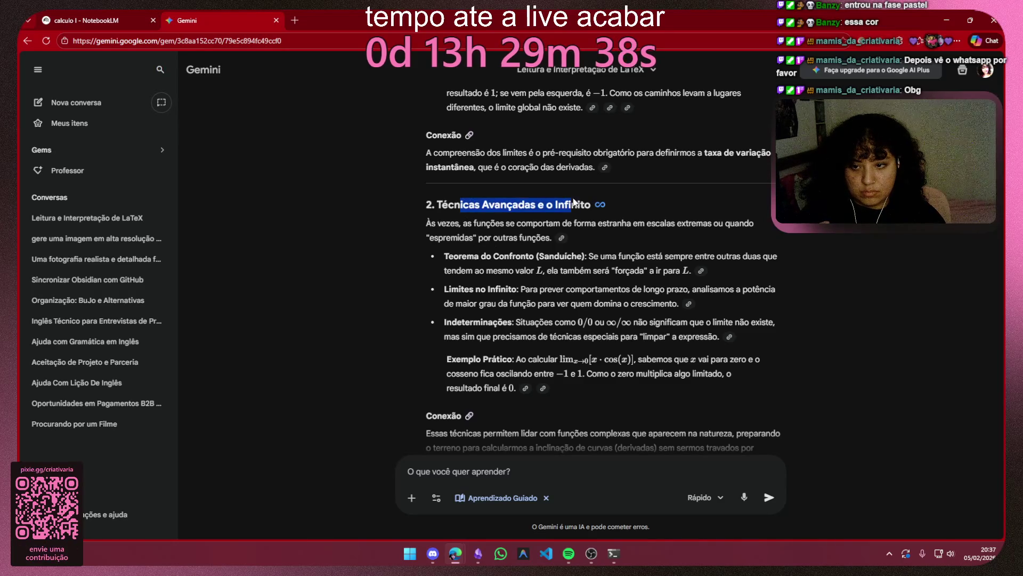
{"action": "left_click", "coordinate": [683, 202]}
{"action": "scroll", "coordinate": [683, 202], "scroll_direction": "down", "scroll_amount": 2}
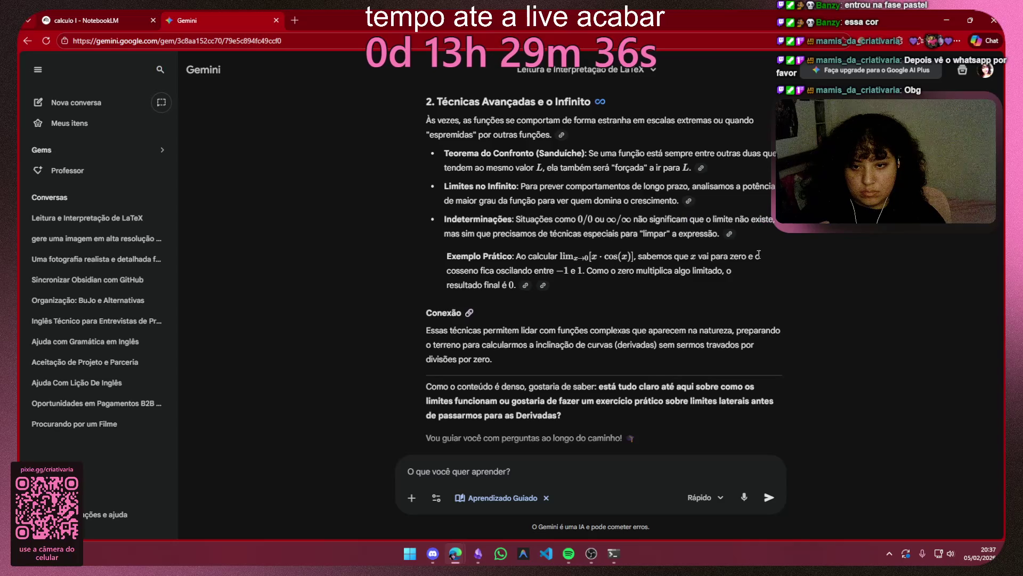
{"action": "scroll", "coordinate": [809, 256], "scroll_direction": "up", "scroll_amount": 1}
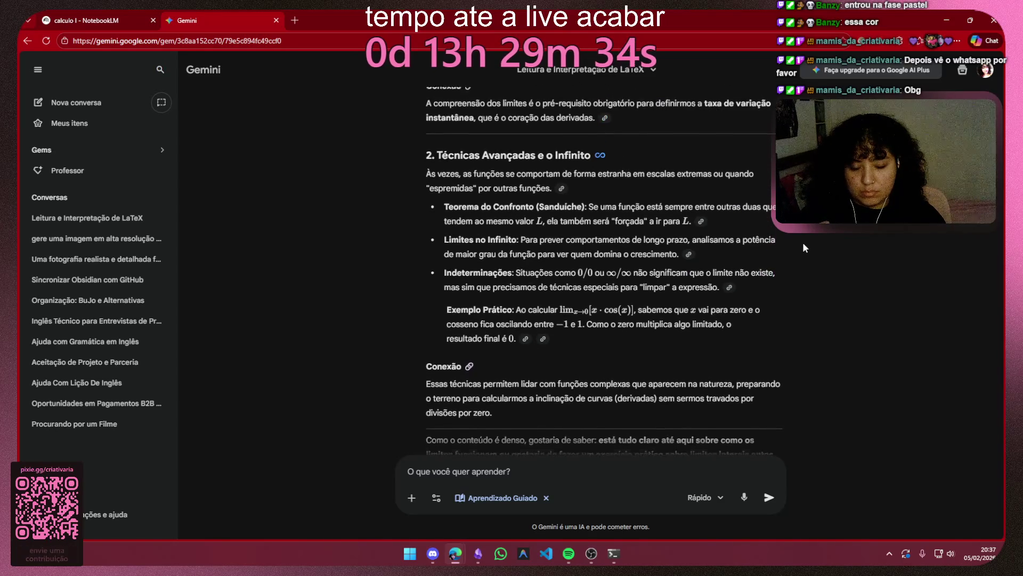
{"action": "scroll", "coordinate": [804, 243], "scroll_direction": "up", "scroll_amount": 5}
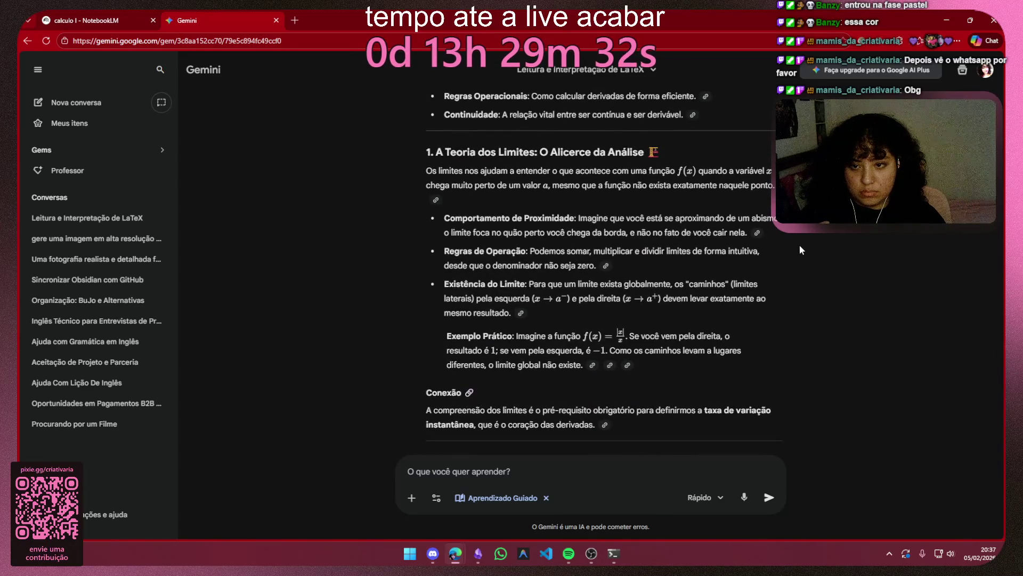
{"action": "left_click_drag", "start_coordinate": [577, 218], "coordinate": [752, 228]}
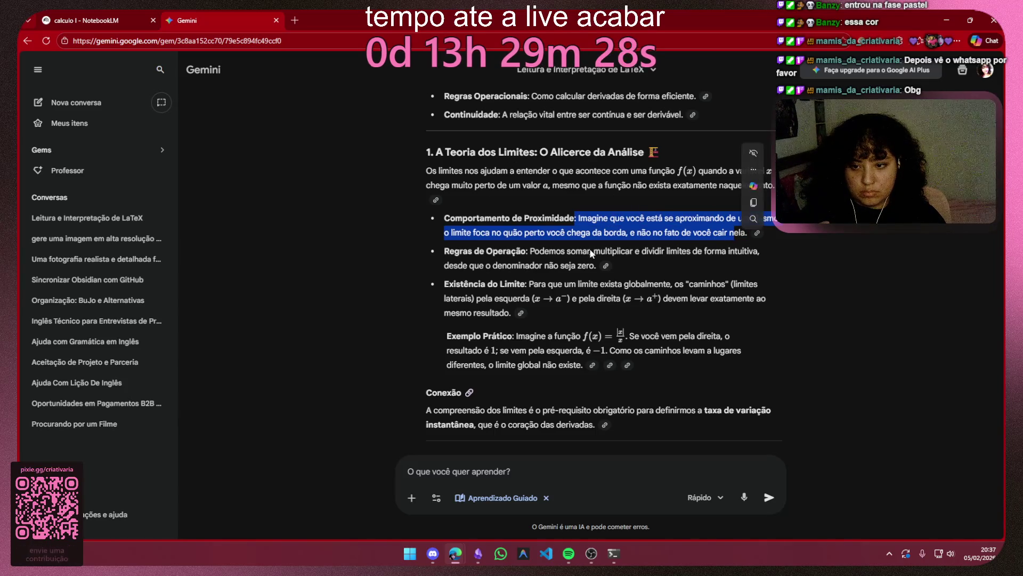
{"action": "left_click_drag", "start_coordinate": [528, 251], "coordinate": [770, 244]}
{"action": "left_click_drag", "start_coordinate": [528, 251], "coordinate": [596, 264]}
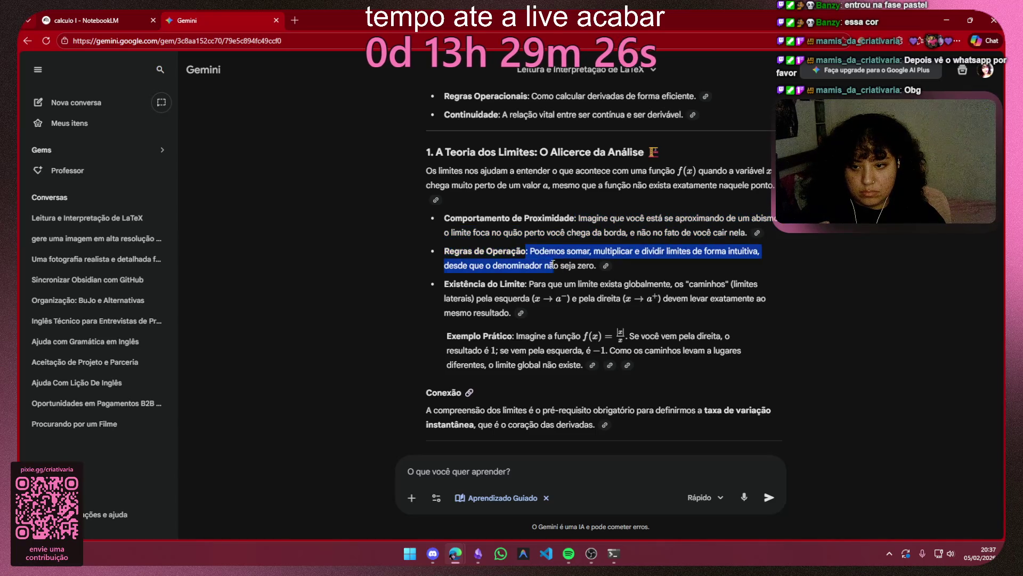
{"action": "left_click", "coordinate": [674, 262]}
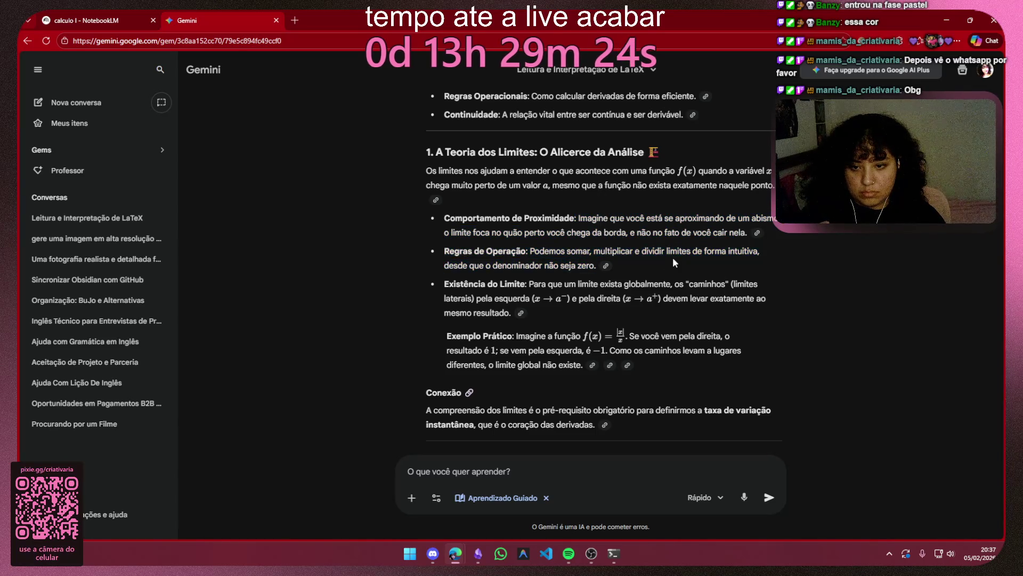
{"action": "left_click_drag", "start_coordinate": [445, 284], "coordinate": [553, 270]}
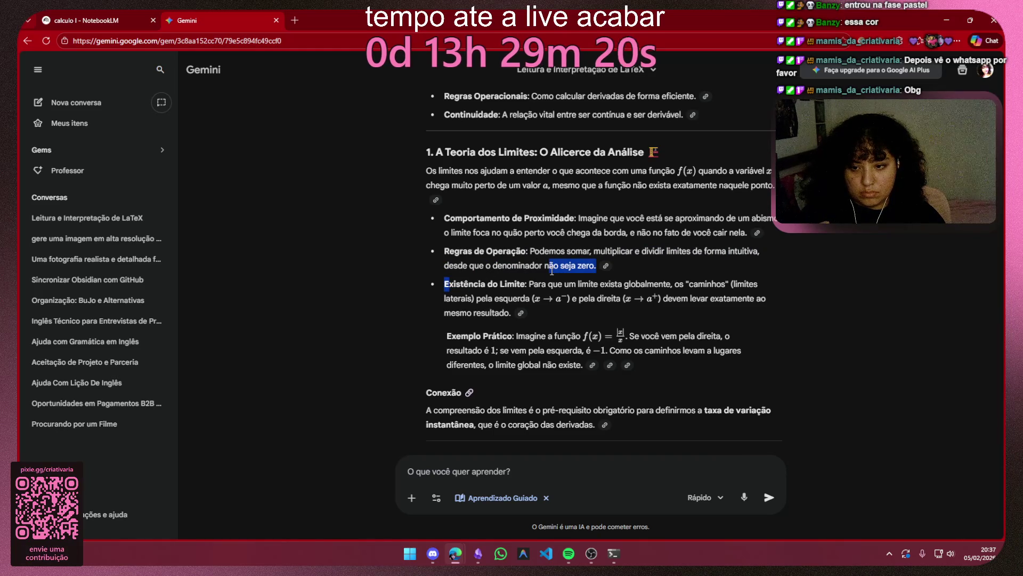
{"action": "left_click_drag", "start_coordinate": [548, 271], "coordinate": [563, 309]}
{"action": "left_click", "coordinate": [281, 192]}
{"action": "left_click", "coordinate": [72, 14]}
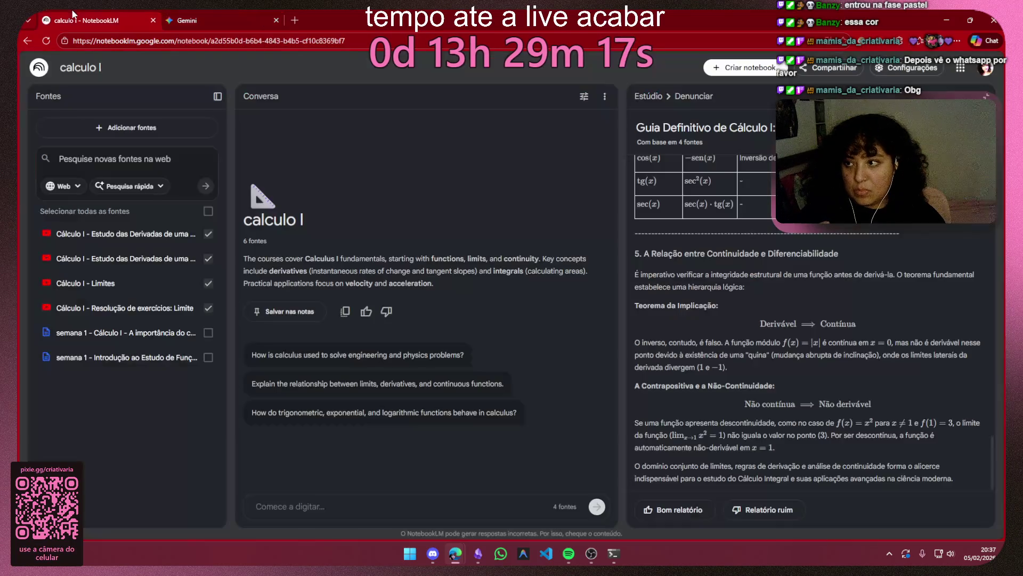
{"action": "left_click", "coordinate": [479, 553]}
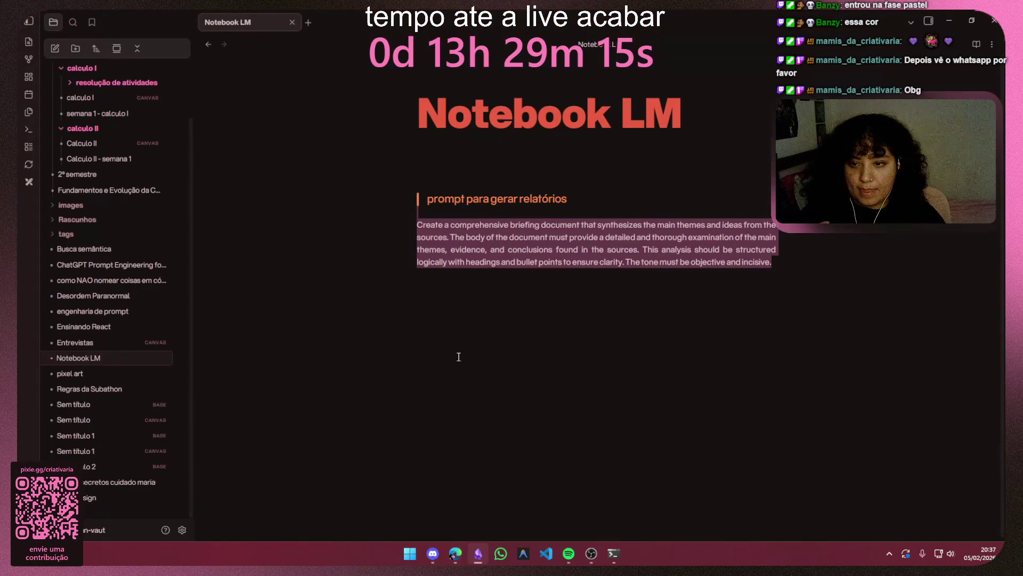
Step: Close the Notebook LM note, review the calculo I canvas around Propriedades do Limite, and return to Gemini
{"action": "left_click", "coordinate": [292, 21]}
{"action": "scroll", "coordinate": [112, 220], "scroll_direction": "up", "scroll_amount": 2}
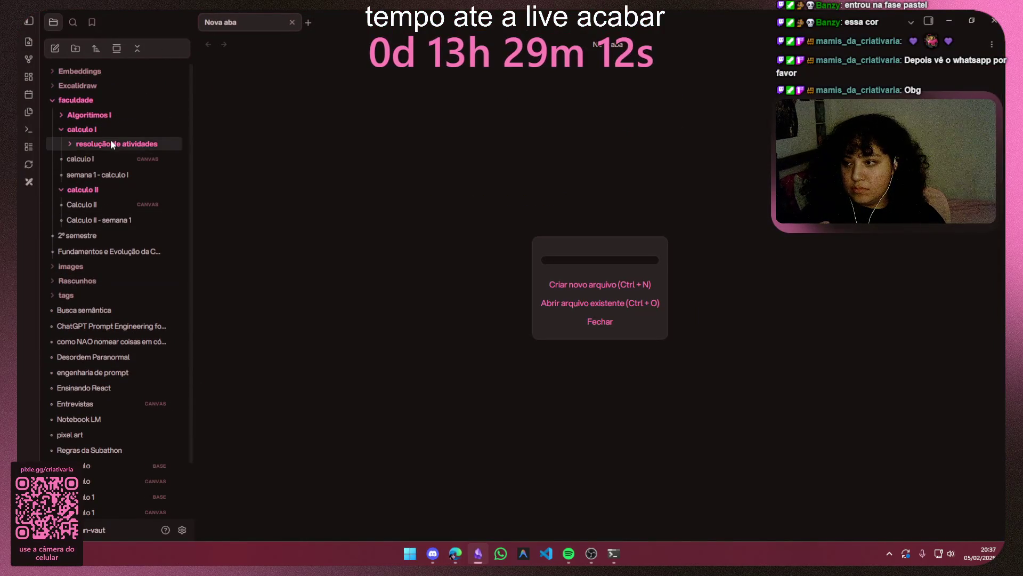
{"action": "left_click", "coordinate": [102, 159]}
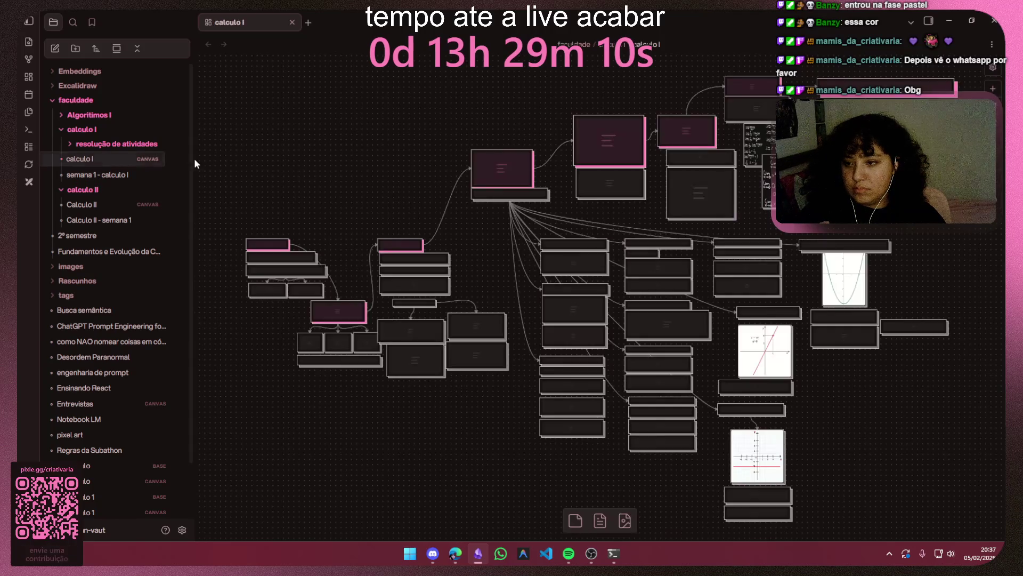
{"action": "scroll", "coordinate": [698, 255], "scroll_direction": "up", "scroll_amount": 3}
{"action": "scroll", "coordinate": [627, 238], "scroll_direction": "up", "scroll_amount": 3}
{"action": "scroll", "coordinate": [627, 239], "scroll_direction": "up", "scroll_amount": 3}
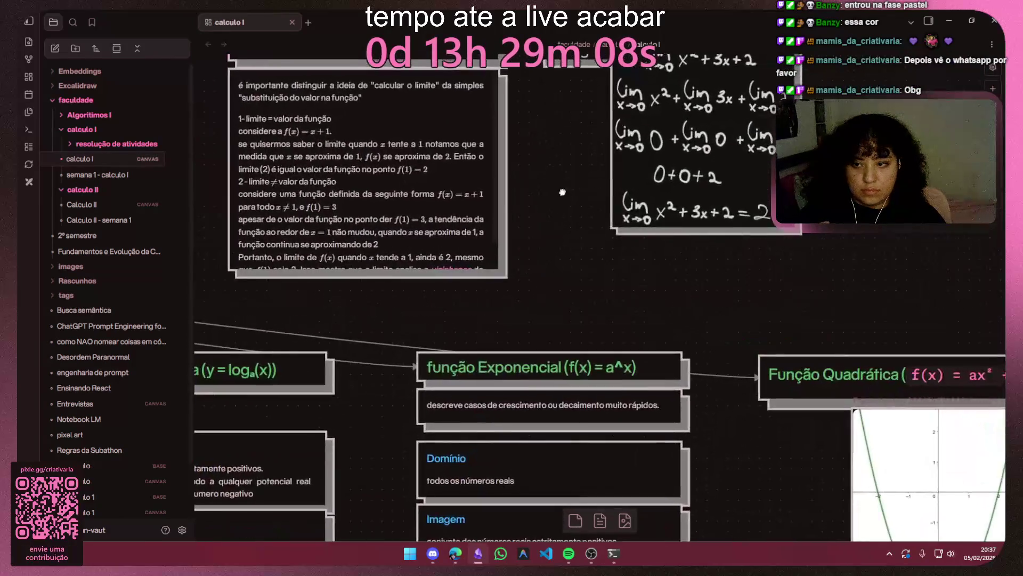
{"action": "scroll", "coordinate": [290, 393], "scroll_direction": "up", "scroll_amount": 3}
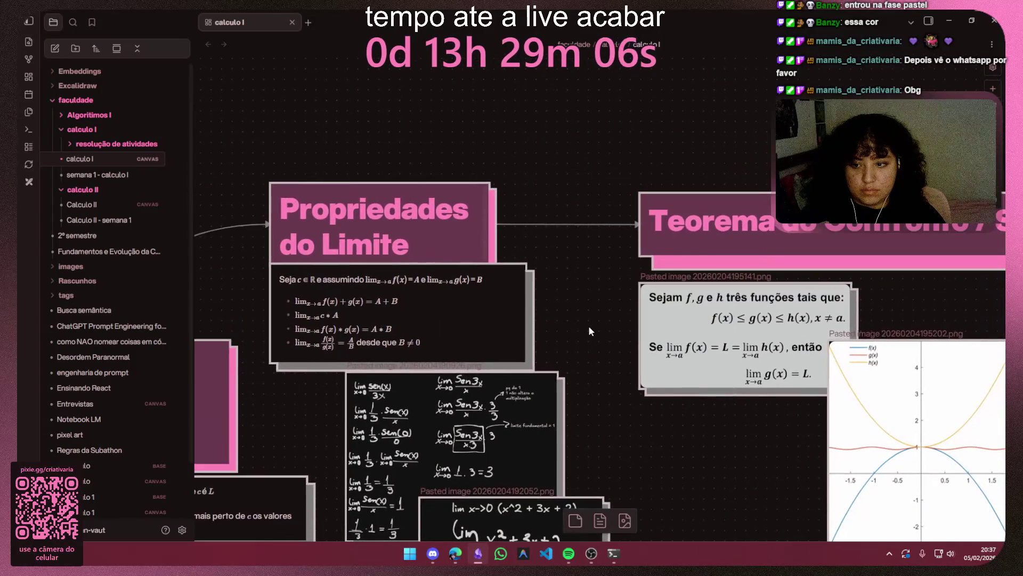
{"action": "scroll", "coordinate": [296, 336], "scroll_direction": "right", "scroll_amount": 5}
{"action": "scroll", "coordinate": [313, 212], "scroll_direction": "down", "scroll_amount": 2}
{"action": "left_click_drag", "start_coordinate": [314, 212], "coordinate": [696, 320]}
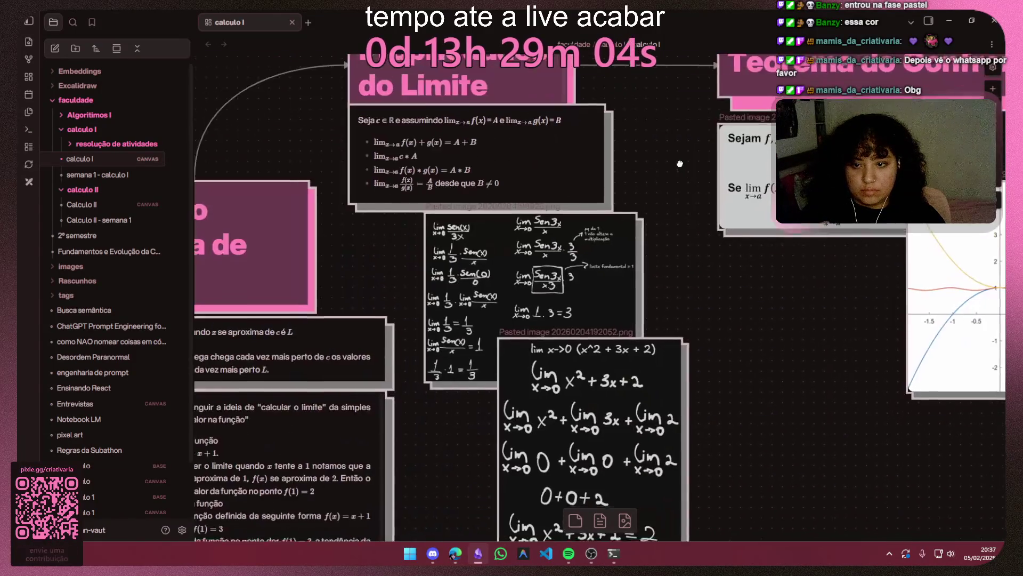
{"action": "scroll", "coordinate": [696, 320], "scroll_direction": "down", "scroll_amount": 2}
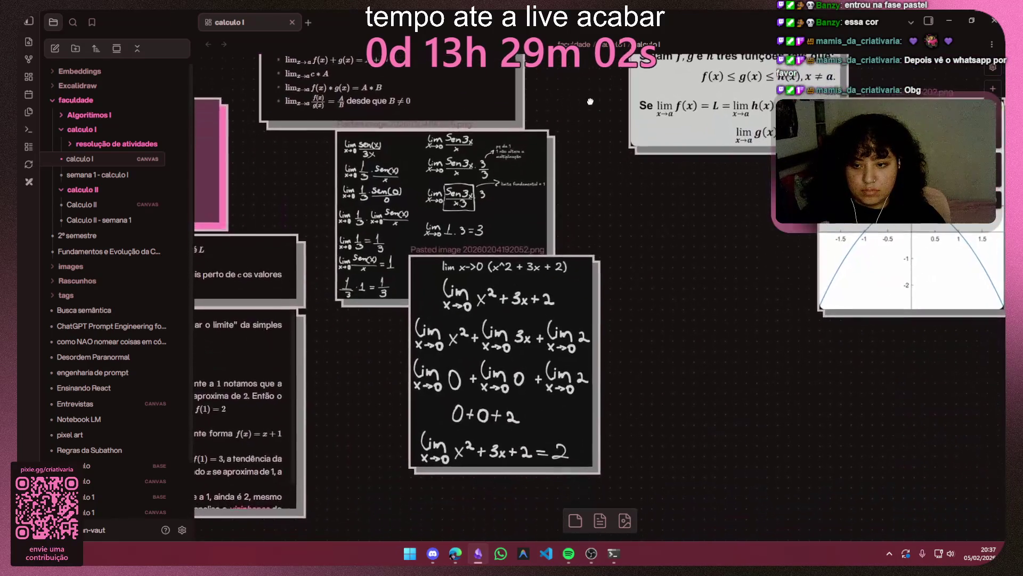
{"action": "scroll", "coordinate": [696, 320], "scroll_direction": "up", "scroll_amount": 2}
{"action": "scroll", "coordinate": [696, 320], "scroll_direction": "right", "scroll_amount": 2}
{"action": "scroll", "coordinate": [700, 253], "scroll_direction": "down", "scroll_amount": 2, "text": "ctrl"}
{"action": "scroll", "coordinate": [700, 253], "scroll_direction": "right", "scroll_amount": 5}
{"action": "scroll", "coordinate": [503, 238], "scroll_direction": "up", "scroll_amount": 1}
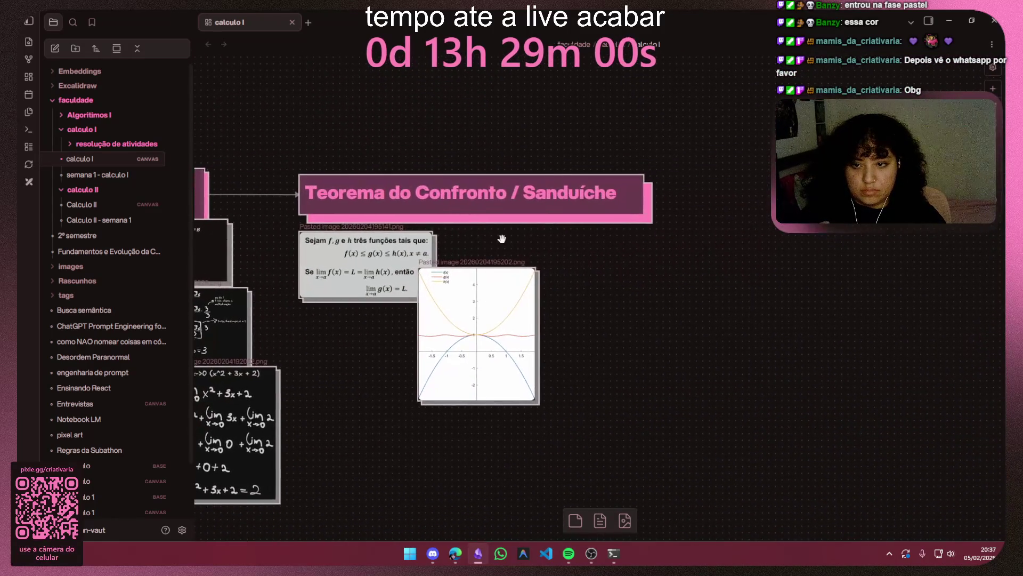
{"action": "left_click", "coordinate": [952, 22]}
{"action": "left_click", "coordinate": [202, 28]}
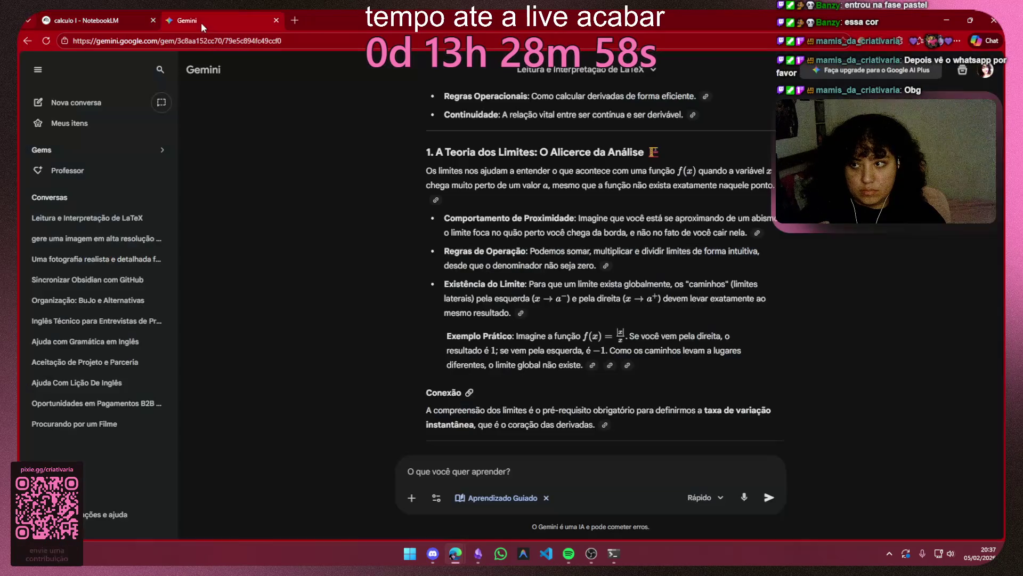
Step: Select Gemini's Existência do Limite explanation and switch over to the Obsidian canvas
{"action": "left_click_drag", "start_coordinate": [462, 251], "coordinate": [566, 276]}
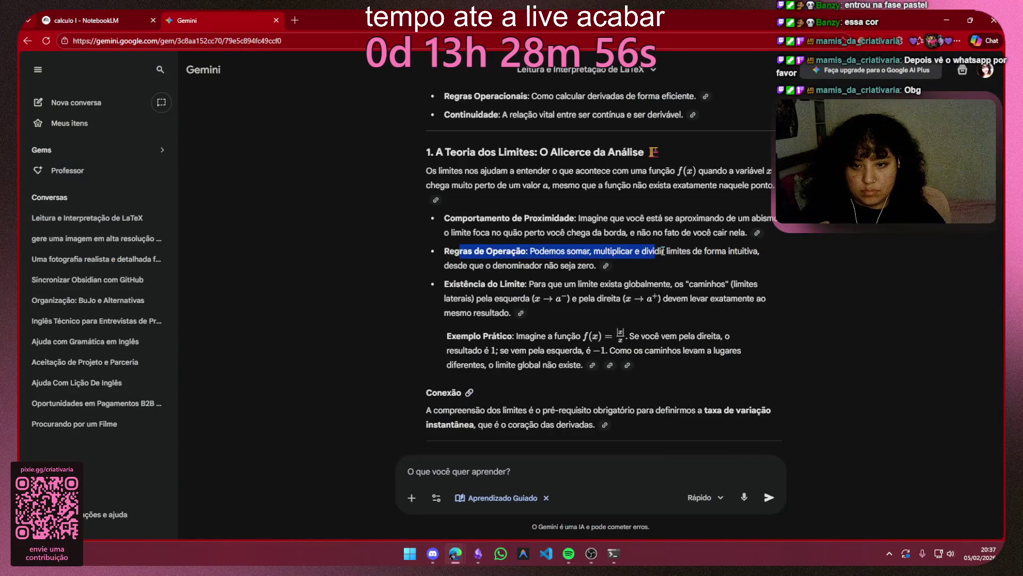
{"action": "left_click", "coordinate": [566, 282]}
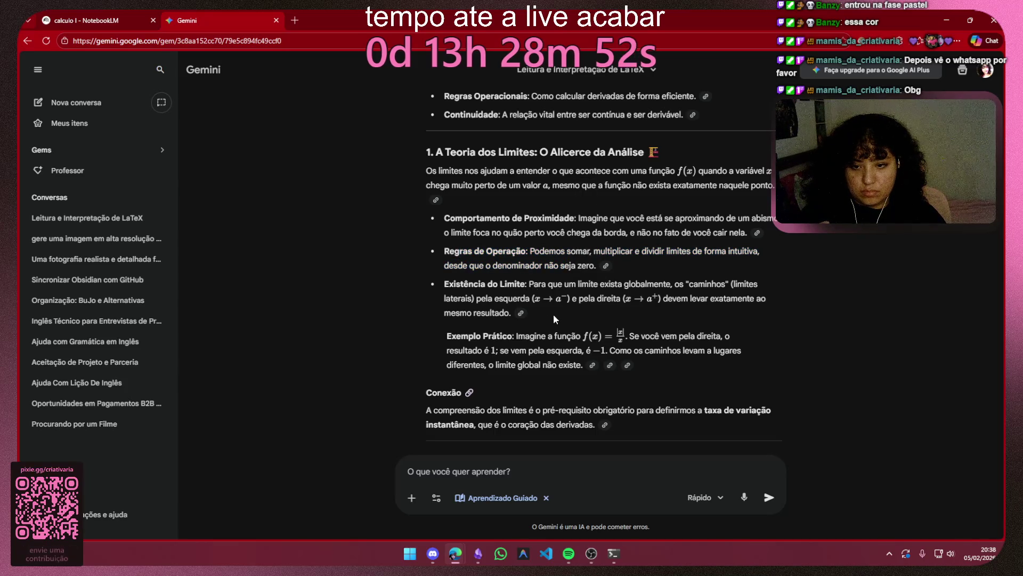
{"action": "mouse_move", "coordinate": [511, 314]}
{"action": "left_mouse_down"}
{"action": "mouse_move", "coordinate": [530, 283]}
{"action": "mouse_move", "coordinate": [451, 283]}
{"action": "left_mouse_up"}
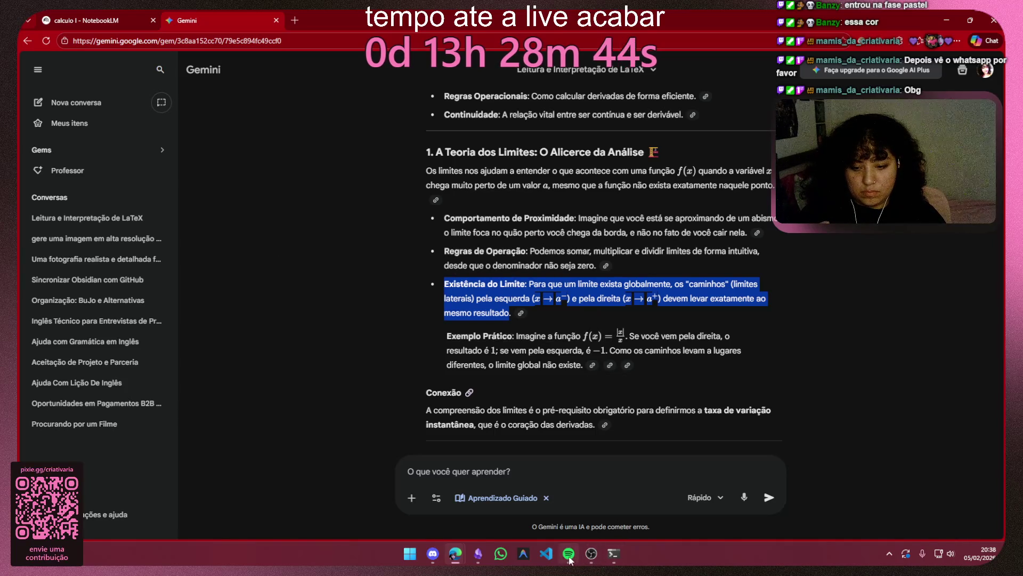
{"action": "left_click", "coordinate": [475, 559]}
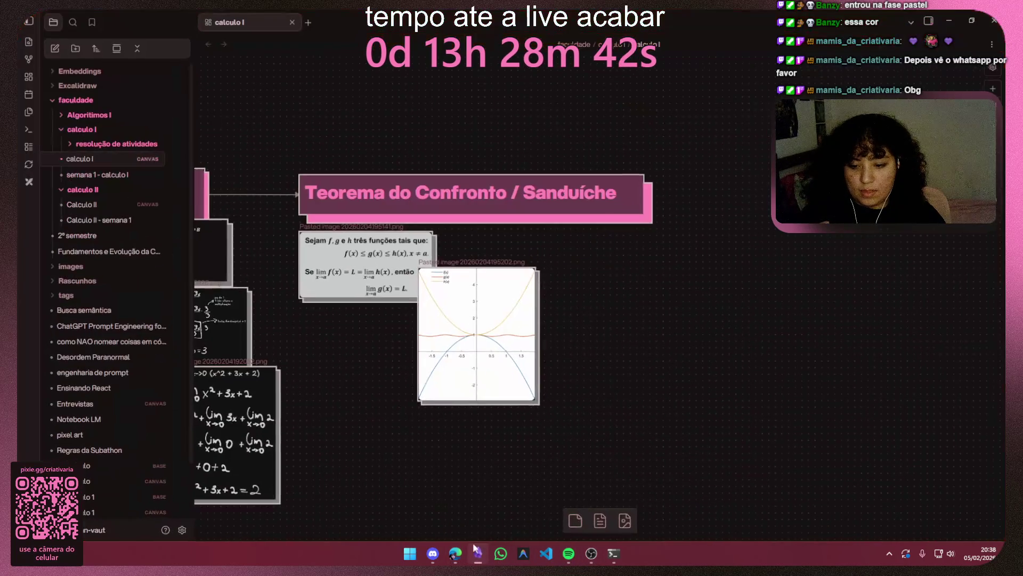
{"action": "scroll", "coordinate": [353, 320], "scroll_direction": "up", "scroll_amount": 5}
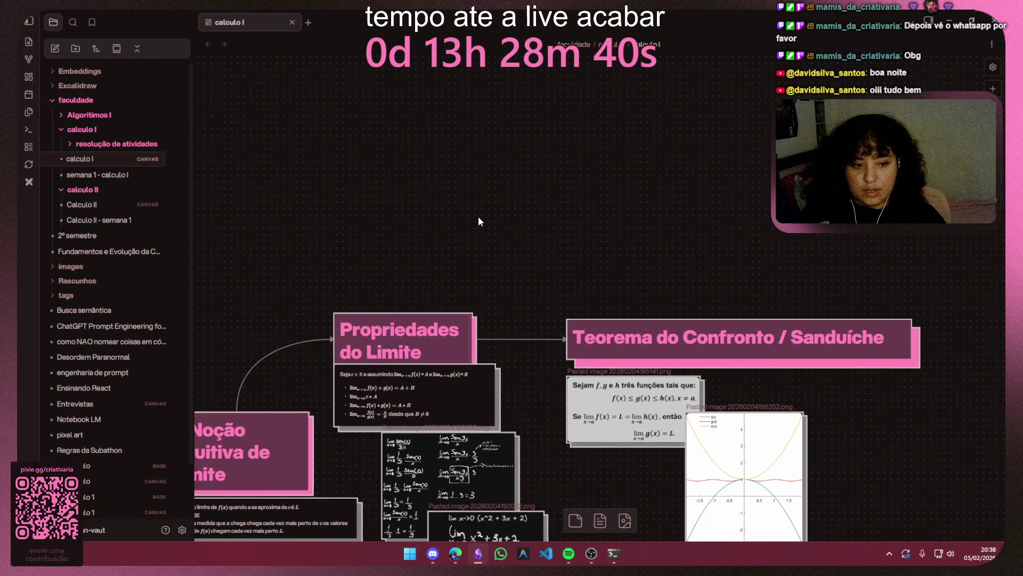
Step: Create a new canvas card headed 'Existência do limite' and widen it
{"action": "double_click", "coordinate": [478, 217]}
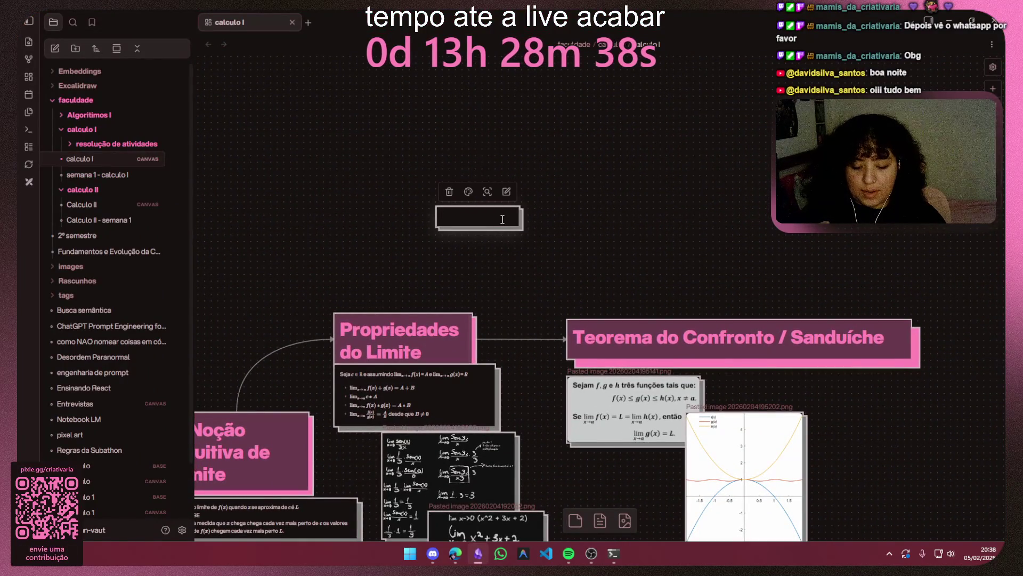
{"action": "type", "text": "##"}
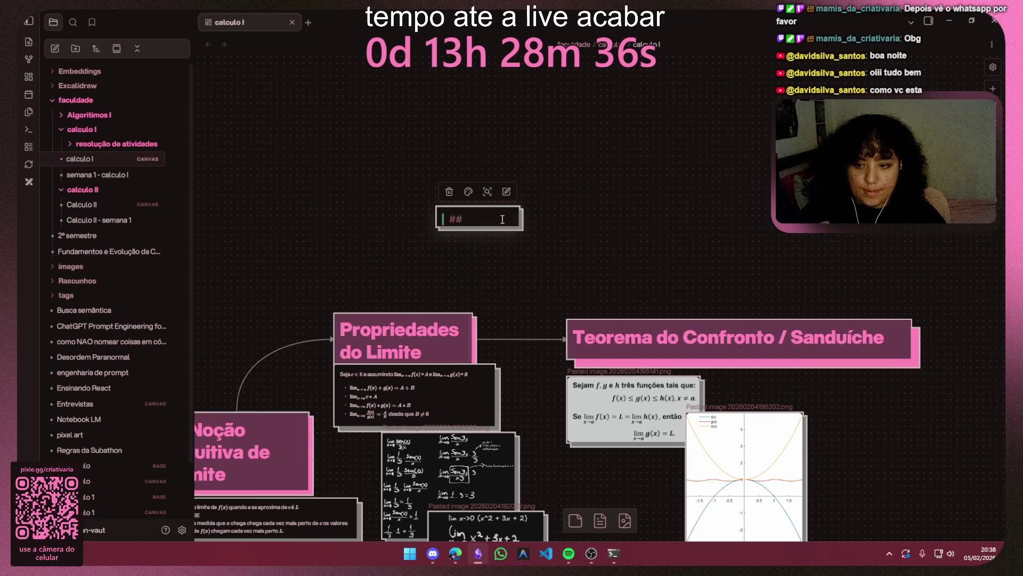
{"action": "key", "text": "BackSpace"}
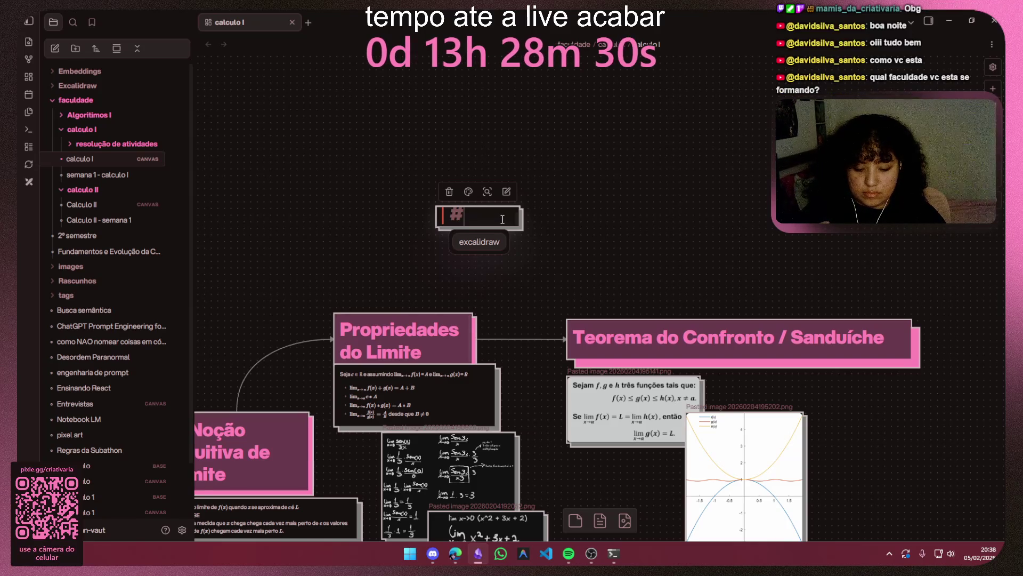
{"action": "type", "text": "#E"}
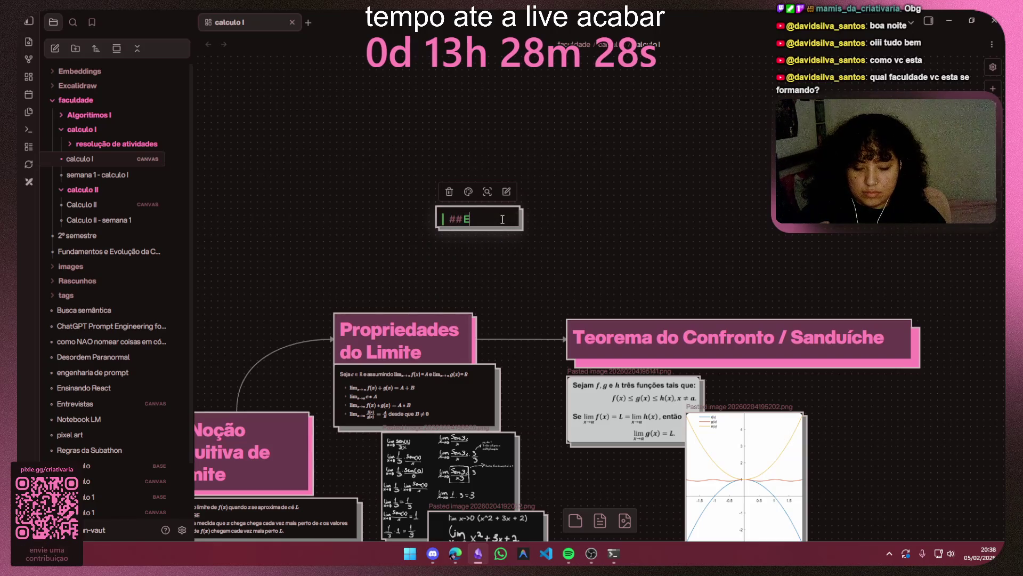
{"action": "key", "text": "BackSpace"}
{"action": "key", "text": "BackSpace"}
{"action": "key", "text": "BackSpace"}
{"action": "type", "text": "xis"}
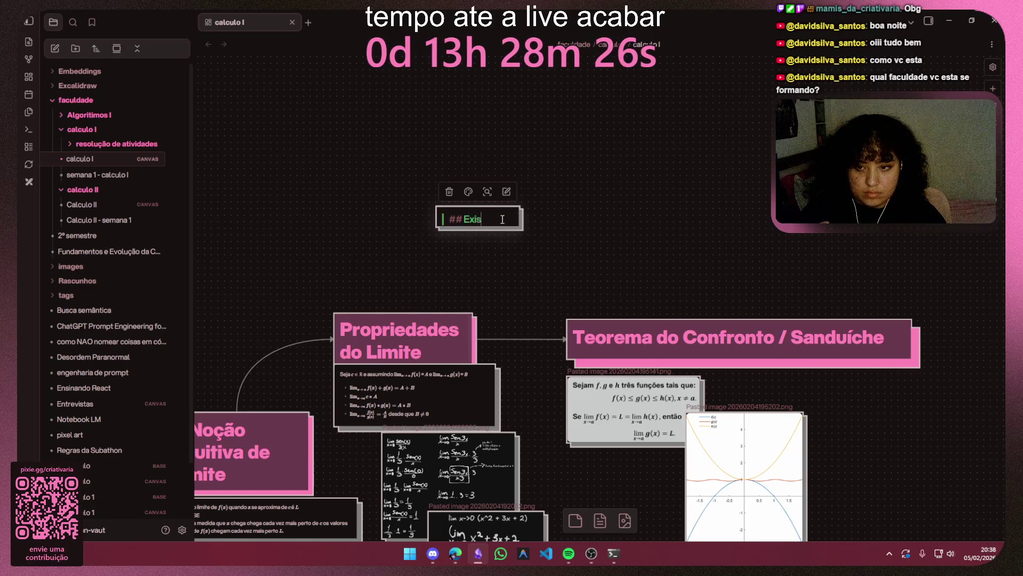
{"action": "type", "text": "tência"}
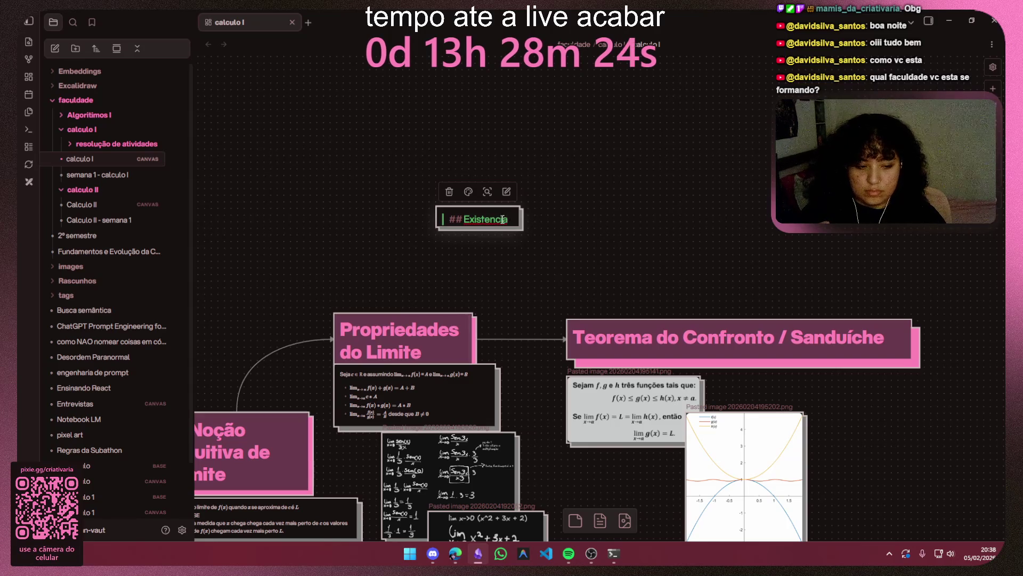
{"action": "type", "text": " do"}
{"action": "key", "text": "BackSpace"}
{"action": "key", "text": "BackSpace"}
{"action": "key", "text": "BackSpace"}
{"action": "key", "text": "BackSpace"}
{"action": "key", "text": "BackSpace"}
{"action": "key", "text": "BackSpace"}
{"action": "key", "text": "BackSpace"}
{"action": "type", "text": "t"}
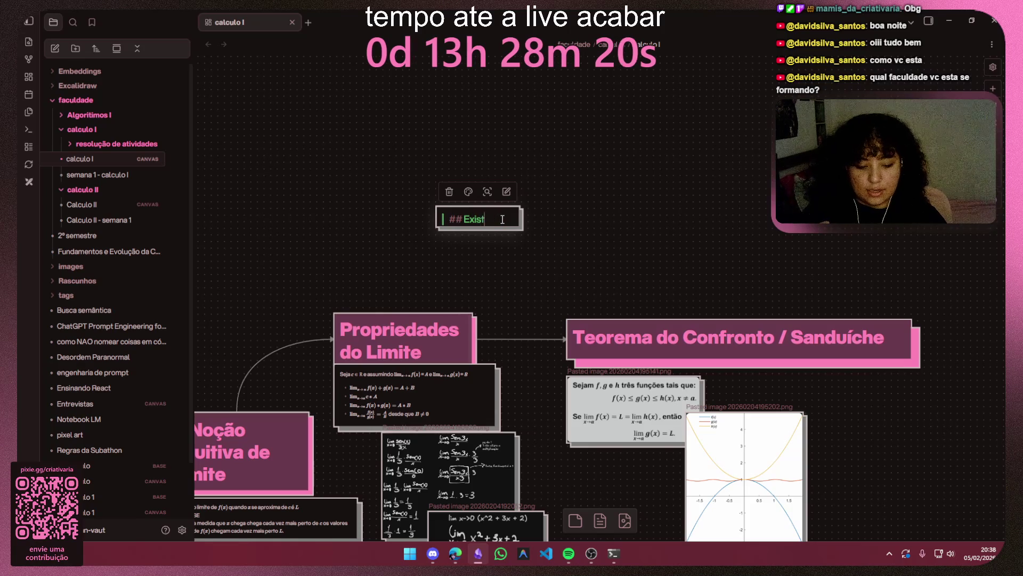
{"action": "type", "text": "ência do"}
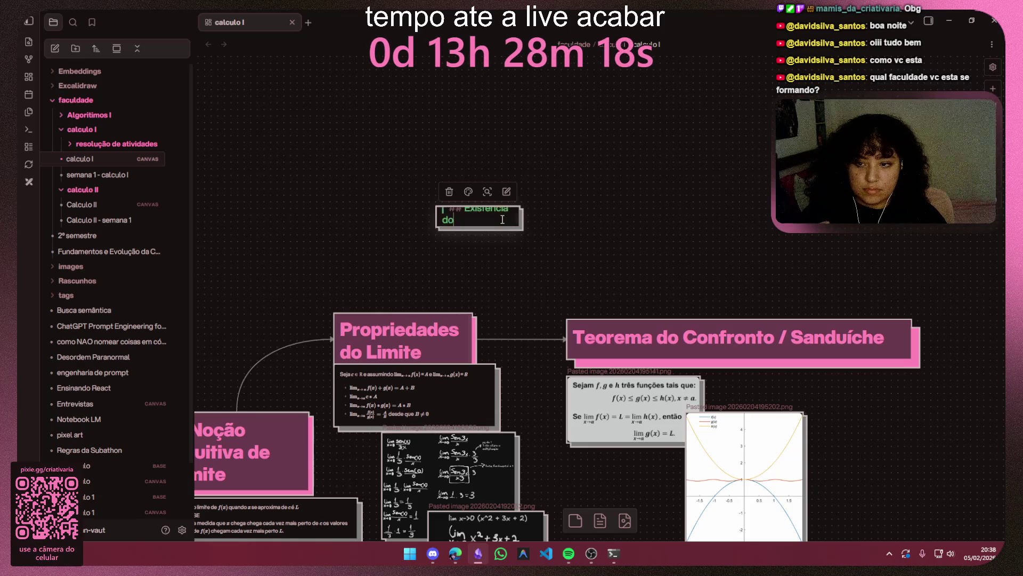
{"action": "type", "text": " limite"}
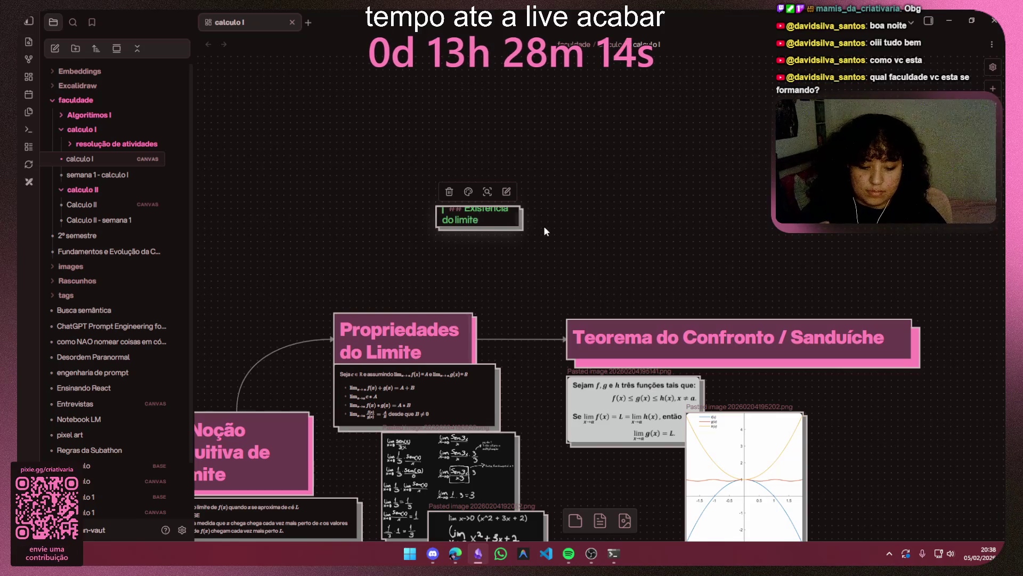
{"action": "left_click_drag", "start_coordinate": [520, 224], "coordinate": [616, 254]}
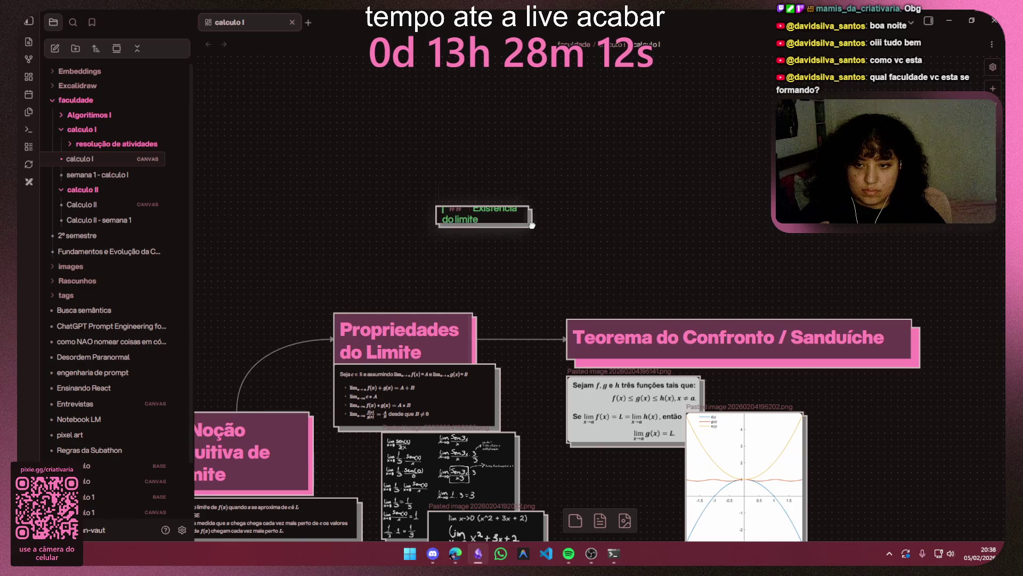
Step: Paste the lateral-limits explanation into the card, drop its redundant label, and move the card lower
{"action": "key", "text": "Return"}
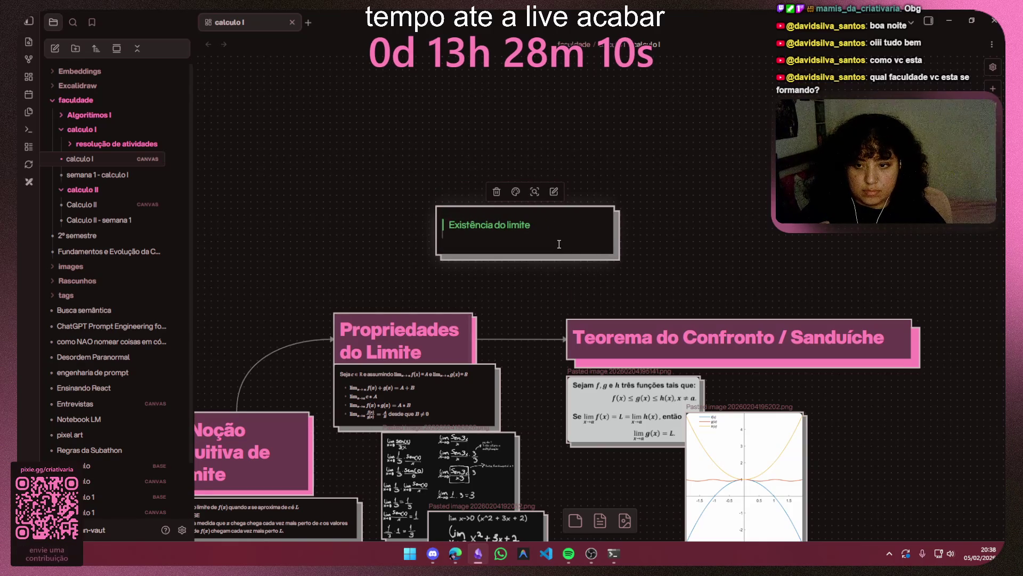
{"action": "key", "text": "ctrl+v"}
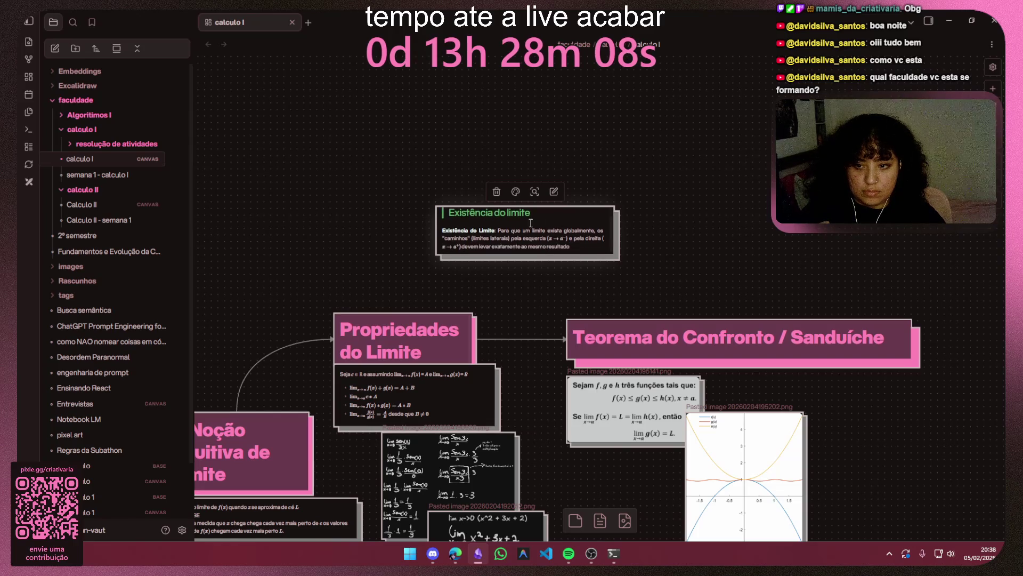
{"action": "left_click", "coordinate": [498, 231]}
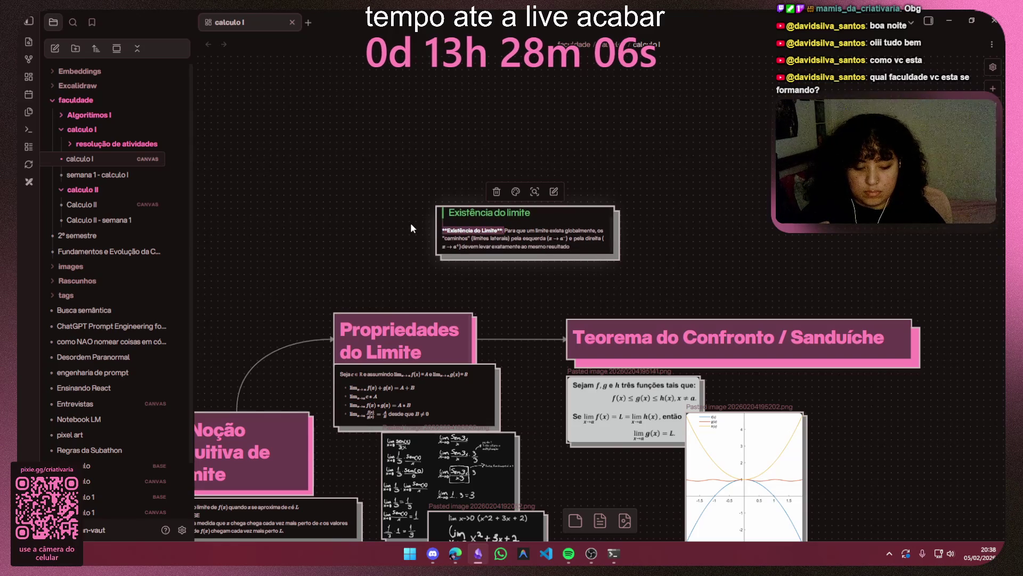
{"action": "key", "text": "BackSpace"}
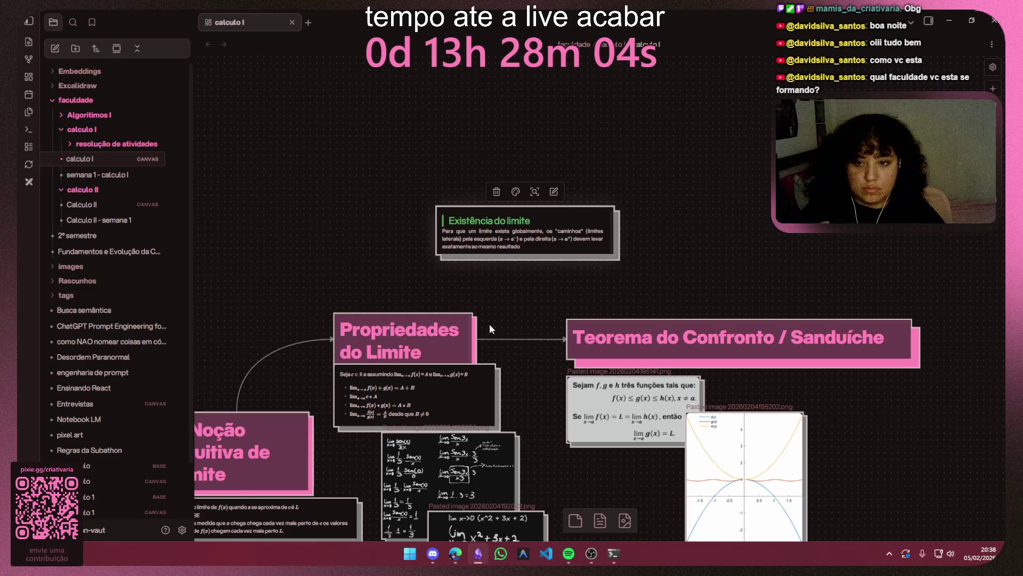
{"action": "scroll", "coordinate": [503, 284], "scroll_direction": "up", "scroll_amount": 3}
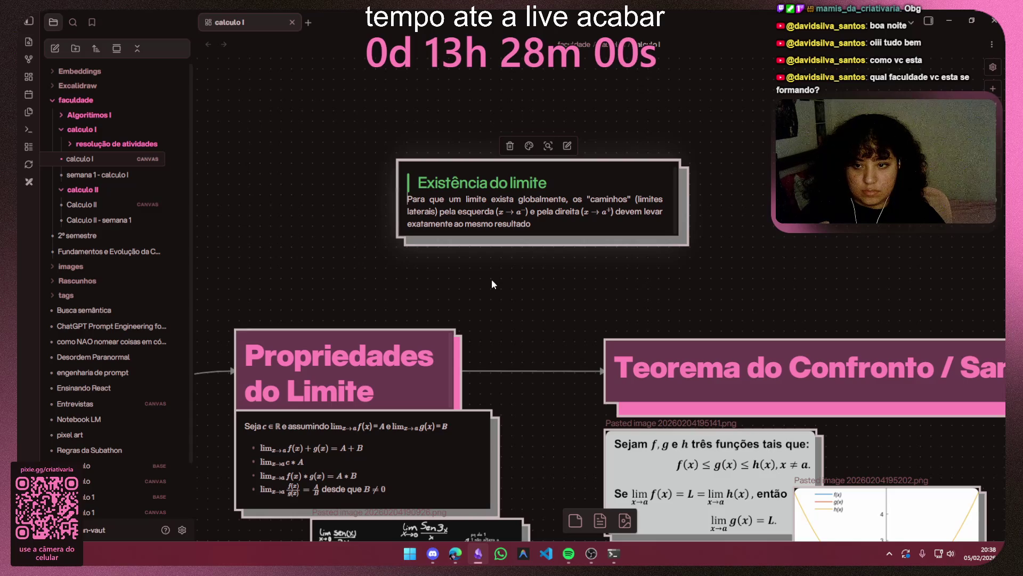
{"action": "scroll", "coordinate": [495, 274], "scroll_direction": "down", "scroll_amount": 5}
{"action": "left_click", "coordinate": [448, 149]}
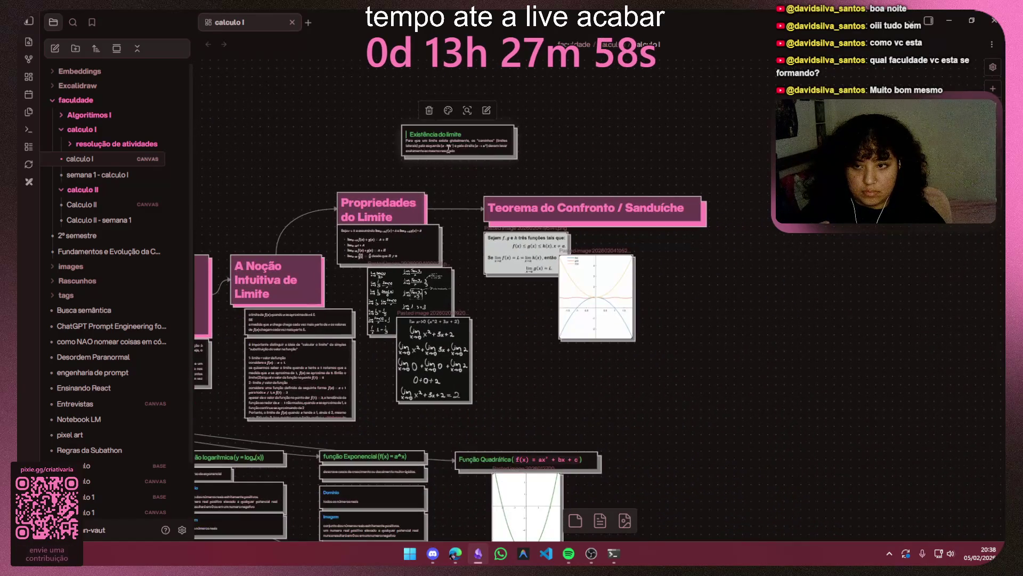
{"action": "mouse_move", "coordinate": [459, 148]}
{"action": "left_mouse_down"}
{"action": "mouse_move", "coordinate": [490, 424]}
{"action": "mouse_move", "coordinate": [453, 428]}
{"action": "mouse_move", "coordinate": [500, 396]}
{"action": "left_mouse_up"}
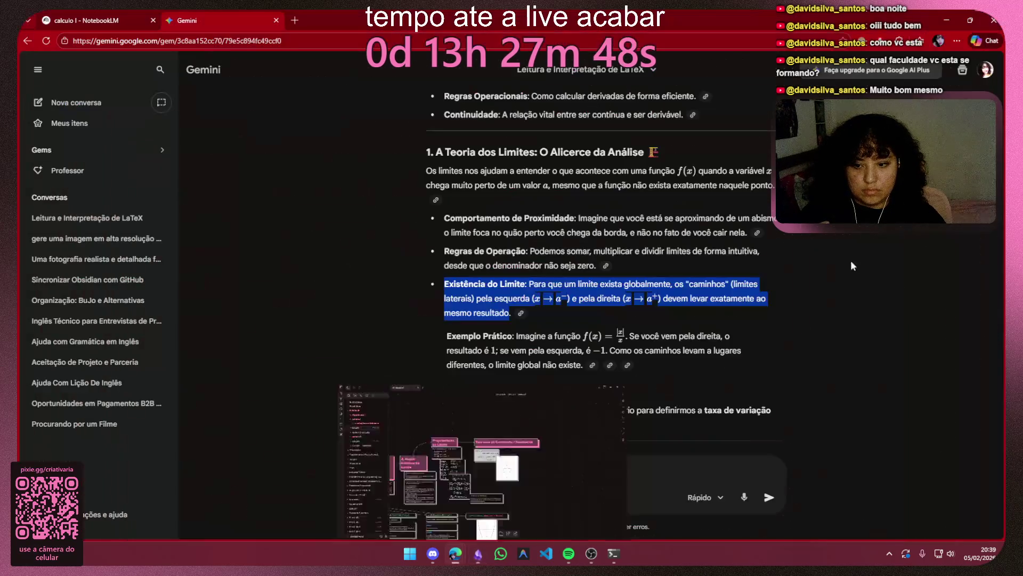
Step: Return to the Gemini lesson and start a new browser tab
{"action": "key", "text": "alt+Tab"}
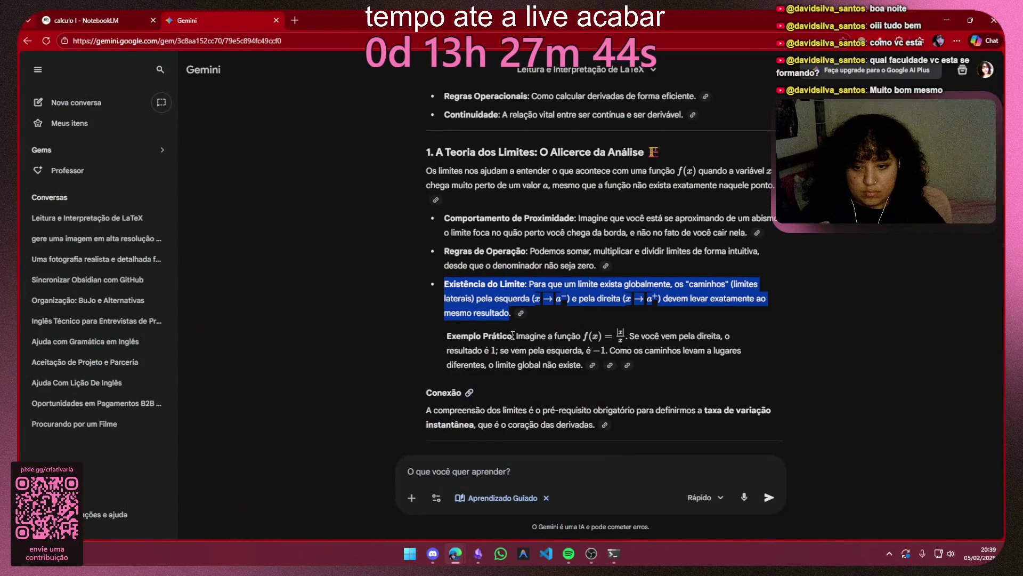
{"action": "scroll", "coordinate": [534, 327], "scroll_direction": "down", "scroll_amount": 1}
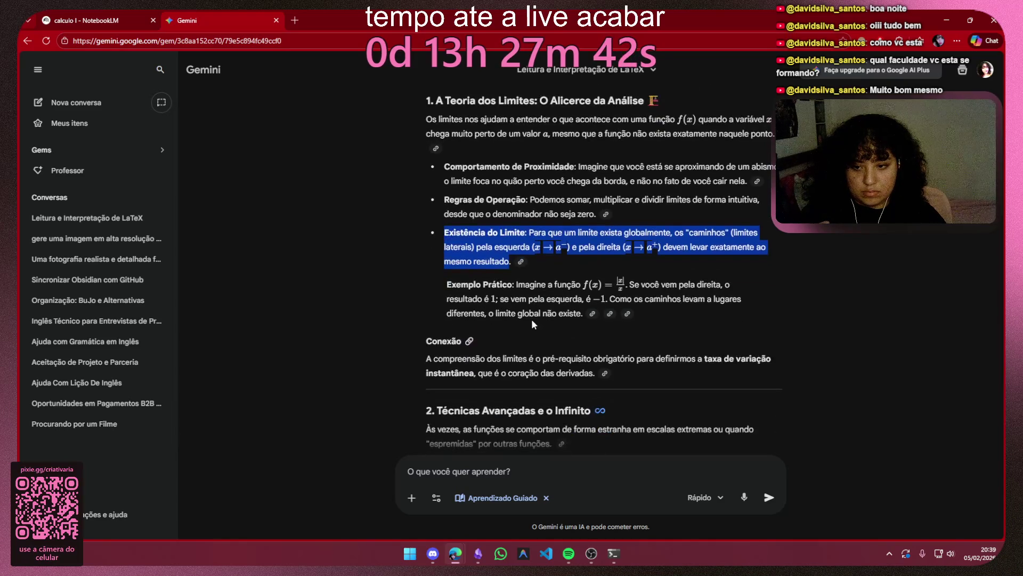
{"action": "left_click", "coordinate": [295, 20]}
{"action": "type", "text": "."}
Step: Search Google images for 'limites laterais' and copy the Exemplo 02 graph image
{"action": "key", "text": "BackSpace"}
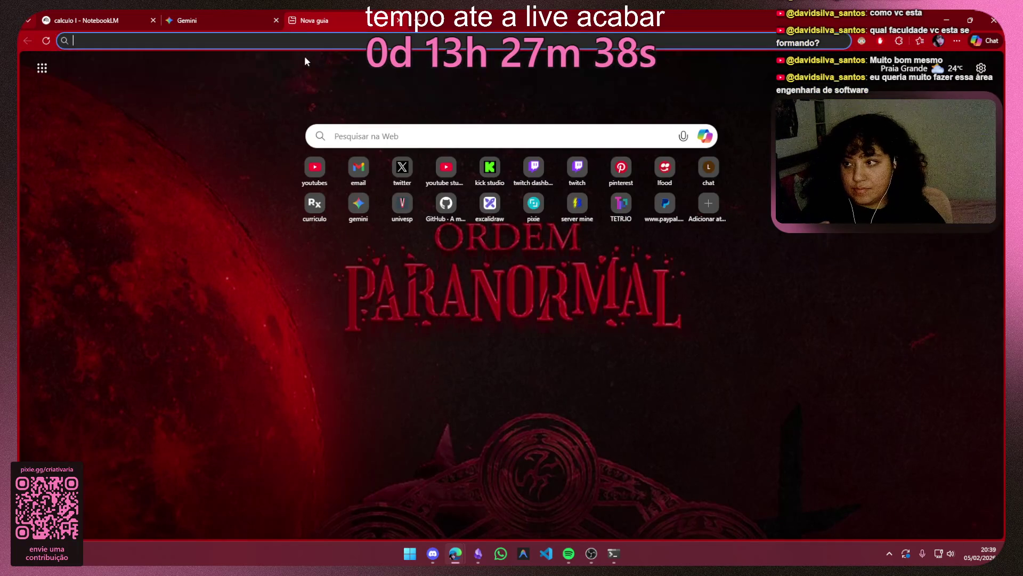
{"action": "type", "text": "limites la"}
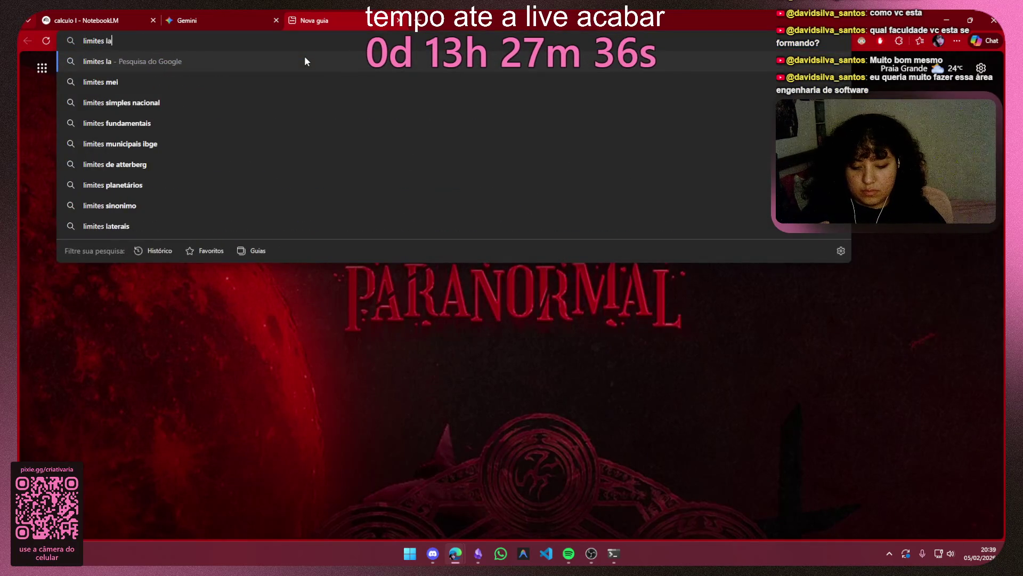
{"action": "type", "text": "ter"}
{"action": "key", "text": "Return"}
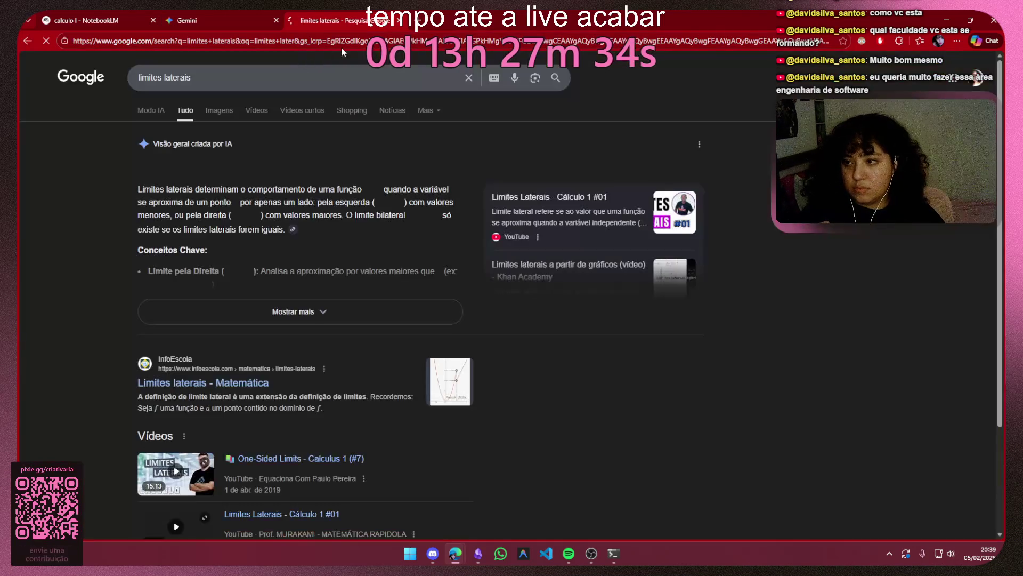
{"action": "left_click", "coordinate": [220, 111]}
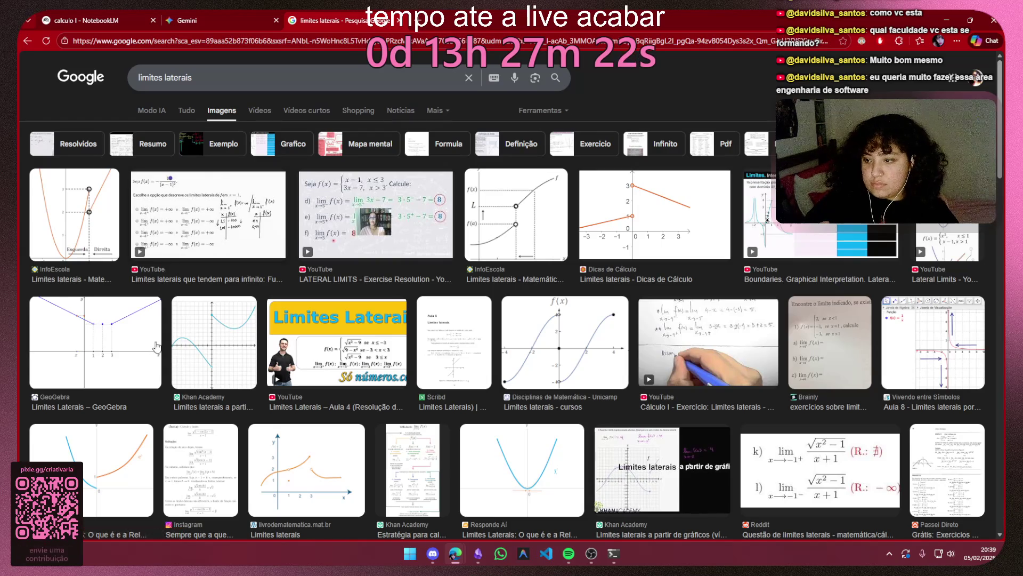
{"action": "scroll", "coordinate": [140, 362], "scroll_direction": "down", "scroll_amount": 3}
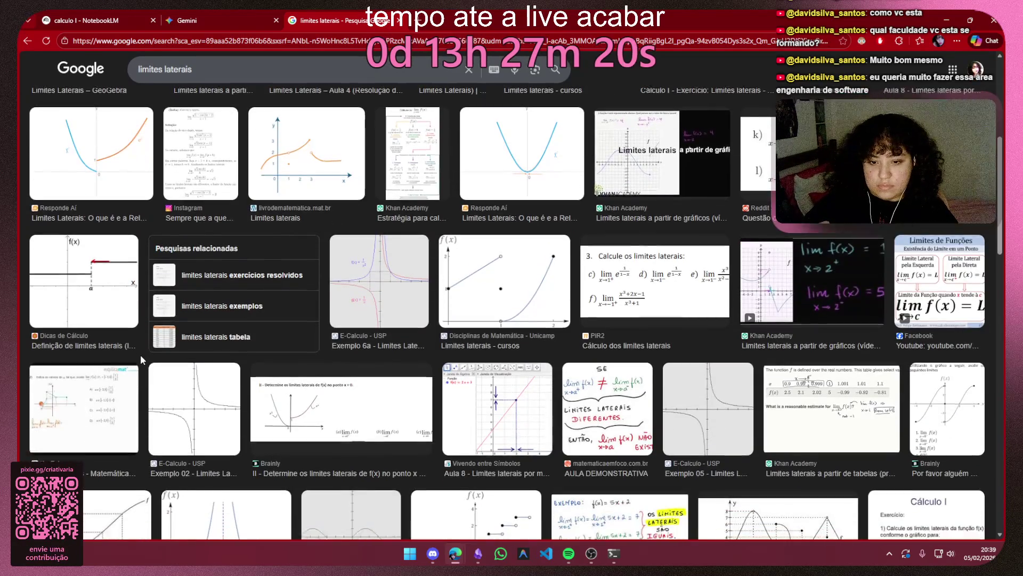
{"action": "scroll", "coordinate": [140, 355], "scroll_direction": "down", "scroll_amount": 2}
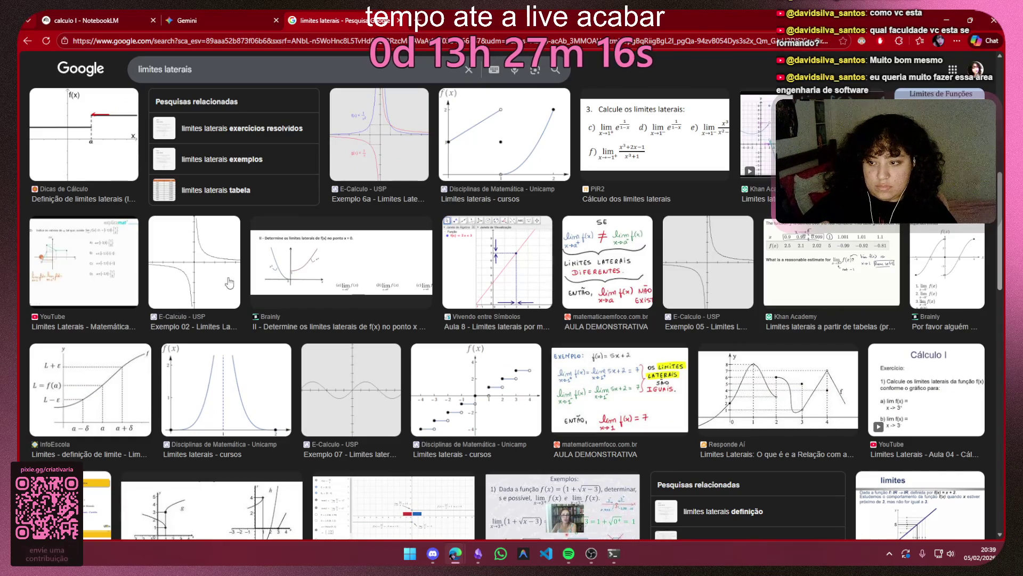
{"action": "left_click", "coordinate": [210, 266]}
{"action": "right_click", "coordinate": [776, 214]}
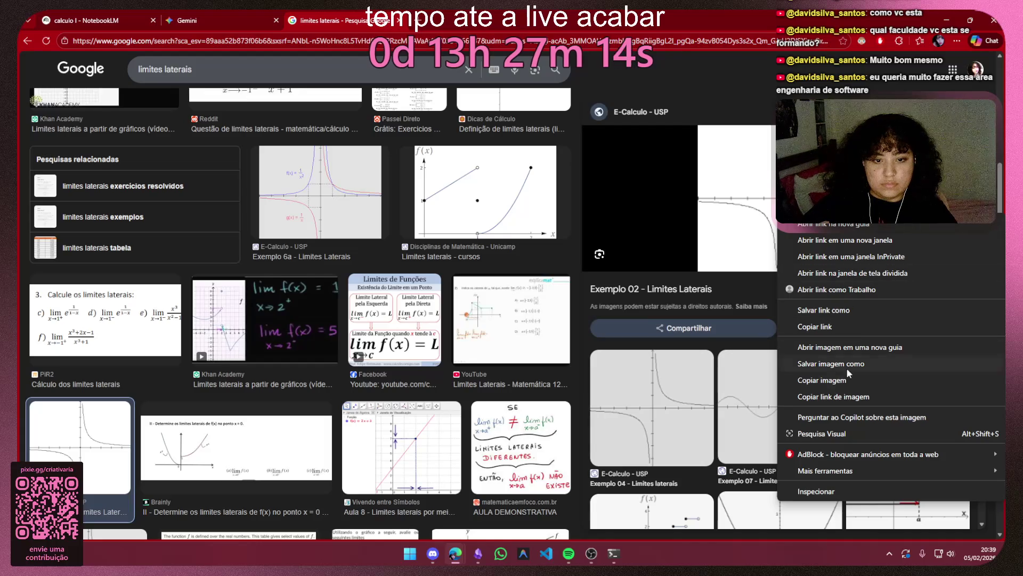
{"action": "left_click", "coordinate": [817, 383]}
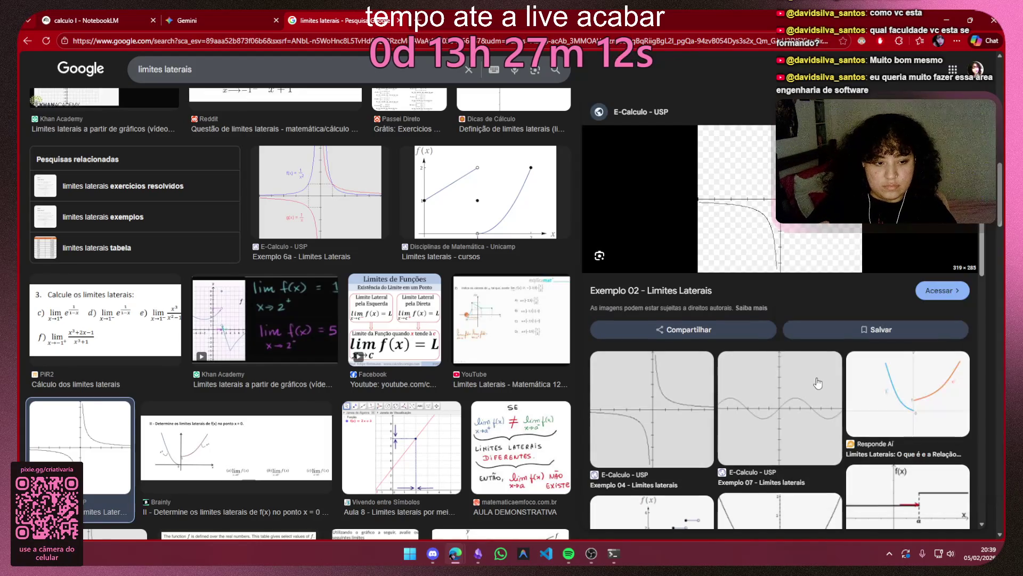
Step: Switch back to Obsidian and paste the graph onto the calculo I canvas
{"action": "left_click", "coordinate": [194, 21]}
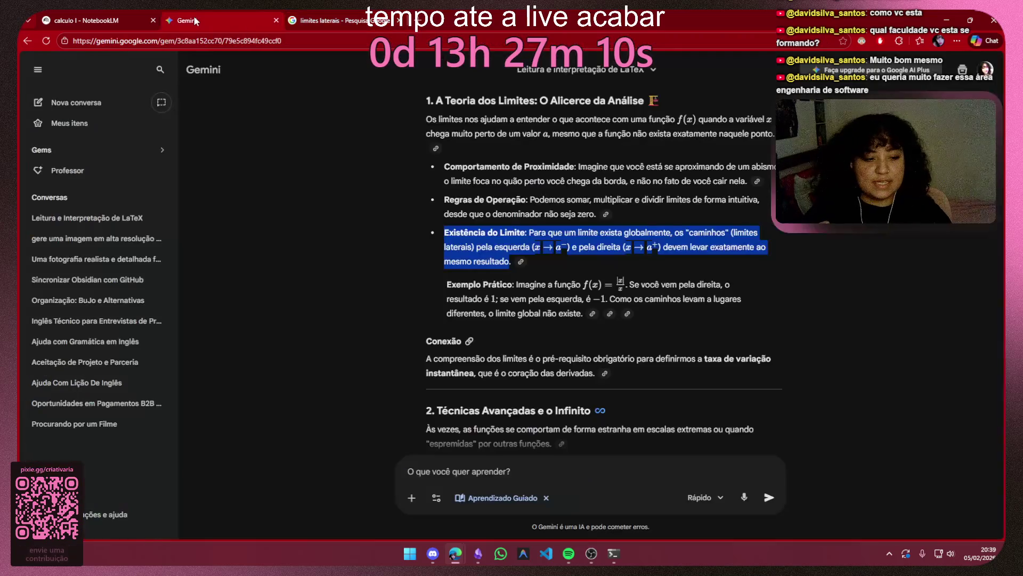
{"action": "left_click", "coordinate": [84, 19]}
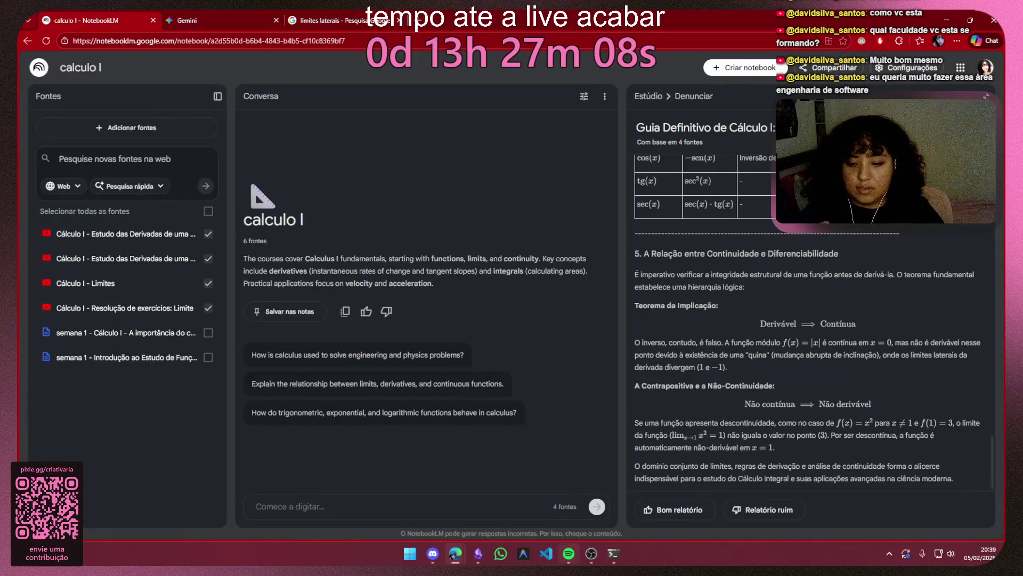
{"action": "left_click", "coordinate": [478, 553]}
{"action": "scroll", "coordinate": [696, 324], "scroll_direction": "down", "scroll_amount": 5}
{"action": "key", "text": "ctrl+v"}
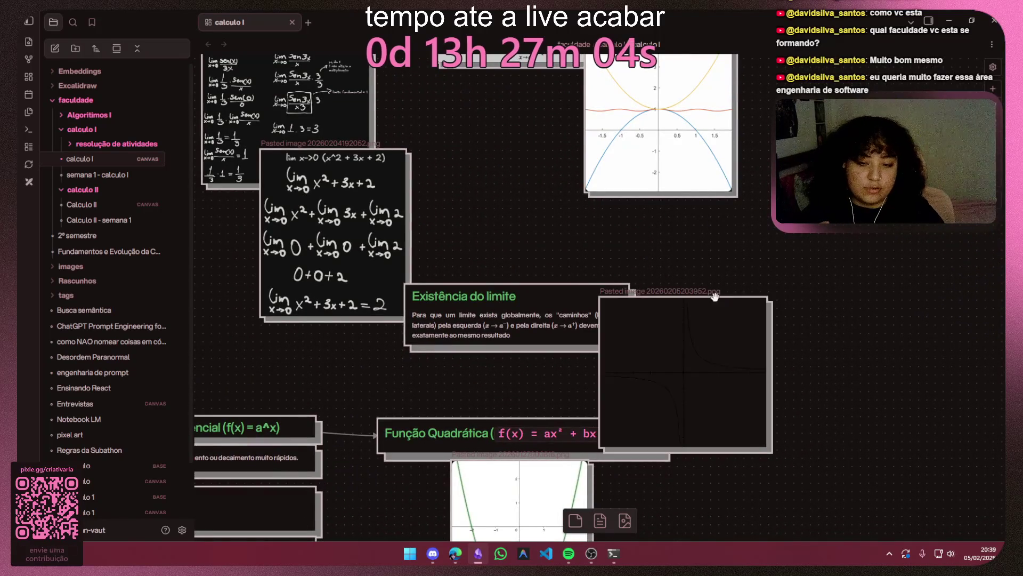
{"action": "scroll", "coordinate": [526, 308], "scroll_direction": "right", "scroll_amount": 5}
{"action": "scroll", "coordinate": [526, 307], "scroll_direction": "right", "scroll_amount": 1}
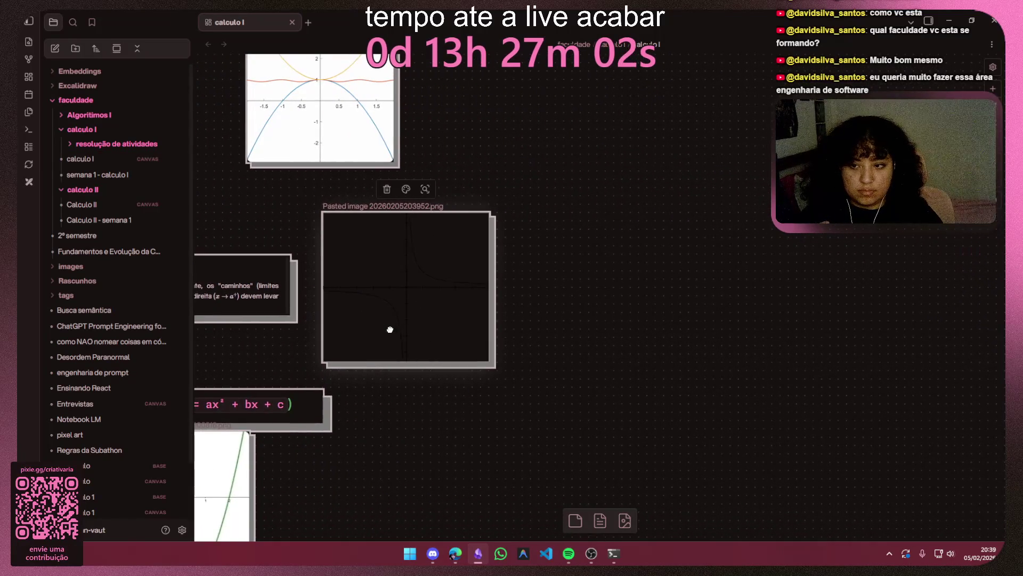
Step: Reposition the pasted graph and link it by an arrow from the Existência do limite card
{"action": "left_click_drag", "start_coordinate": [391, 328], "coordinate": [370, 315]}
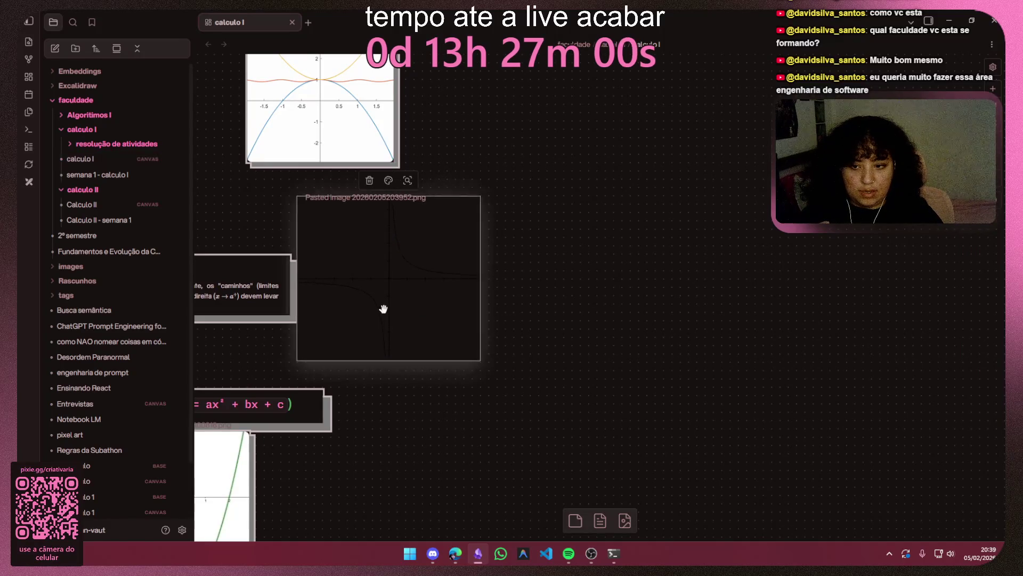
{"action": "mouse_move", "coordinate": [384, 309]}
{"action": "left_mouse_down"}
{"action": "mouse_move", "coordinate": [472, 315]}
{"action": "mouse_move", "coordinate": [371, 305]}
{"action": "left_mouse_up"}
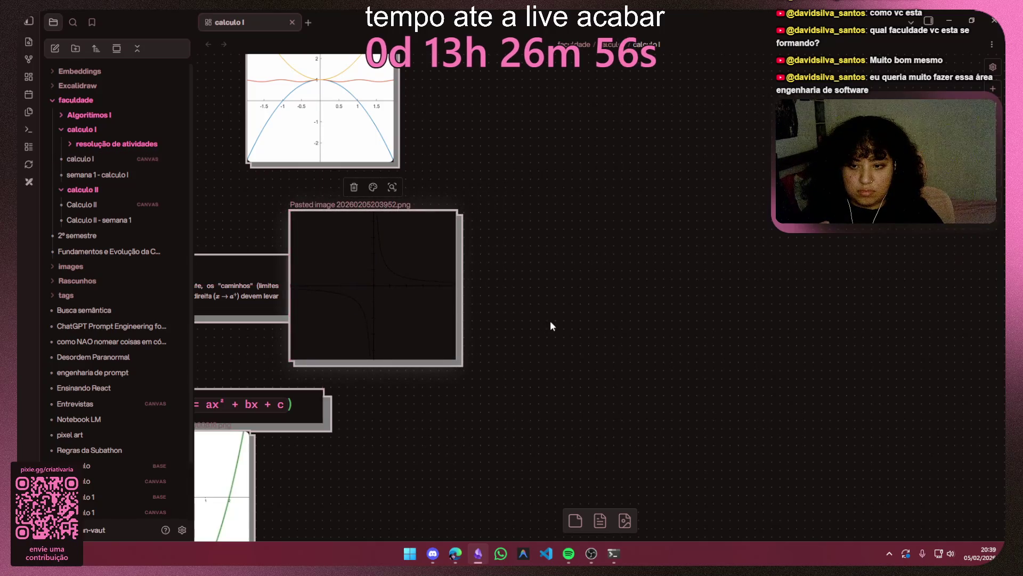
{"action": "scroll", "coordinate": [551, 321], "scroll_direction": "left", "scroll_amount": 5}
{"action": "left_click_drag", "start_coordinate": [660, 282], "coordinate": [742, 276]}
{"action": "left_click", "coordinate": [570, 260]}
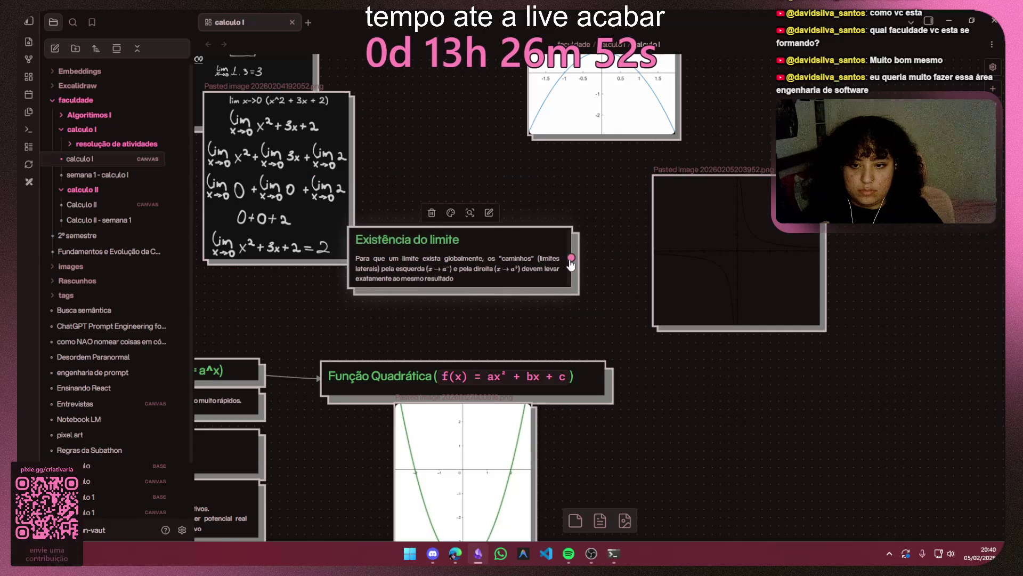
{"action": "left_click_drag", "start_coordinate": [569, 260], "coordinate": [647, 255]}
{"action": "scroll", "coordinate": [629, 294], "scroll_direction": "down", "scroll_amount": 2}
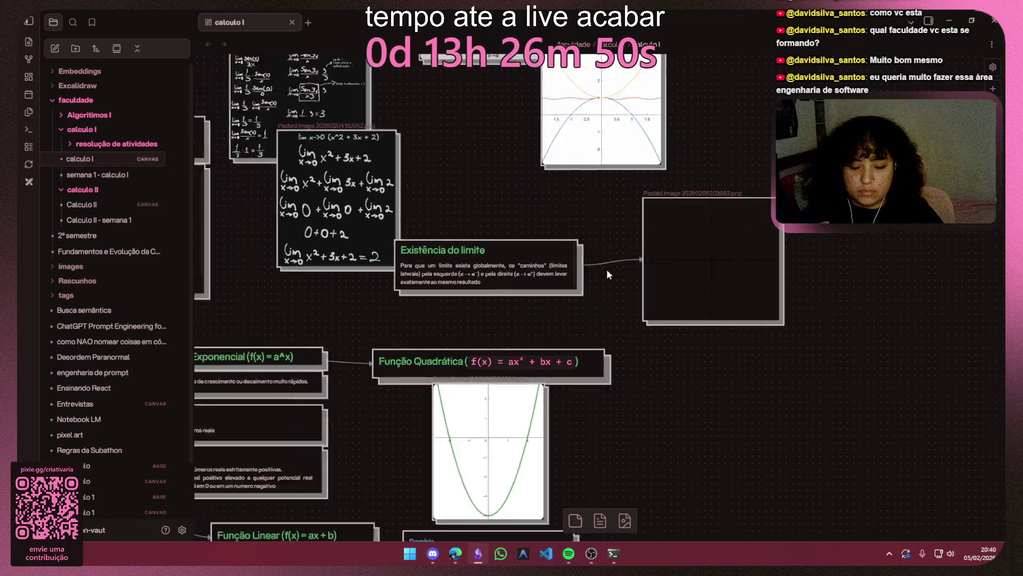
{"action": "scroll", "coordinate": [607, 269], "scroll_direction": "down", "scroll_amount": 5}
{"action": "scroll", "coordinate": [607, 265], "scroll_direction": "up", "scroll_amount": 5}
{"action": "scroll", "coordinate": [591, 261], "scroll_direction": "up", "scroll_amount": 3}
{"action": "scroll", "coordinate": [394, 280], "scroll_direction": "down", "scroll_amount": 5}
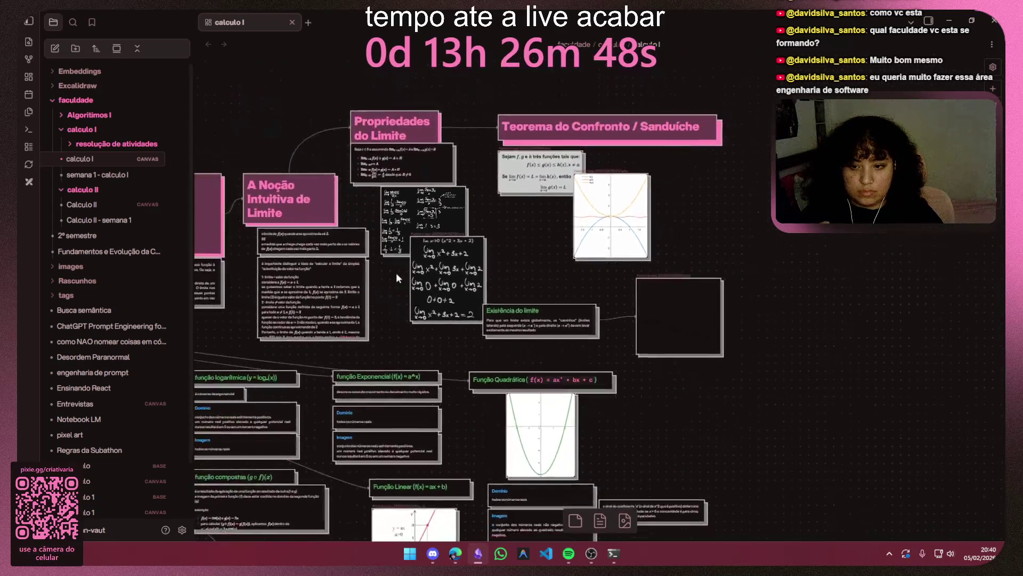
Step: Delete the pasted graph with its arrow, then minimize Obsidian to reveal the browser
{"action": "mouse_move", "coordinate": [372, 310]}
{"action": "left_mouse_down"}
{"action": "mouse_move", "coordinate": [701, 171]}
{"action": "mouse_move", "coordinate": [679, 142]}
{"action": "left_mouse_up"}
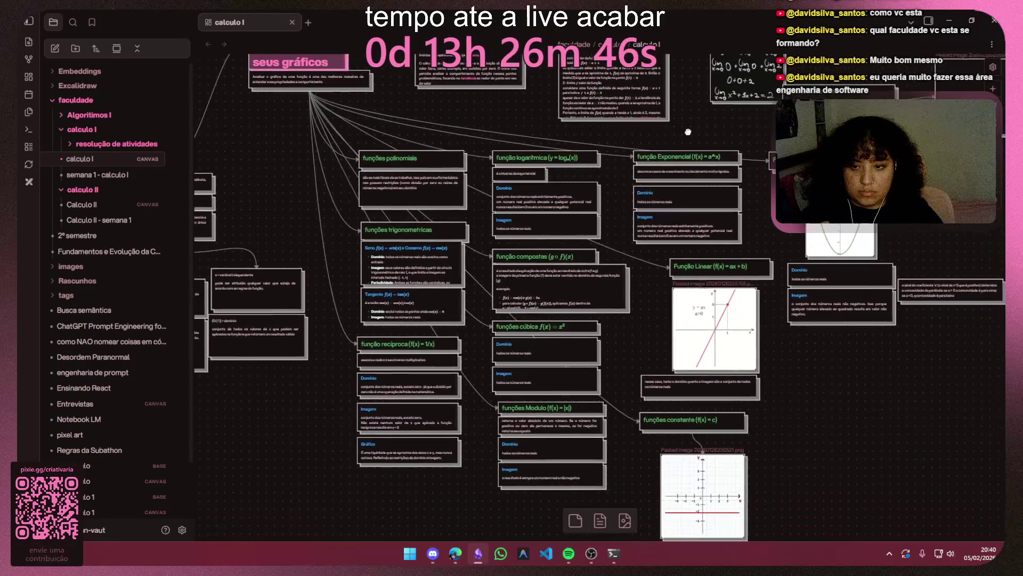
{"action": "scroll", "coordinate": [484, 394], "scroll_direction": "up", "scroll_amount": 5}
{"action": "mouse_move", "coordinate": [484, 395]}
{"action": "left_mouse_down"}
{"action": "mouse_move", "coordinate": [410, 501]}
{"action": "mouse_move", "coordinate": [437, 347]}
{"action": "left_mouse_up"}
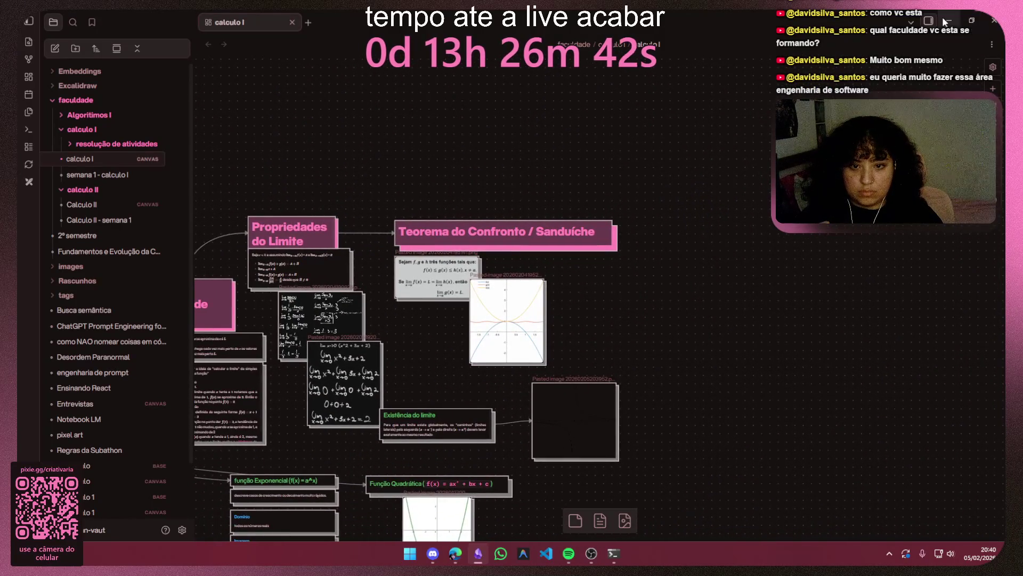
{"action": "left_click", "coordinate": [571, 414]}
{"action": "key", "text": "Delete"}
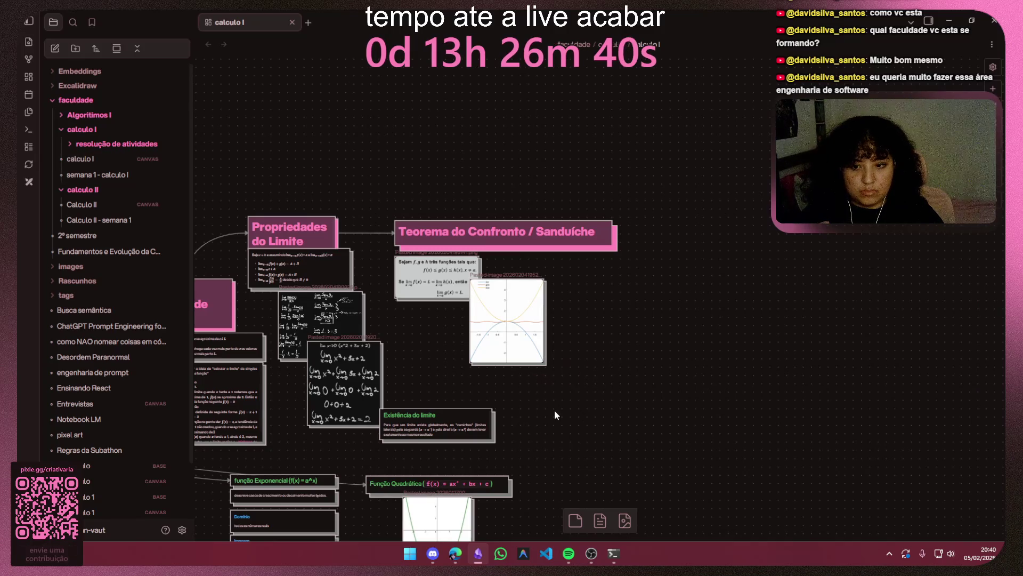
{"action": "left_click", "coordinate": [949, 20]}
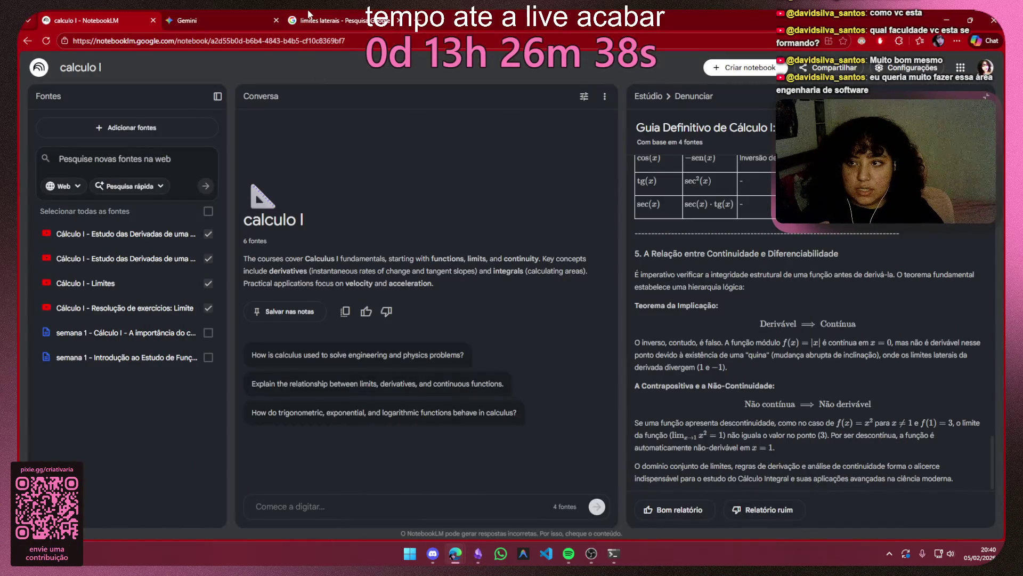
Step: Preview the limites laterais image results, ending on the Aula 8 GeoGebra 1/x graph
{"action": "left_click", "coordinate": [308, 16]}
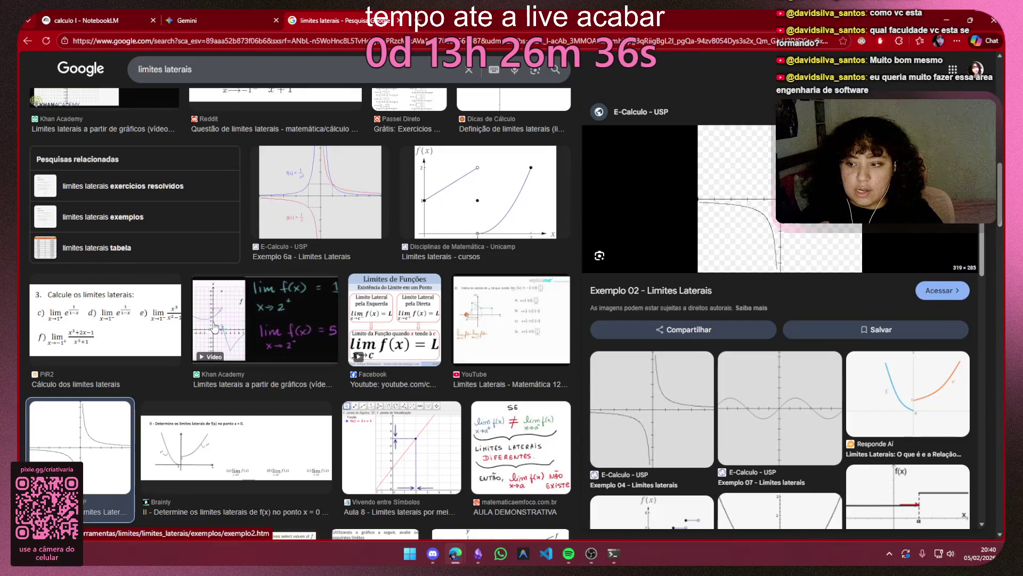
{"action": "left_click", "coordinate": [655, 418]}
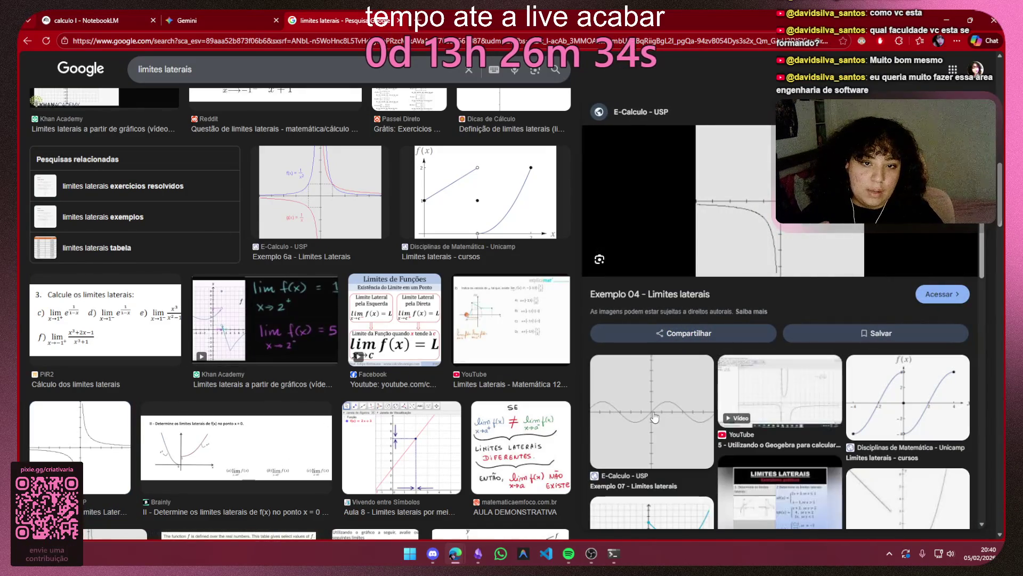
{"action": "left_click", "coordinate": [304, 202]}
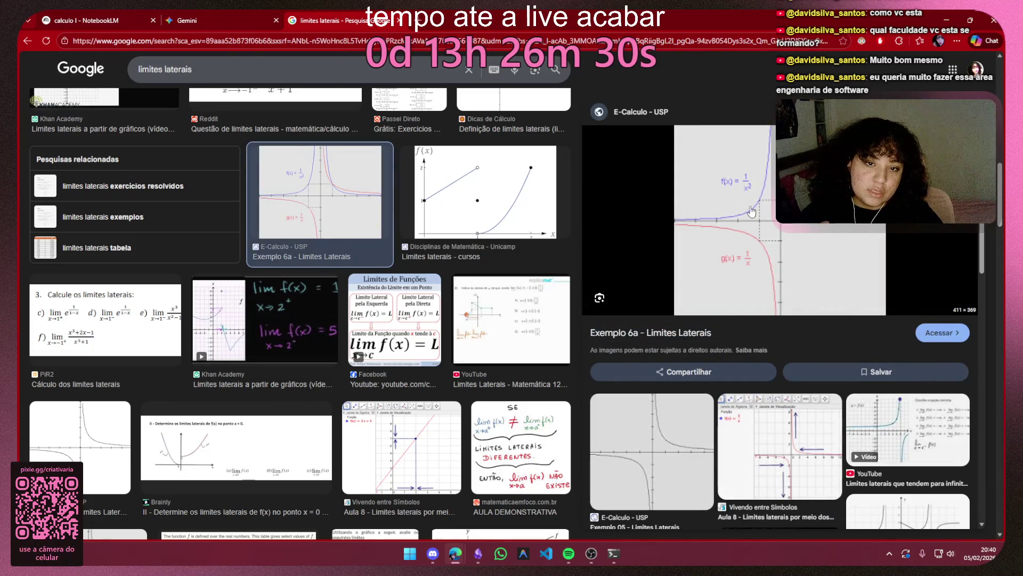
{"action": "left_click", "coordinate": [780, 446]}
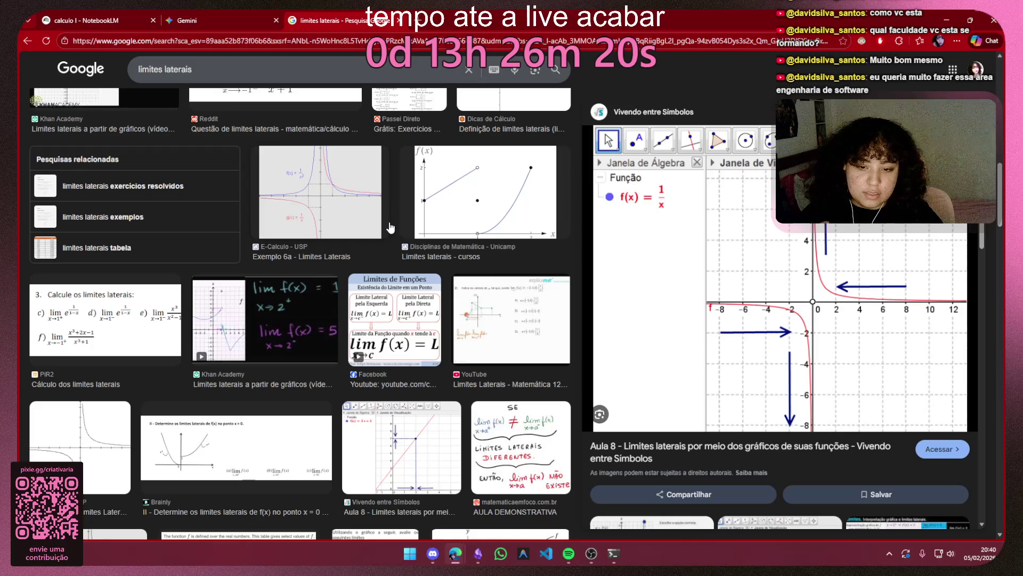
{"action": "scroll", "coordinate": [368, 356], "scroll_direction": "up", "scroll_amount": 3}
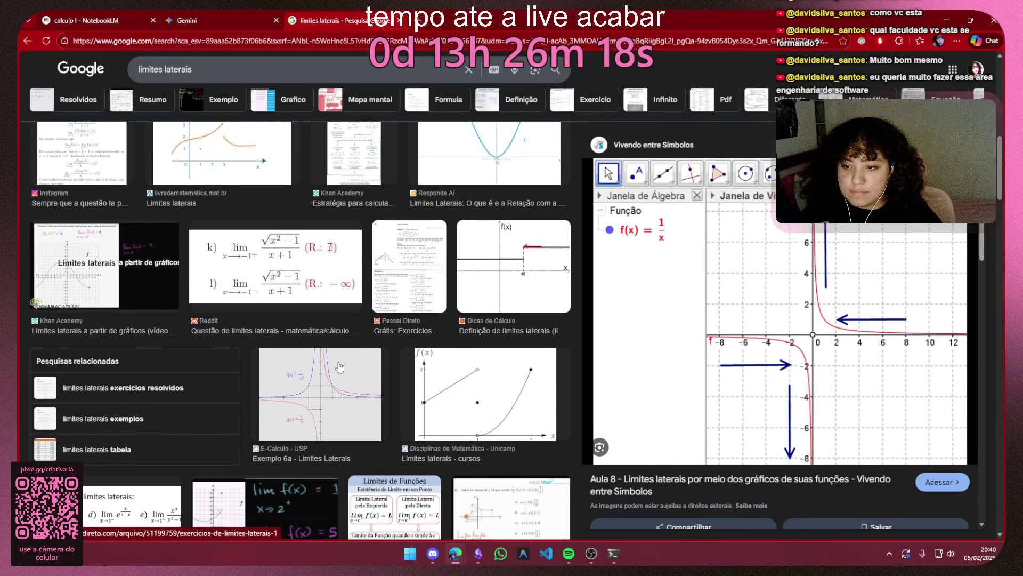
Step: Copy the Aula 8 graph image and bring Obsidian back to the front
{"action": "right_click", "coordinate": [601, 255]}
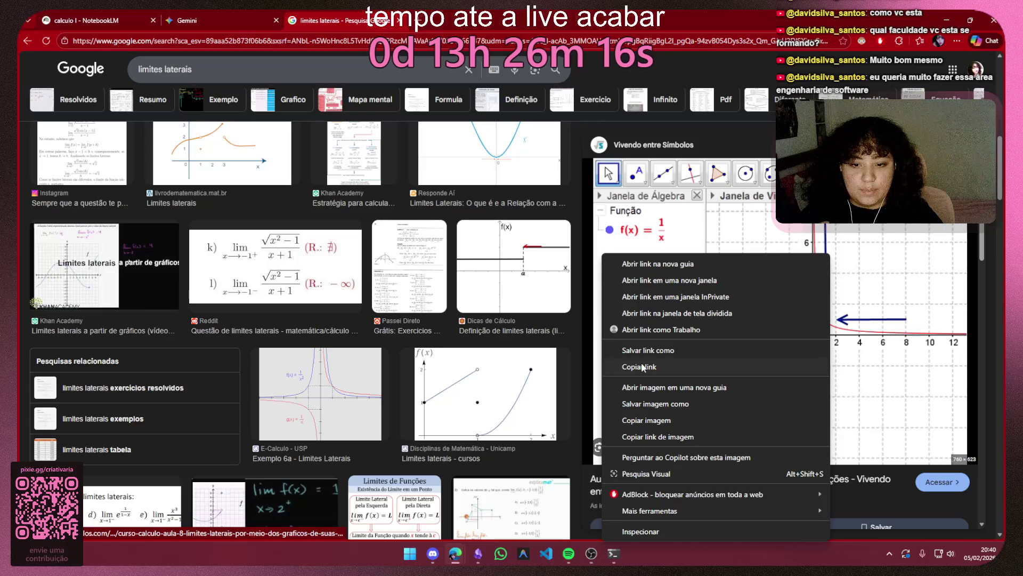
{"action": "left_click", "coordinate": [660, 438]}
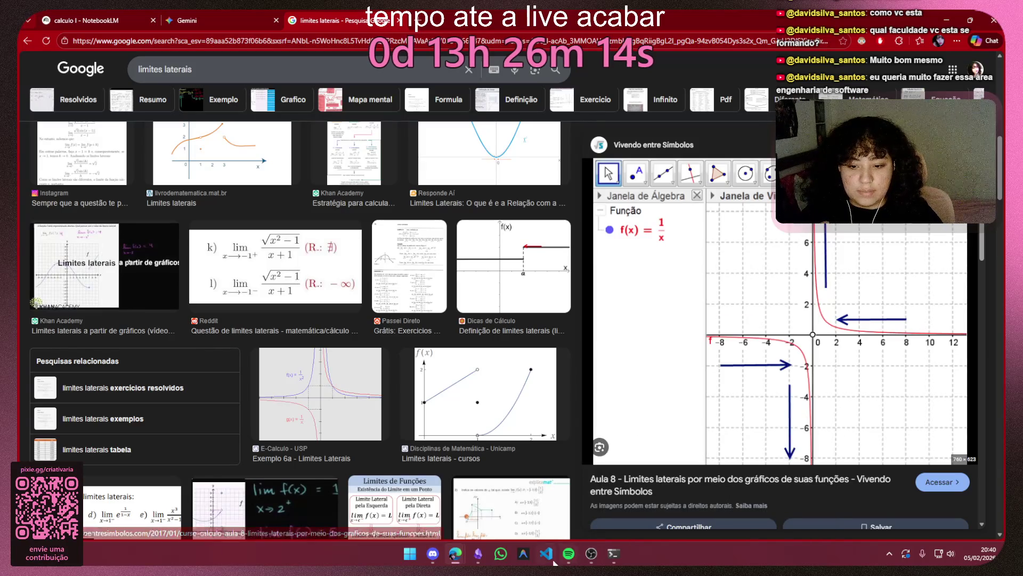
{"action": "left_click", "coordinate": [478, 553]}
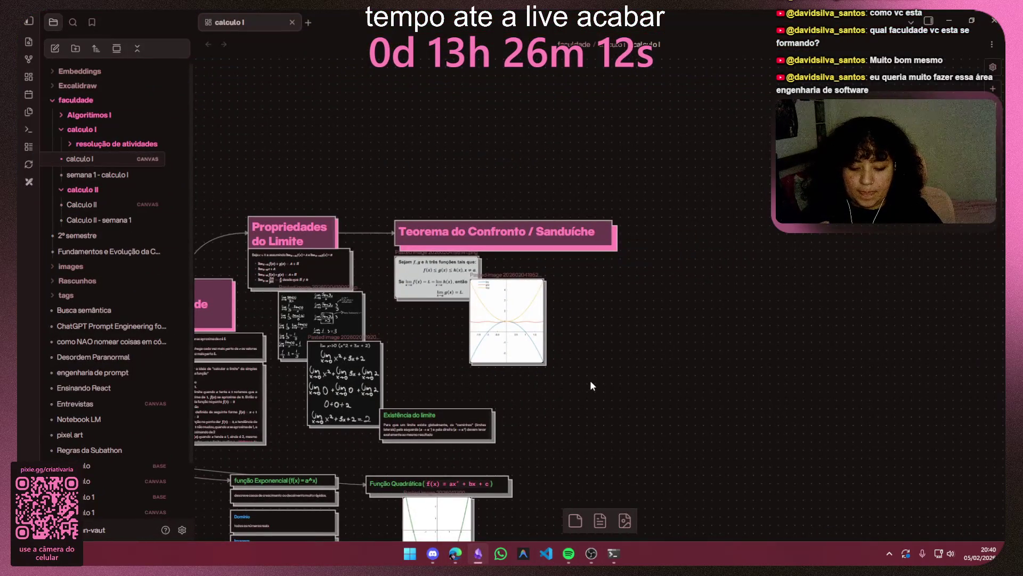
Step: Paste the GeoGebra 1/x graph onto the calculo I canvas and position it in view
{"action": "key", "text": "ctrl+v"}
{"action": "scroll", "coordinate": [590, 380], "scroll_direction": "down", "scroll_amount": 2}
{"action": "mouse_move", "coordinate": [624, 274]}
{"action": "left_mouse_down"}
{"action": "mouse_move", "coordinate": [553, 366]}
{"action": "mouse_move", "coordinate": [525, 369]}
{"action": "left_mouse_up"}
{"action": "left_click", "coordinate": [682, 347]}
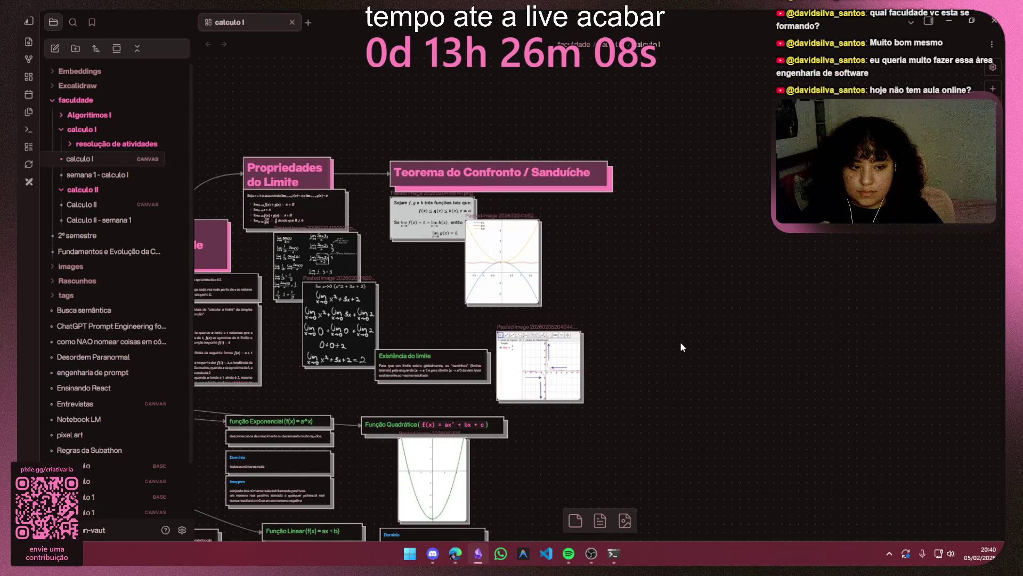
{"action": "scroll", "coordinate": [631, 350], "scroll_direction": "up", "scroll_amount": 5}
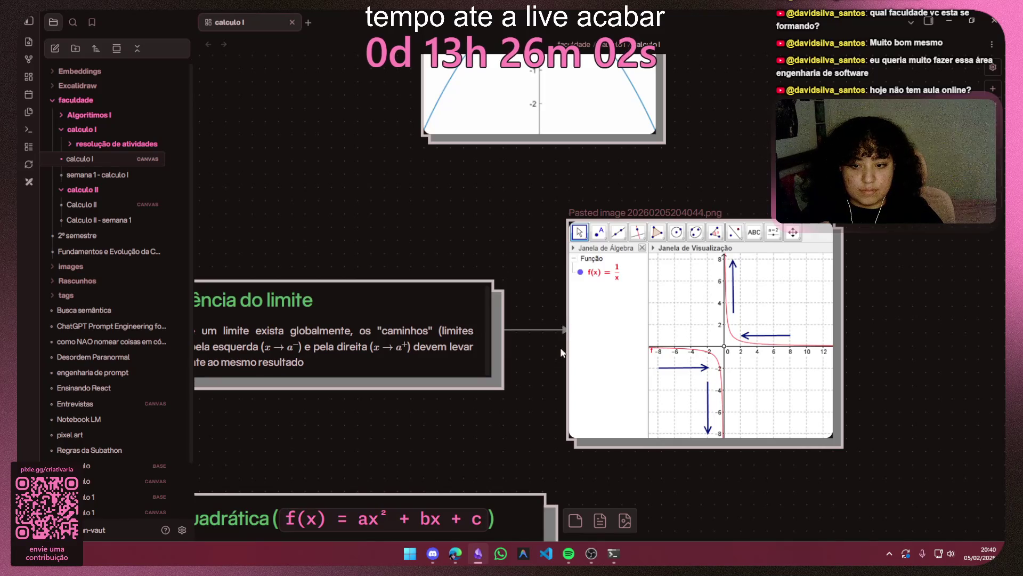
{"action": "left_click_drag", "start_coordinate": [562, 352], "coordinate": [616, 343]}
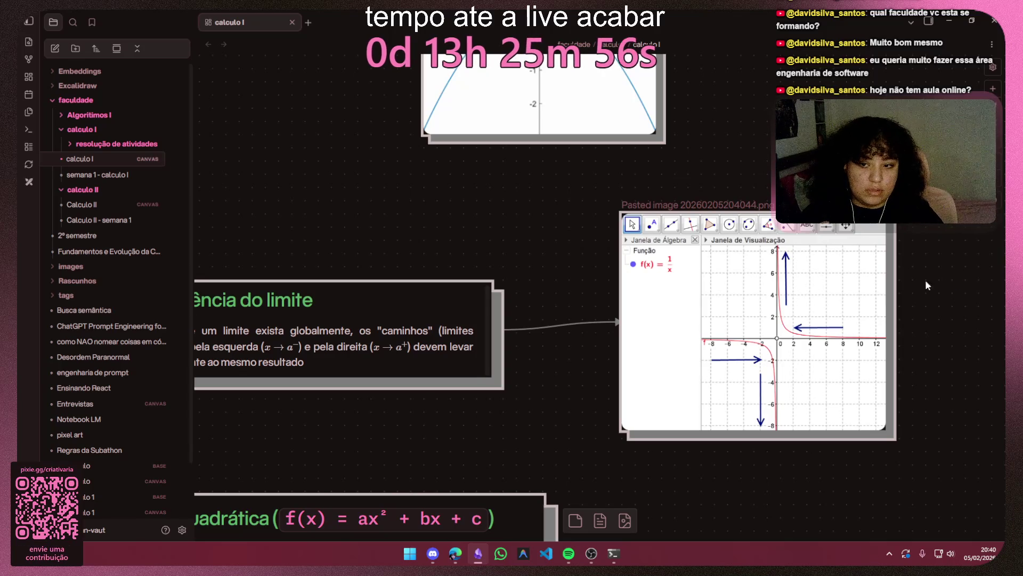
{"action": "scroll", "coordinate": [927, 285], "scroll_direction": "down", "scroll_amount": 5}
{"action": "scroll", "coordinate": [704, 309], "scroll_direction": "up", "scroll_amount": 8}
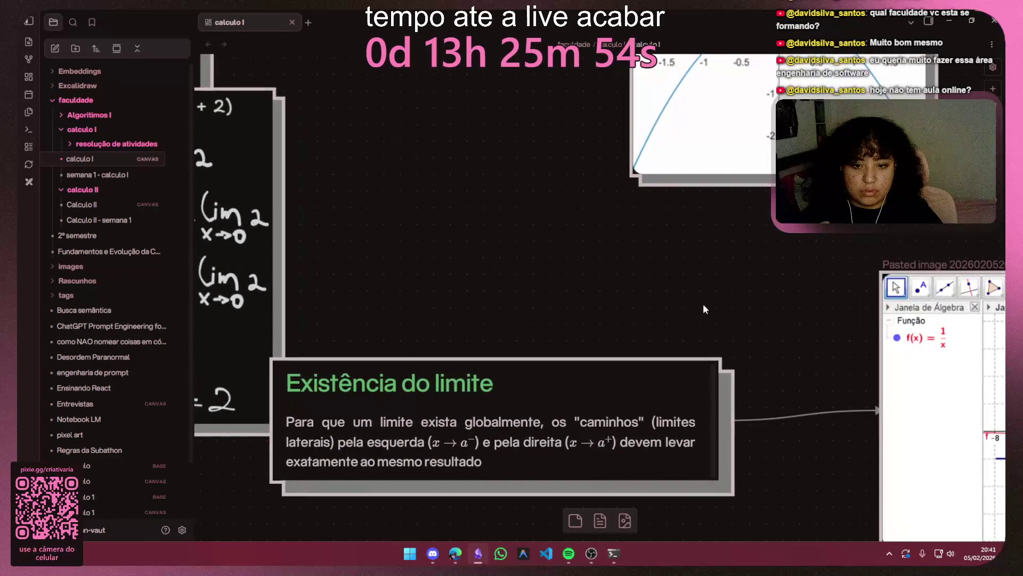
{"action": "left_click_drag", "start_coordinate": [704, 309], "coordinate": [361, 228]}
Step: Select the Existência do limite card, then switch to the Gemini limits conversation in Chrome
{"action": "left_click", "coordinate": [344, 334]}
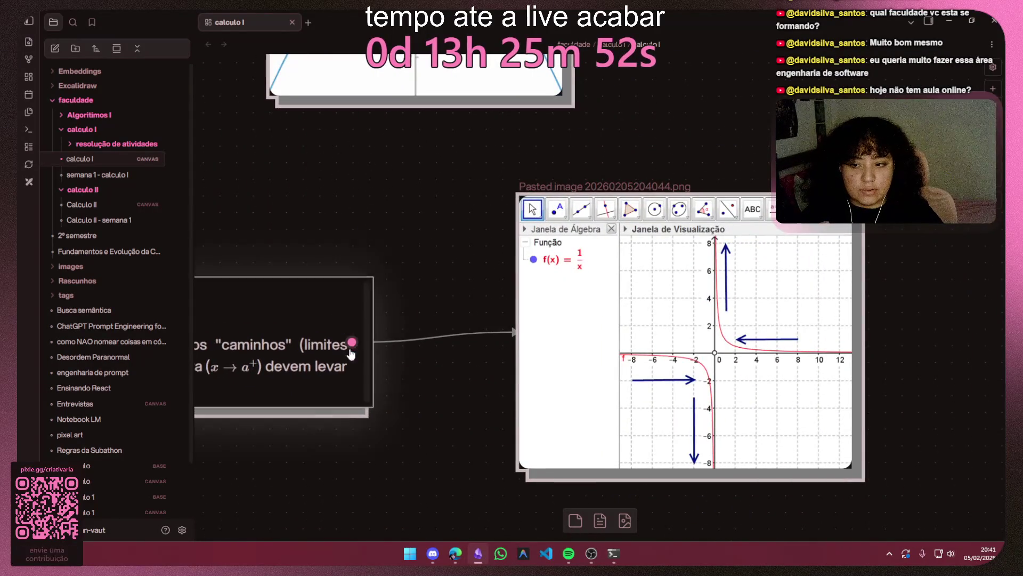
{"action": "scroll", "coordinate": [439, 343], "scroll_direction": "down", "scroll_amount": 5}
{"action": "scroll", "coordinate": [491, 281], "scroll_direction": "up", "scroll_amount": 3}
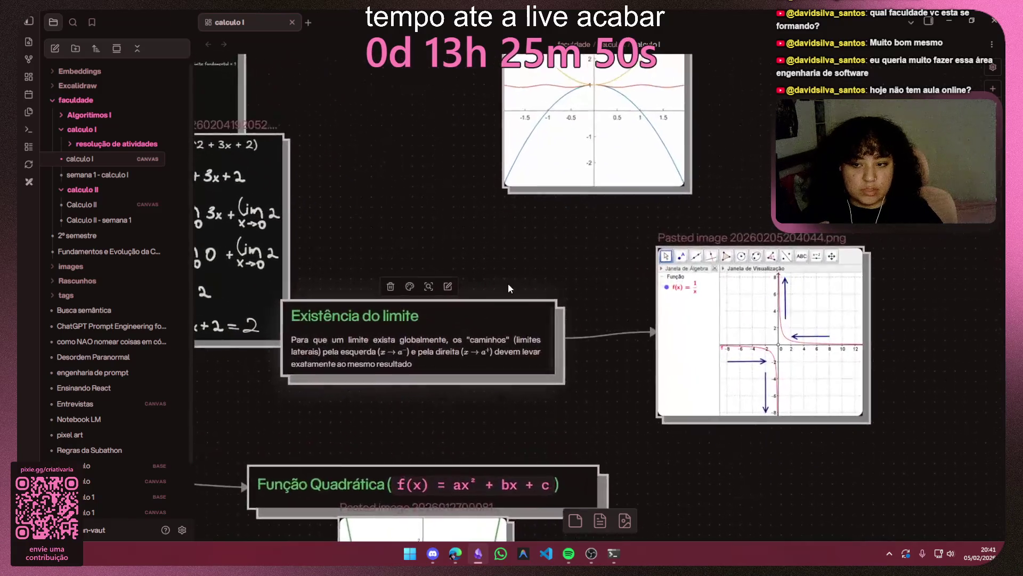
{"action": "scroll", "coordinate": [507, 283], "scroll_direction": "up", "scroll_amount": 3}
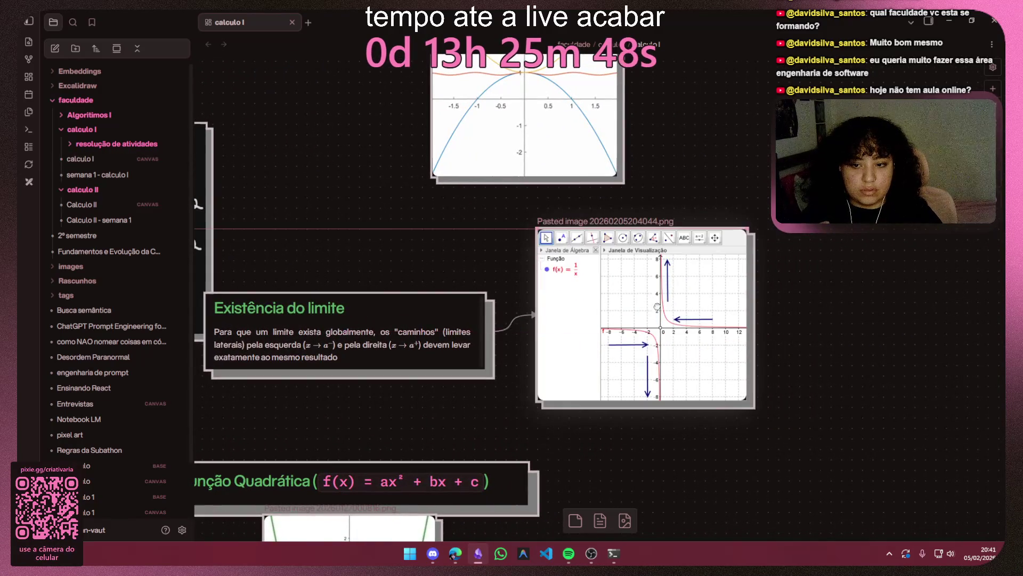
{"action": "scroll", "coordinate": [723, 236], "scroll_direction": "down", "scroll_amount": 5}
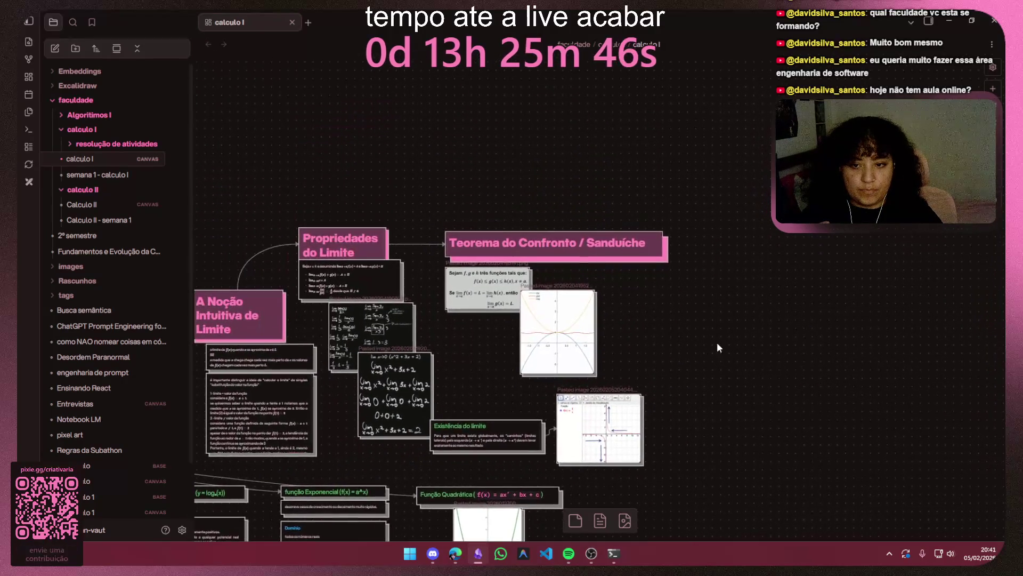
{"action": "key", "text": "alt+Tab"}
{"action": "left_click", "coordinate": [157, 19]}
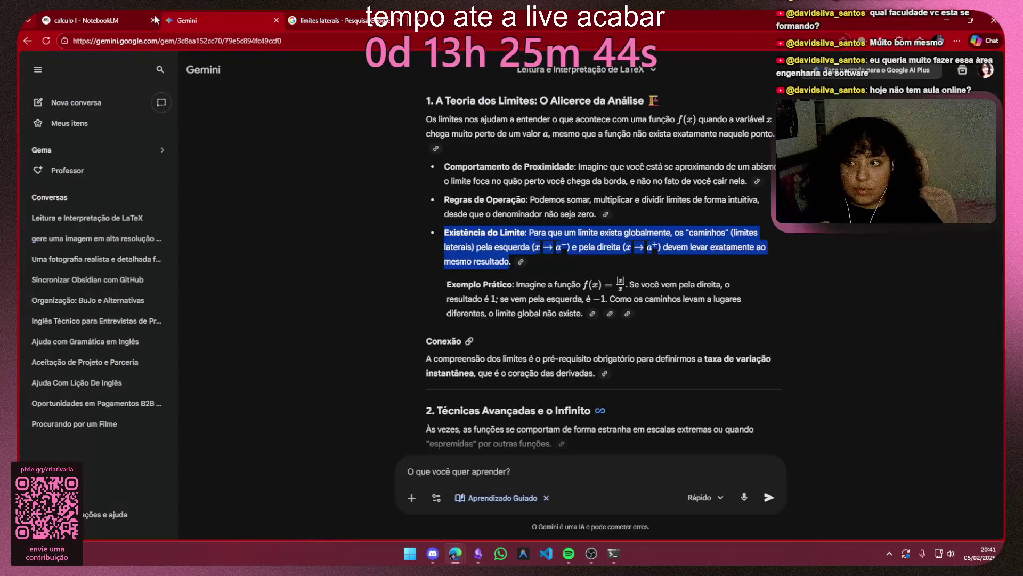
Step: Highlight and reread Gemini's Teorema do Confronto (Sandwich) bullet
{"action": "left_click", "coordinate": [780, 242]}
{"action": "scroll", "coordinate": [763, 239], "scroll_direction": "down", "scroll_amount": 2}
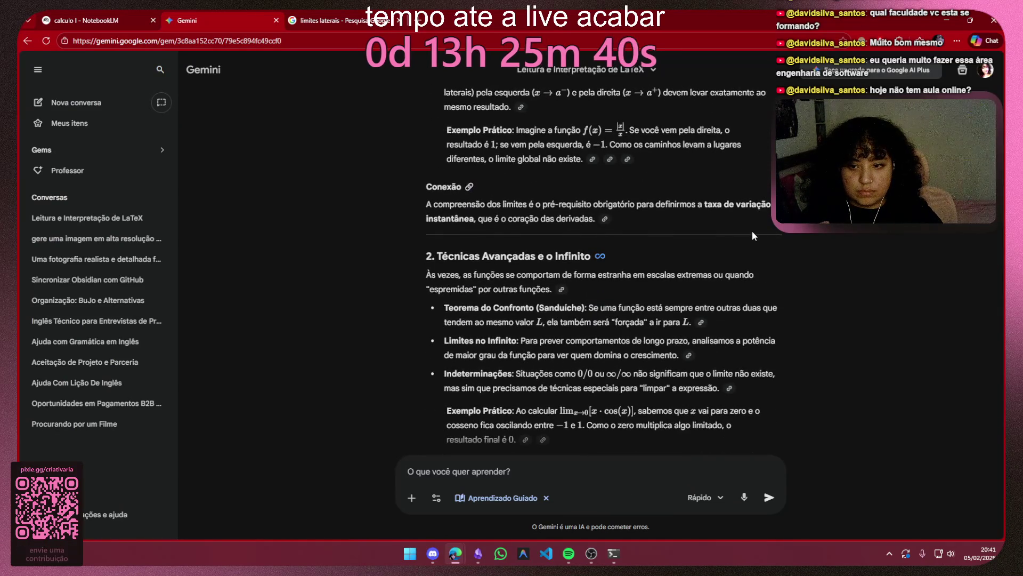
{"action": "scroll", "coordinate": [752, 231], "scroll_direction": "down", "scroll_amount": 1}
{"action": "left_click_drag", "start_coordinate": [451, 253], "coordinate": [565, 253]}
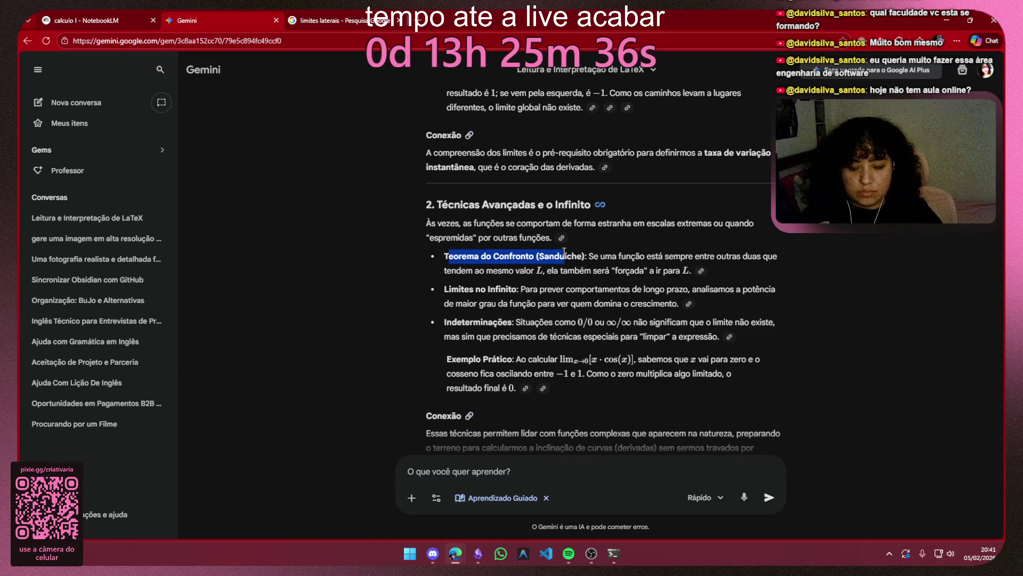
{"action": "mouse_move", "coordinate": [565, 253]}
{"action": "left_mouse_down"}
{"action": "mouse_move", "coordinate": [620, 255]}
{"action": "mouse_move", "coordinate": [551, 270]}
{"action": "mouse_move", "coordinate": [686, 270]}
{"action": "left_mouse_up"}
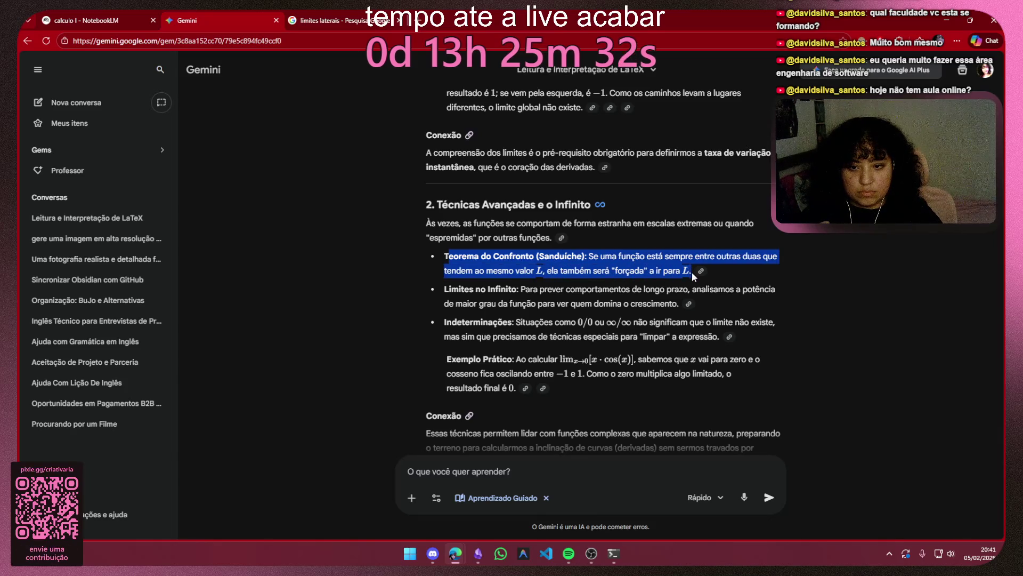
{"action": "left_click", "coordinate": [667, 276]}
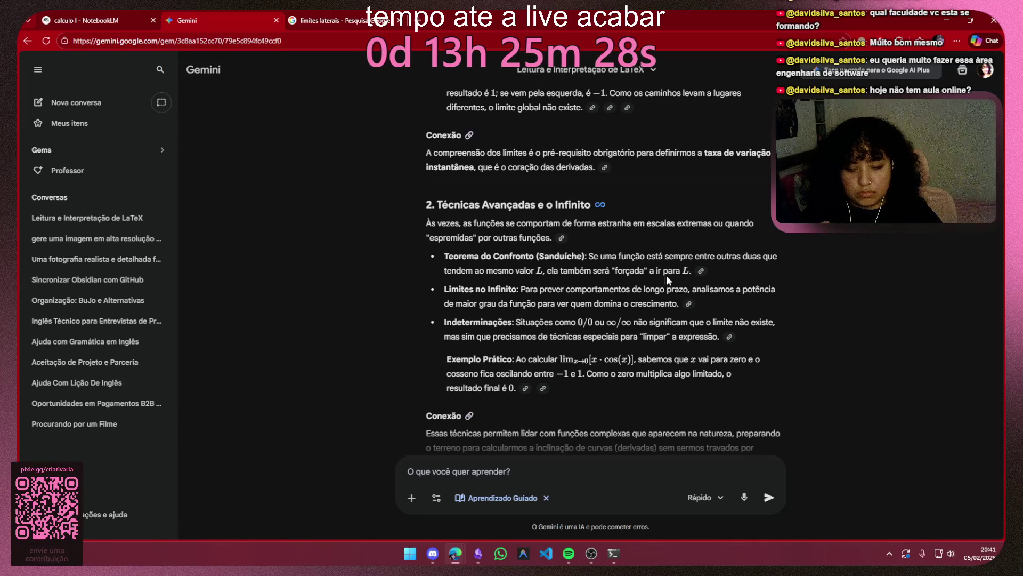
Step: Highlight the Limites no Infinito bullet, then bring Obsidian back to the front
{"action": "left_click_drag", "start_coordinate": [440, 296], "coordinate": [678, 302]}
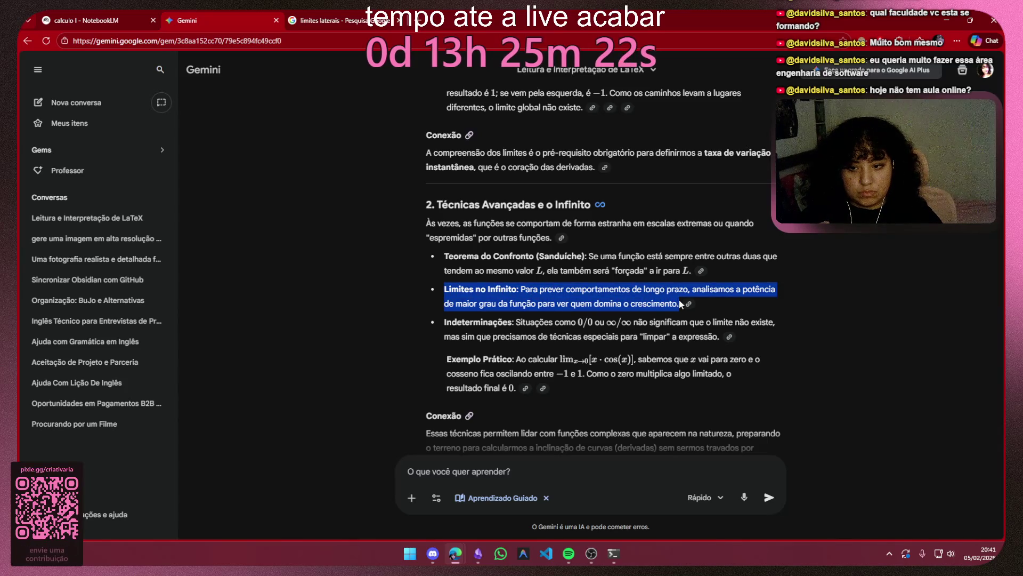
{"action": "left_click", "coordinate": [679, 303]}
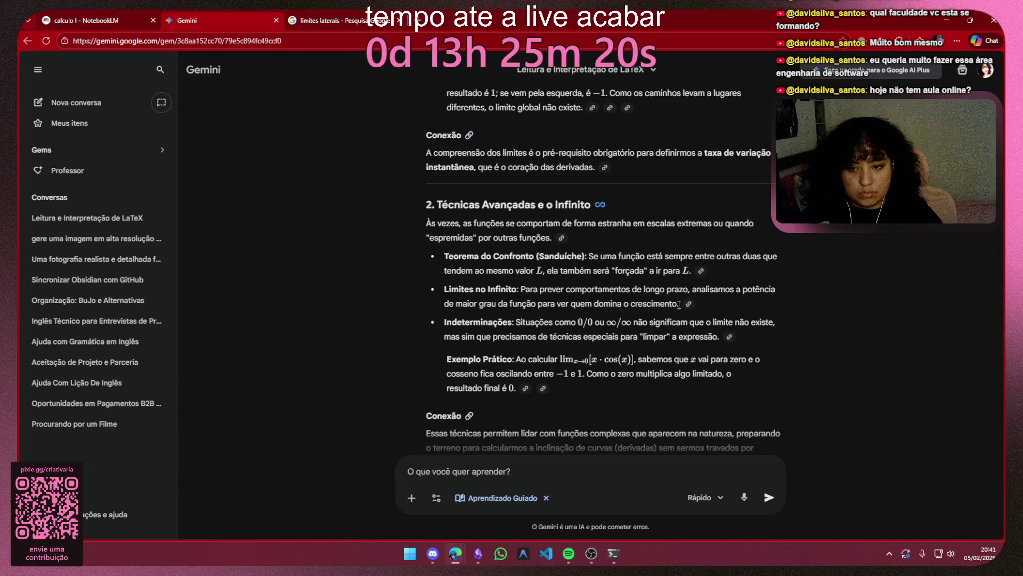
{"action": "left_click_drag", "start_coordinate": [679, 304], "coordinate": [445, 290]}
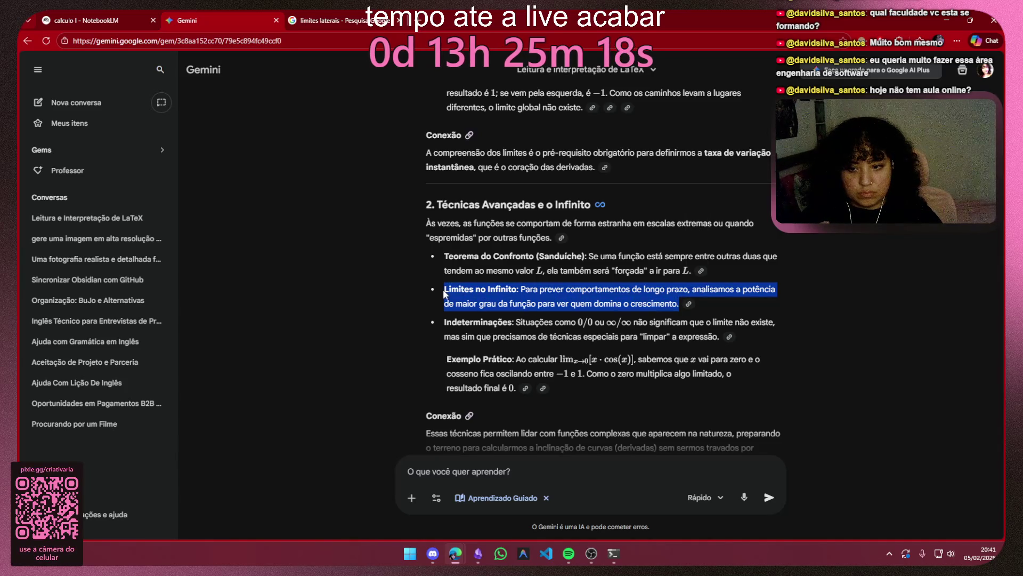
{"action": "left_click", "coordinate": [591, 553]}
{"action": "left_click", "coordinate": [479, 554]}
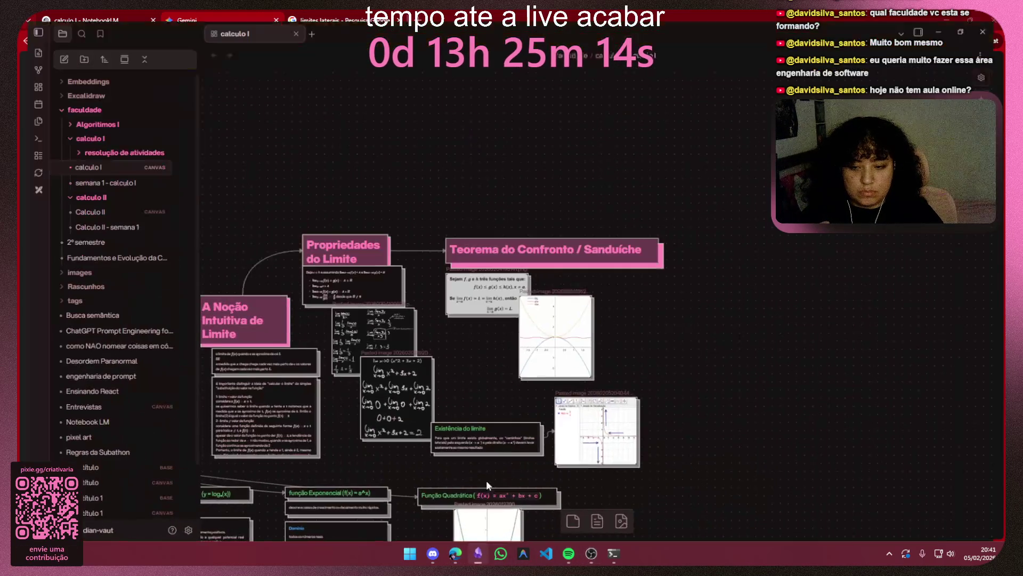
{"action": "scroll", "coordinate": [614, 297], "scroll_direction": "up", "scroll_amount": 3}
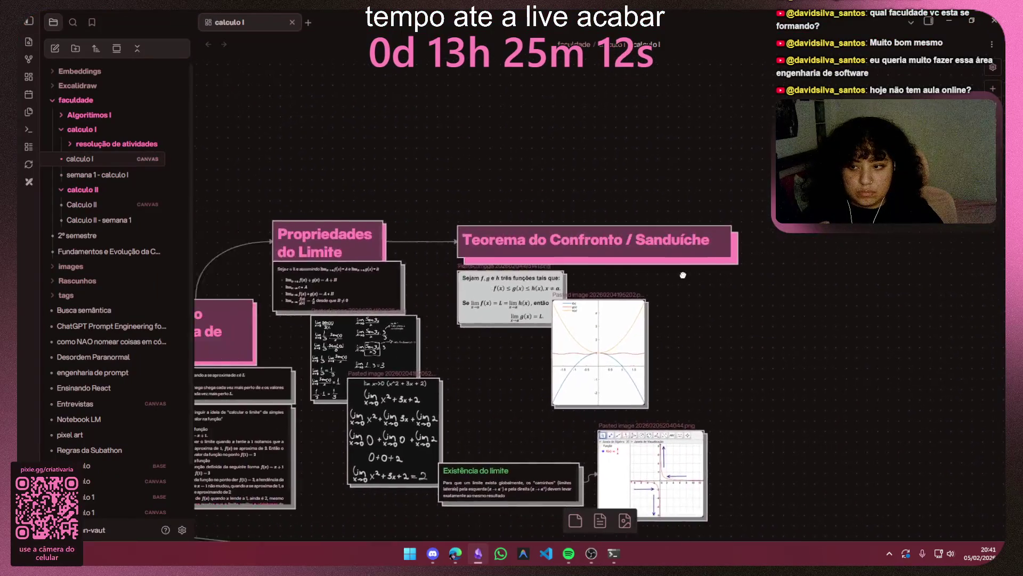
Step: Duplicate the Teorema do Confronto card above the original on the canvas
{"action": "left_click", "coordinate": [642, 258]}
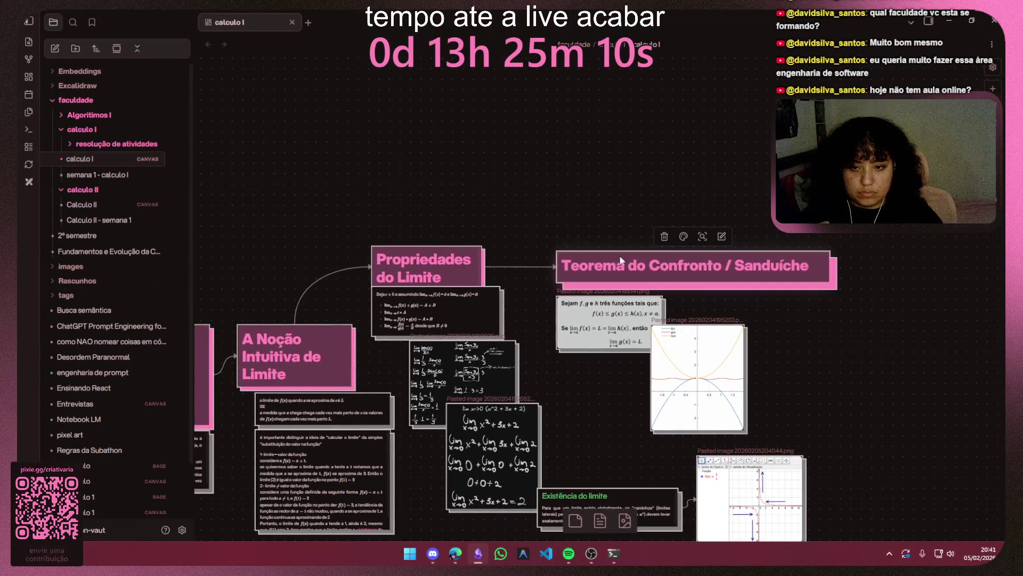
{"action": "mouse_move", "coordinate": [638, 268]}
{"action": "left_mouse_down"}
{"action": "mouse_move", "coordinate": [562, 150]}
{"action": "mouse_move", "coordinate": [596, 141]}
{"action": "left_mouse_up"}
{"action": "double_click", "coordinate": [596, 140]}
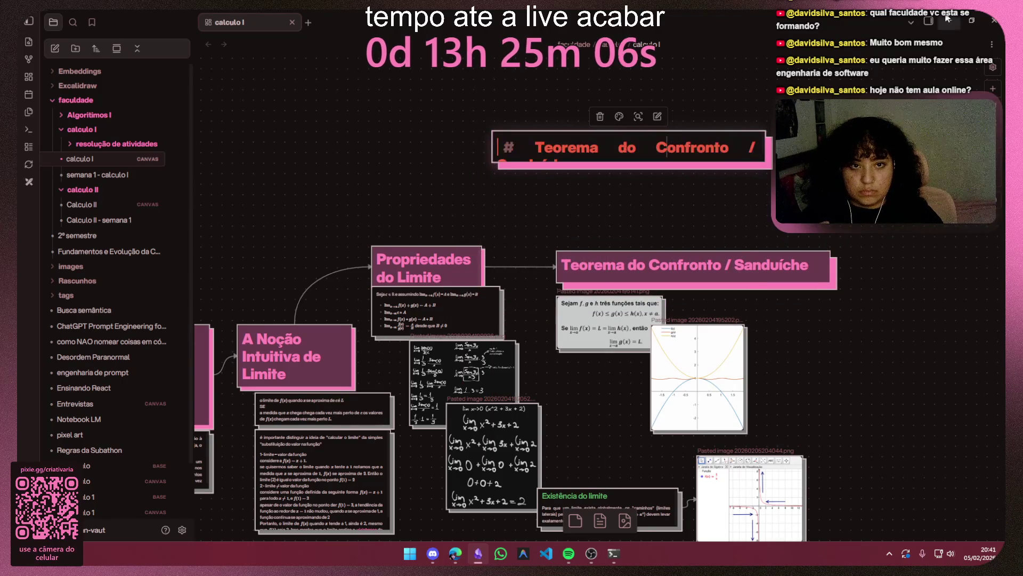
{"action": "key", "text": "Escape"}
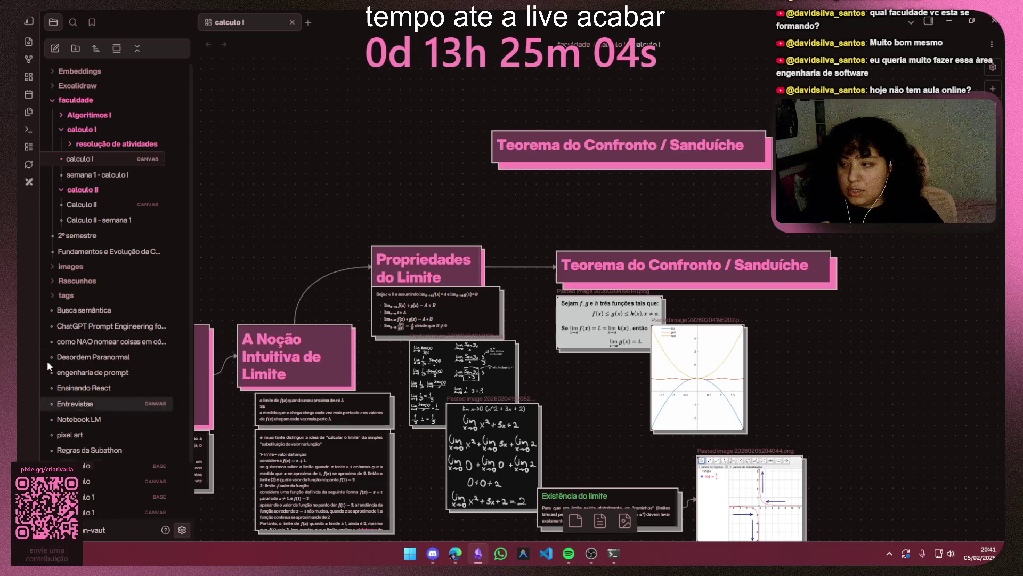
Step: Browse the origami theme's Style Settings groups down to typography > heading settings
{"action": "left_click", "coordinate": [182, 529]}
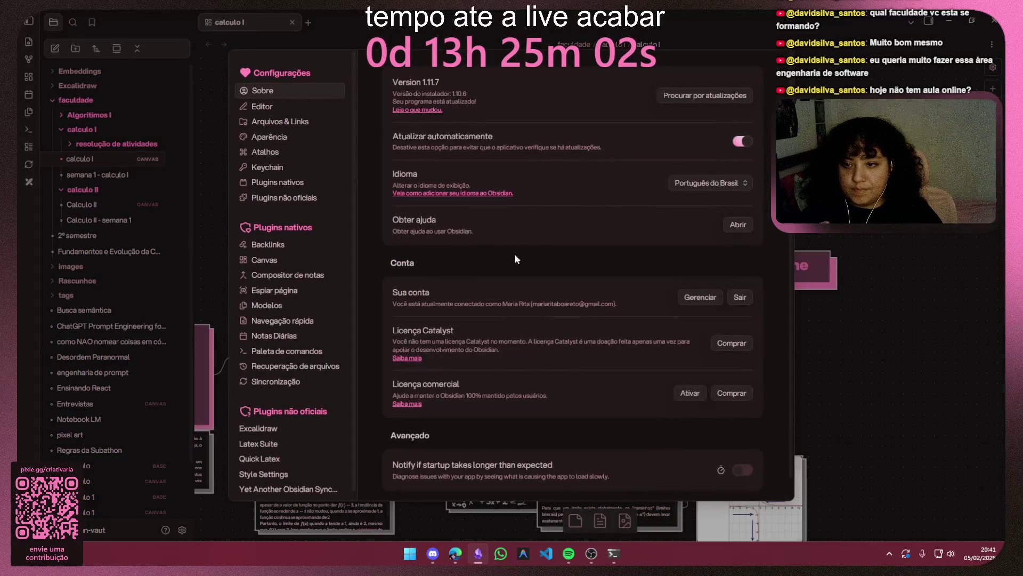
{"action": "scroll", "coordinate": [272, 478], "scroll_direction": "down", "scroll_amount": 1}
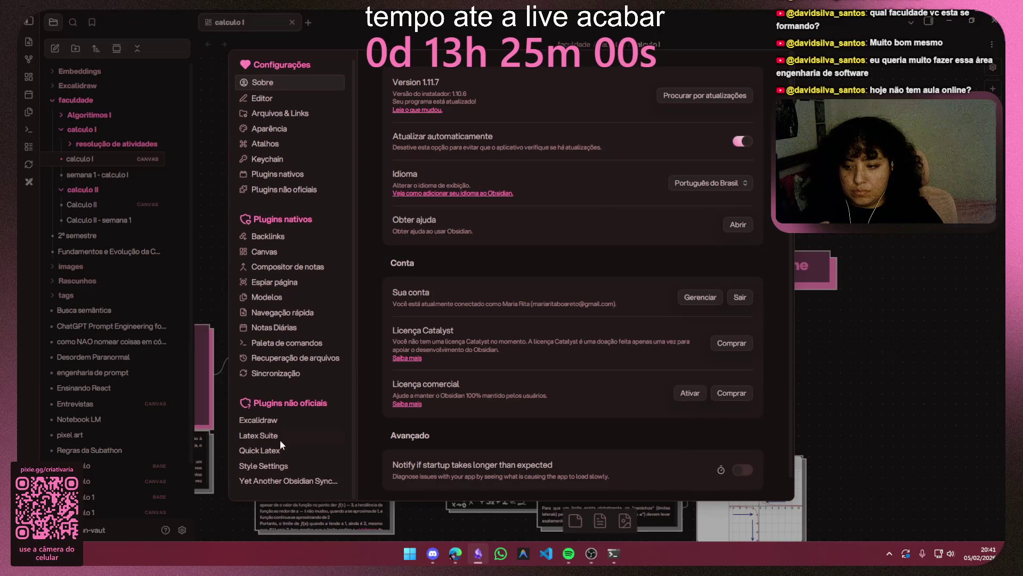
{"action": "left_click", "coordinate": [271, 466]}
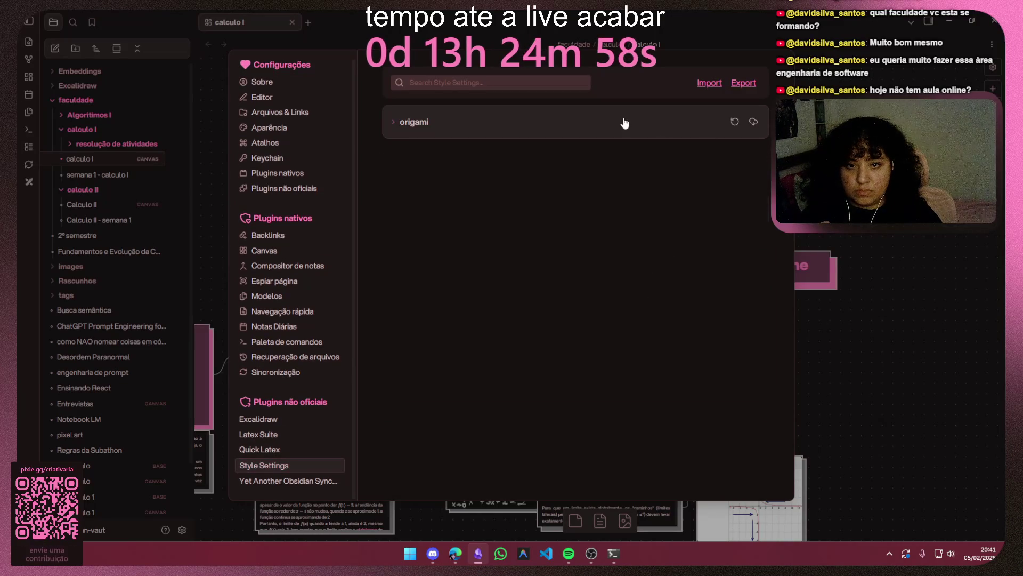
{"action": "left_click", "coordinate": [624, 124]}
{"action": "left_click", "coordinate": [405, 361]}
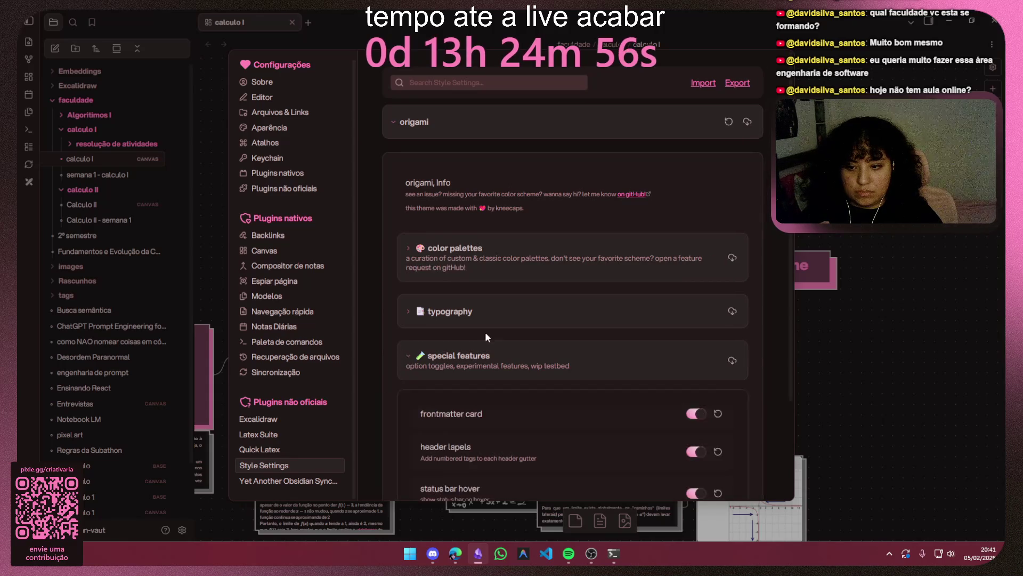
{"action": "scroll", "coordinate": [606, 303], "scroll_direction": "down", "scroll_amount": 2}
{"action": "left_click", "coordinate": [438, 416]}
{"action": "scroll", "coordinate": [575, 344], "scroll_direction": "down", "scroll_amount": 1}
{"action": "left_click", "coordinate": [423, 340]}
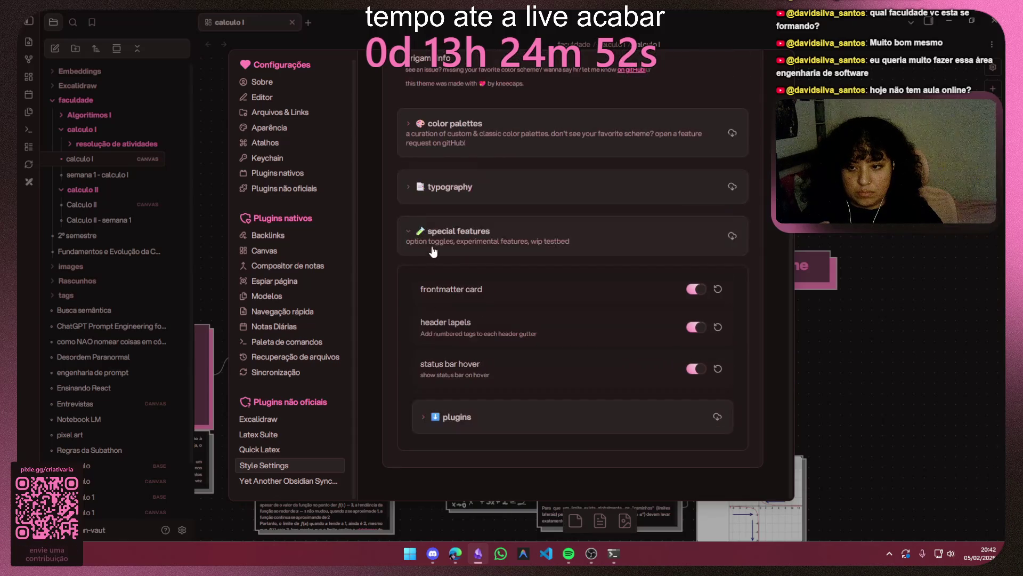
{"action": "left_click", "coordinate": [410, 230]}
{"action": "left_click", "coordinate": [409, 315]}
{"action": "scroll", "coordinate": [408, 318], "scroll_direction": "down", "scroll_amount": 1}
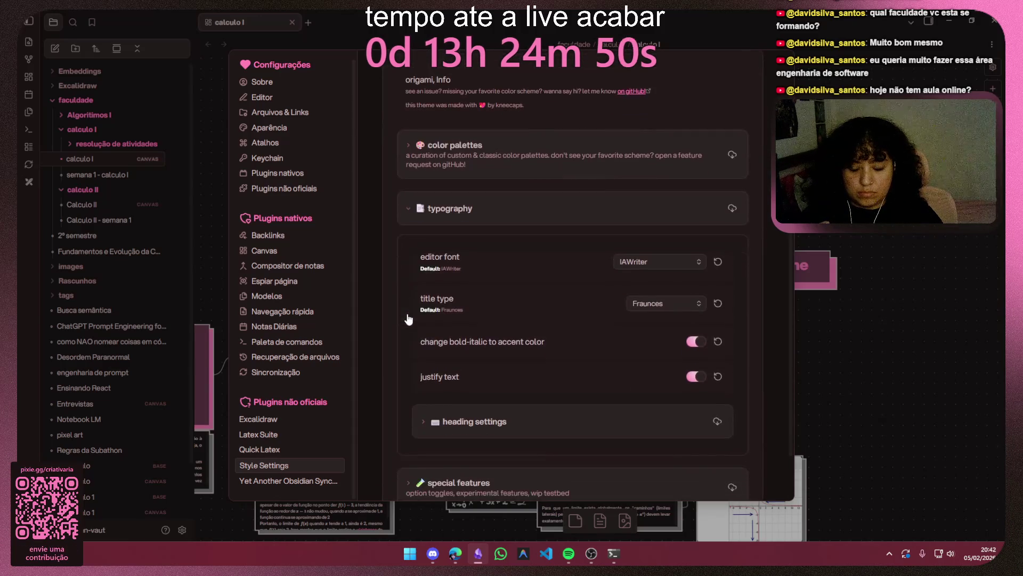
{"action": "scroll", "coordinate": [414, 313], "scroll_direction": "down", "scroll_amount": 1}
{"action": "left_click", "coordinate": [430, 365]}
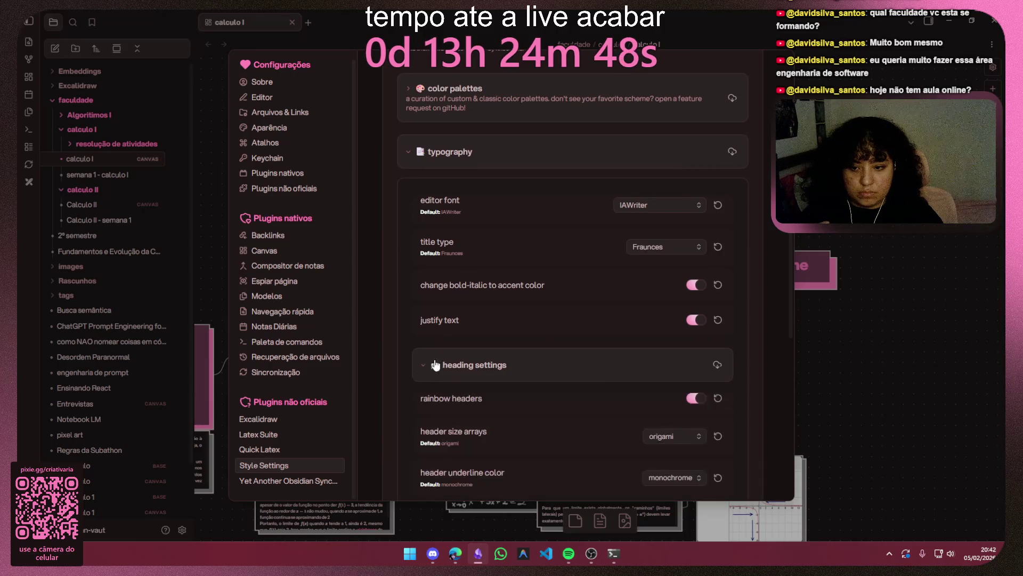
{"action": "scroll", "coordinate": [508, 339], "scroll_direction": "down", "scroll_amount": 1}
Step: Turn off rainbow headers, try origami small header sizes, check the canvas and undo twice
{"action": "left_click", "coordinate": [697, 295]}
{"action": "scroll", "coordinate": [516, 297], "scroll_direction": "down", "scroll_amount": 1}
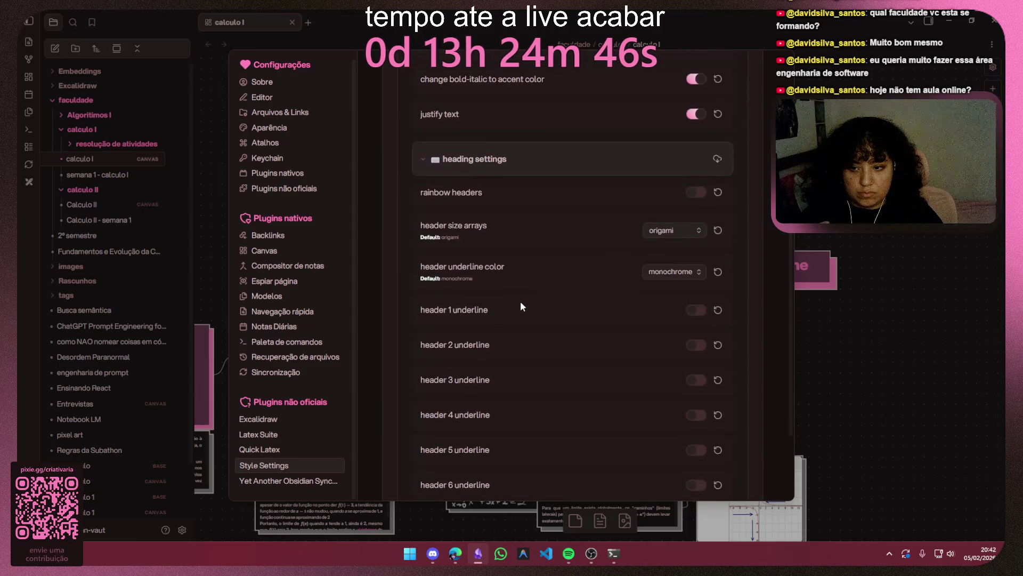
{"action": "scroll", "coordinate": [521, 299], "scroll_direction": "down", "scroll_amount": 1}
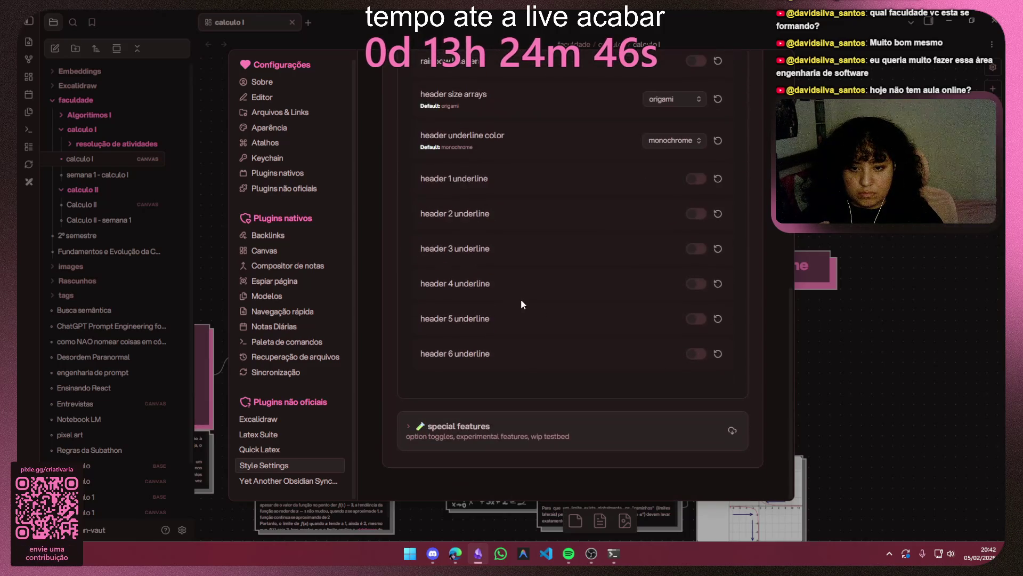
{"action": "left_click", "coordinate": [673, 99]}
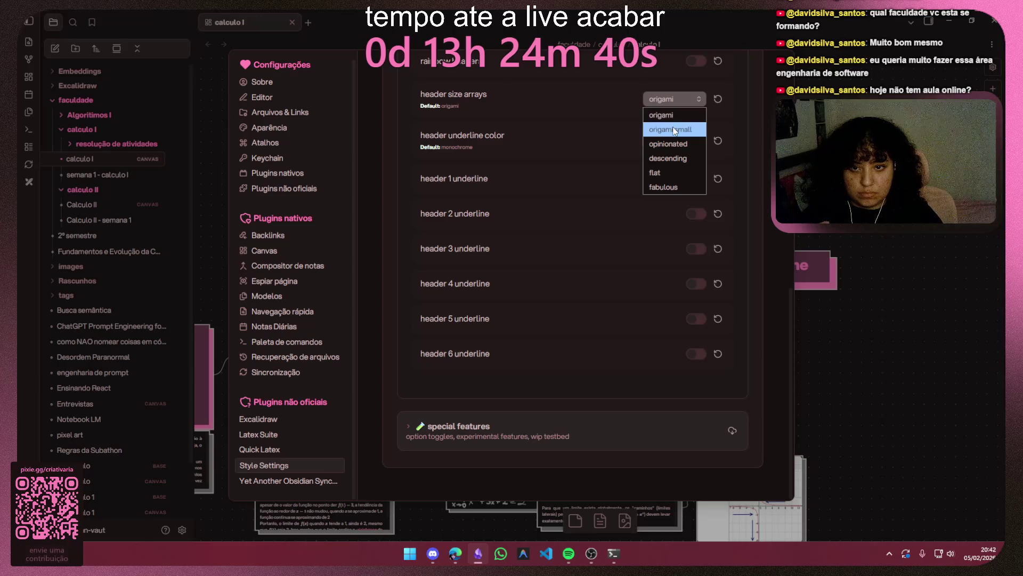
{"action": "left_click", "coordinate": [672, 128]}
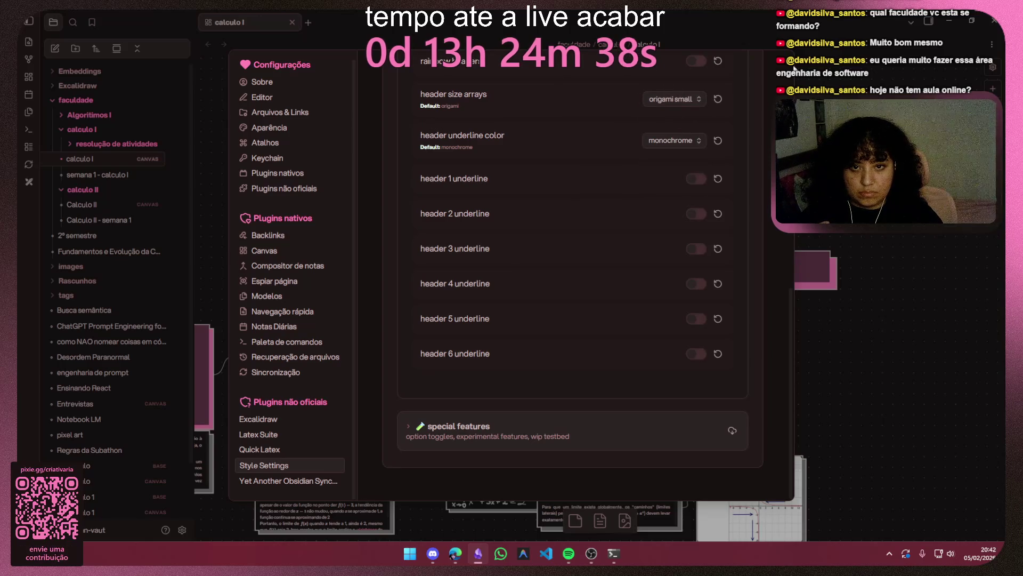
{"action": "left_click", "coordinate": [782, 62]}
{"action": "key", "text": "ctrl+z"}
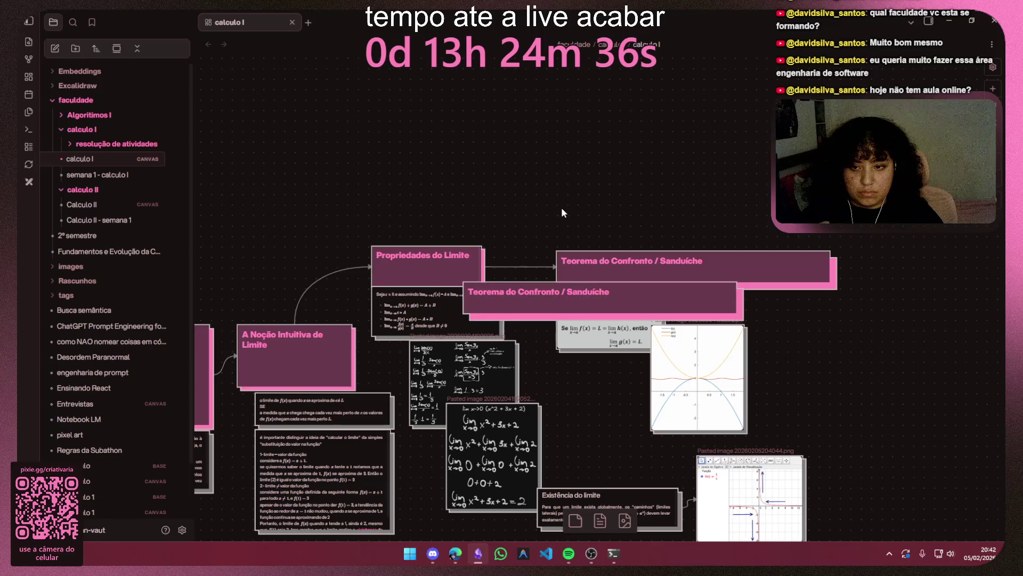
{"action": "key", "text": "ctrl+z"}
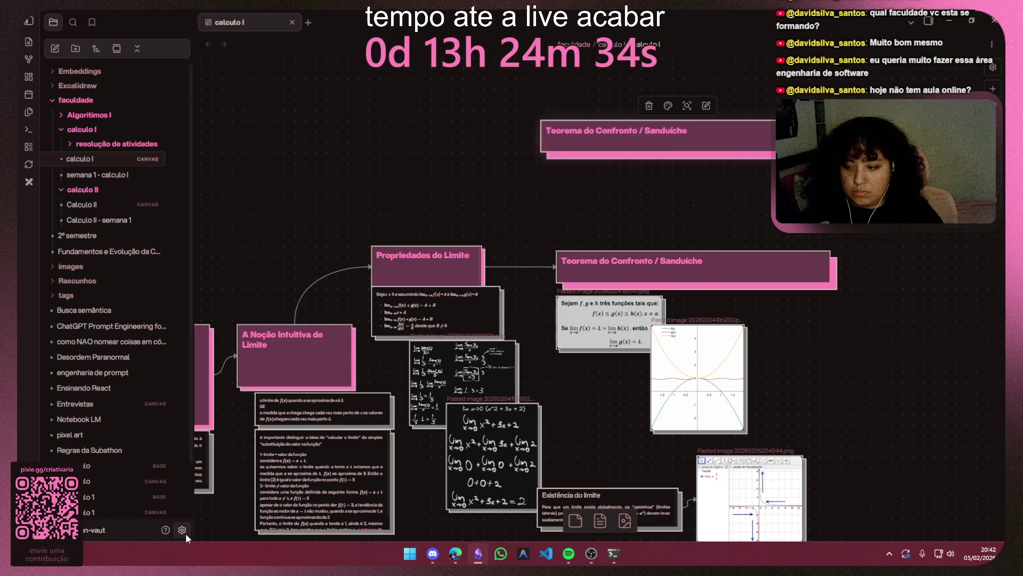
Step: Switch the header size array back to origami, check the canvas and deselect the copied card
{"action": "left_click", "coordinate": [182, 530]}
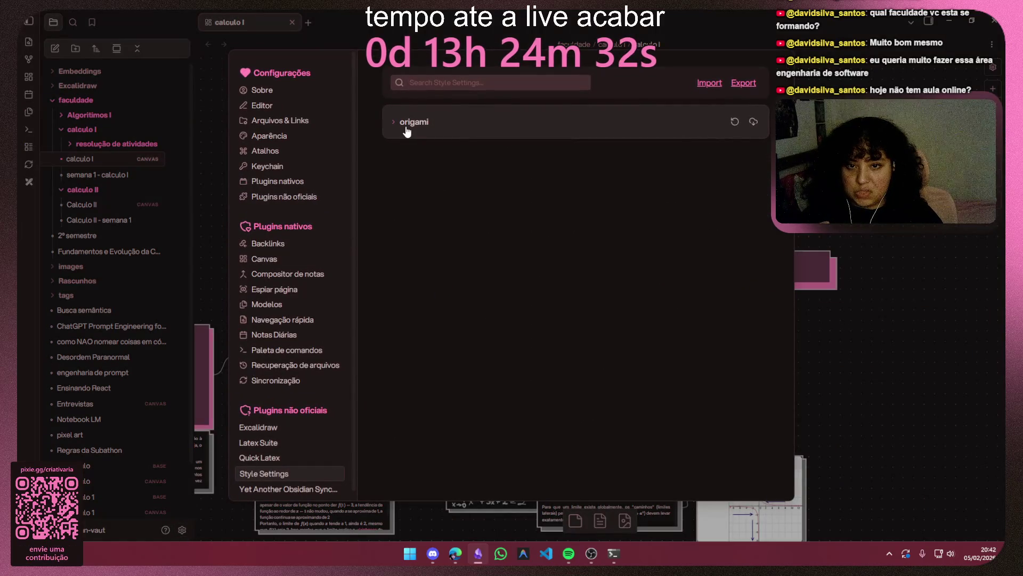
{"action": "left_click", "coordinate": [406, 122]}
{"action": "scroll", "coordinate": [651, 342], "scroll_direction": "down", "scroll_amount": 1}
{"action": "scroll", "coordinate": [657, 356], "scroll_direction": "down", "scroll_amount": 1}
{"action": "scroll", "coordinate": [594, 325], "scroll_direction": "down", "scroll_amount": 2}
{"action": "scroll", "coordinate": [566, 301], "scroll_direction": "down", "scroll_amount": 2}
{"action": "left_click", "coordinate": [679, 287]}
{"action": "left_click", "coordinate": [671, 305]}
{"action": "left_click", "coordinate": [667, 383]}
{"action": "key", "text": "Down"}
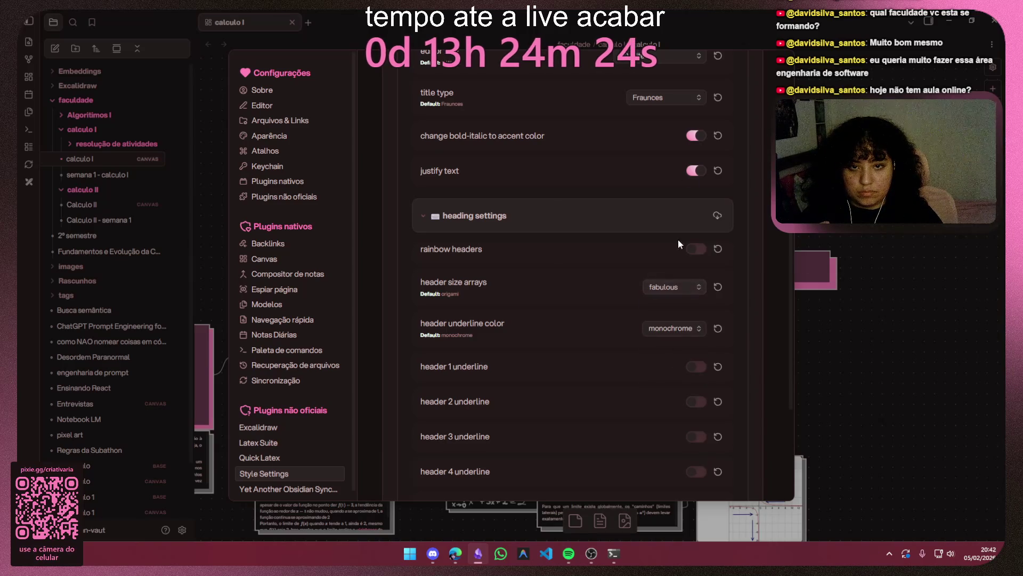
{"action": "left_click", "coordinate": [779, 66]}
{"action": "left_click", "coordinate": [729, 193]}
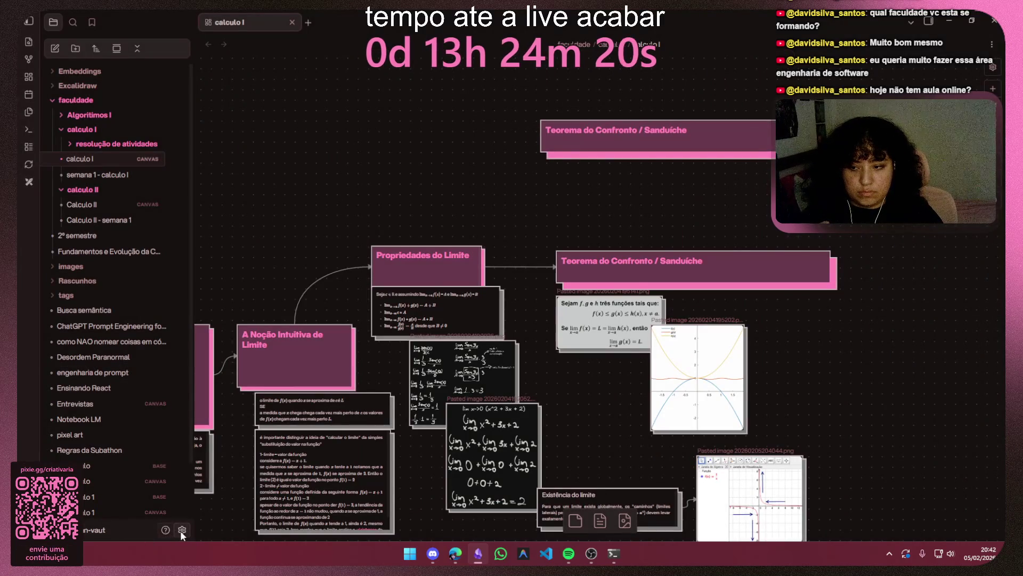
Step: Set the header size scale to origami, keep monochrome underlines, close settings and move Obsidian aside
{"action": "left_click", "coordinate": [180, 530]}
{"action": "left_click", "coordinate": [503, 129]}
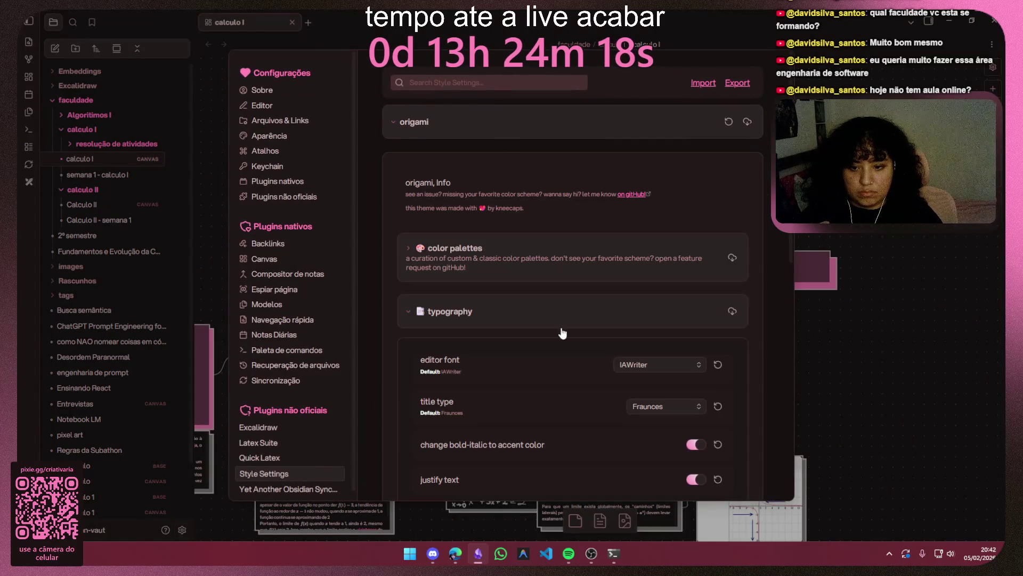
{"action": "scroll", "coordinate": [636, 338], "scroll_direction": "down", "scroll_amount": 2}
{"action": "scroll", "coordinate": [636, 338], "scroll_direction": "down", "scroll_amount": 2}
{"action": "scroll", "coordinate": [652, 308], "scroll_direction": "down", "scroll_amount": 2}
{"action": "left_click", "coordinate": [668, 276]}
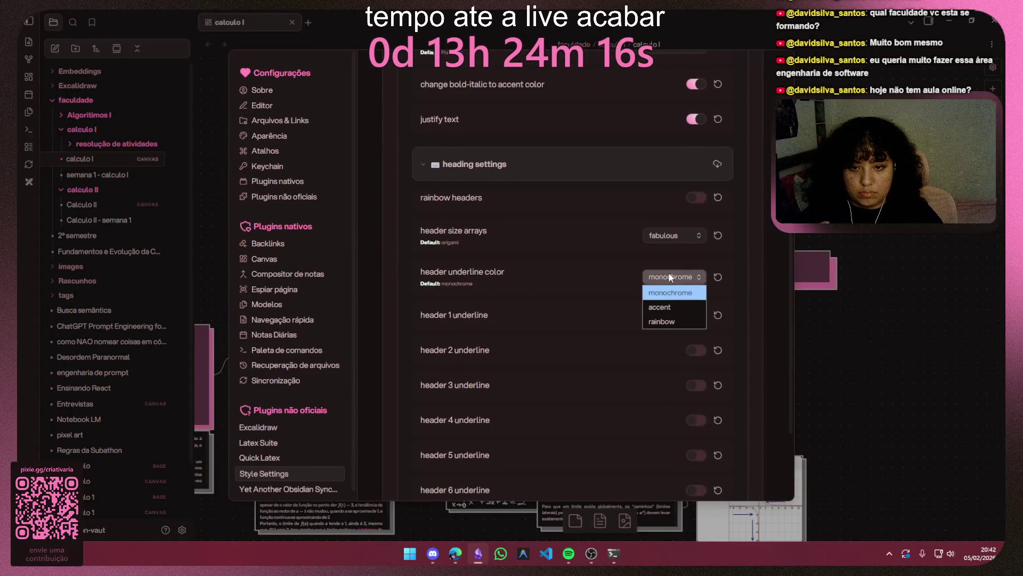
{"action": "left_click", "coordinate": [669, 236]}
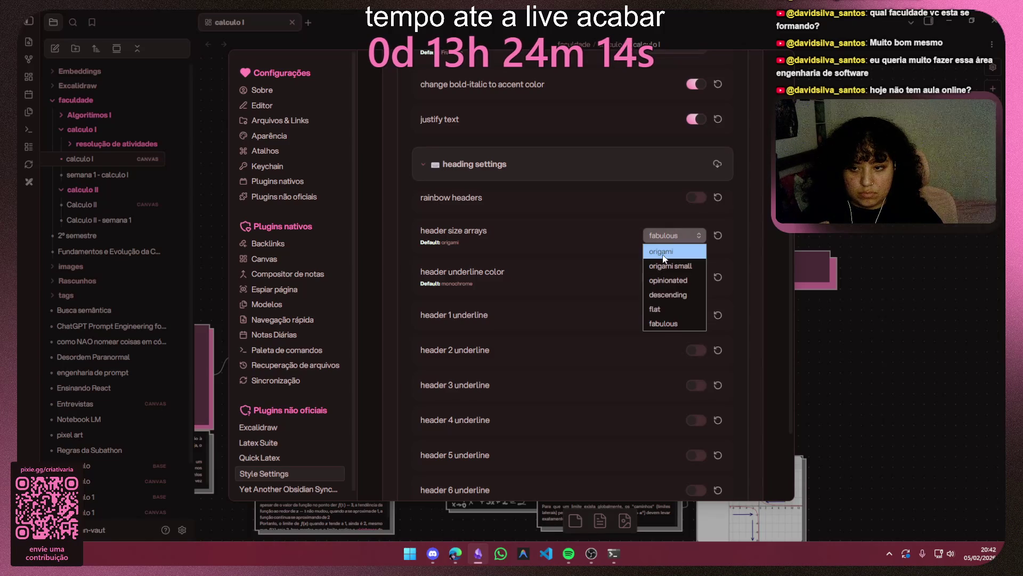
{"action": "left_click", "coordinate": [664, 253]}
{"action": "left_click", "coordinate": [672, 277]}
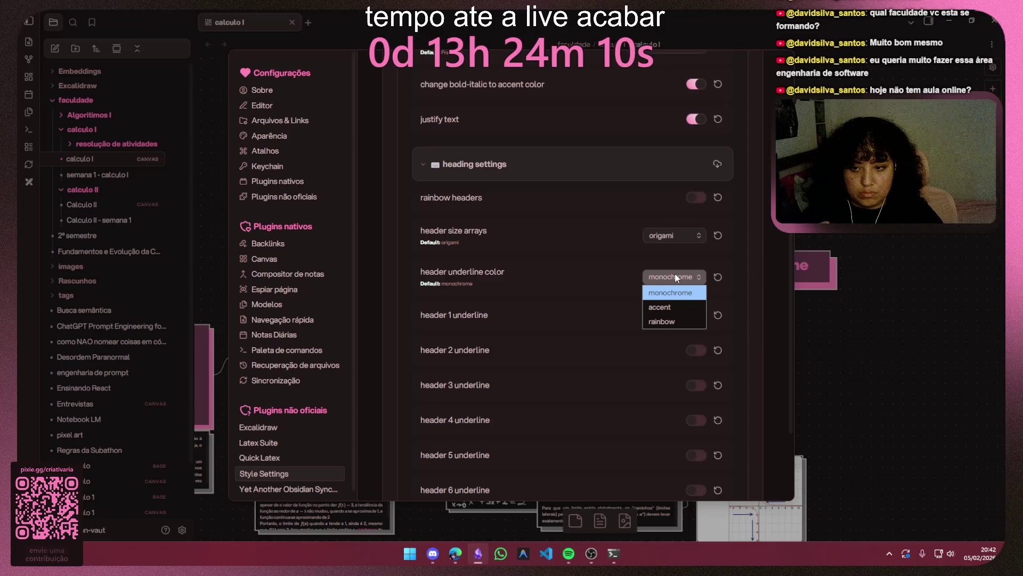
{"action": "left_click", "coordinate": [675, 277]}
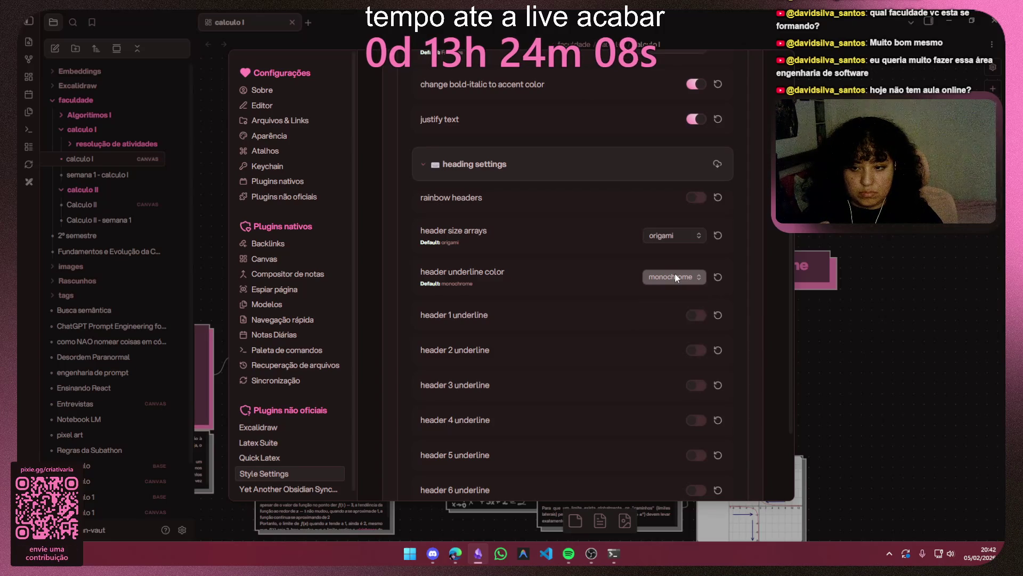
{"action": "left_click", "coordinate": [490, 170]}
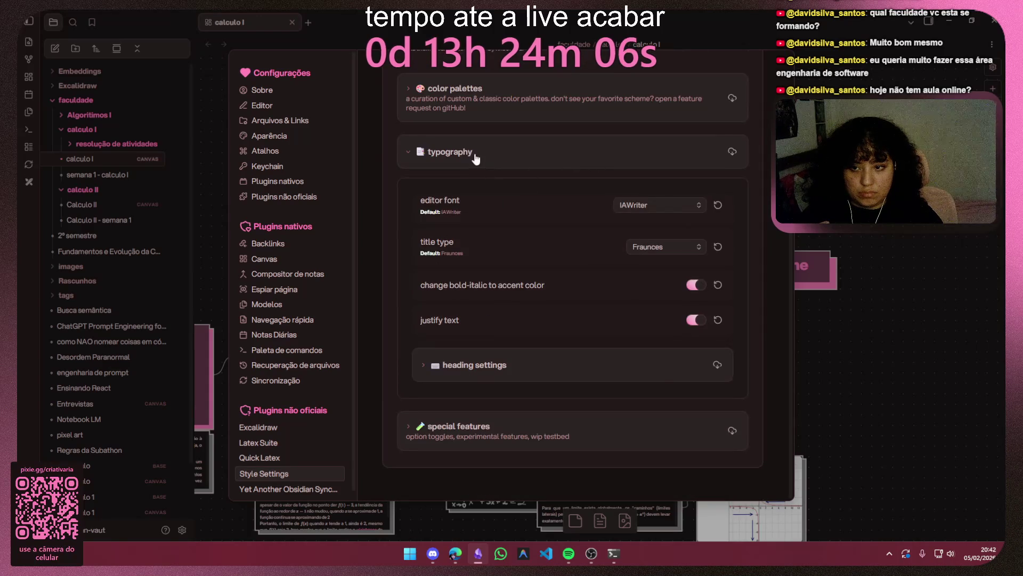
{"action": "key", "text": "Escape"}
{"action": "left_click_drag", "start_coordinate": [725, 262], "coordinate": [553, 359]}
Step: Snap Obsidian to the left half of the screen and the Gemini browser to the right half
{"action": "mouse_move", "coordinate": [779, 22]}
{"action": "left_mouse_down"}
{"action": "mouse_move", "coordinate": [283, 315]}
{"action": "mouse_move", "coordinate": [312, 247]}
{"action": "mouse_move", "coordinate": [328, 118]}
{"action": "left_mouse_up"}
{"action": "key", "text": "super+Right"}
{"action": "key", "text": "super+Left"}
{"action": "left_click", "coordinate": [802, 241]}
{"action": "key", "text": "super+Right"}
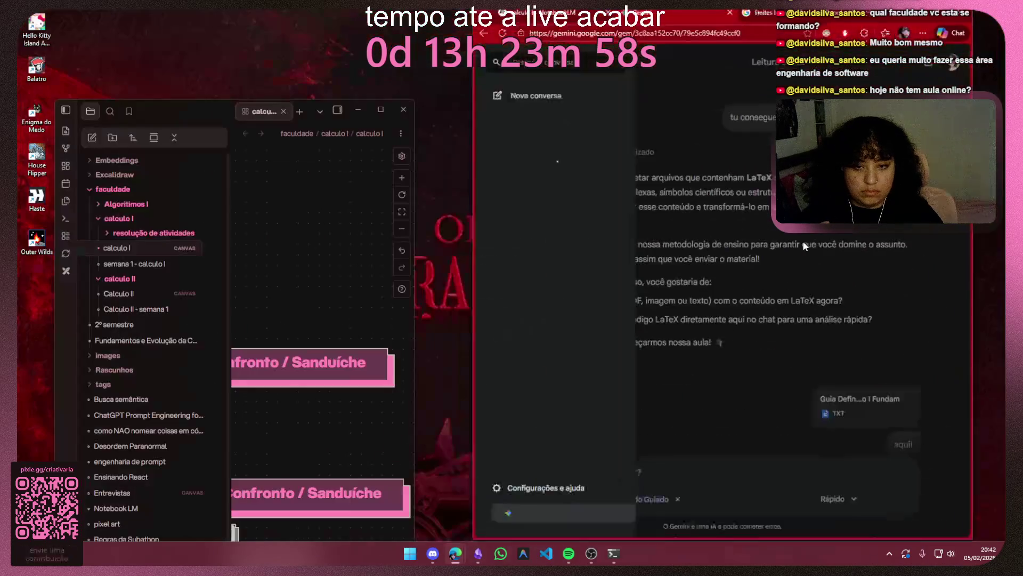
{"action": "key", "text": "super+Right"}
{"action": "mouse_move", "coordinate": [656, 304]}
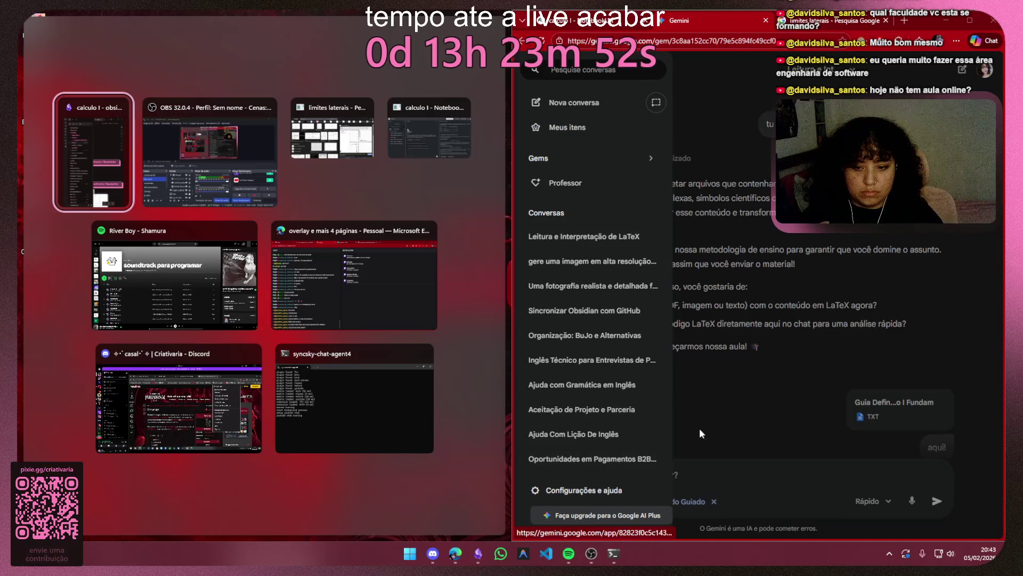
Step: Show the calculo I canvas, hide Obsidian's file list and close Gemini's conversation list
{"action": "left_click", "coordinate": [83, 157]}
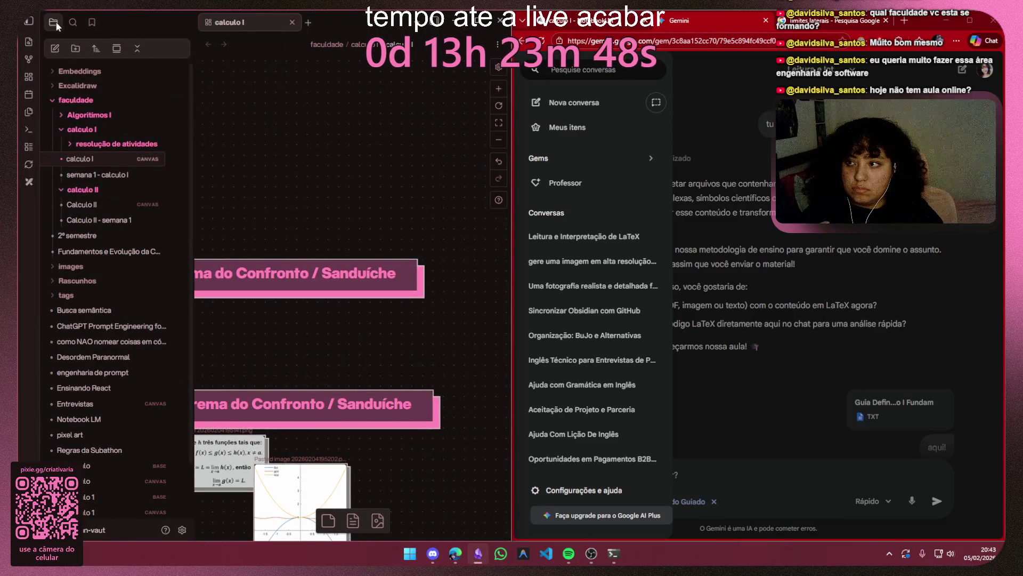
{"action": "left_click", "coordinate": [31, 25]}
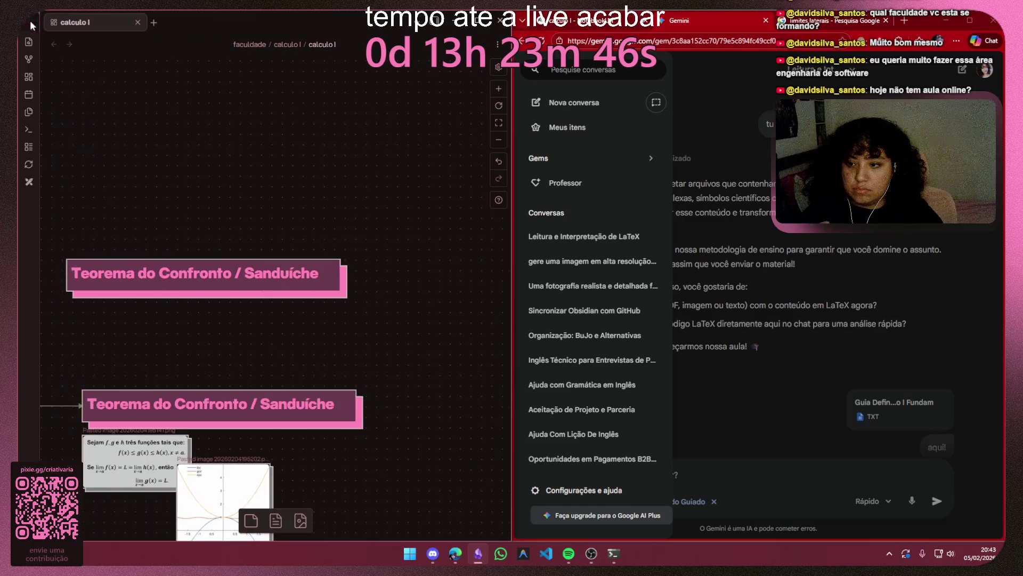
{"action": "left_click", "coordinate": [743, 159]}
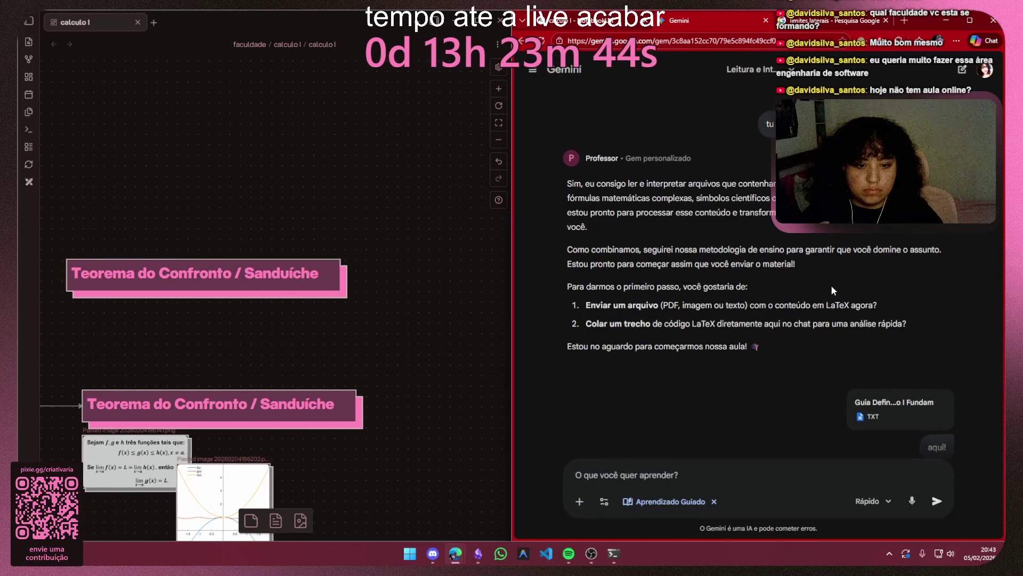
{"action": "scroll", "coordinate": [800, 285], "scroll_direction": "down", "scroll_amount": 4}
{"action": "scroll", "coordinate": [764, 284], "scroll_direction": "down", "scroll_amount": 2}
{"action": "scroll", "coordinate": [752, 264], "scroll_direction": "down", "scroll_amount": 1}
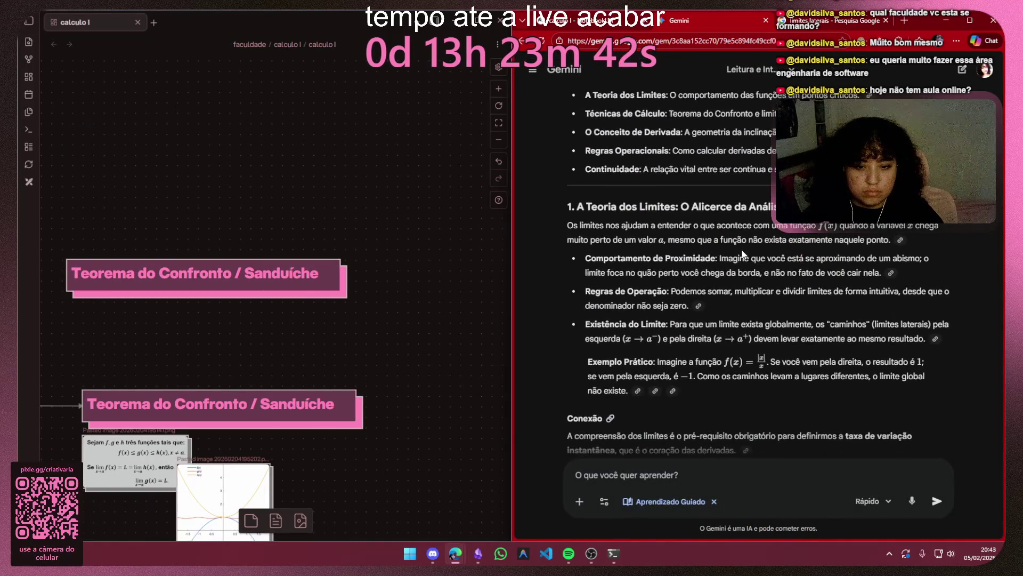
{"action": "scroll", "coordinate": [688, 276], "scroll_direction": "down", "scroll_amount": 2}
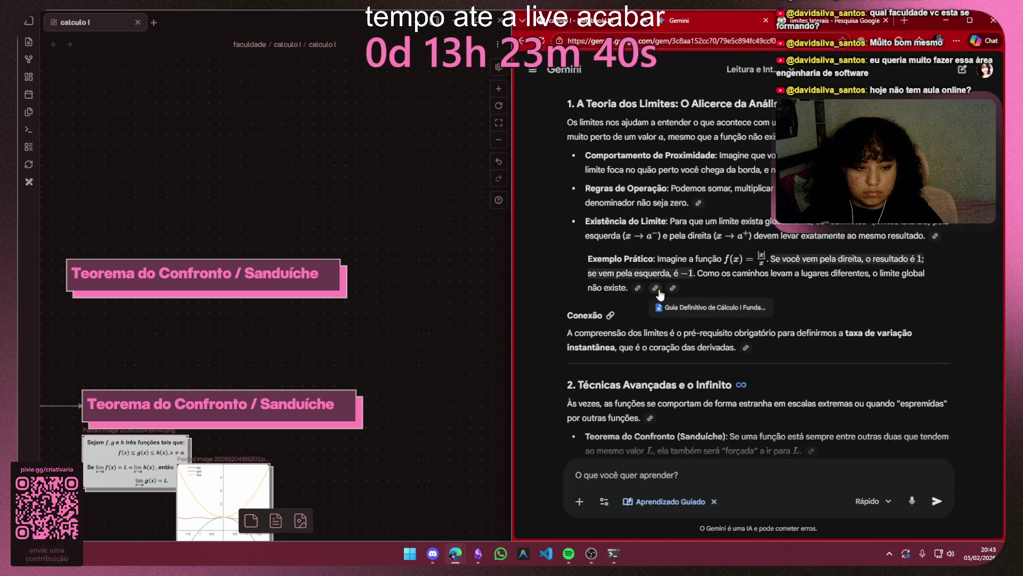
{"action": "scroll", "coordinate": [660, 294], "scroll_direction": "down", "scroll_amount": 3}
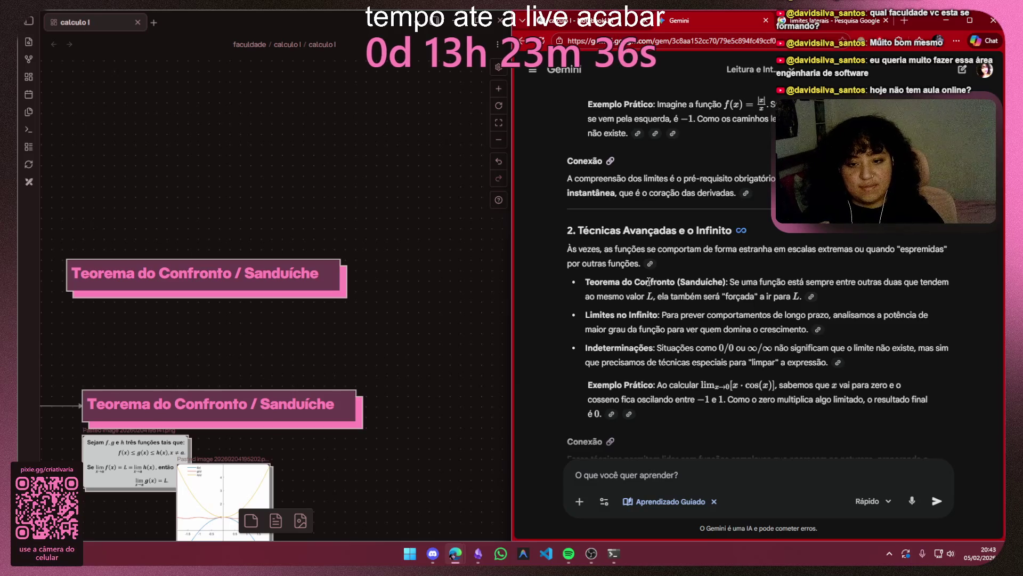
{"action": "scroll", "coordinate": [654, 282], "scroll_direction": "down", "scroll_amount": 2}
Step: Retitle the upper Teorema do Confronto card as Limites no Infinito
{"action": "left_click_drag", "start_coordinate": [176, 340], "coordinate": [336, 375]}
{"action": "double_click", "coordinate": [469, 313]}
{"action": "left_click_drag", "start_coordinate": [469, 312], "coordinate": [265, 300]}
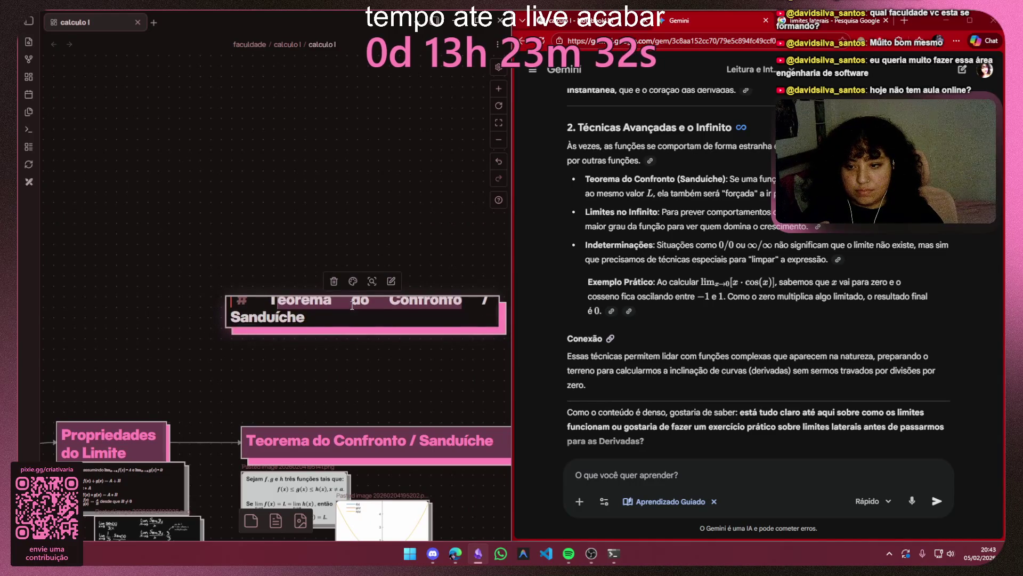
{"action": "type", "text": "Limite"}
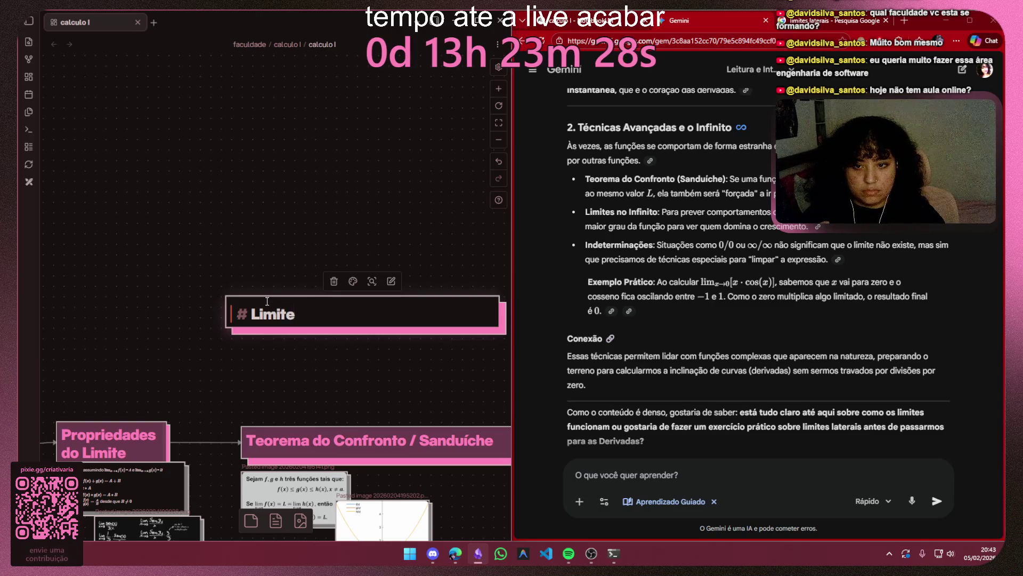
{"action": "type", "text": " no"}
{"action": "key", "text": "BackSpace"}
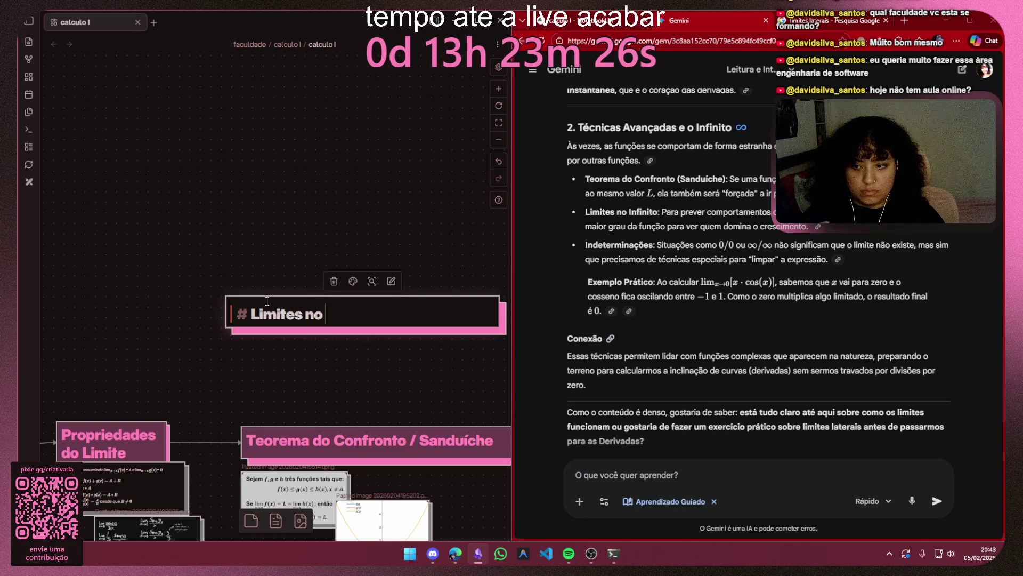
{"action": "type", "text": "o"}
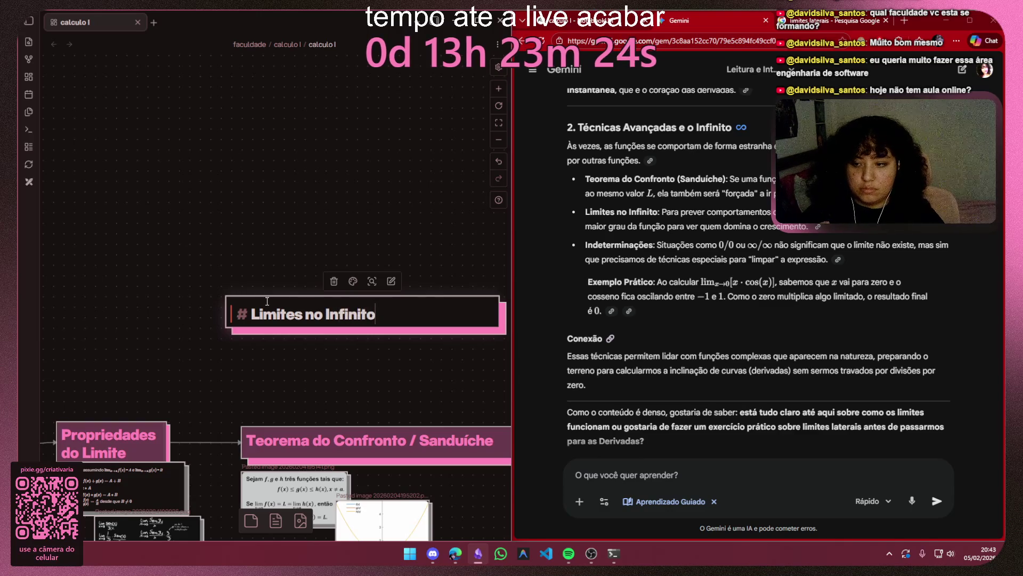
{"action": "left_click", "coordinate": [287, 358]}
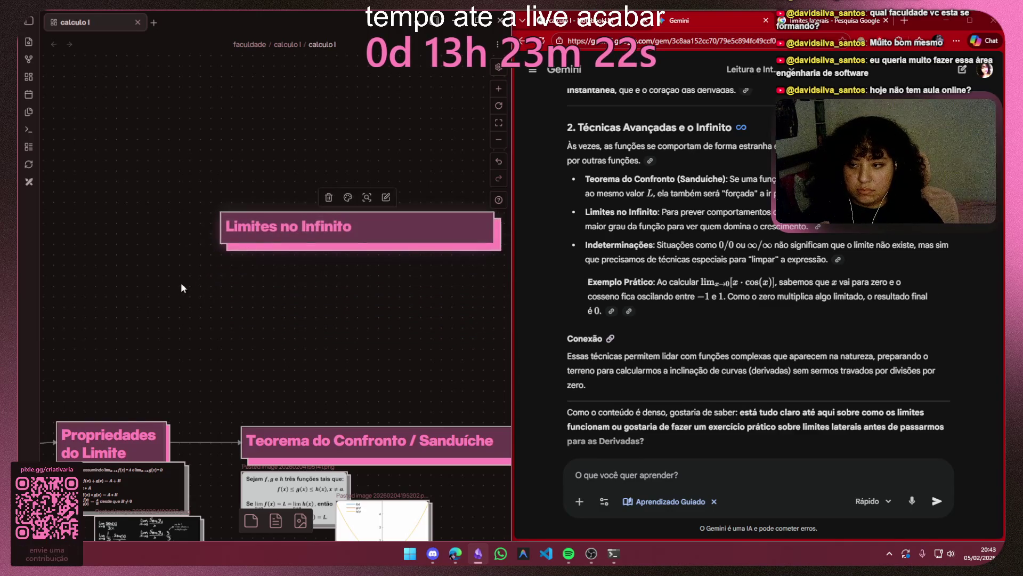
Step: Connect Propriedades do Limite to the new card, shorten it, and switch to the search tab
{"action": "mouse_move", "coordinate": [112, 423]}
{"action": "left_click_drag", "start_coordinate": [162, 440], "coordinate": [191, 398]}
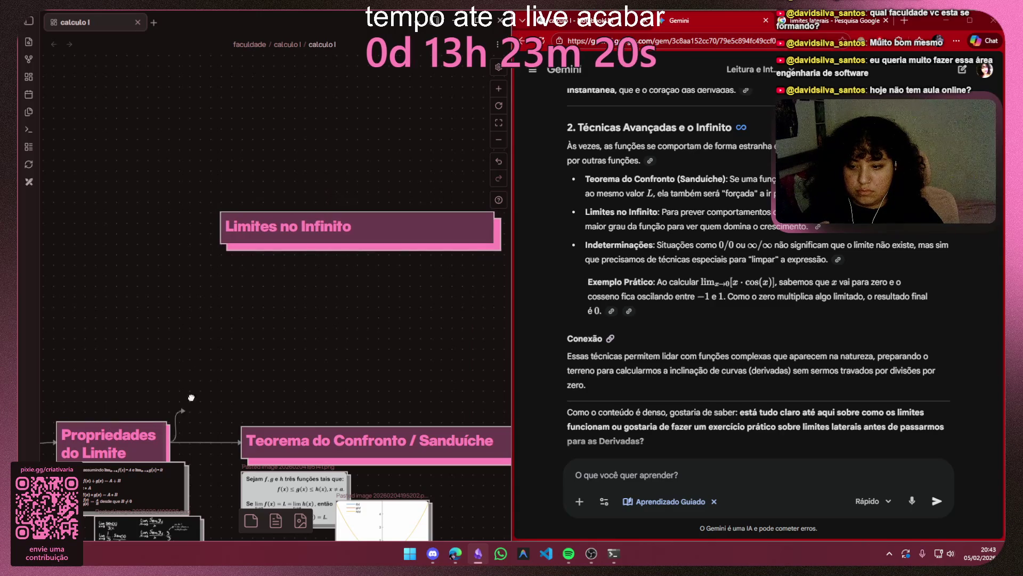
{"action": "left_click_drag", "start_coordinate": [407, 243], "coordinate": [406, 237]}
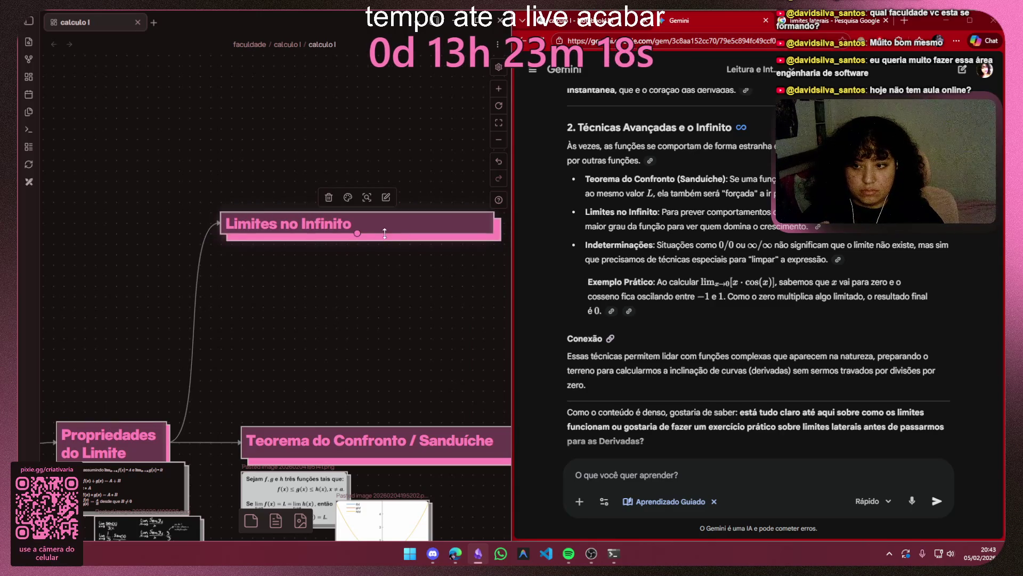
{"action": "left_click", "coordinate": [852, 22]}
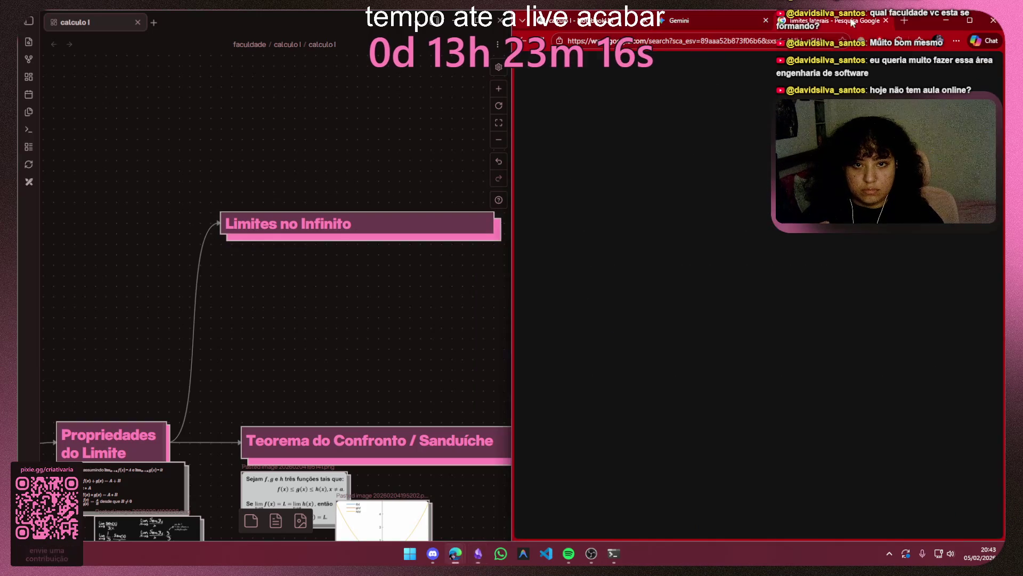
Step: Search Google Images for limites no infinito, return to Gemini and open a new tab
{"action": "left_click", "coordinate": [631, 69]}
{"action": "type", "text": "li"}
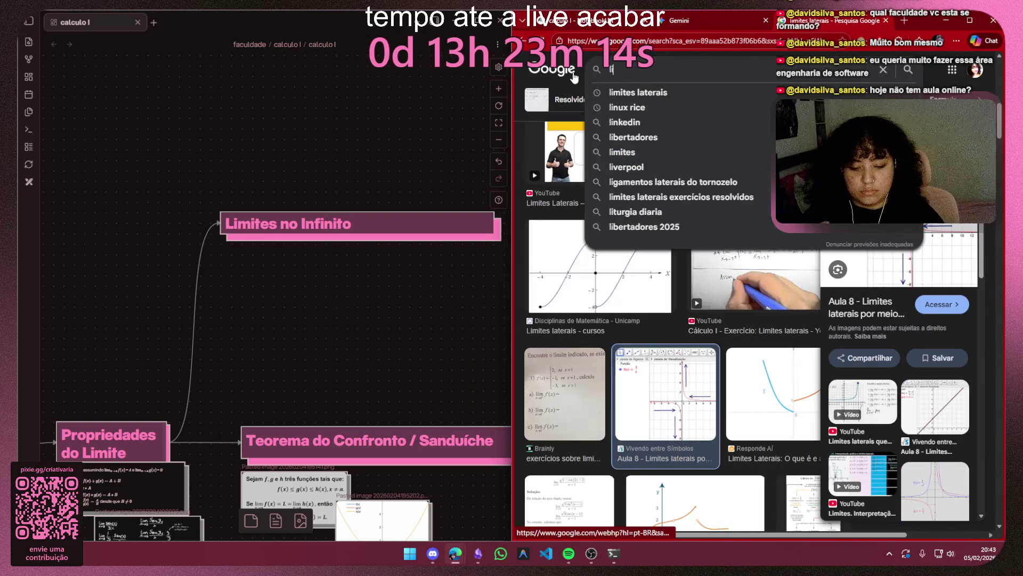
{"action": "type", "text": "mites no infinito"}
{"action": "key", "text": "Return"}
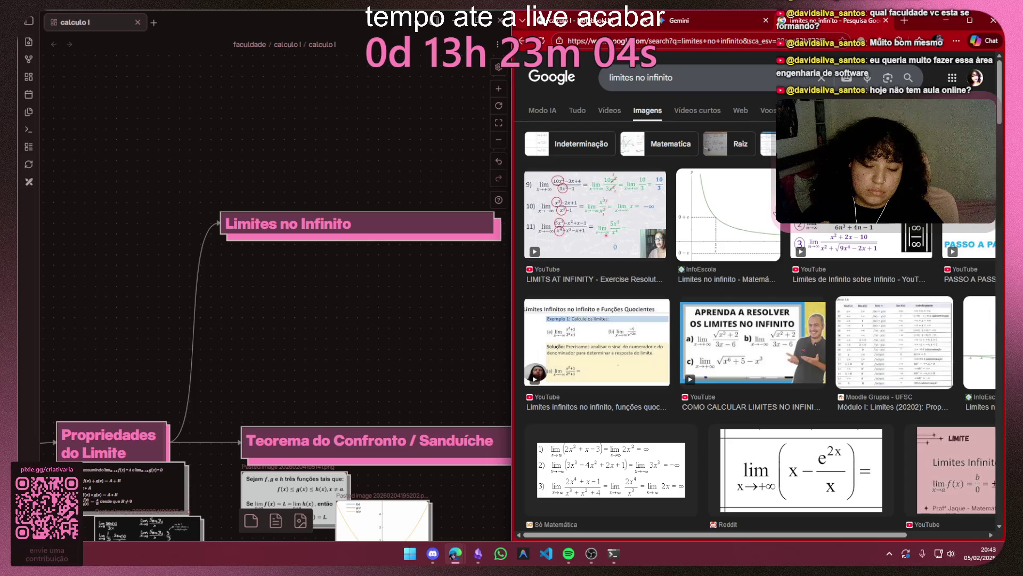
{"action": "left_click", "coordinate": [698, 22]}
{"action": "left_click", "coordinate": [905, 20]}
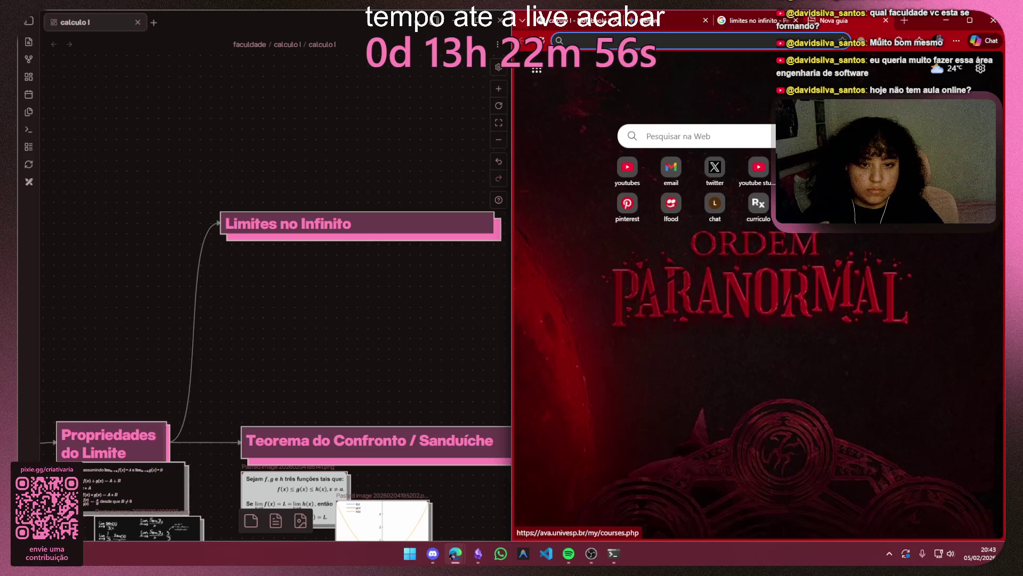
Step: Open the Univesp AVA site and sign in with the student account
{"action": "left_click", "coordinate": [715, 205]}
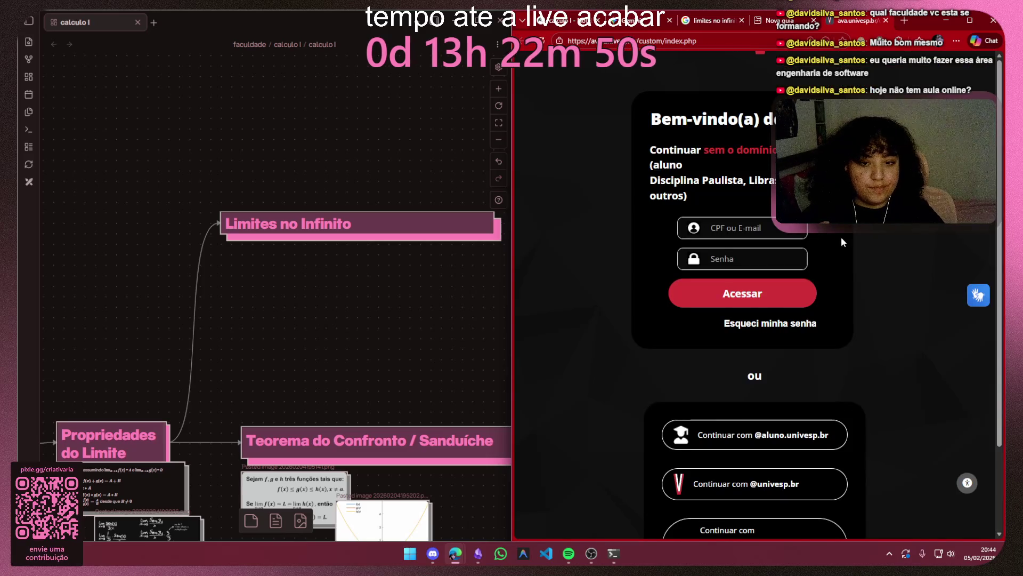
{"action": "scroll", "coordinate": [844, 243], "scroll_direction": "down", "scroll_amount": 2}
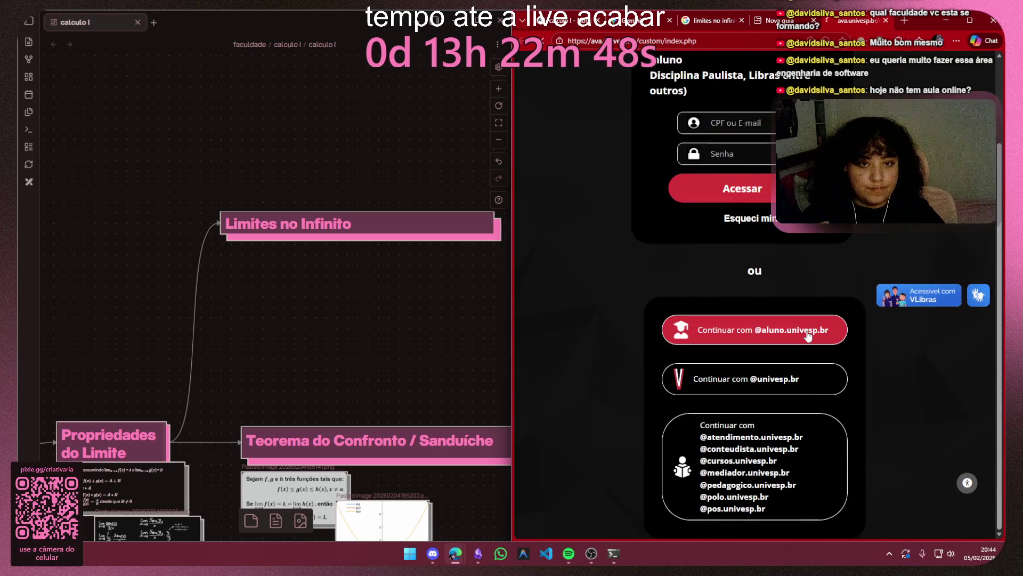
{"action": "left_click", "coordinate": [808, 336]}
{"action": "left_click", "coordinate": [801, 372]}
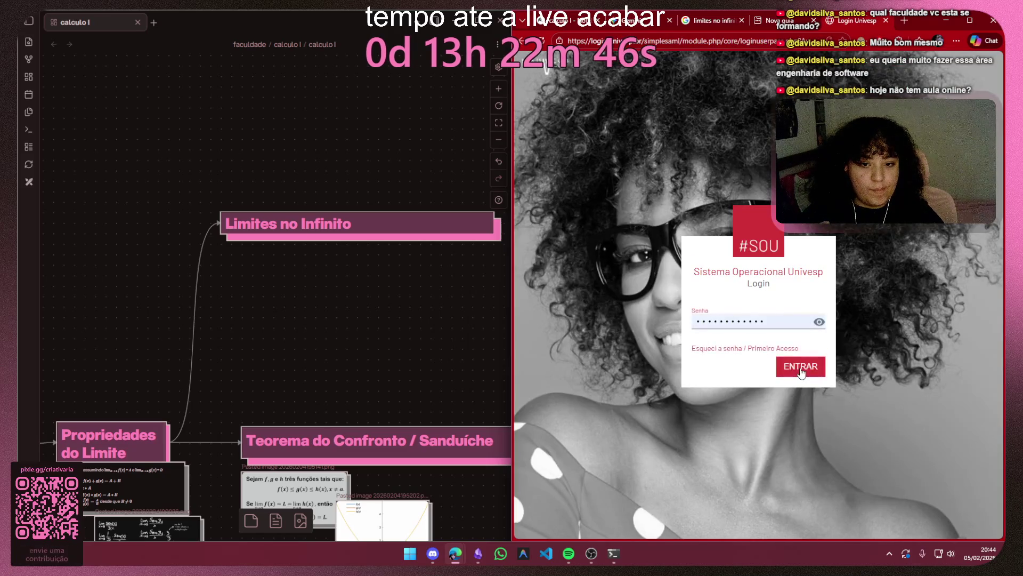
{"action": "left_click", "coordinate": [801, 367]}
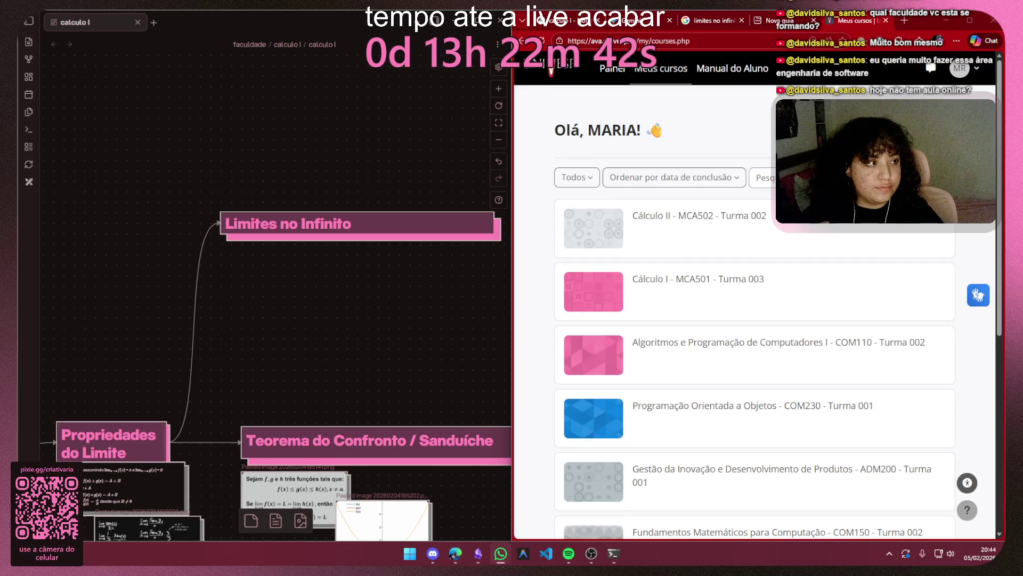
Step: Open Cálculo I's S2 - Derivadas e Taxa de Derivação lesson and widen the browser
{"action": "left_click", "coordinate": [668, 287]}
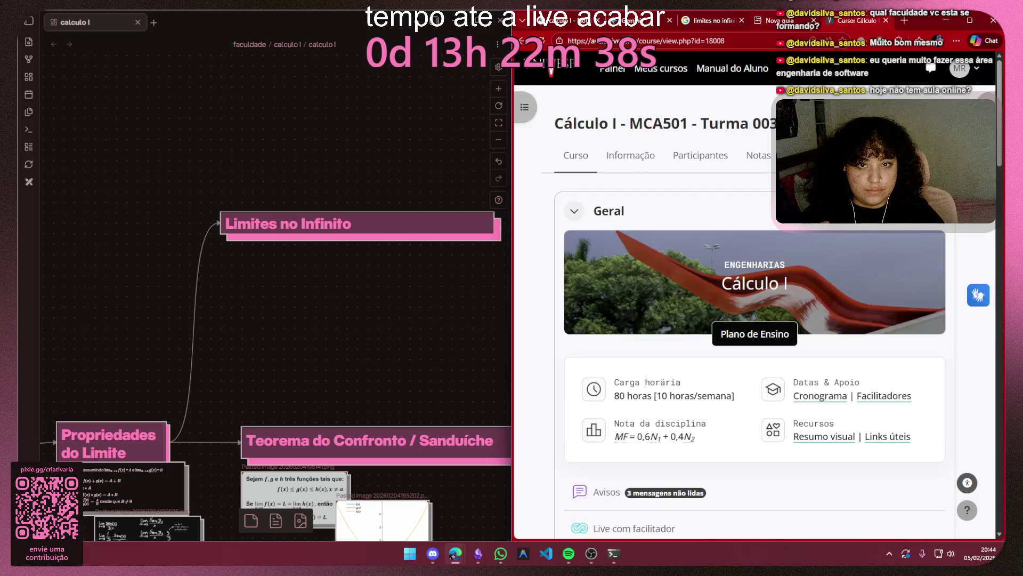
{"action": "scroll", "coordinate": [734, 198], "scroll_direction": "down", "scroll_amount": 3}
{"action": "scroll", "coordinate": [733, 198], "scroll_direction": "down", "scroll_amount": 3}
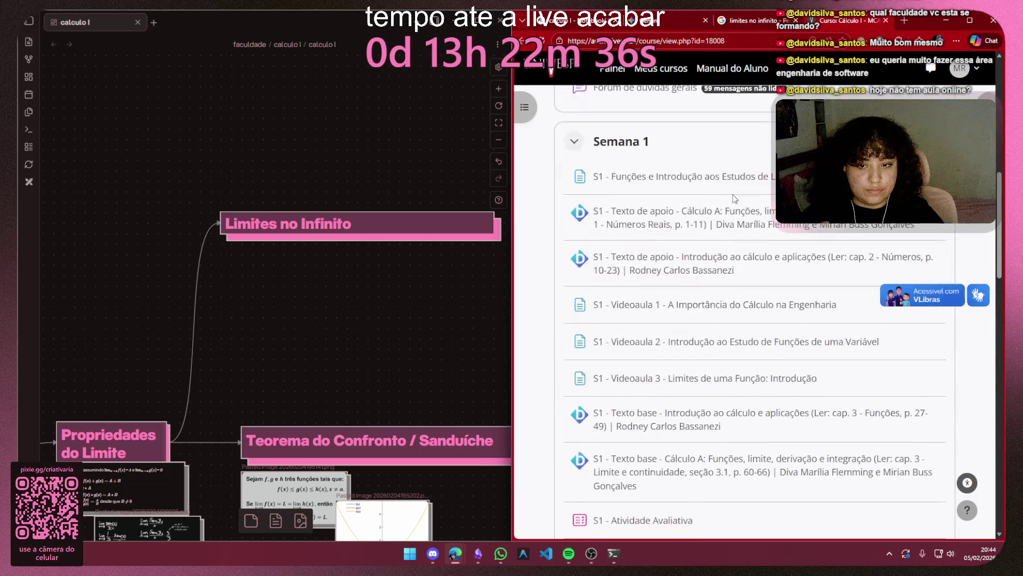
{"action": "scroll", "coordinate": [734, 198], "scroll_direction": "down", "scroll_amount": 1}
{"action": "scroll", "coordinate": [731, 195], "scroll_direction": "up", "scroll_amount": 4}
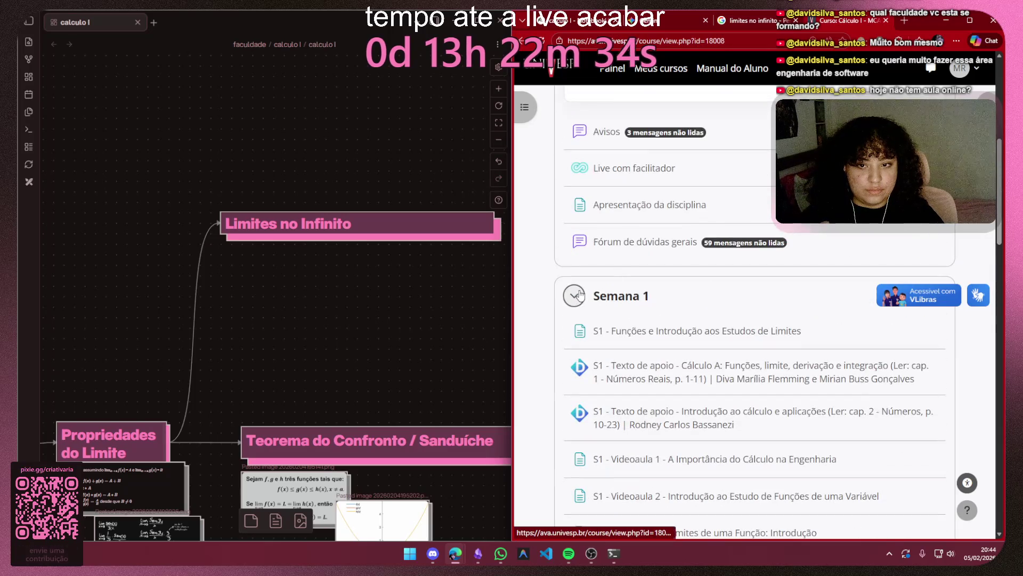
{"action": "scroll", "coordinate": [617, 277], "scroll_direction": "down", "scroll_amount": 8}
{"action": "scroll", "coordinate": [616, 277], "scroll_direction": "down", "scroll_amount": 1}
{"action": "scroll", "coordinate": [625, 241], "scroll_direction": "up", "scroll_amount": 2}
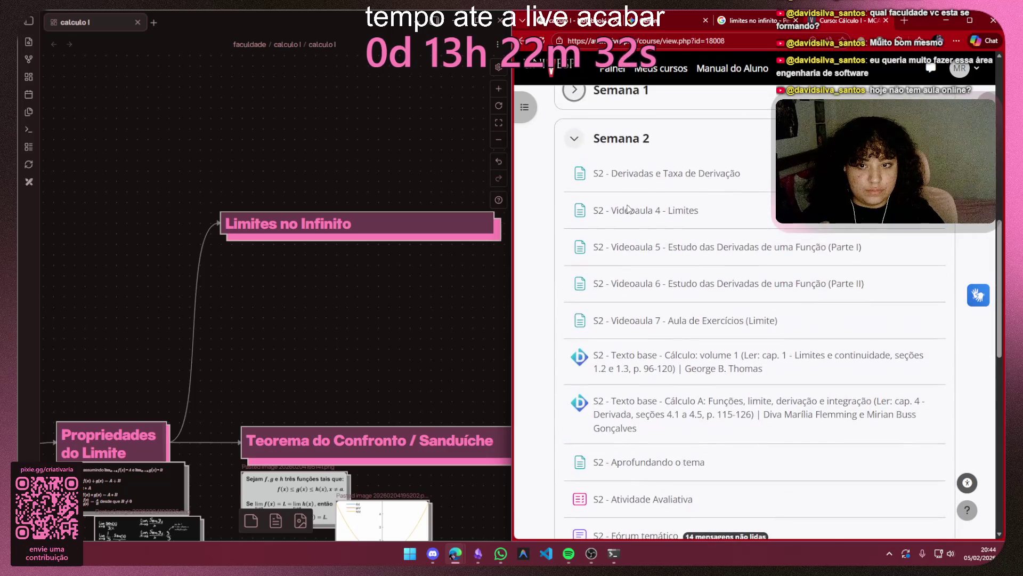
{"action": "left_click", "coordinate": [647, 176]}
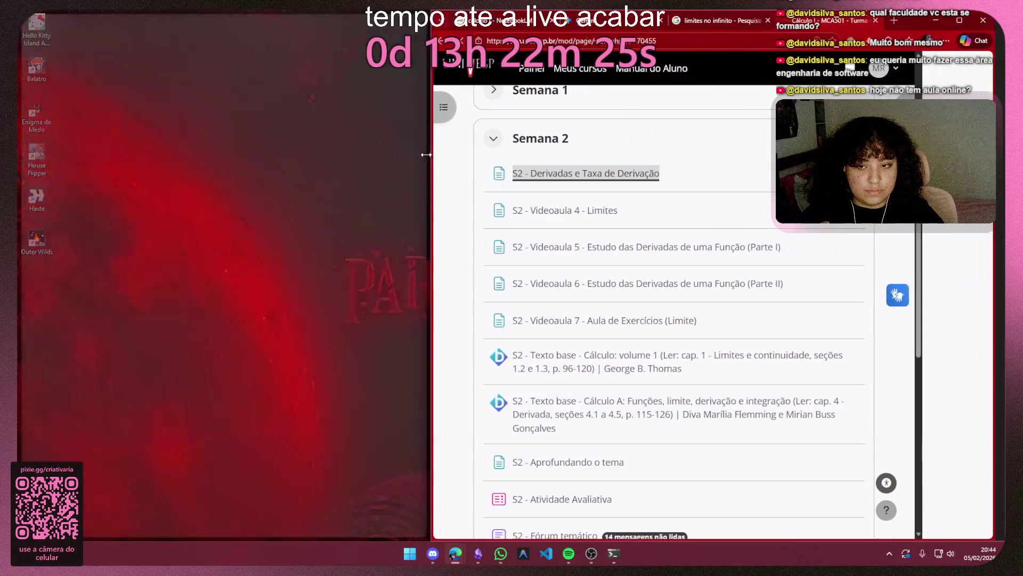
{"action": "left_click_drag", "start_coordinate": [509, 147], "coordinate": [397, 144]}
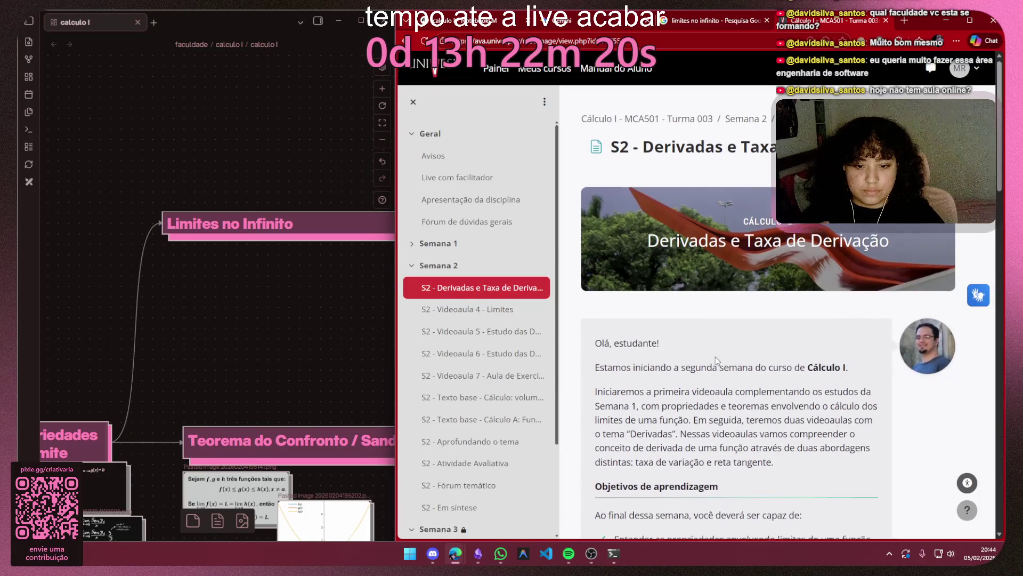
{"action": "scroll", "coordinate": [722, 360], "scroll_direction": "down", "scroll_amount": 8}
{"action": "scroll", "coordinate": [722, 363], "scroll_direction": "down", "scroll_amount": 5}
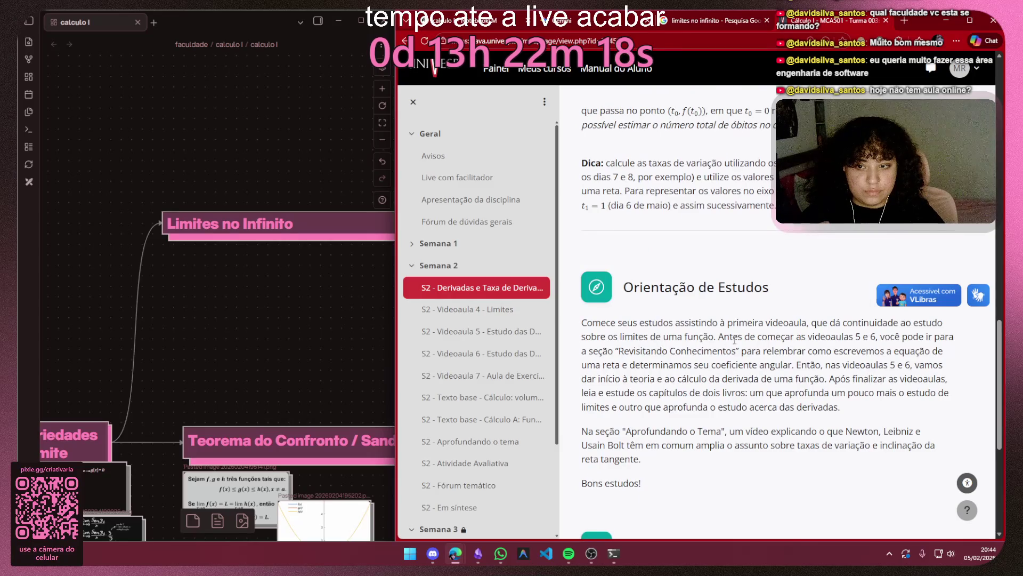
{"action": "scroll", "coordinate": [734, 341], "scroll_direction": "down", "scroll_amount": 4}
{"action": "scroll", "coordinate": [727, 375], "scroll_direction": "down", "scroll_amount": 1}
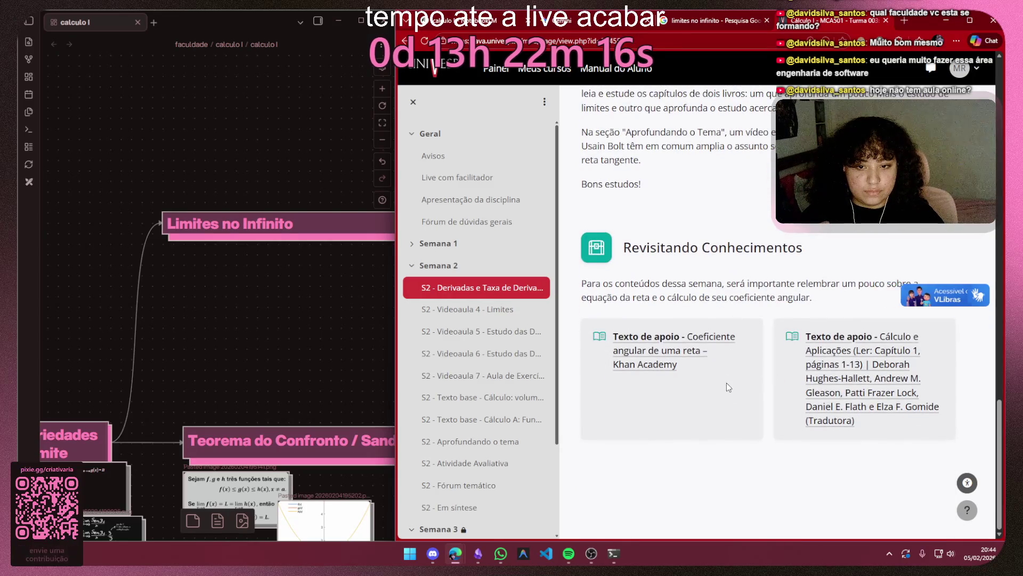
{"action": "scroll", "coordinate": [726, 387], "scroll_direction": "up", "scroll_amount": 4}
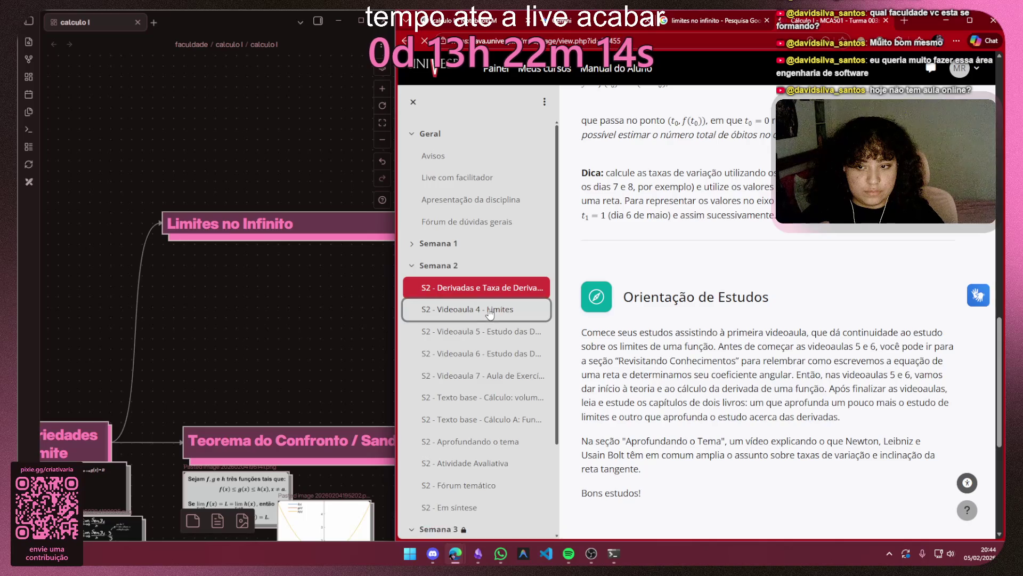
Step: Open Videoaulas 4, 6 and 7 with supporting slides, then view the Calculol_aula_04.pdf tab
{"action": "left_click", "coordinate": [489, 310]}
{"action": "left_click", "coordinate": [807, 418]}
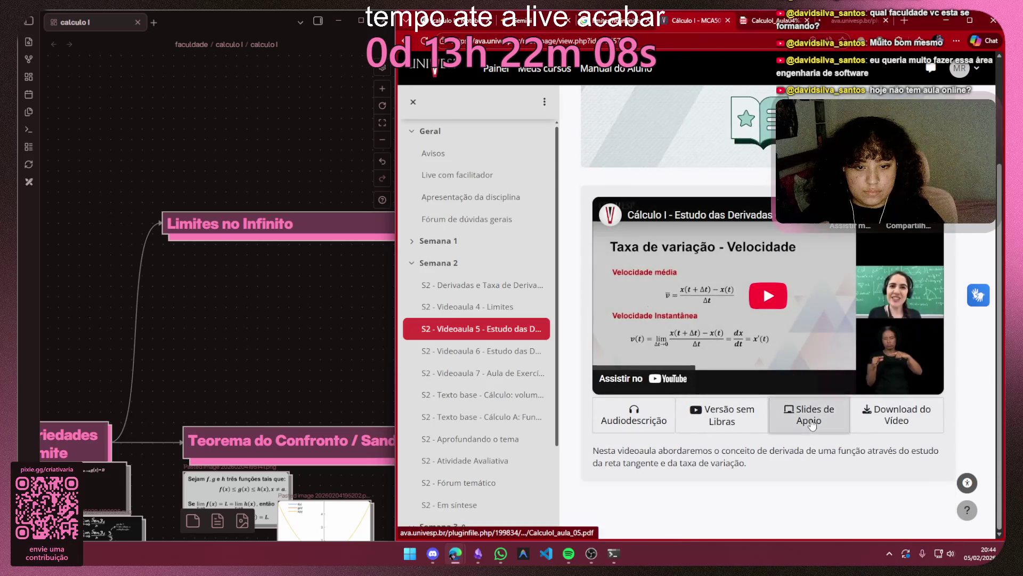
{"action": "left_click", "coordinate": [488, 352]}
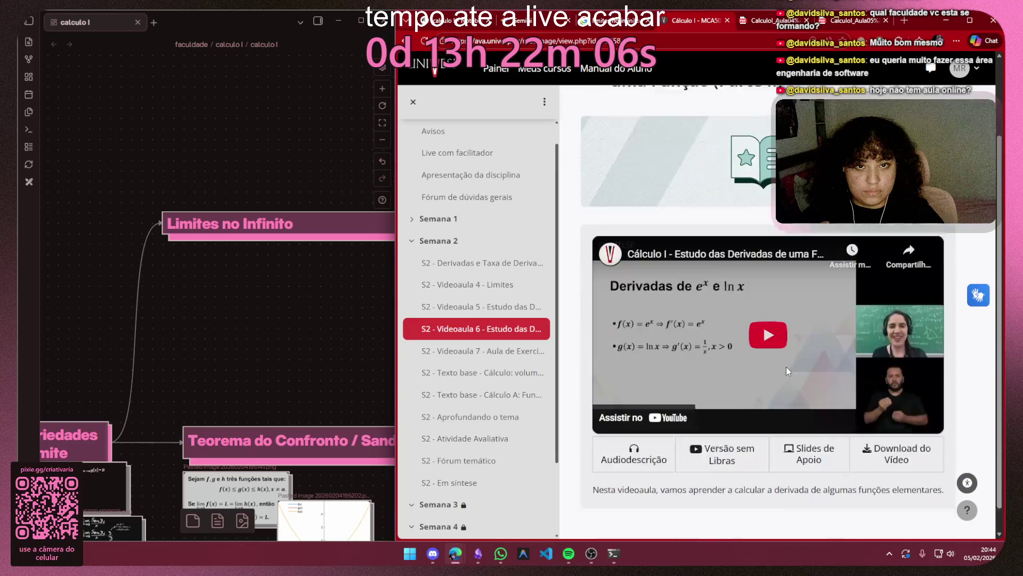
{"action": "left_click", "coordinate": [464, 351]}
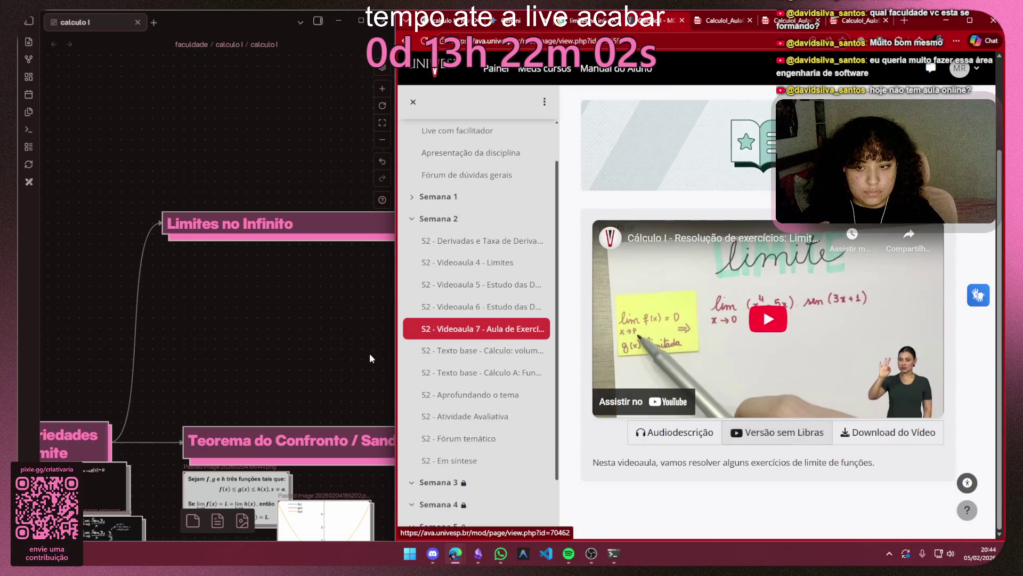
{"action": "left_click", "coordinate": [682, 20]}
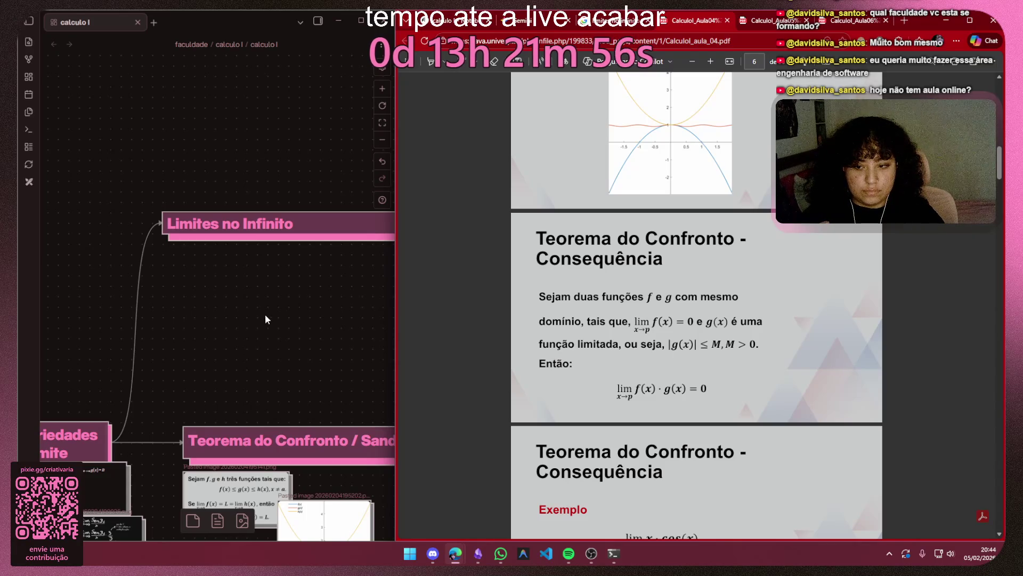
{"action": "left_click_drag", "start_coordinate": [268, 321], "coordinate": [209, 128]}
{"action": "scroll", "coordinate": [753, 295], "scroll_direction": "down", "scroll_amount": 3}
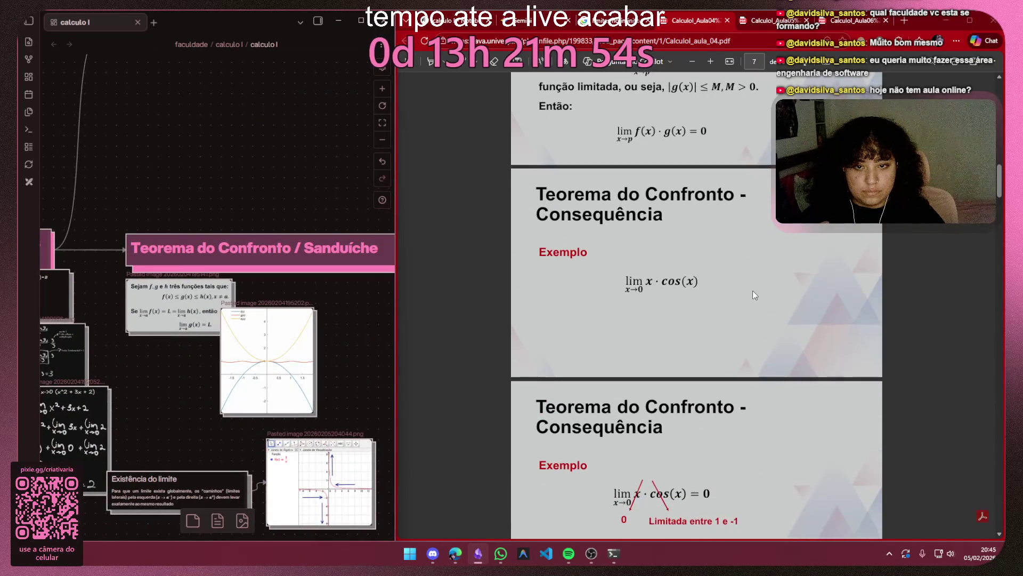
{"action": "scroll", "coordinate": [752, 295], "scroll_direction": "down", "scroll_amount": 2}
{"action": "scroll", "coordinate": [753, 295], "scroll_direction": "down", "scroll_amount": 3}
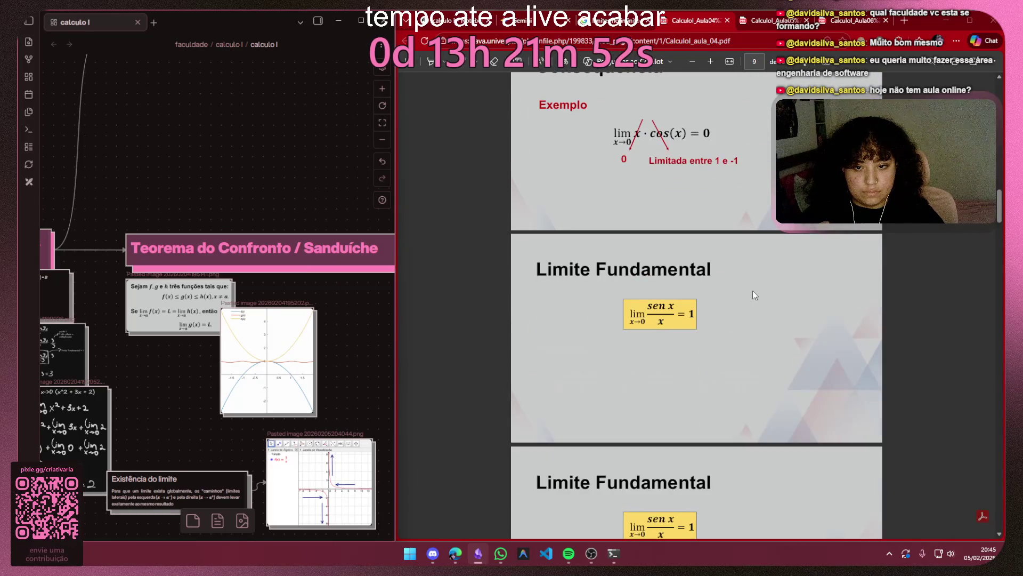
{"action": "scroll", "coordinate": [752, 295], "scroll_direction": "down", "scroll_amount": 3}
{"action": "scroll", "coordinate": [752, 295], "scroll_direction": "down", "scroll_amount": 1}
{"action": "scroll", "coordinate": [752, 295], "scroll_direction": "down", "scroll_amount": 2}
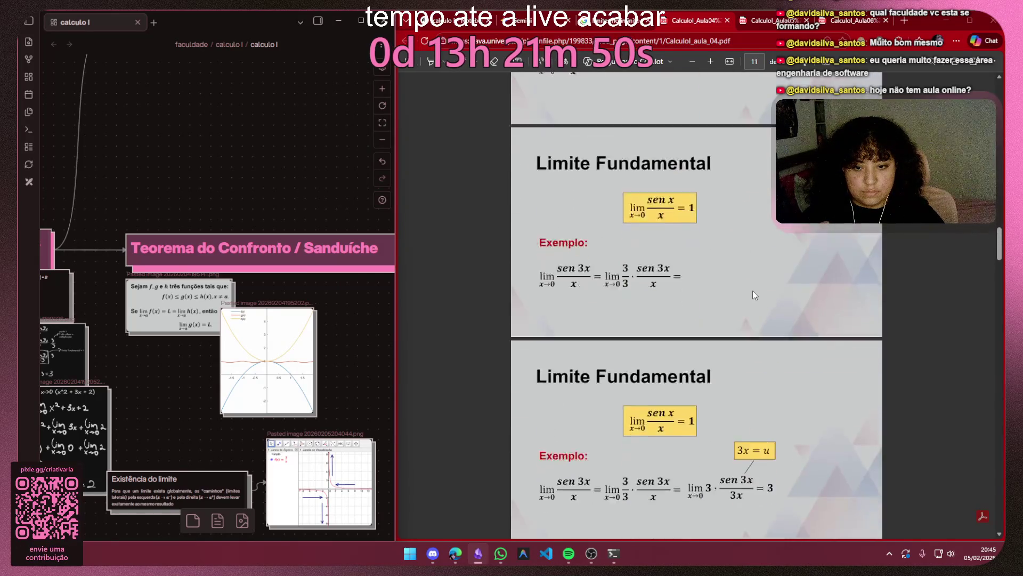
{"action": "scroll", "coordinate": [752, 295], "scroll_direction": "down", "scroll_amount": 2}
{"action": "scroll", "coordinate": [752, 295], "scroll_direction": "down", "scroll_amount": 1}
{"action": "scroll", "coordinate": [752, 295], "scroll_direction": "down", "scroll_amount": 1}
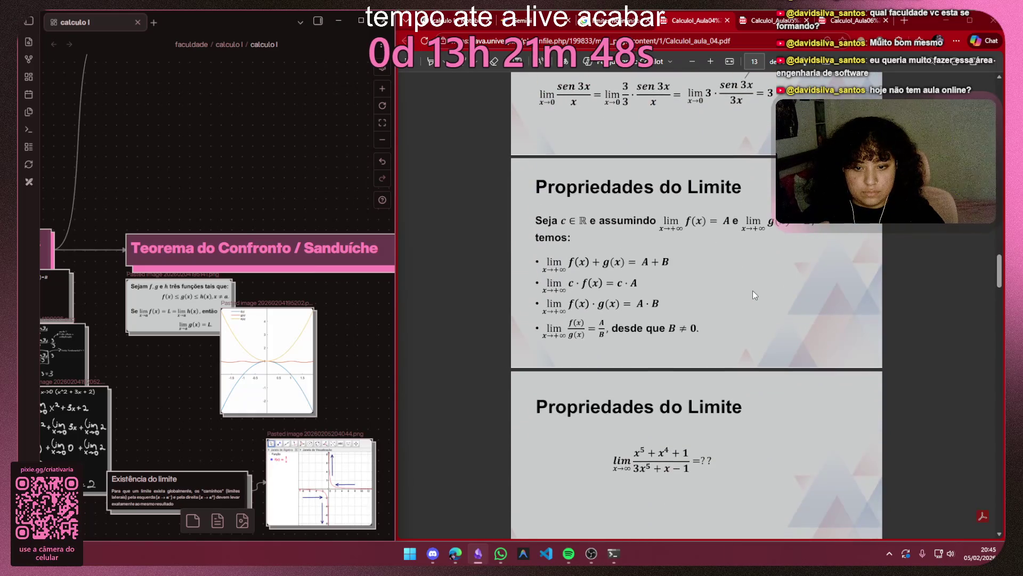
{"action": "scroll", "coordinate": [752, 296], "scroll_direction": "down", "scroll_amount": 2}
{"action": "scroll", "coordinate": [752, 295], "scroll_direction": "down", "scroll_amount": 1}
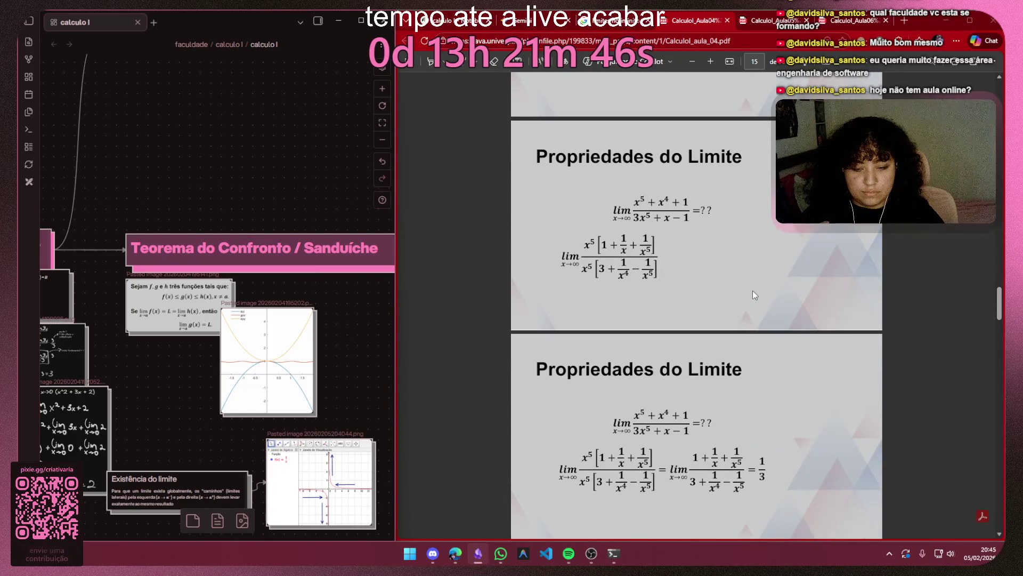
{"action": "scroll", "coordinate": [752, 295], "scroll_direction": "down", "scroll_amount": 3}
{"action": "scroll", "coordinate": [752, 296], "scroll_direction": "down", "scroll_amount": 1}
{"action": "scroll", "coordinate": [752, 290], "scroll_direction": "down", "scroll_amount": 1}
{"action": "scroll", "coordinate": [752, 290], "scroll_direction": "down", "scroll_amount": 2}
{"action": "scroll", "coordinate": [753, 291], "scroll_direction": "up", "scroll_amount": 3}
{"action": "scroll", "coordinate": [751, 293], "scroll_direction": "up", "scroll_amount": 2}
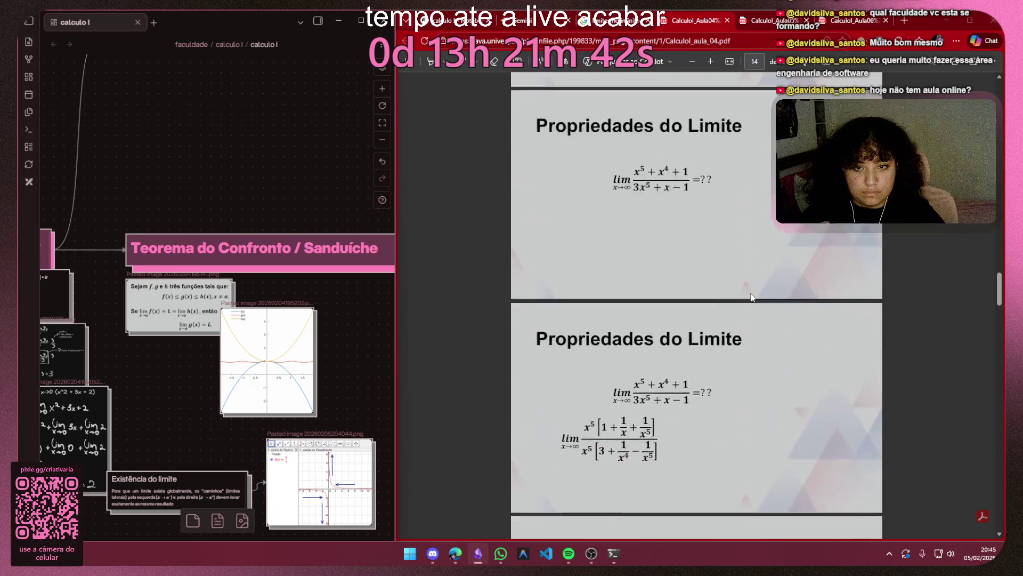
{"action": "scroll", "coordinate": [751, 293], "scroll_direction": "up", "scroll_amount": 2}
{"action": "scroll", "coordinate": [750, 293], "scroll_direction": "up", "scroll_amount": 2}
{"action": "scroll", "coordinate": [750, 293], "scroll_direction": "down", "scroll_amount": 1}
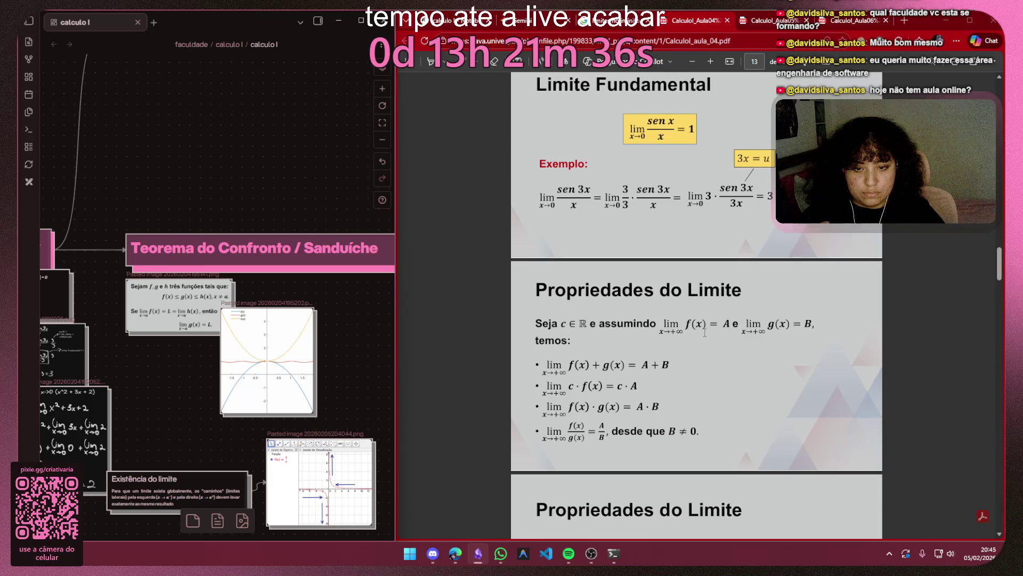
{"action": "scroll", "coordinate": [699, 334], "scroll_direction": "down", "scroll_amount": 1}
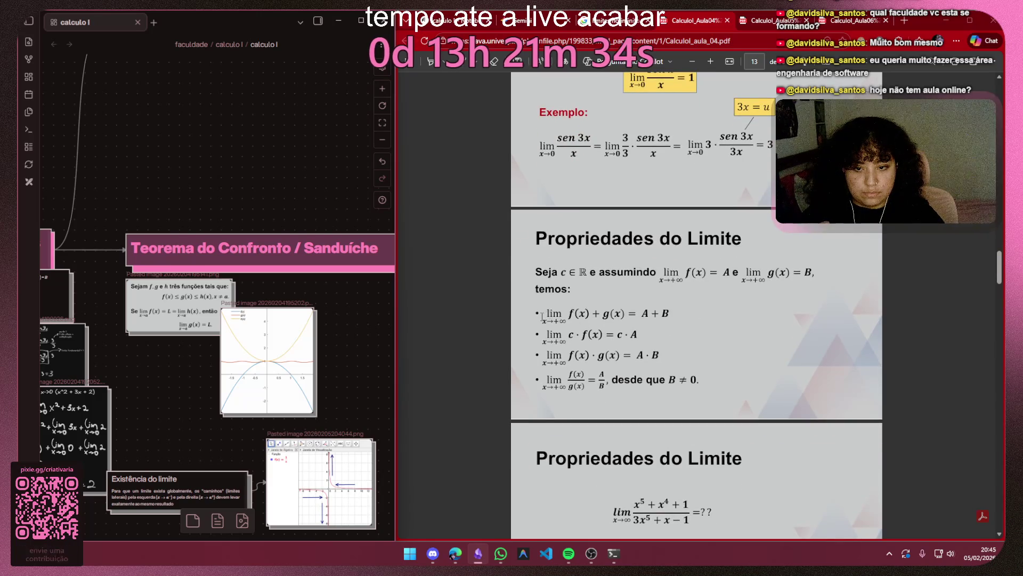
{"action": "left_click_drag", "start_coordinate": [539, 313], "coordinate": [632, 323]}
Step: Snip the Propriedades do Limite bullet formulas from the slide with Win+Shift+S
{"action": "left_click", "coordinate": [550, 400]}
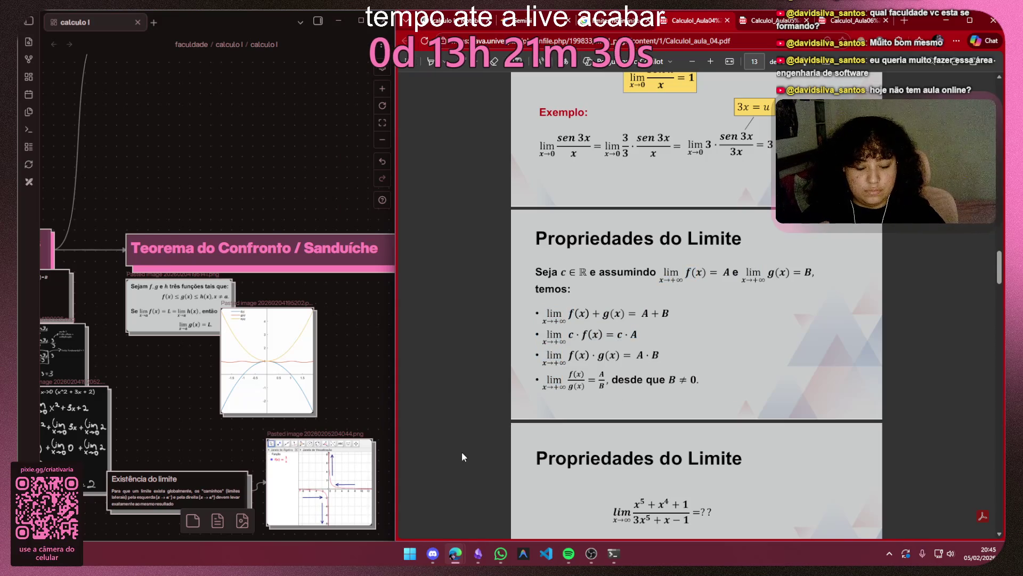
{"action": "key", "text": "super+shift+s"}
{"action": "left_click_drag", "start_coordinate": [525, 254], "coordinate": [820, 403]}
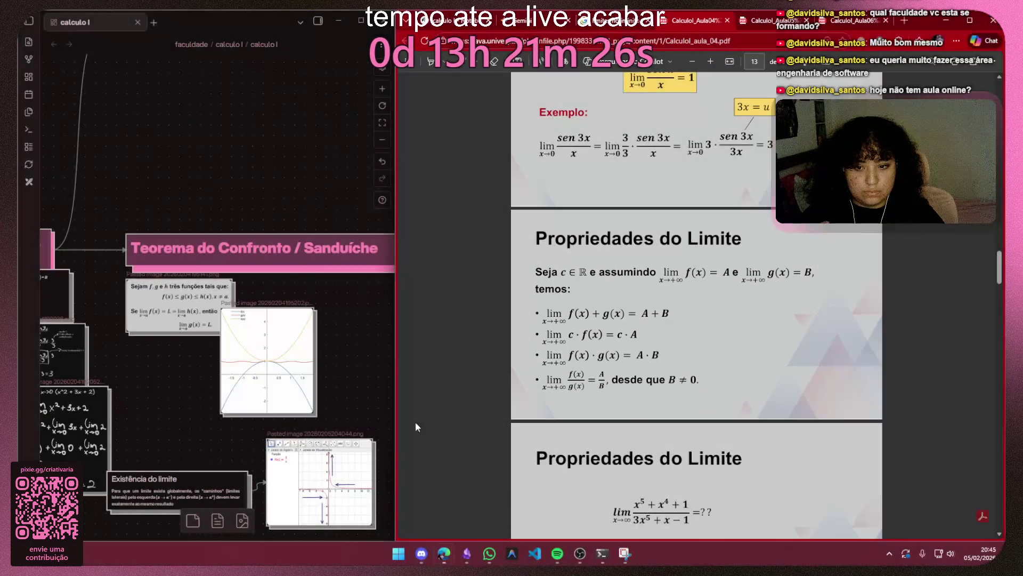
{"action": "scroll", "coordinate": [292, 409], "scroll_direction": "left", "scroll_amount": 5}
{"action": "scroll", "coordinate": [292, 408], "scroll_direction": "right", "scroll_amount": 4}
{"action": "scroll", "coordinate": [293, 397], "scroll_direction": "down", "scroll_amount": 2}
{"action": "scroll", "coordinate": [292, 397], "scroll_direction": "down", "scroll_amount": 3}
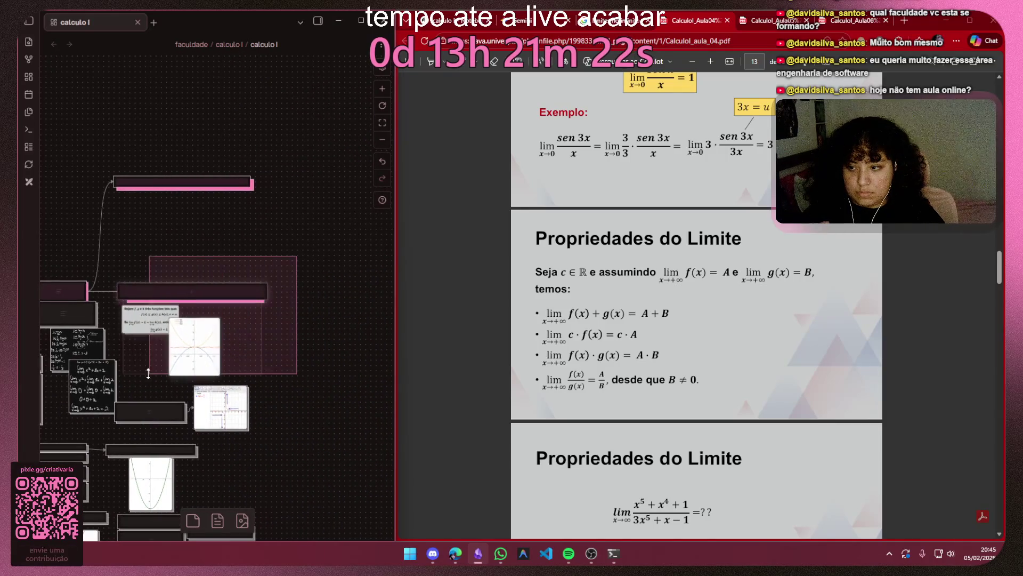
Step: Shift the Teorema group aside and paste the snipped formulas as an image card lower left
{"action": "mouse_move", "coordinate": [177, 346]}
{"action": "left_mouse_down"}
{"action": "mouse_move", "coordinate": [306, 312]}
{"action": "mouse_move", "coordinate": [355, 356]}
{"action": "left_mouse_up"}
{"action": "left_click_drag", "start_coordinate": [177, 354], "coordinate": [225, 365]}
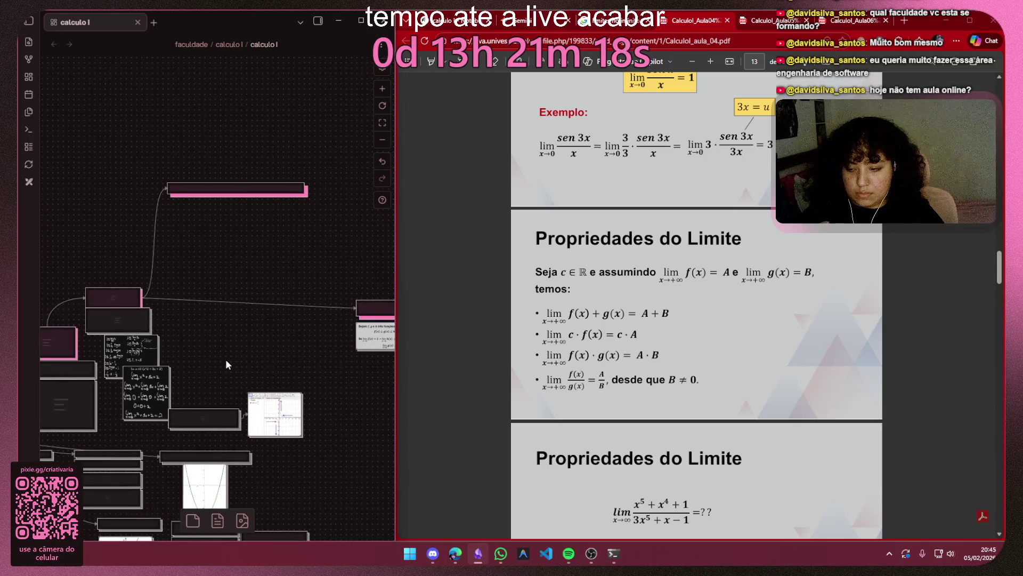
{"action": "key", "text": "ctrl+v"}
{"action": "left_click_drag", "start_coordinate": [240, 314], "coordinate": [195, 394]}
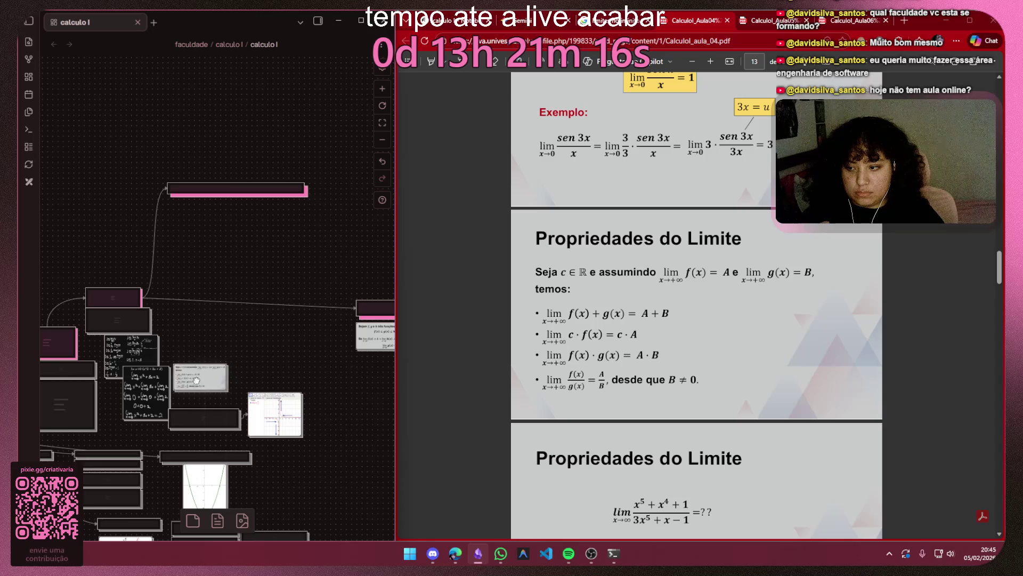
Step: Colour the pasted formulas image card red from its colour palette
{"action": "left_click", "coordinate": [200, 360]}
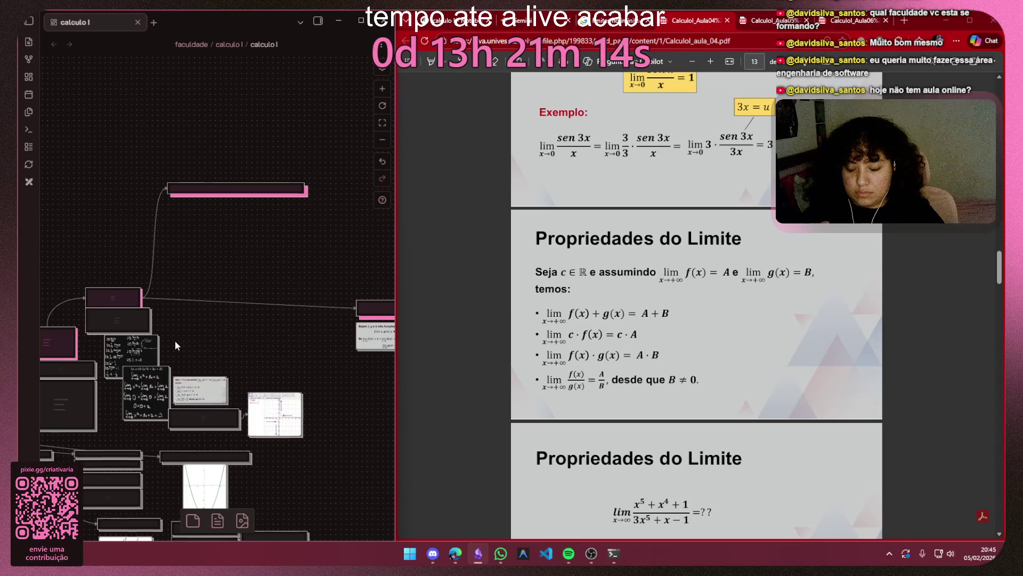
{"action": "scroll", "coordinate": [176, 340], "scroll_direction": "up", "scroll_amount": 3}
{"action": "scroll", "coordinate": [190, 352], "scroll_direction": "up", "scroll_amount": 2}
{"action": "left_click", "coordinate": [253, 434]}
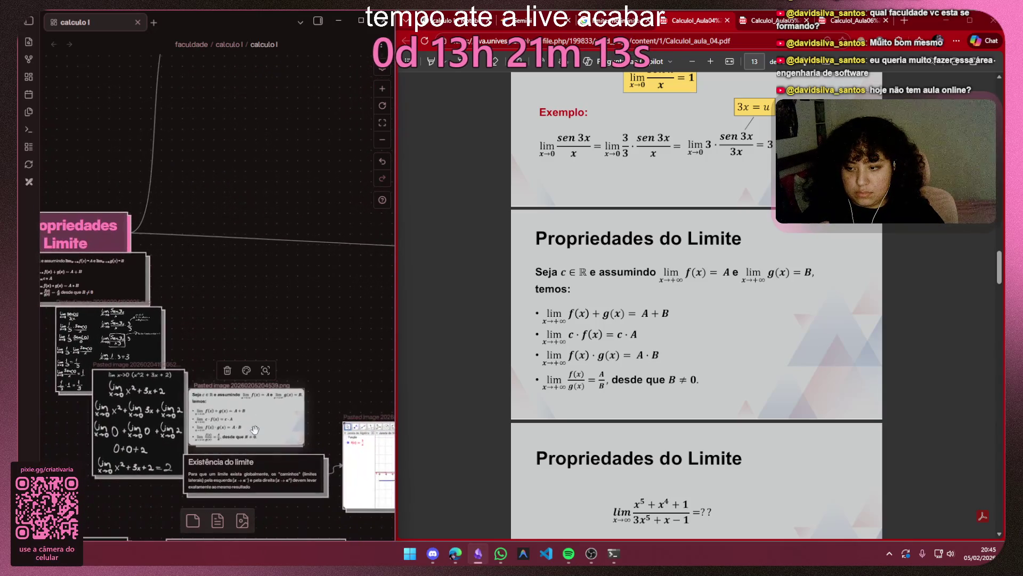
{"action": "left_click", "coordinate": [247, 371]}
{"action": "left_click", "coordinate": [211, 395]}
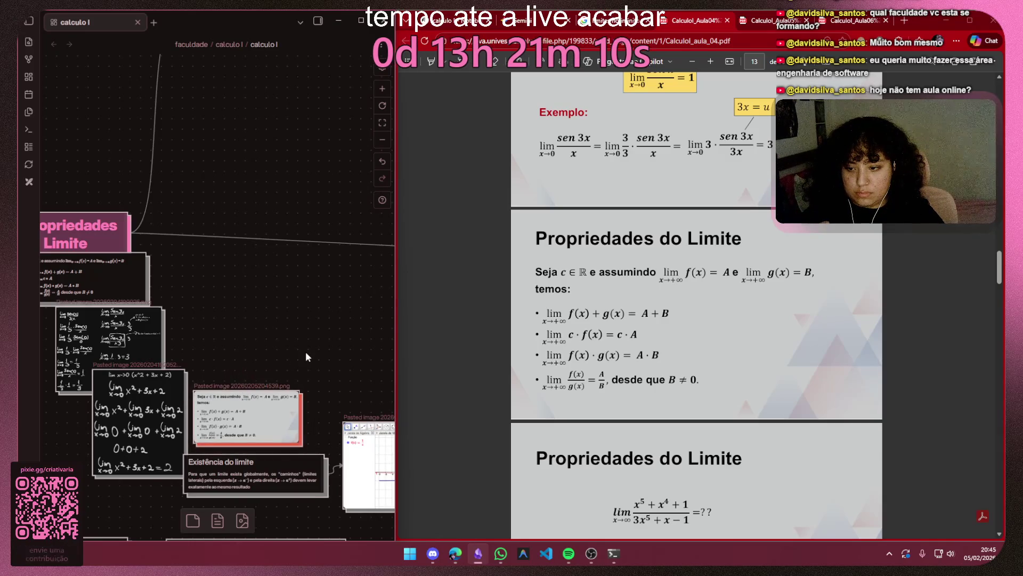
{"action": "scroll", "coordinate": [714, 306], "scroll_direction": "down", "scroll_amount": 5}
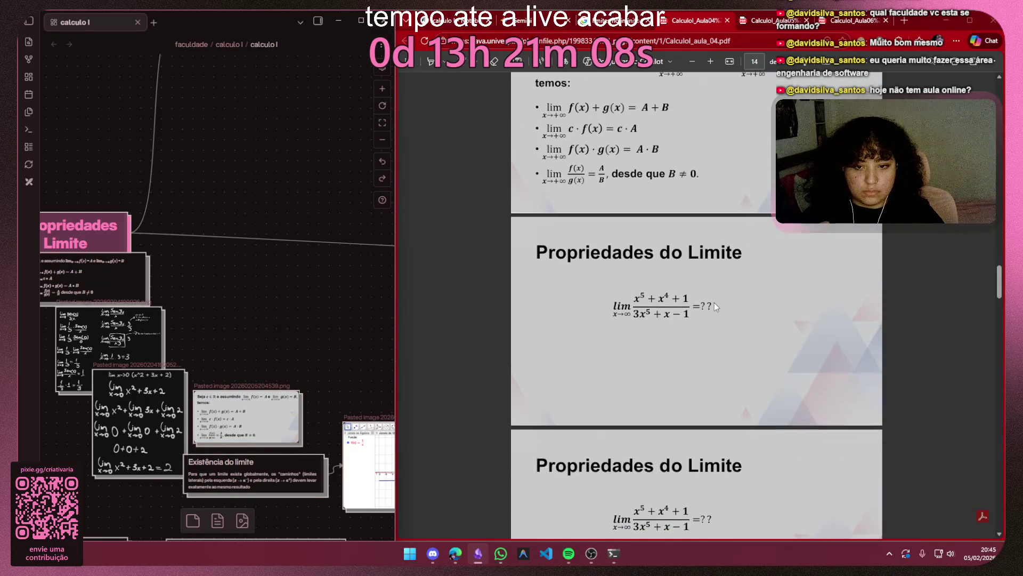
{"action": "scroll", "coordinate": [714, 303], "scroll_direction": "down", "scroll_amount": 3}
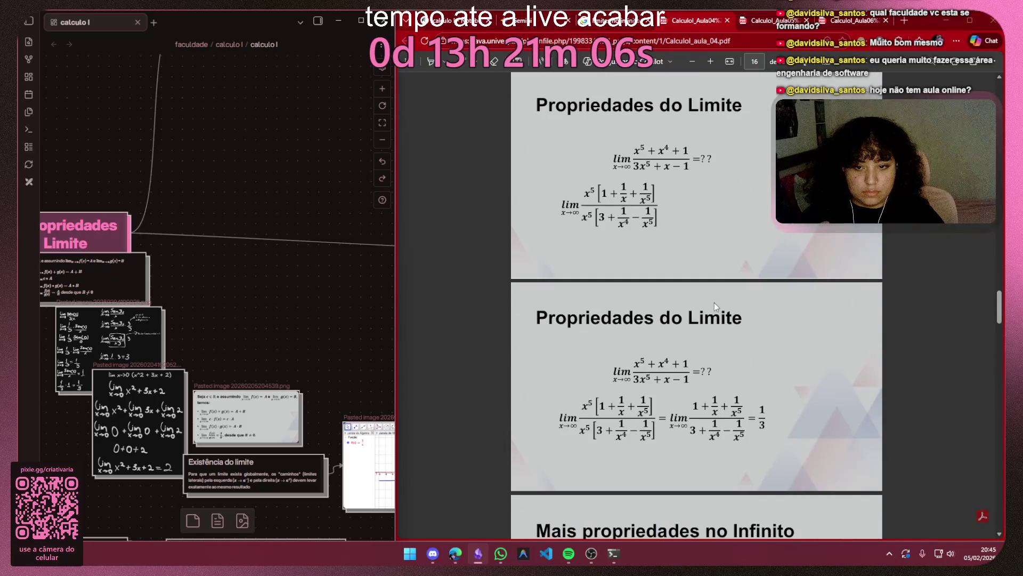
{"action": "scroll", "coordinate": [714, 302], "scroll_direction": "down", "scroll_amount": 3}
{"action": "scroll", "coordinate": [713, 303], "scroll_direction": "up", "scroll_amount": 2}
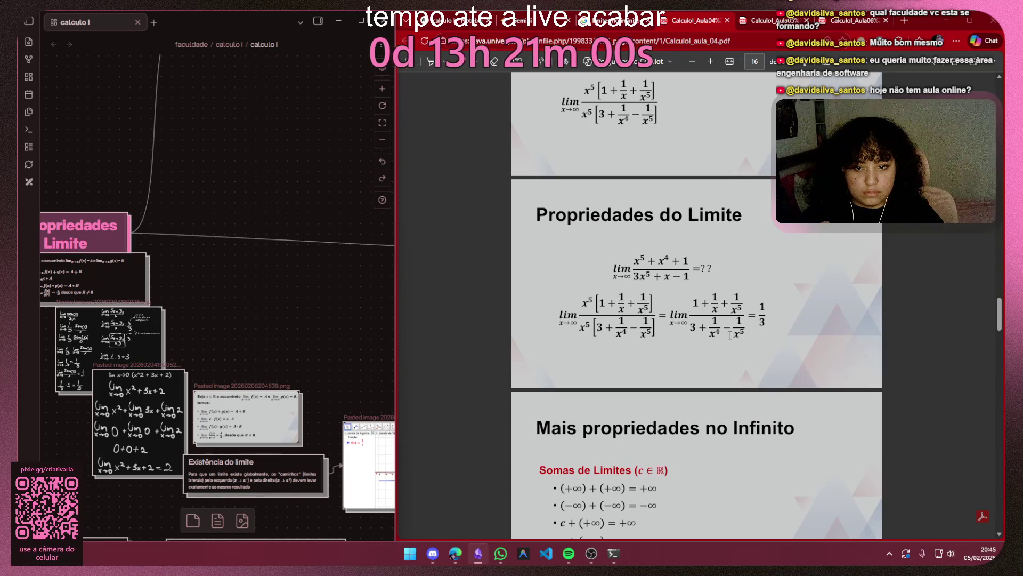
{"action": "scroll", "coordinate": [671, 336], "scroll_direction": "up", "scroll_amount": 2}
{"action": "scroll", "coordinate": [666, 331], "scroll_direction": "up", "scroll_amount": 2}
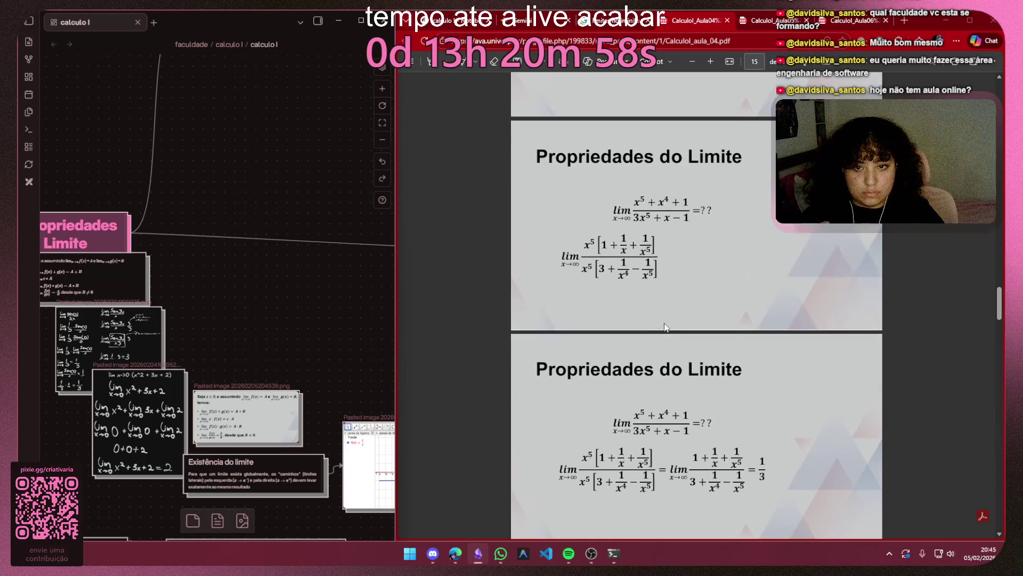
{"action": "scroll", "coordinate": [664, 323], "scroll_direction": "up", "scroll_amount": 2}
{"action": "scroll", "coordinate": [664, 323], "scroll_direction": "up", "scroll_amount": 1}
{"action": "scroll", "coordinate": [664, 323], "scroll_direction": "up", "scroll_amount": 2}
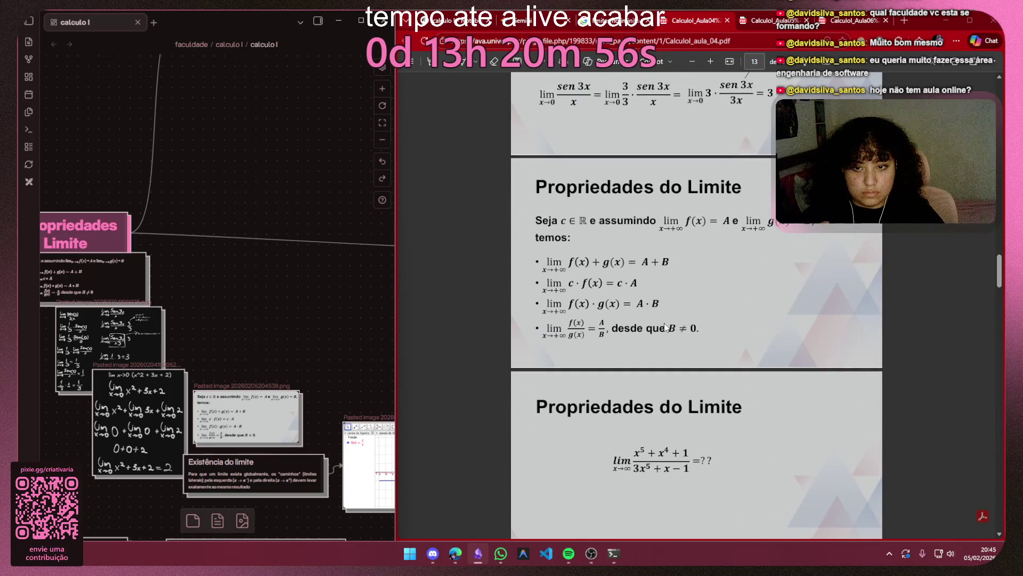
{"action": "scroll", "coordinate": [665, 324], "scroll_direction": "down", "scroll_amount": 1}
{"action": "scroll", "coordinate": [664, 322], "scroll_direction": "down", "scroll_amount": 2}
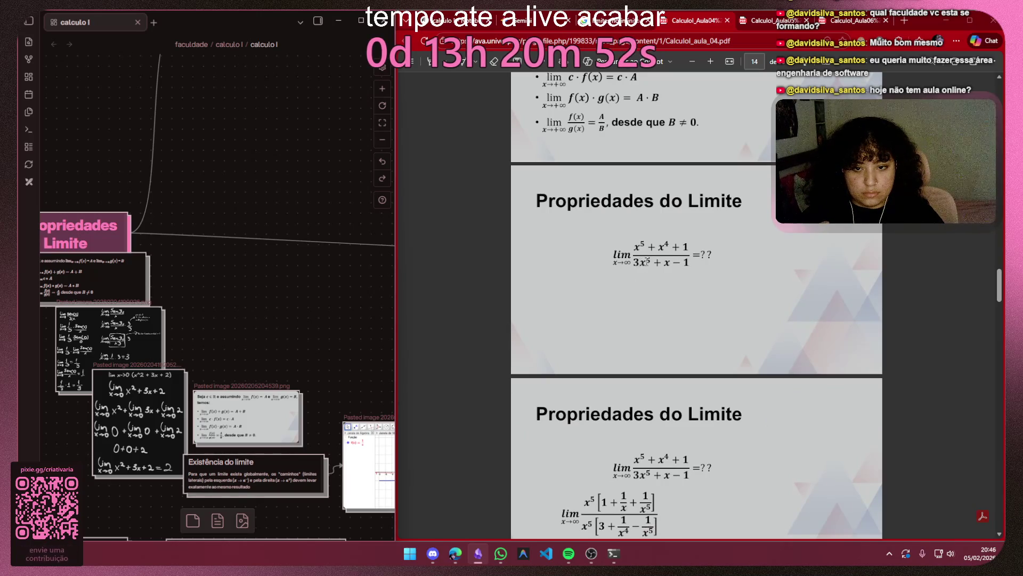
{"action": "scroll", "coordinate": [679, 294], "scroll_direction": "down", "scroll_amount": 1}
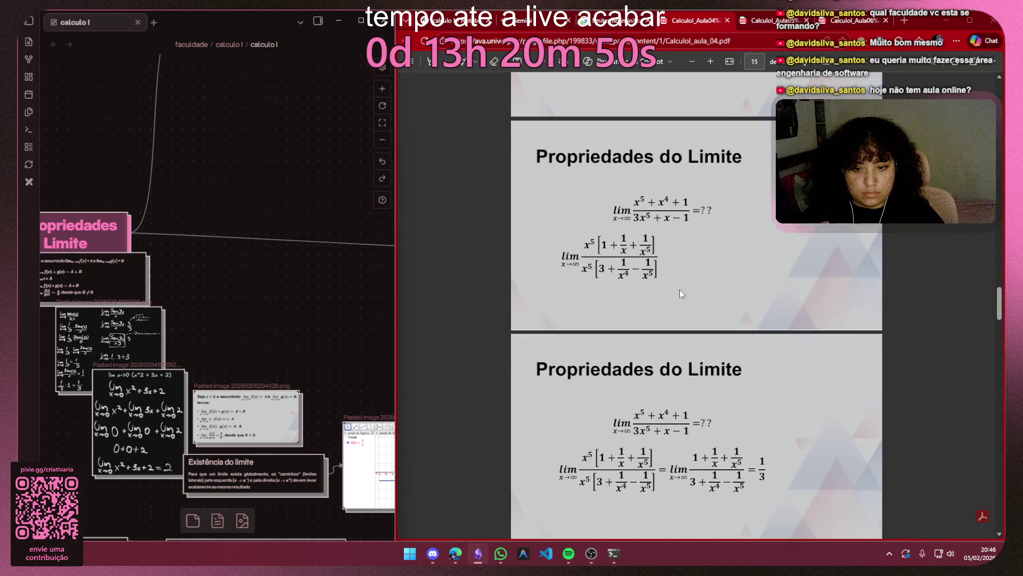
{"action": "scroll", "coordinate": [679, 293], "scroll_direction": "down", "scroll_amount": 2}
{"action": "scroll", "coordinate": [680, 293], "scroll_direction": "down", "scroll_amount": 2}
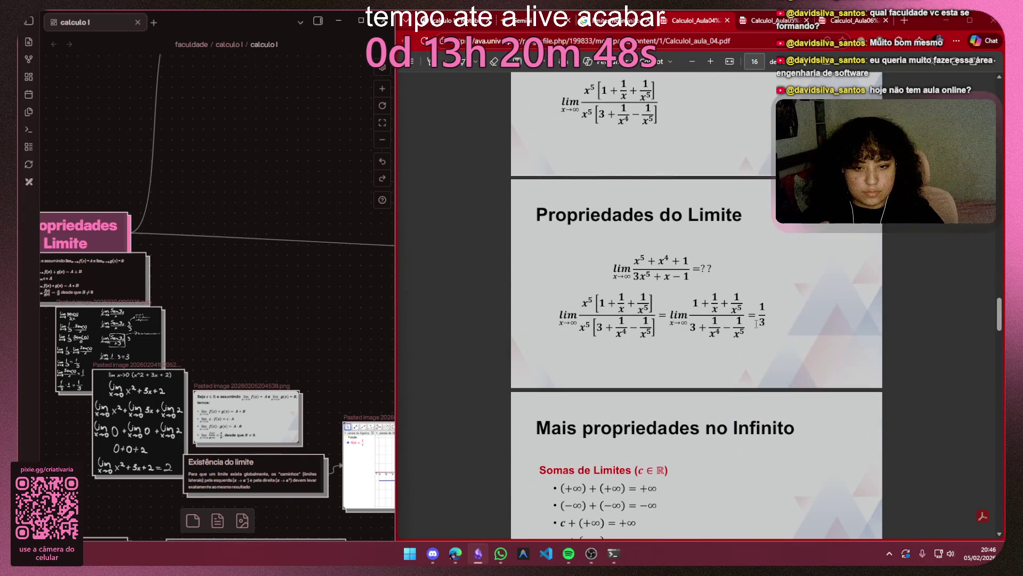
{"action": "scroll", "coordinate": [773, 318], "scroll_direction": "down", "scroll_amount": 3}
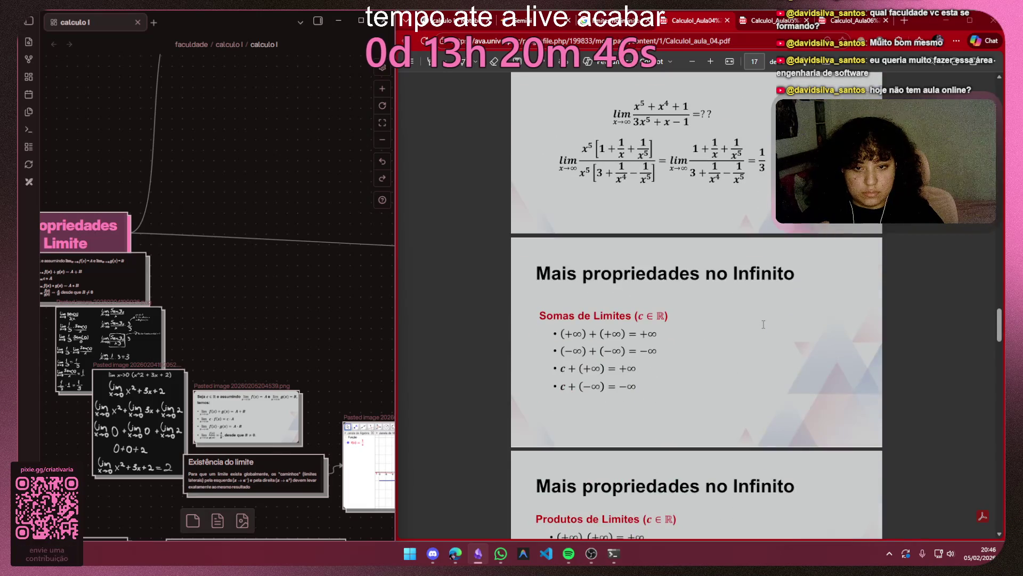
{"action": "scroll", "coordinate": [639, 319], "scroll_direction": "down", "scroll_amount": 1}
{"action": "scroll", "coordinate": [639, 318], "scroll_direction": "down", "scroll_amount": 1}
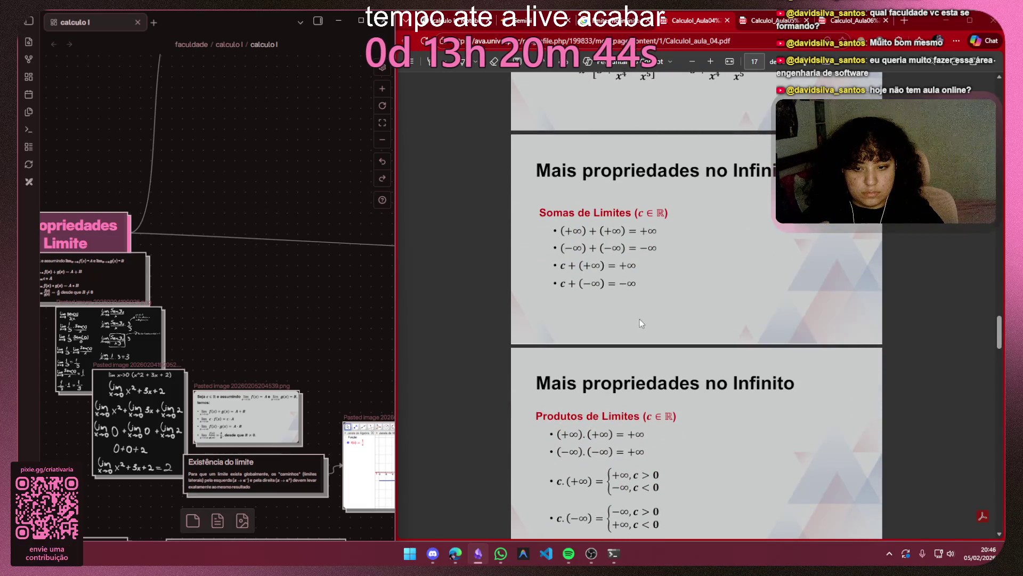
{"action": "scroll", "coordinate": [184, 317], "scroll_direction": "up", "scroll_amount": 3}
{"action": "scroll", "coordinate": [206, 304], "scroll_direction": "down", "scroll_amount": 1}
{"action": "scroll", "coordinate": [169, 265], "scroll_direction": "up", "scroll_amount": 1}
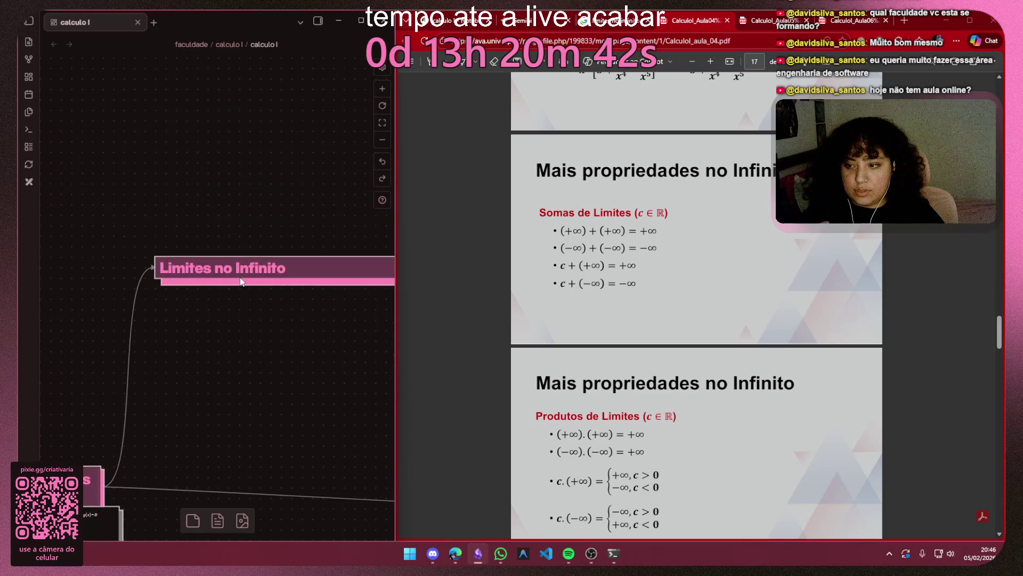
Step: Move the limit-properties image card directly beneath the 'Limites no Infinito' card and deselect
{"action": "left_click_drag", "start_coordinate": [240, 227], "coordinate": [241, 154]}
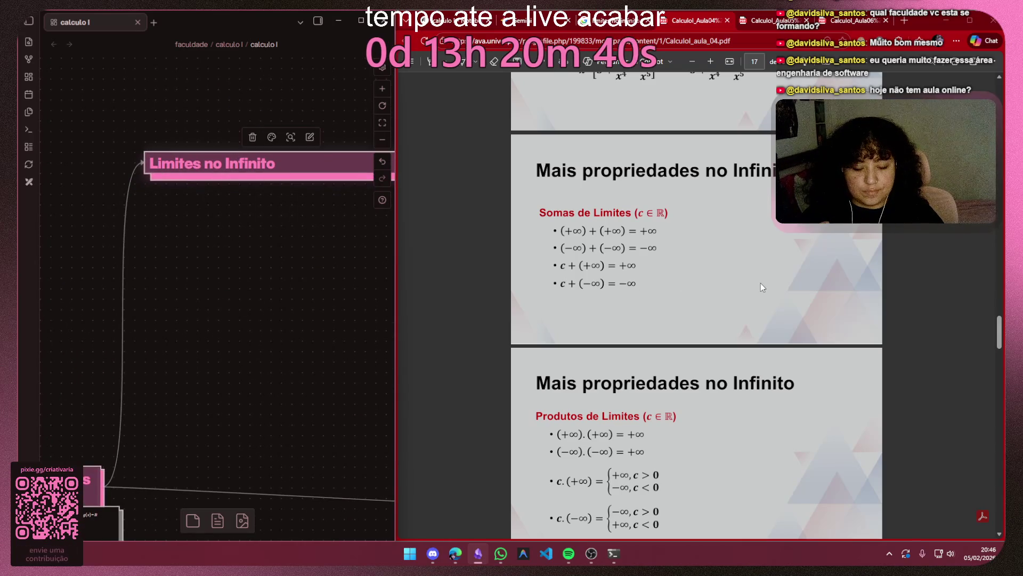
{"action": "scroll", "coordinate": [760, 284], "scroll_direction": "up", "scroll_amount": 3}
{"action": "scroll", "coordinate": [762, 307], "scroll_direction": "up", "scroll_amount": 4}
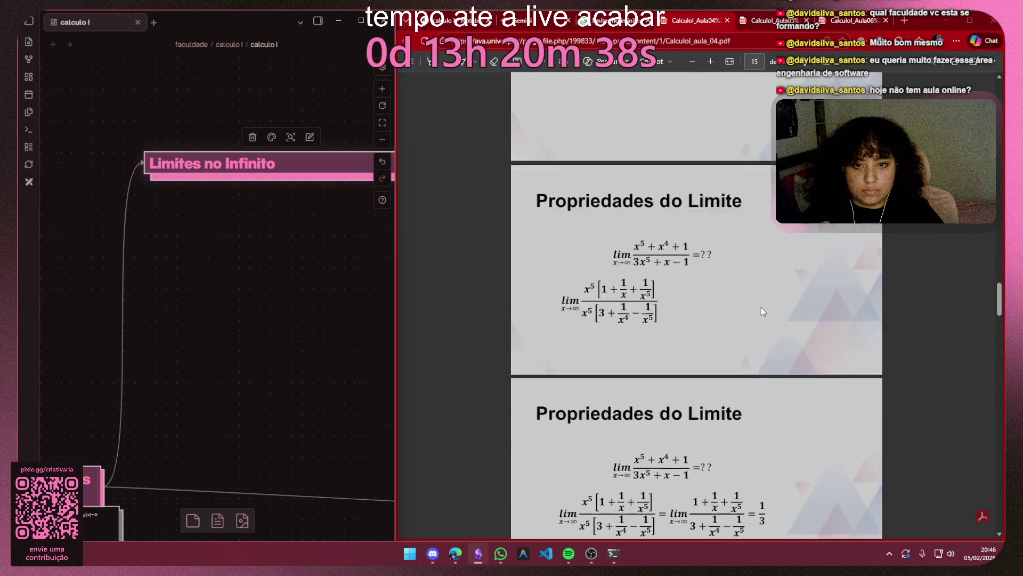
{"action": "scroll", "coordinate": [761, 308], "scroll_direction": "up", "scroll_amount": 3}
{"action": "scroll", "coordinate": [761, 307], "scroll_direction": "up", "scroll_amount": 3}
{"action": "scroll", "coordinate": [761, 307], "scroll_direction": "up", "scroll_amount": 3}
{"action": "scroll", "coordinate": [761, 306], "scroll_direction": "up", "scroll_amount": 3}
{"action": "scroll", "coordinate": [774, 304], "scroll_direction": "up", "scroll_amount": 3}
{"action": "scroll", "coordinate": [777, 303], "scroll_direction": "up", "scroll_amount": 3}
{"action": "scroll", "coordinate": [777, 301], "scroll_direction": "up", "scroll_amount": 2}
{"action": "scroll", "coordinate": [778, 301], "scroll_direction": "up", "scroll_amount": 3}
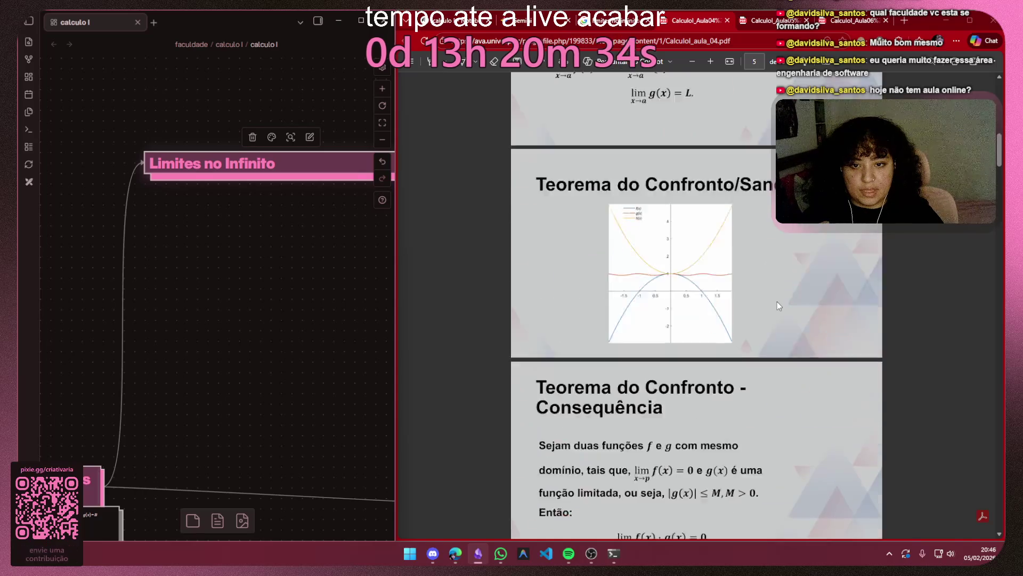
{"action": "scroll", "coordinate": [777, 301], "scroll_direction": "up", "scroll_amount": 3}
{"action": "scroll", "coordinate": [777, 302], "scroll_direction": "up", "scroll_amount": 3}
{"action": "scroll", "coordinate": [775, 301], "scroll_direction": "up", "scroll_amount": 1}
{"action": "scroll", "coordinate": [775, 300], "scroll_direction": "up", "scroll_amount": 2}
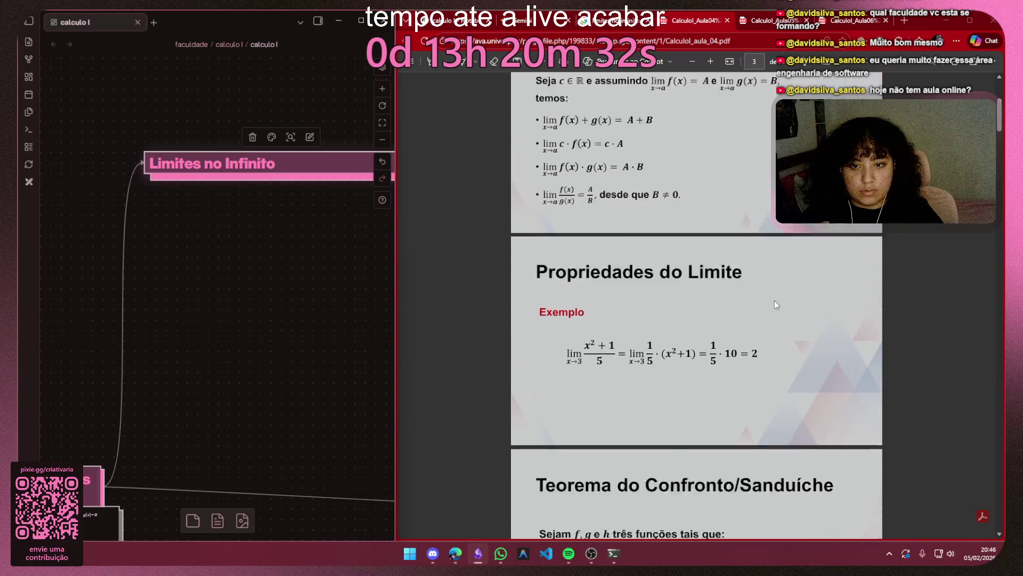
{"action": "scroll", "coordinate": [764, 298], "scroll_direction": "up", "scroll_amount": 3}
{"action": "scroll", "coordinate": [713, 334], "scroll_direction": "down", "scroll_amount": 5}
{"action": "scroll", "coordinate": [705, 329], "scroll_direction": "down", "scroll_amount": 5}
{"action": "scroll", "coordinate": [706, 328], "scroll_direction": "down", "scroll_amount": 3}
{"action": "scroll", "coordinate": [706, 329], "scroll_direction": "down", "scroll_amount": 3}
{"action": "scroll", "coordinate": [707, 329], "scroll_direction": "down", "scroll_amount": 3}
{"action": "scroll", "coordinate": [705, 328], "scroll_direction": "down", "scroll_amount": 2}
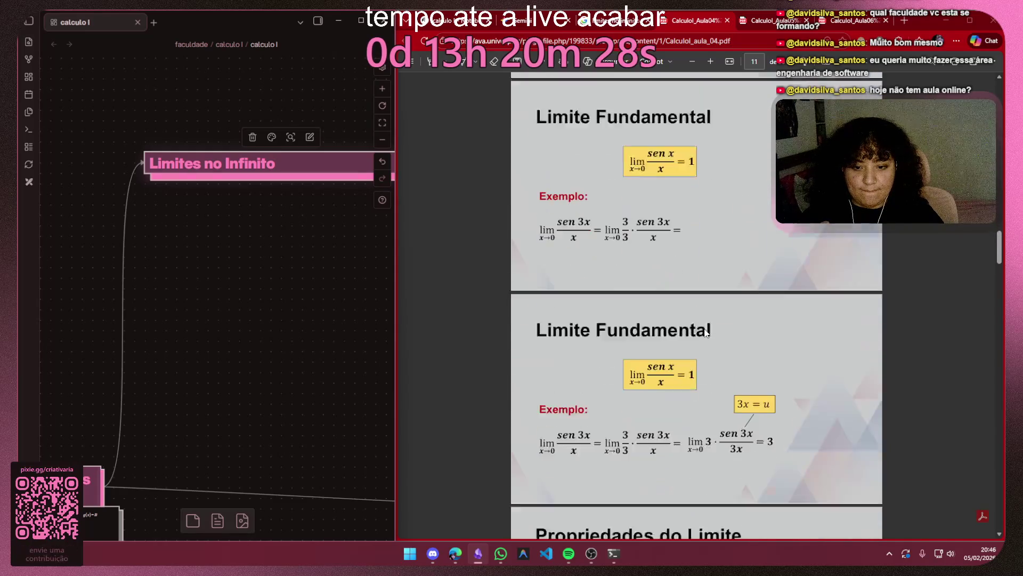
{"action": "scroll", "coordinate": [703, 328], "scroll_direction": "down", "scroll_amount": 3}
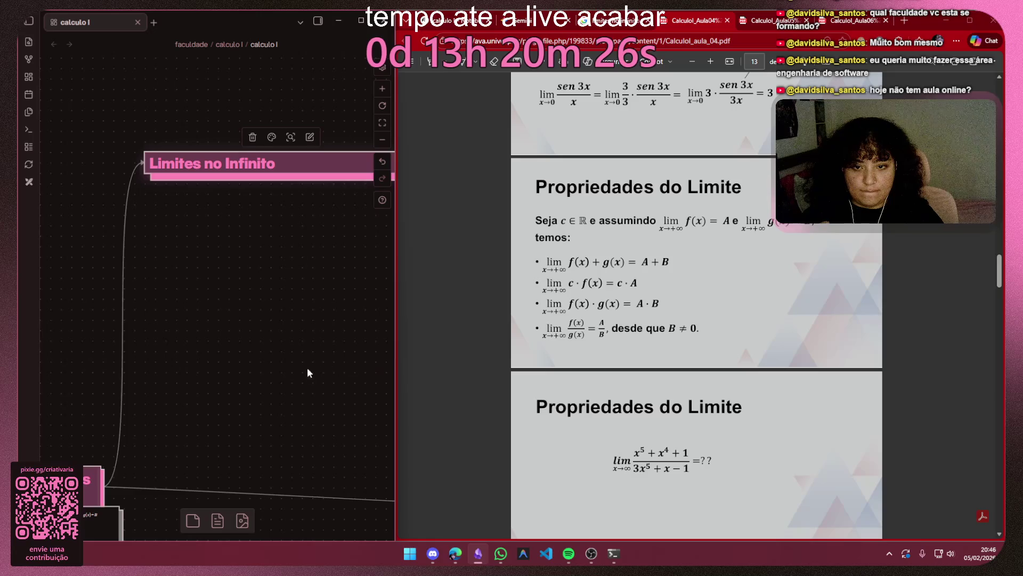
{"action": "scroll", "coordinate": [264, 96], "scroll_direction": "down", "scroll_amount": 3}
{"action": "left_click_drag", "start_coordinate": [220, 392], "coordinate": [238, 101]}
{"action": "left_click_drag", "start_coordinate": [194, 182], "coordinate": [194, 477]}
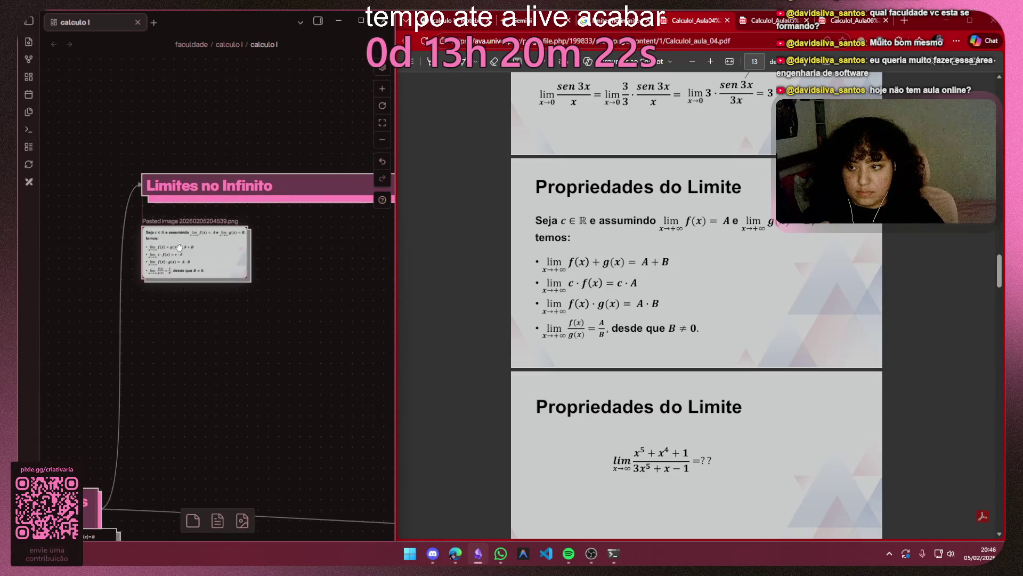
{"action": "left_click_drag", "start_coordinate": [220, 408], "coordinate": [180, 239]}
{"action": "scroll", "coordinate": [733, 269], "scroll_direction": "down", "scroll_amount": 3}
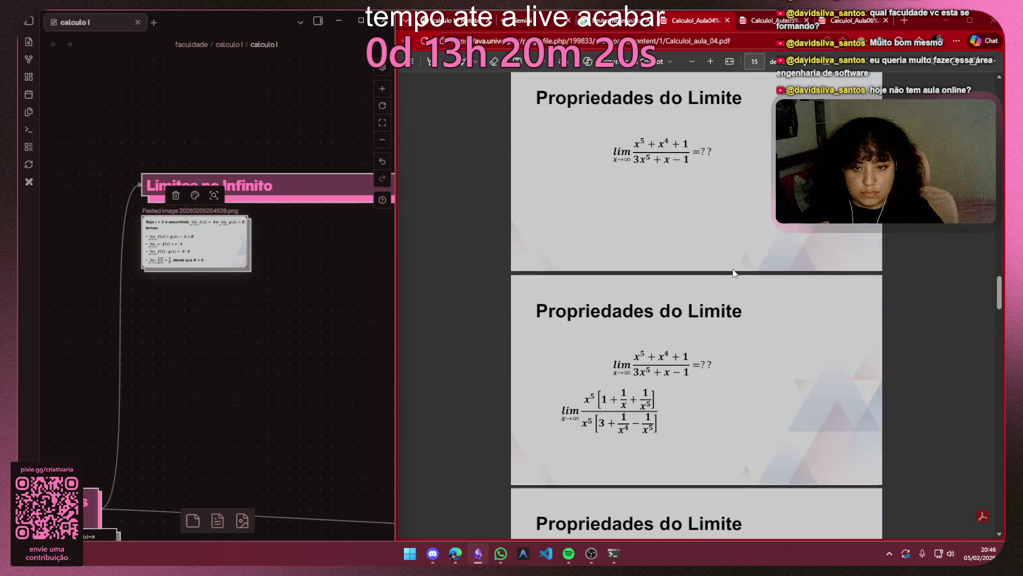
{"action": "scroll", "coordinate": [729, 274], "scroll_direction": "down", "scroll_amount": 4}
{"action": "scroll", "coordinate": [728, 274], "scroll_direction": "down", "scroll_amount": 2}
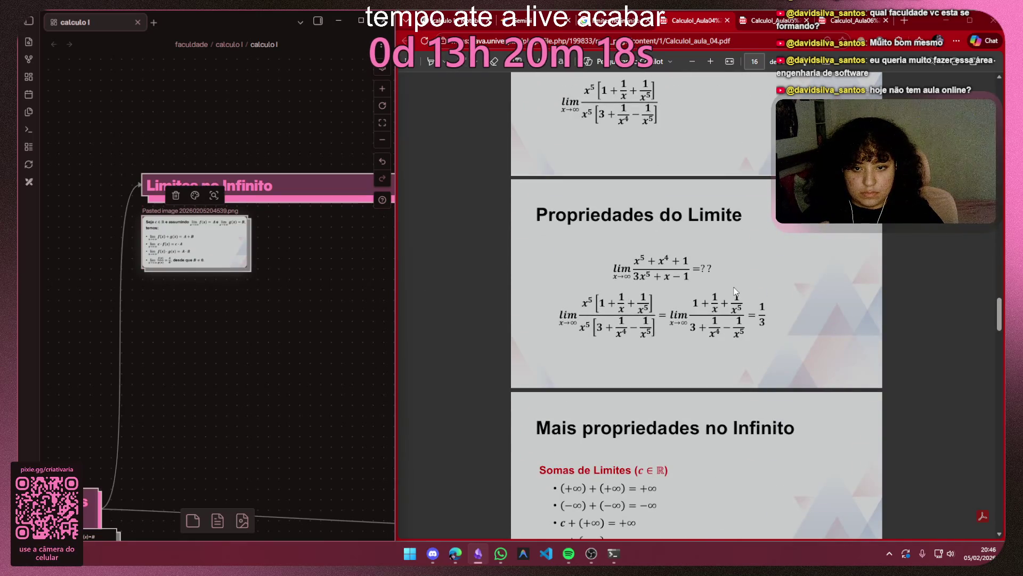
{"action": "left_click", "coordinate": [256, 333]}
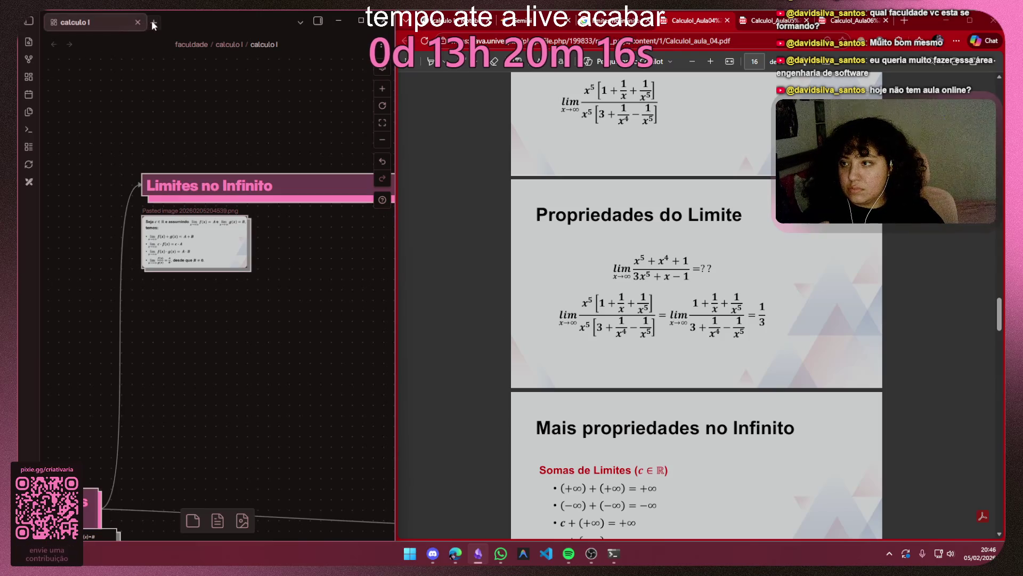
Step: Create a new Excalidraw drawing and switch it to dark mode
{"action": "left_click", "coordinate": [31, 181]}
{"action": "left_click", "coordinate": [86, 528]}
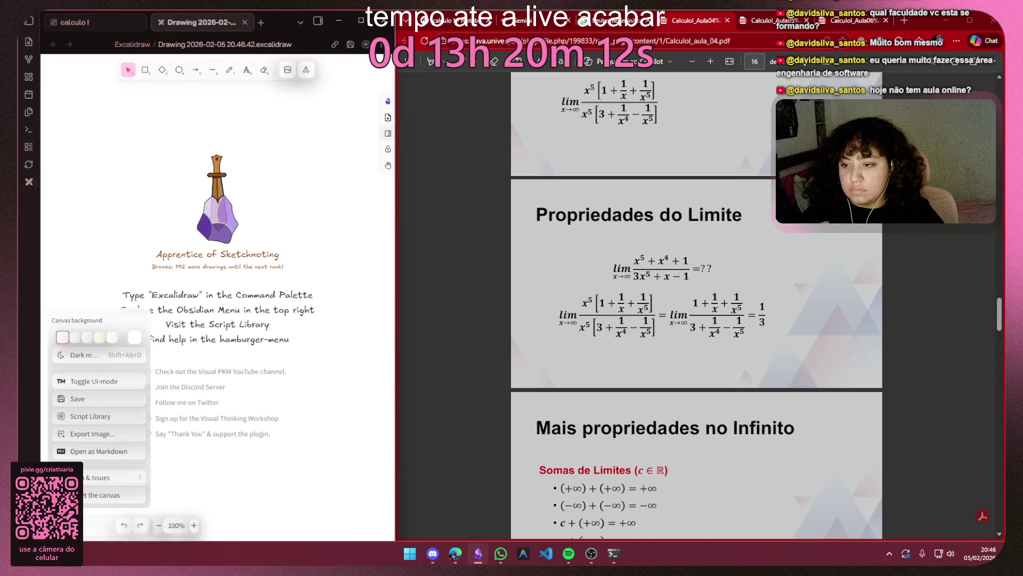
{"action": "left_click", "coordinate": [79, 354]}
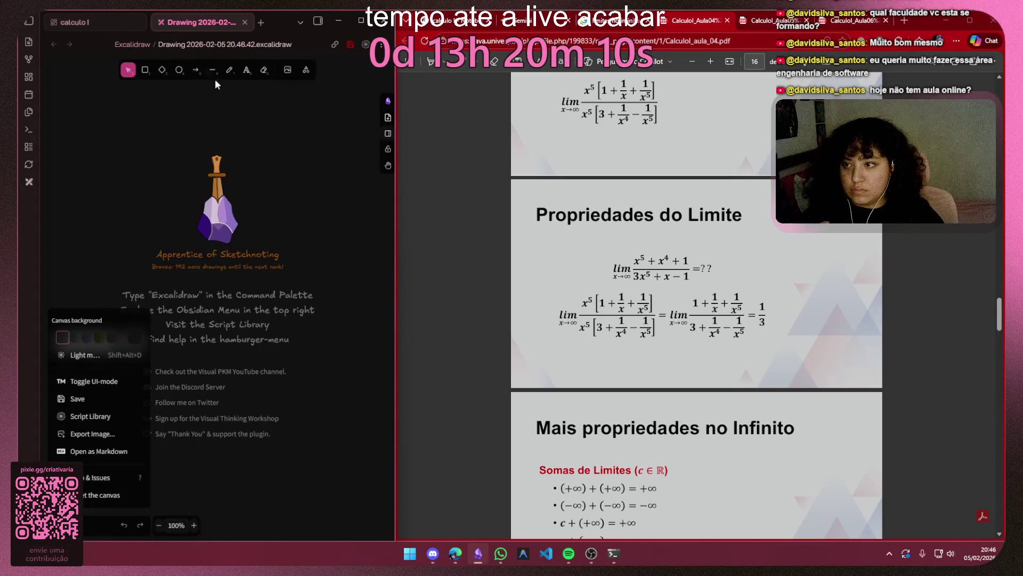
Step: Choose the freedraw pen with thin stroke width and start handwriting 'lim'
{"action": "left_click", "coordinate": [229, 70]}
{"action": "scroll", "coordinate": [135, 152], "scroll_direction": "up", "scroll_amount": 1}
{"action": "scroll", "coordinate": [671, 232], "scroll_direction": "up", "scroll_amount": 3}
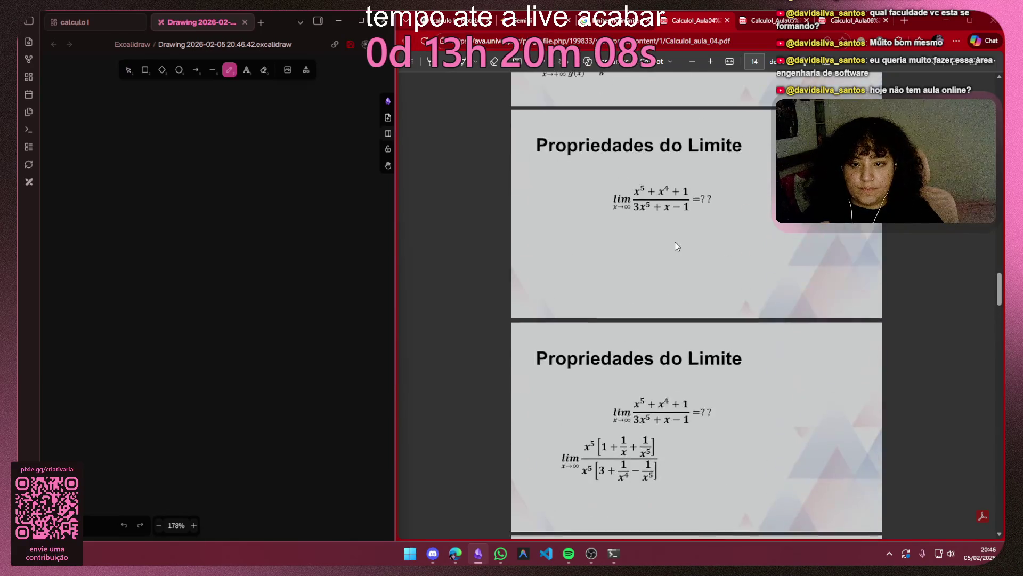
{"action": "scroll", "coordinate": [674, 241], "scroll_direction": "up", "scroll_amount": 2}
{"action": "left_click_drag", "start_coordinate": [119, 183], "coordinate": [218, 272]}
{"action": "left_click", "coordinate": [64, 525]}
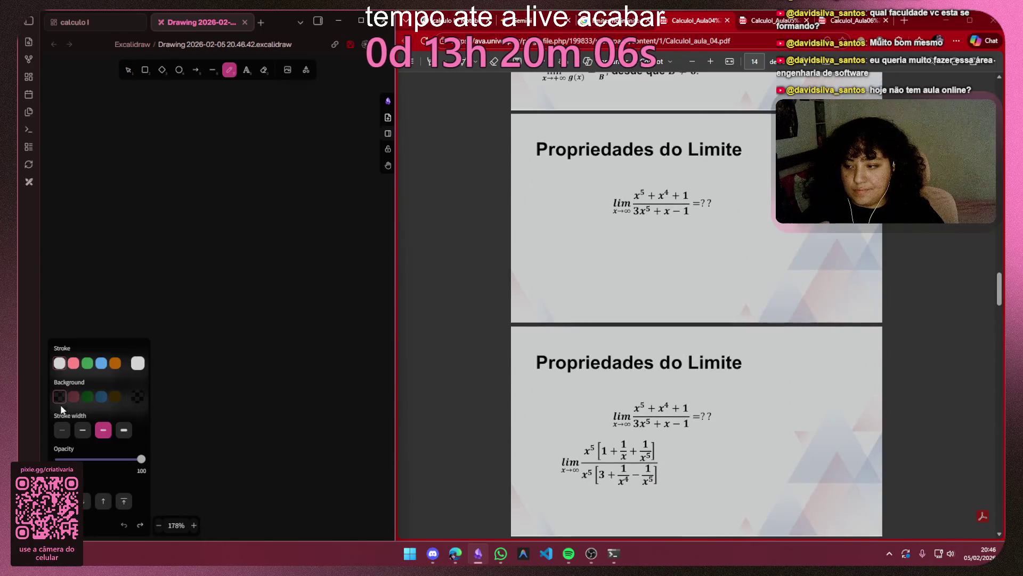
{"action": "left_click", "coordinate": [82, 430]}
{"action": "left_click_drag", "start_coordinate": [211, 215], "coordinate": [251, 292]}
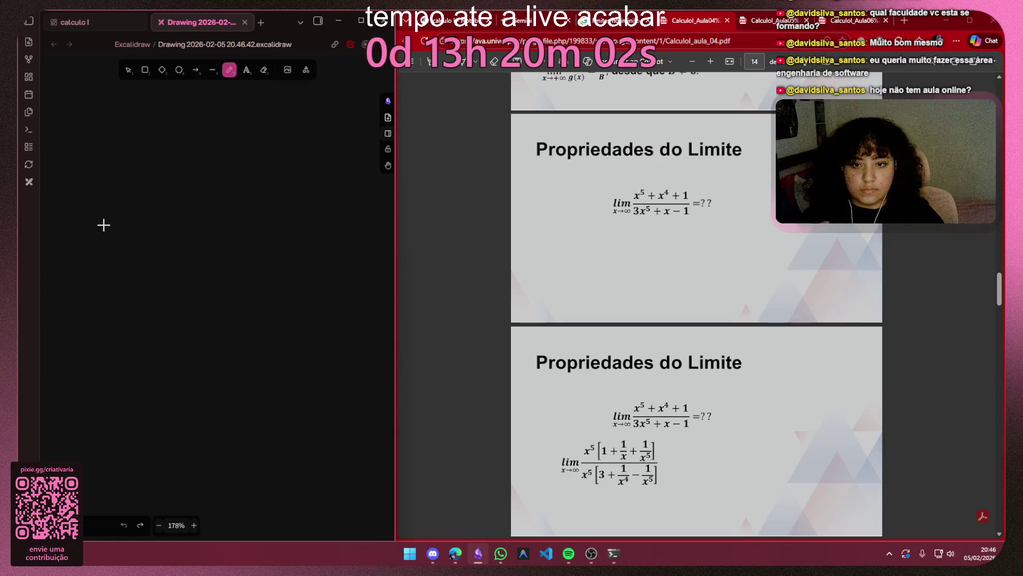
{"action": "scroll", "coordinate": [709, 279], "scroll_direction": "up", "scroll_amount": 1}
{"action": "scroll", "coordinate": [709, 280], "scroll_direction": "up", "scroll_amount": 1}
{"action": "scroll", "coordinate": [709, 282], "scroll_direction": "down", "scroll_amount": 1}
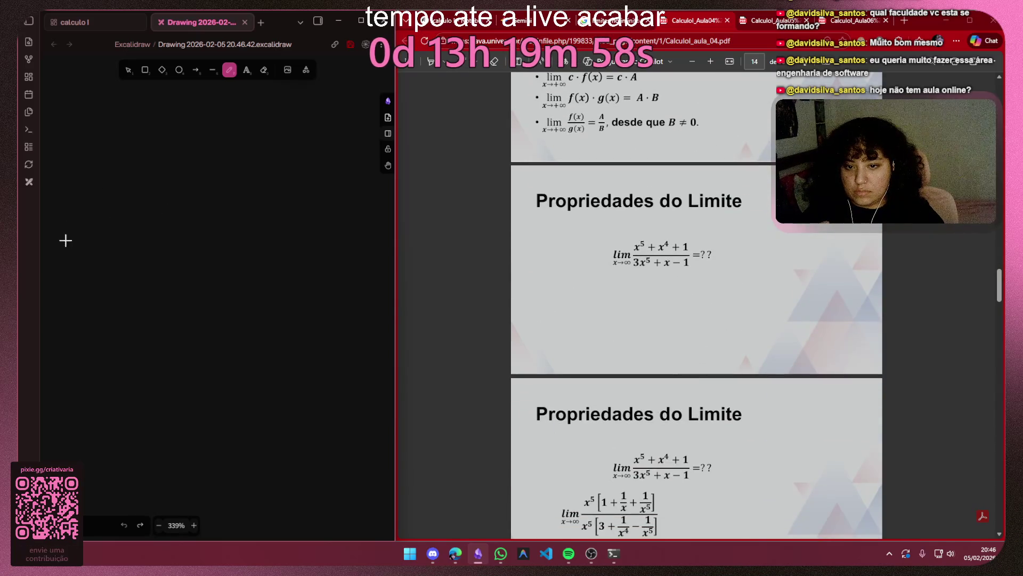
{"action": "left_click_drag", "start_coordinate": [85, 174], "coordinate": [86, 232]}
Step: Finish handwriting 'lim' with 'x →' underneath, undoing a misdrawn infinity symbol
{"action": "left_click", "coordinate": [106, 194]}
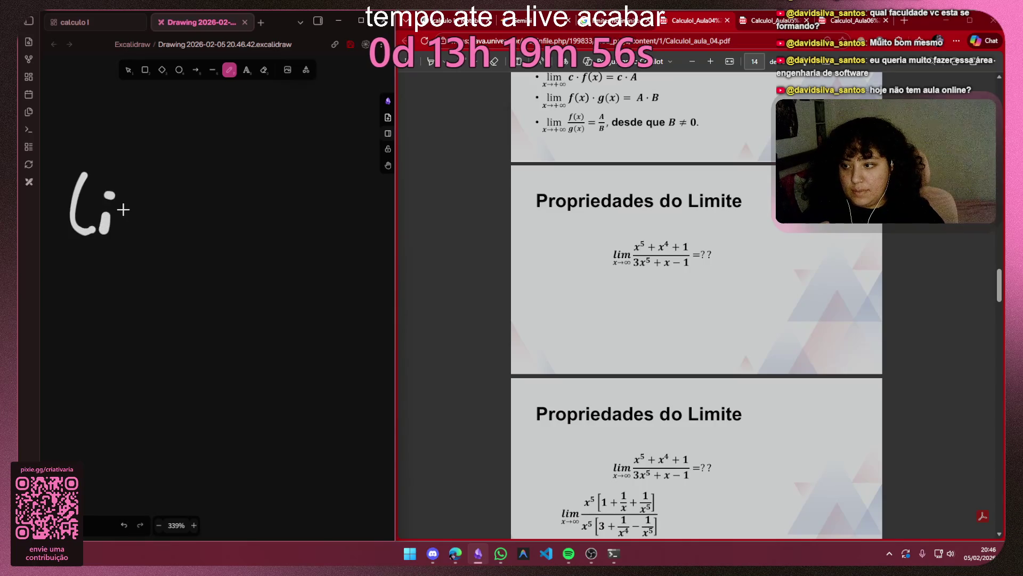
{"action": "left_click_drag", "start_coordinate": [166, 214], "coordinate": [185, 233]}
{"action": "left_click_drag", "start_coordinate": [55, 300], "coordinate": [52, 304]}
{"action": "mouse_move", "coordinate": [86, 284]}
{"action": "left_mouse_down"}
{"action": "mouse_move", "coordinate": [109, 285]}
{"action": "mouse_move", "coordinate": [114, 302]}
{"action": "mouse_move", "coordinate": [131, 281]}
{"action": "mouse_move", "coordinate": [119, 338]}
{"action": "left_mouse_up"}
{"action": "key", "text": "ctrl+z"}
Step: Handwrite the x terms of the numerator x⁵+x⁴+1 and draw the fraction line below
{"action": "mouse_move", "coordinate": [201, 249]}
{"action": "left_mouse_down"}
{"action": "mouse_move", "coordinate": [227, 284]}
{"action": "mouse_move", "coordinate": [176, 294]}
{"action": "mouse_move", "coordinate": [180, 305]}
{"action": "left_mouse_up"}
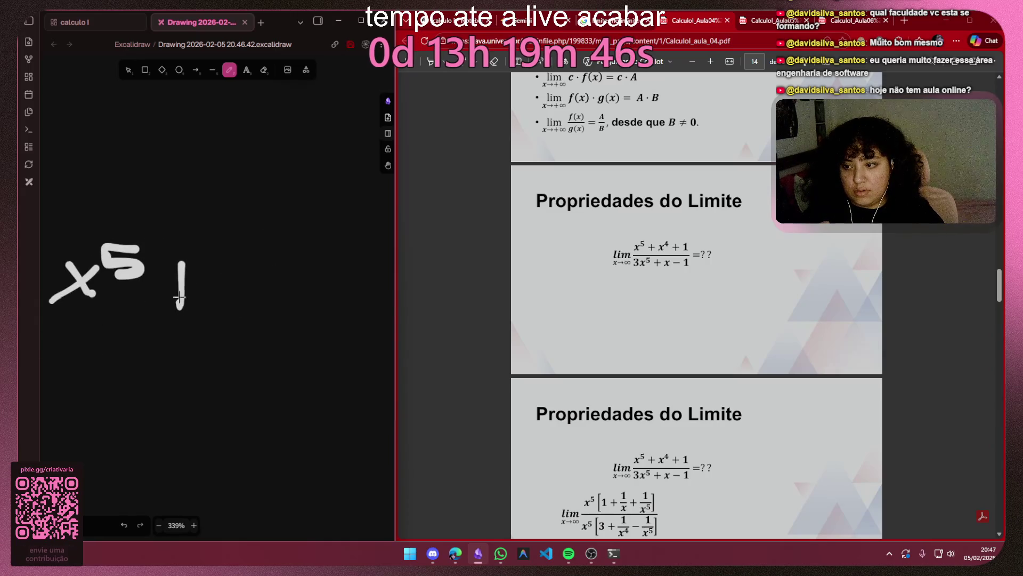
{"action": "left_click_drag", "start_coordinate": [278, 270], "coordinate": [244, 302]}
{"action": "mouse_move", "coordinate": [292, 244]}
{"action": "left_mouse_down"}
{"action": "mouse_move", "coordinate": [166, 264]}
{"action": "mouse_move", "coordinate": [188, 304]}
{"action": "left_mouse_up"}
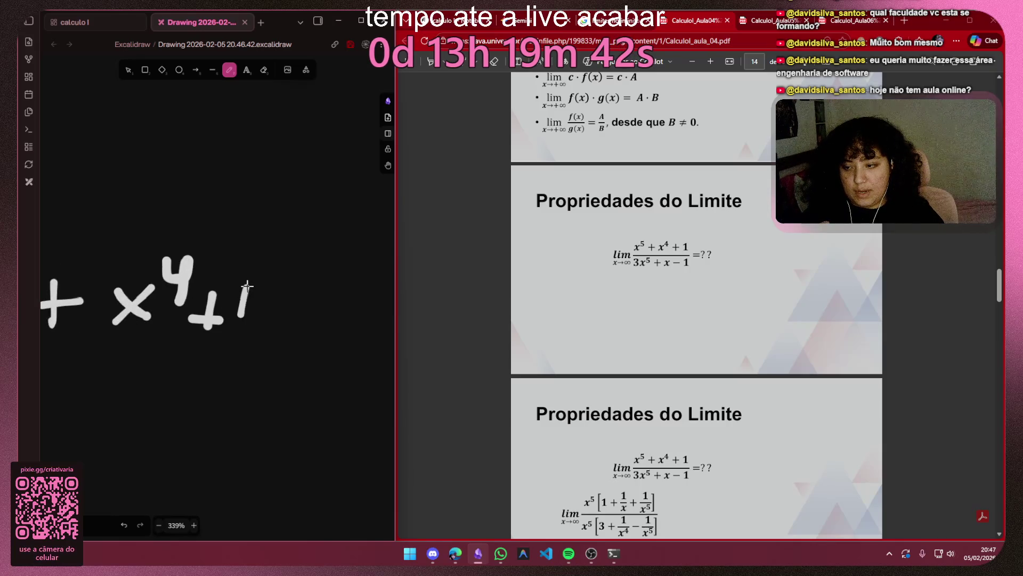
{"action": "key", "text": "ctrl+z"}
{"action": "key", "text": "ctrl+z"}
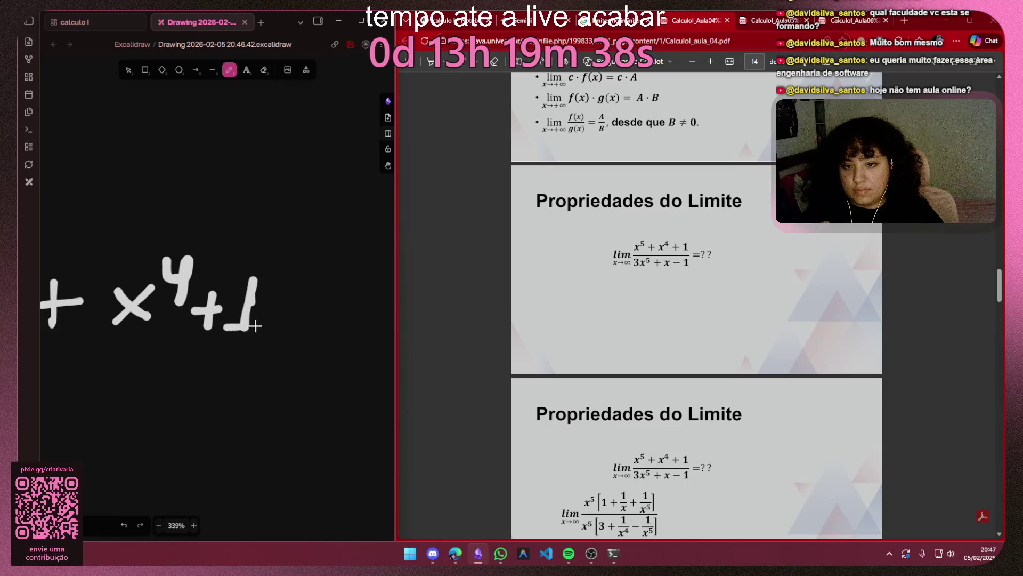
{"action": "scroll", "coordinate": [269, 325], "scroll_direction": "down", "scroll_amount": 2}
{"action": "scroll", "coordinate": [304, 312], "scroll_direction": "left", "scroll_amount": 5}
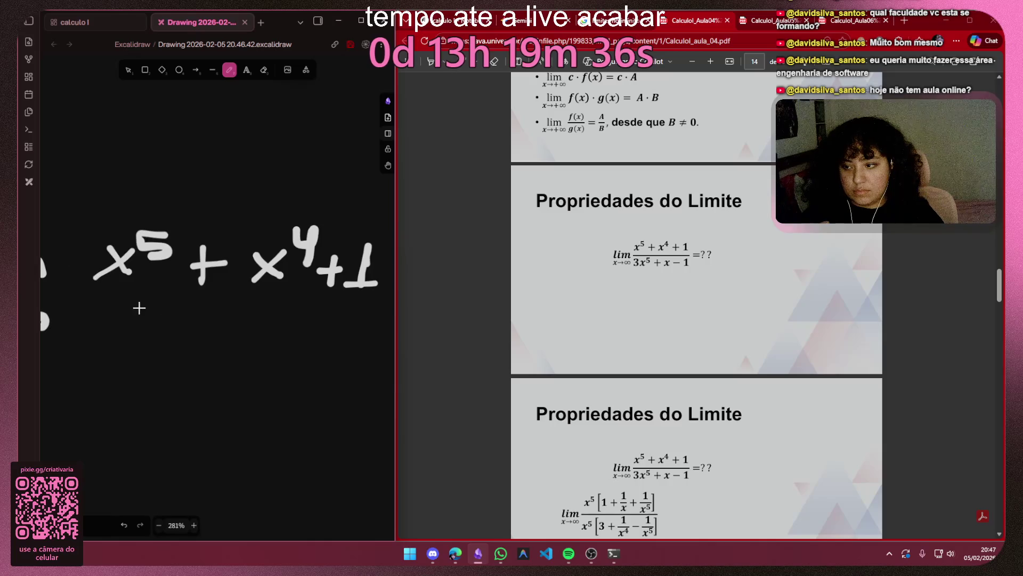
{"action": "left_click_drag", "start_coordinate": [142, 306], "coordinate": [386, 298]}
Step: Handwrite the denominator's 3x⁵ followed by a plus sign, redoing a misdrawn 3
{"action": "mouse_move", "coordinate": [104, 322]}
{"action": "left_mouse_down"}
{"action": "mouse_move", "coordinate": [105, 368]}
{"action": "mouse_move", "coordinate": [88, 368]}
{"action": "left_mouse_up"}
{"action": "key", "text": "ctrl+z"}
{"action": "left_click_drag", "start_coordinate": [150, 358], "coordinate": [160, 366]}
{"action": "left_click_drag", "start_coordinate": [158, 336], "coordinate": [122, 362]}
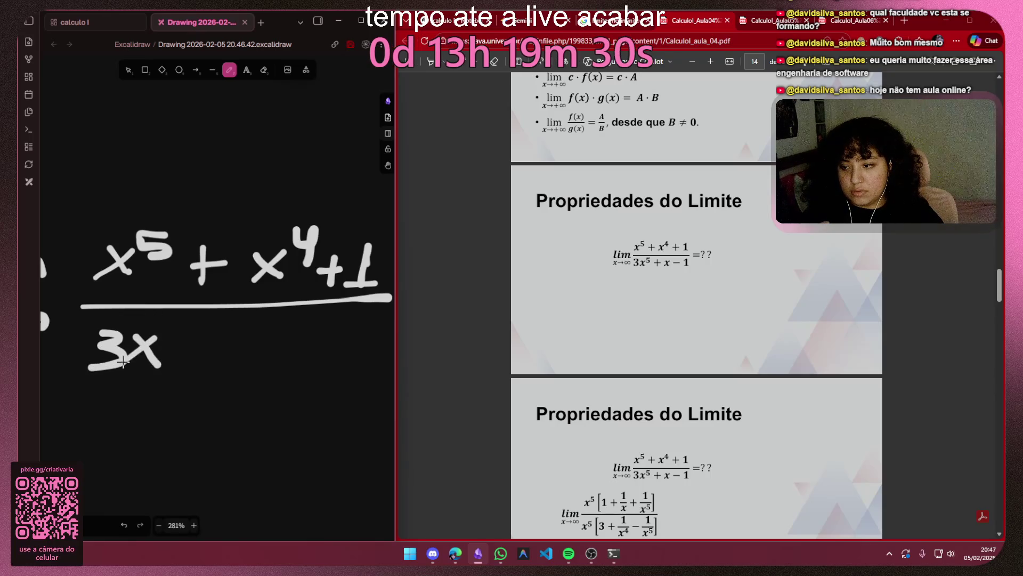
{"action": "left_click_drag", "start_coordinate": [180, 318], "coordinate": [183, 323]}
{"action": "scroll", "coordinate": [196, 338], "scroll_direction": "right", "scroll_amount": 5}
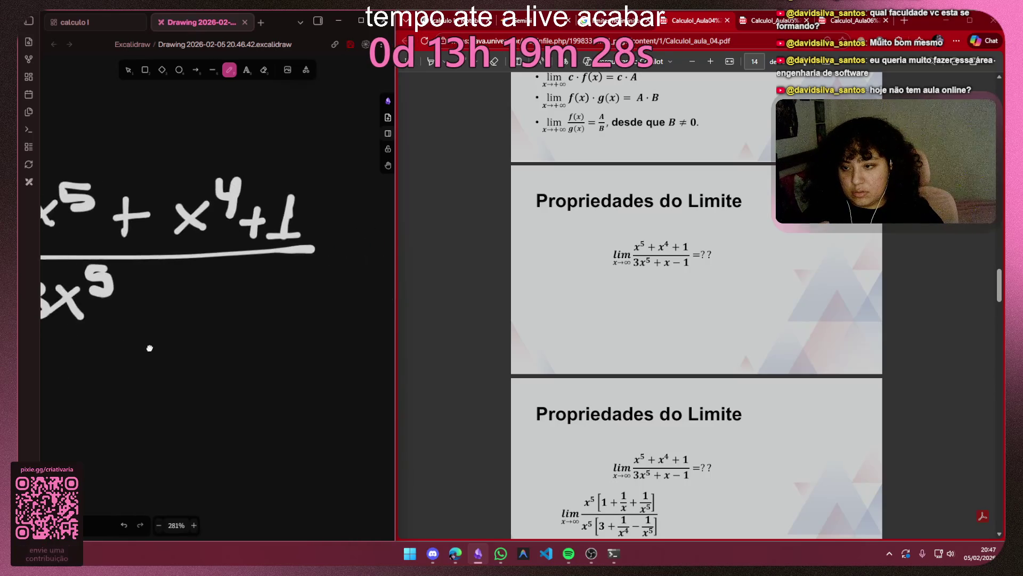
{"action": "mouse_move", "coordinate": [100, 294]}
{"action": "left_mouse_down"}
{"action": "mouse_move", "coordinate": [99, 342]}
{"action": "mouse_move", "coordinate": [125, 319]}
{"action": "mouse_move", "coordinate": [169, 335]}
{"action": "left_mouse_up"}
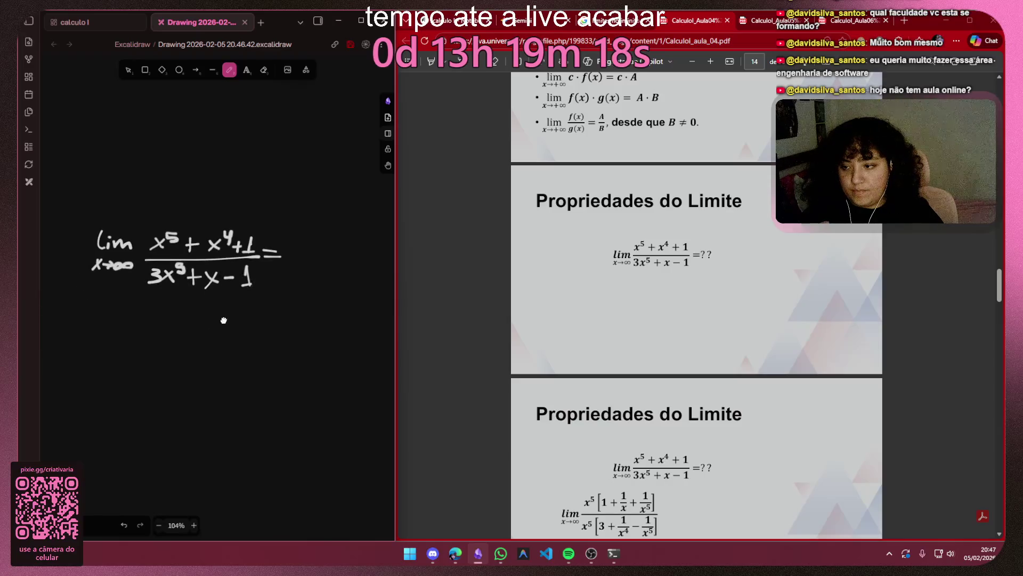
Step: Bring up Spotify, pause the music and skip ahead two tracks
{"action": "left_click", "coordinate": [569, 552]}
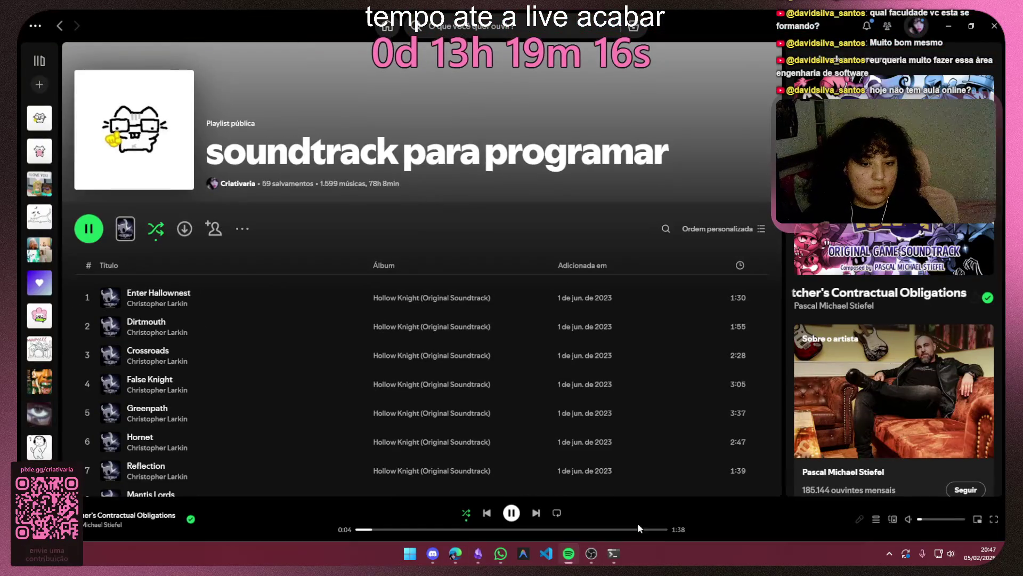
{"action": "left_click", "coordinate": [511, 512]}
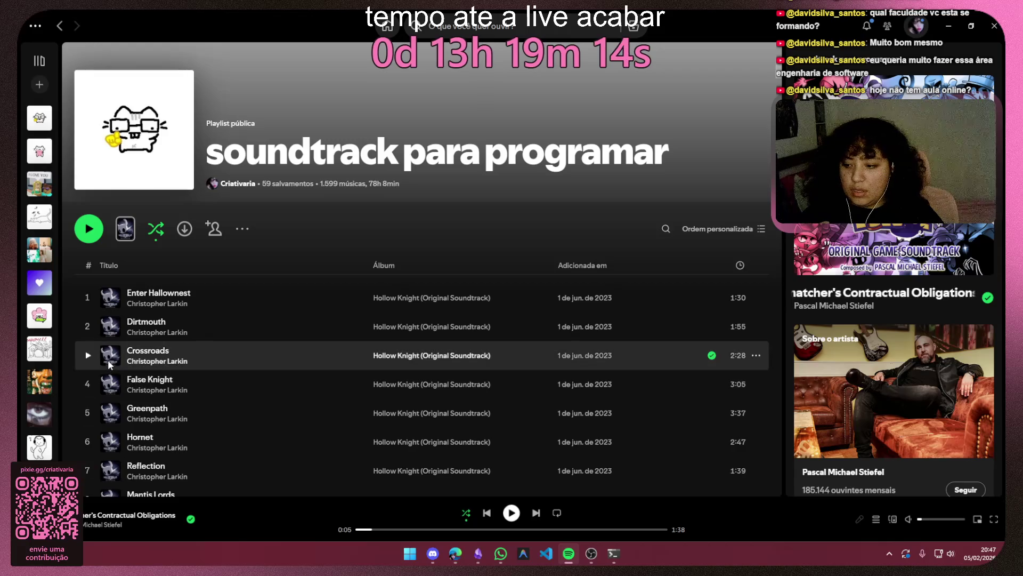
{"action": "left_click", "coordinate": [536, 513]}
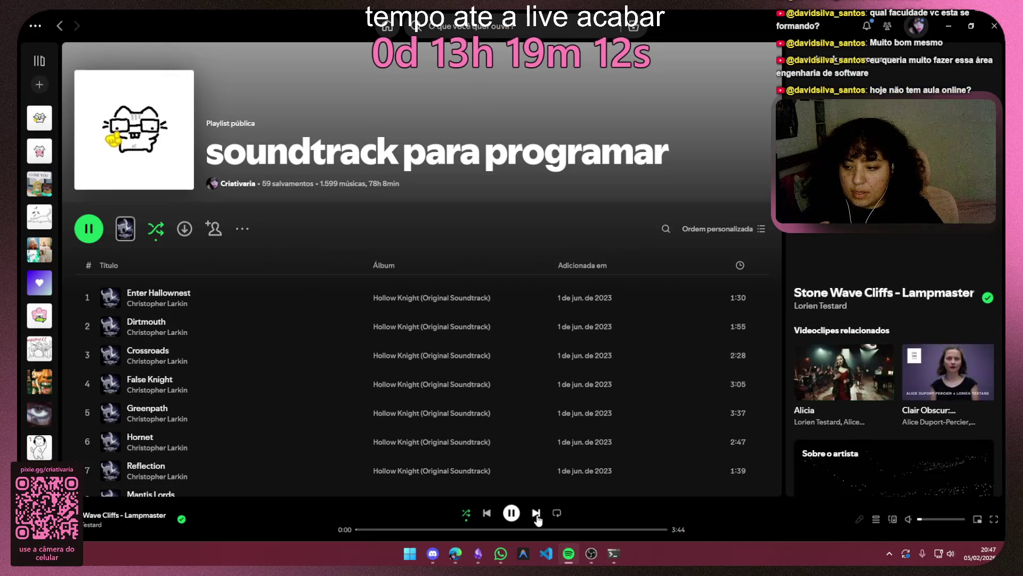
{"action": "left_click", "coordinate": [536, 513]}
{"action": "scroll", "coordinate": [368, 388], "scroll_direction": "down", "scroll_amount": 3}
{"action": "scroll", "coordinate": [369, 387], "scroll_direction": "down", "scroll_amount": 6}
{"action": "scroll", "coordinate": [357, 391], "scroll_direction": "down", "scroll_amount": 8}
{"action": "scroll", "coordinate": [350, 401], "scroll_direction": "down", "scroll_amount": 8}
{"action": "scroll", "coordinate": [339, 395], "scroll_direction": "down", "scroll_amount": 8}
{"action": "scroll", "coordinate": [336, 392], "scroll_direction": "down", "scroll_amount": 8}
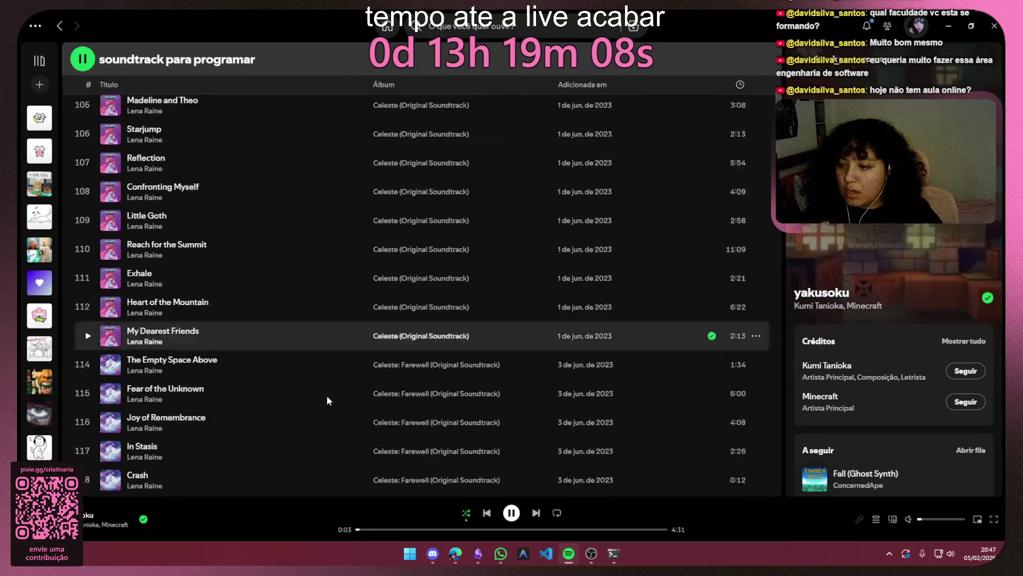
{"action": "scroll", "coordinate": [327, 395], "scroll_direction": "down", "scroll_amount": 8}
{"action": "scroll", "coordinate": [324, 394], "scroll_direction": "down", "scroll_amount": 6}
{"action": "scroll", "coordinate": [314, 401], "scroll_direction": "down", "scroll_amount": 8}
{"action": "scroll", "coordinate": [307, 399], "scroll_direction": "down", "scroll_amount": 6}
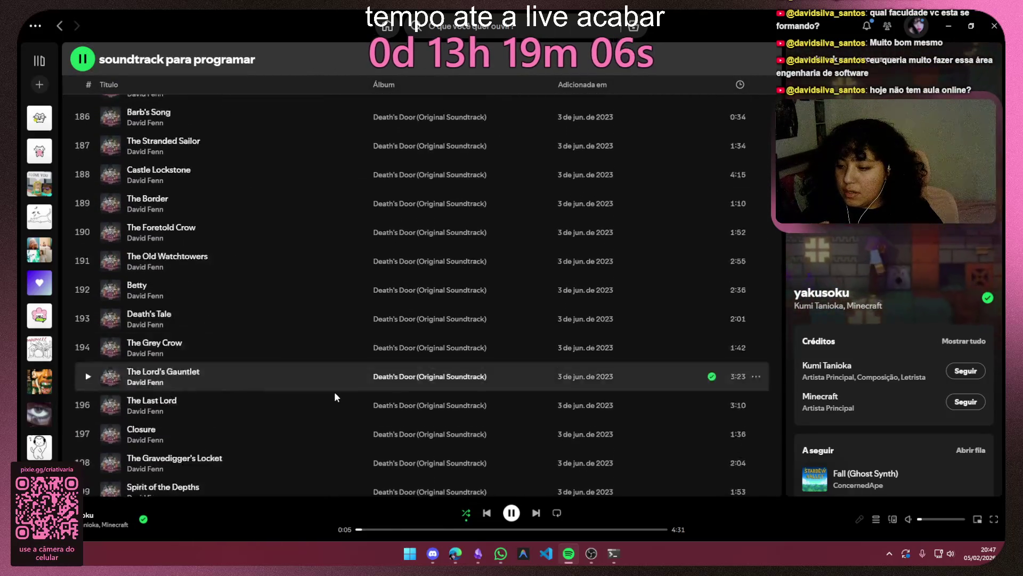
{"action": "scroll", "coordinate": [334, 390], "scroll_direction": "down", "scroll_amount": 8}
{"action": "scroll", "coordinate": [260, 340], "scroll_direction": "up", "scroll_amount": 2}
{"action": "scroll", "coordinate": [268, 272], "scroll_direction": "up", "scroll_amount": 1}
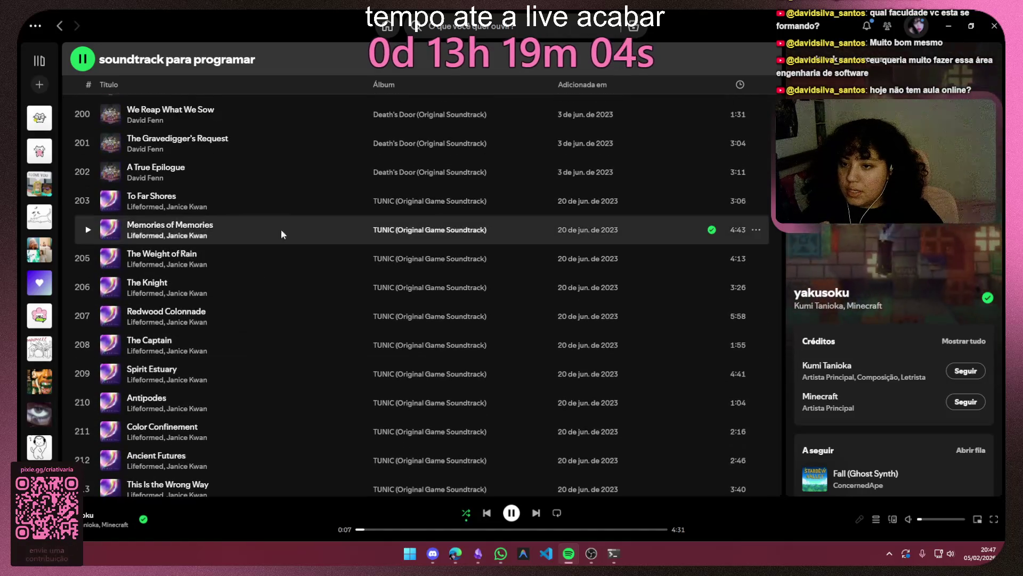
Step: Play 'To Far Shores', turn shuffle fully off and hide Spotify again
{"action": "double_click", "coordinate": [296, 196]}
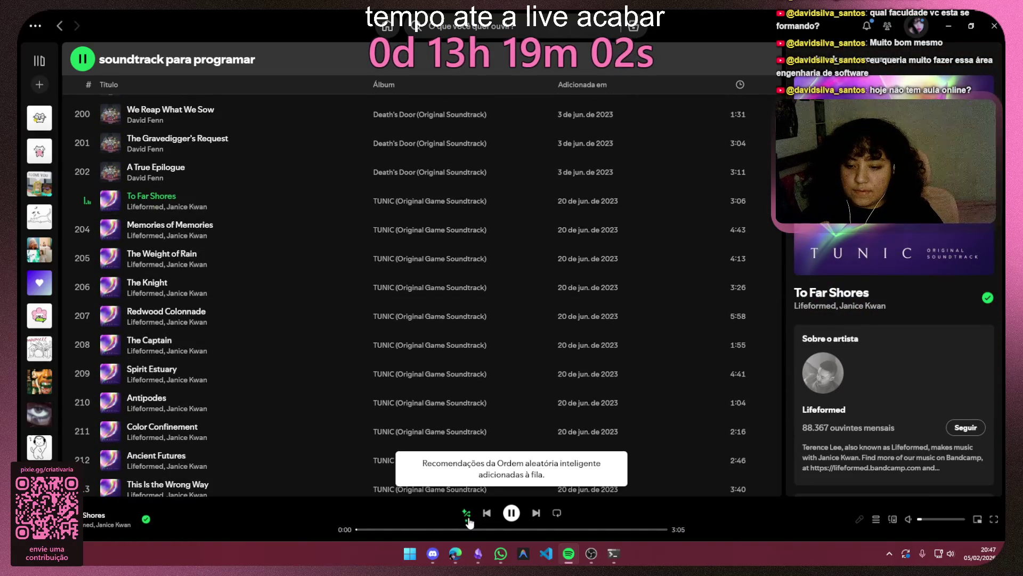
{"action": "left_click", "coordinate": [467, 512]}
{"action": "left_click", "coordinate": [463, 512]}
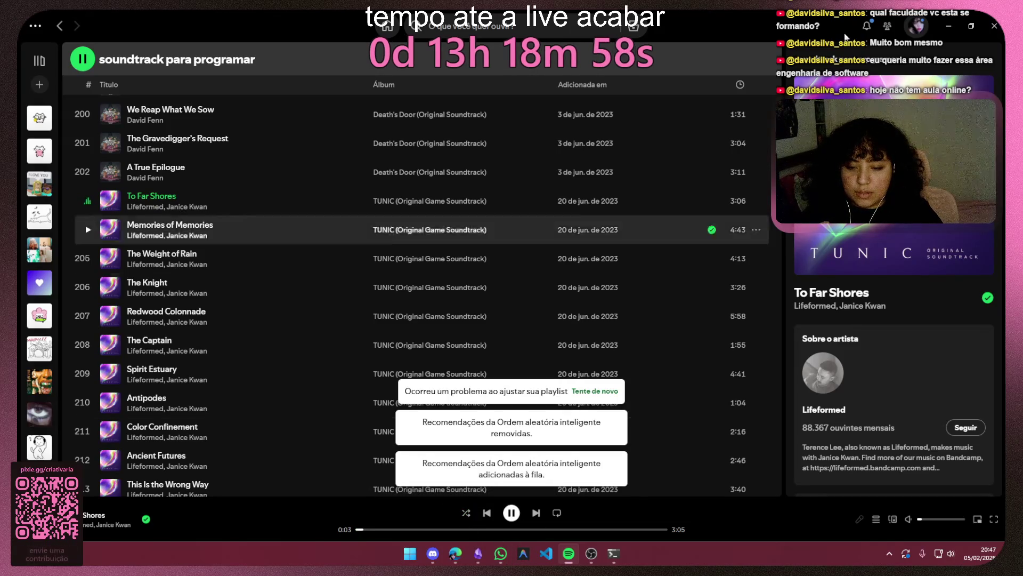
{"action": "left_click", "coordinate": [949, 26]}
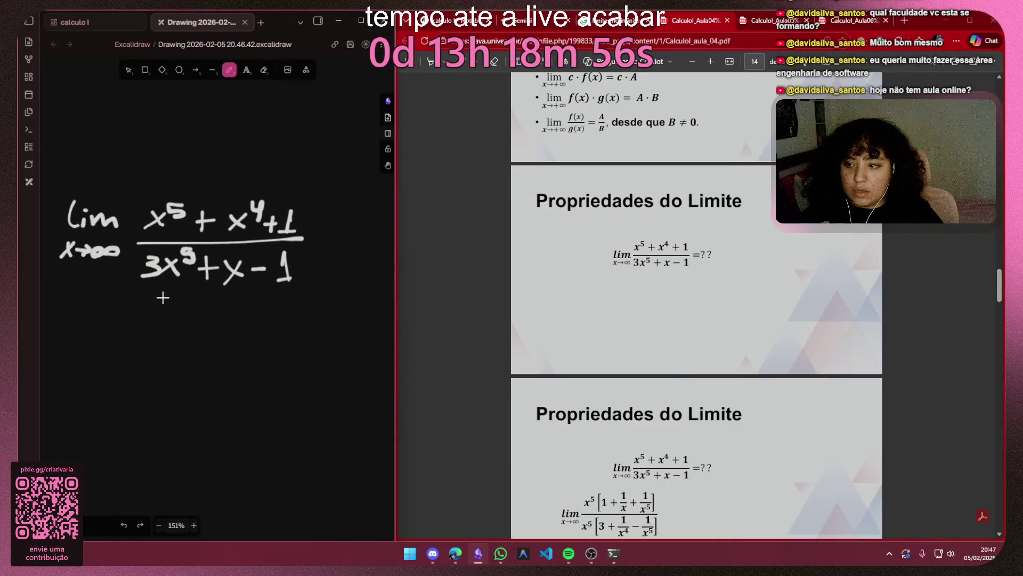
{"action": "scroll", "coordinate": [135, 330], "scroll_direction": "down", "scroll_amount": 2}
{"action": "scroll", "coordinate": [157, 285], "scroll_direction": "left", "scroll_amount": 1}
Step: Copy-paste the whole handwritten formula, then undo the misplaced and resized copy
{"action": "key", "text": "v"}
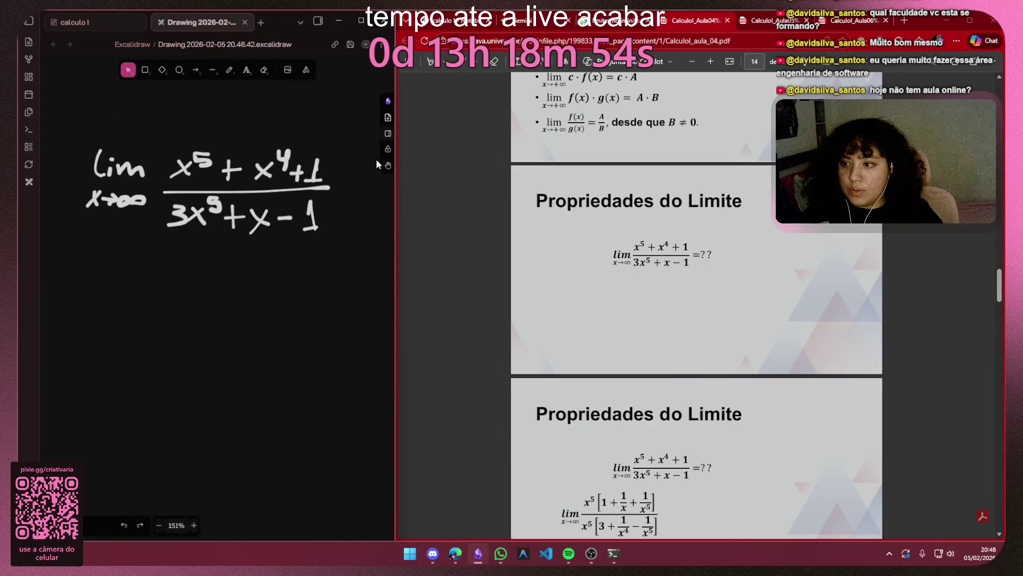
{"action": "key", "text": "ctrl+a"}
{"action": "key", "text": "ctrl+c"}
{"action": "key", "text": "ctrl+v"}
{"action": "mouse_move", "coordinate": [292, 243]}
{"action": "left_mouse_down"}
{"action": "mouse_move", "coordinate": [294, 300]}
{"action": "mouse_move", "coordinate": [294, 248]}
{"action": "left_mouse_up"}
{"action": "left_click_drag", "start_coordinate": [154, 307], "coordinate": [194, 315]}
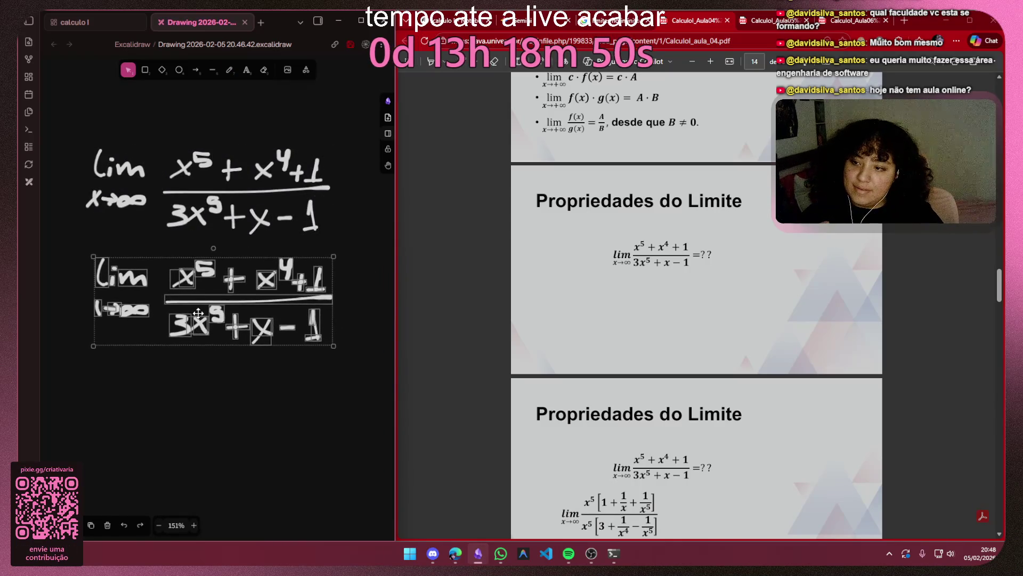
{"action": "left_click", "coordinate": [179, 410]}
{"action": "key", "text": "ctrl+z"}
{"action": "key", "text": "ctrl+z"}
{"action": "key", "text": "ctrl+z"}
{"action": "key", "text": "ctrl+z"}
Step: Box-select the original formula and paste a copy directly below it
{"action": "mouse_move", "coordinate": [54, 107]}
{"action": "left_mouse_down"}
{"action": "mouse_move", "coordinate": [367, 283]}
{"action": "mouse_move", "coordinate": [154, 299]}
{"action": "left_mouse_up"}
{"action": "key", "text": "ctrl+c"}
{"action": "key", "text": "ctrl+v"}
{"action": "key", "text": "Escape"}
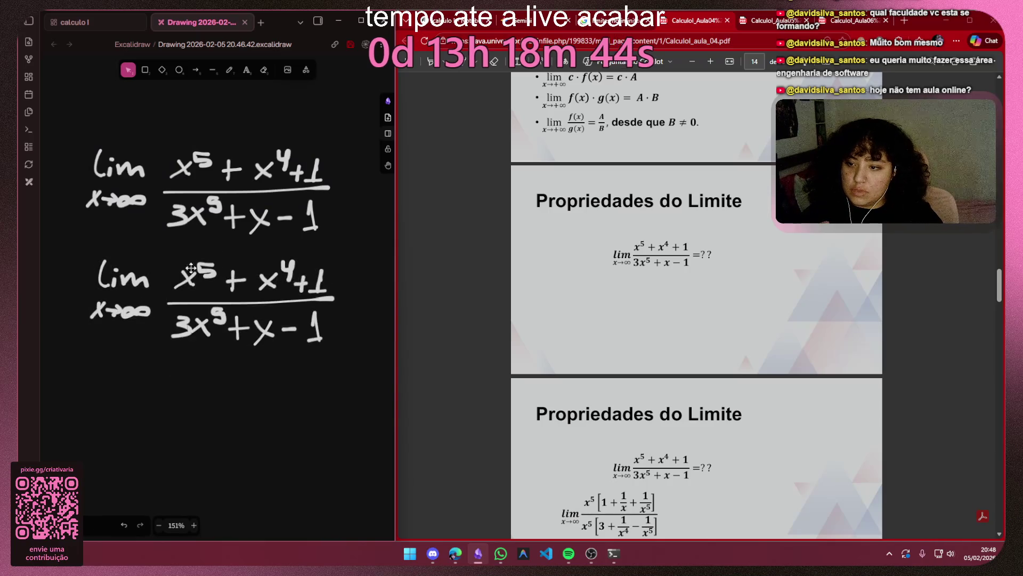
{"action": "left_click", "coordinate": [229, 70]}
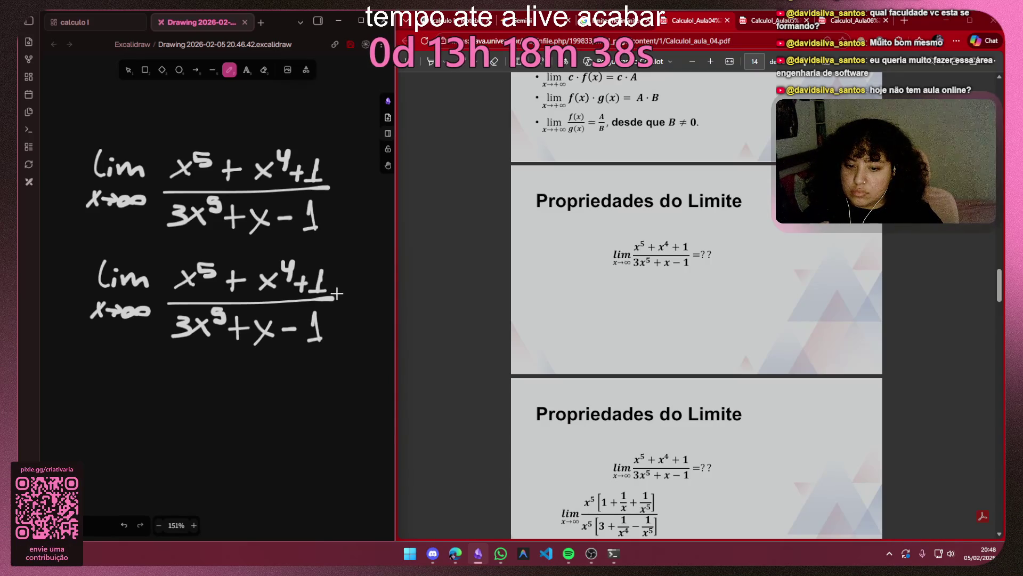
{"action": "scroll", "coordinate": [633, 316], "scroll_direction": "down", "scroll_amount": 1}
{"action": "scroll", "coordinate": [617, 308], "scroll_direction": "down", "scroll_amount": 2}
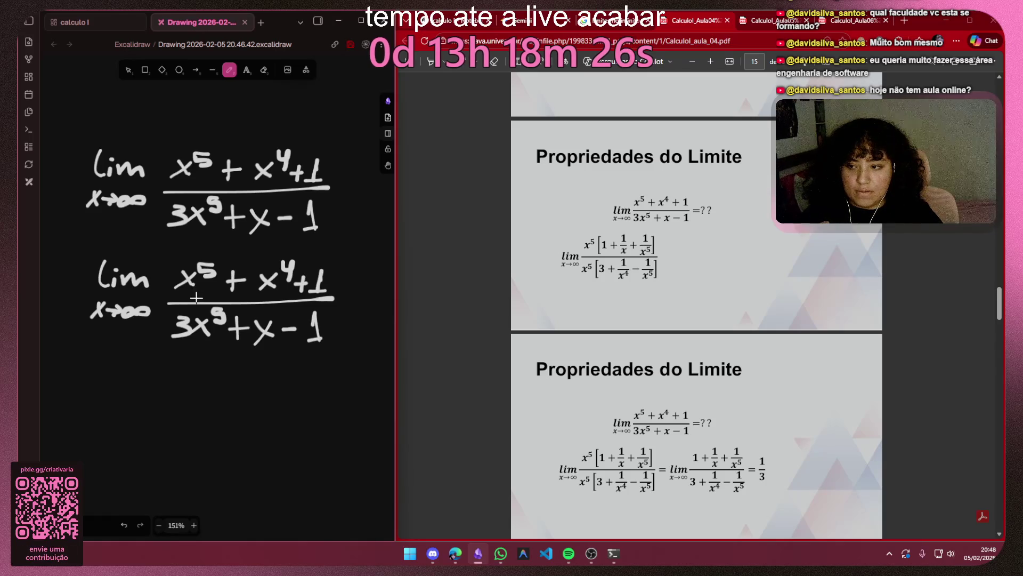
Step: Select the copy's denominator x⁵ strokes and move them in front of the 3, reading x⁵3 + x − 1
{"action": "left_click", "coordinate": [128, 70]}
{"action": "scroll", "coordinate": [193, 293], "scroll_direction": "up", "scroll_amount": 4}
{"action": "left_click_drag", "start_coordinate": [231, 210], "coordinate": [169, 277]}
{"action": "left_click", "coordinate": [234, 356]}
{"action": "mouse_move", "coordinate": [246, 365]}
{"action": "left_mouse_down"}
{"action": "mouse_move", "coordinate": [183, 310]}
{"action": "mouse_move", "coordinate": [122, 361]}
{"action": "mouse_move", "coordinate": [121, 351]}
{"action": "mouse_move", "coordinate": [237, 346]}
{"action": "left_mouse_up"}
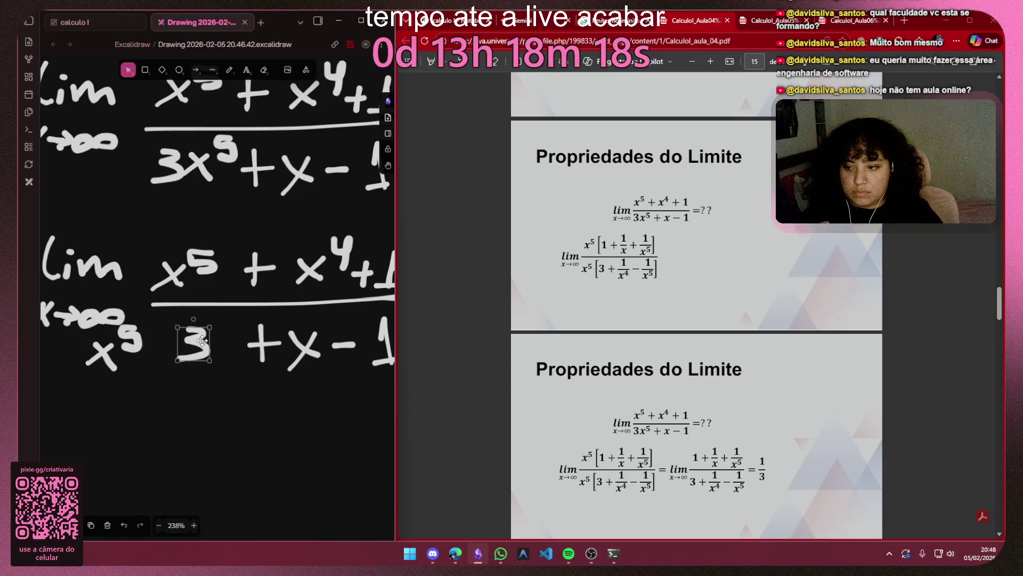
{"action": "mouse_move", "coordinate": [164, 322]}
{"action": "left_mouse_down"}
{"action": "mouse_move", "coordinate": [92, 375]}
{"action": "mouse_move", "coordinate": [177, 352]}
{"action": "mouse_move", "coordinate": [104, 352]}
{"action": "left_mouse_up"}
{"action": "left_click_drag", "start_coordinate": [160, 316], "coordinate": [80, 396]}
{"action": "left_click_drag", "start_coordinate": [99, 356], "coordinate": [178, 358]}
{"action": "left_click", "coordinate": [245, 393]}
{"action": "mouse_move", "coordinate": [244, 393]}
{"action": "left_mouse_down"}
{"action": "mouse_move", "coordinate": [121, 439]}
{"action": "mouse_move", "coordinate": [173, 421]}
{"action": "left_mouse_up"}
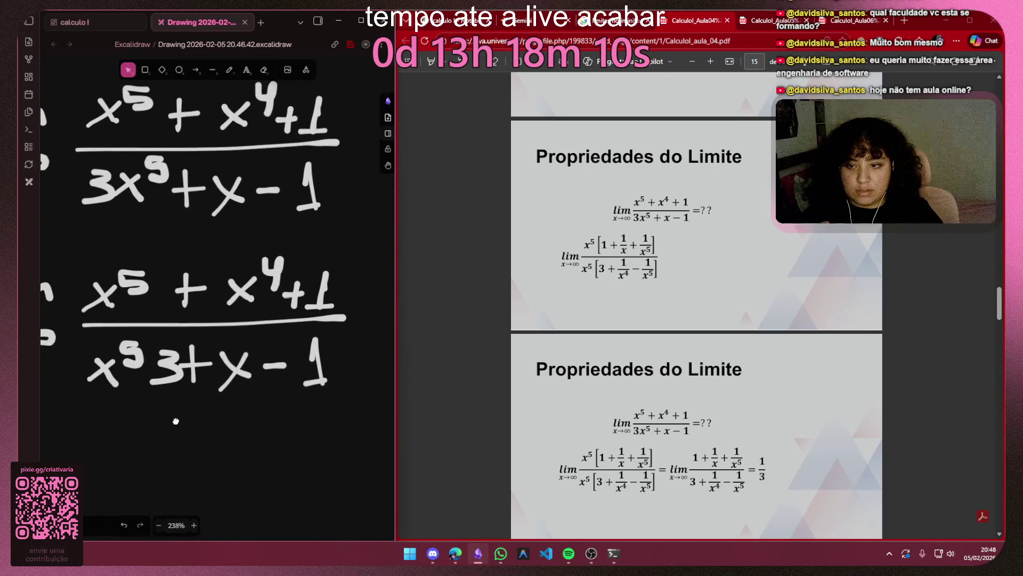
Step: Draw a vertical bar after the numerator's x⁵, undo an extra bracket stroke, and glance at the slide's denominator
{"action": "left_click", "coordinate": [229, 69]}
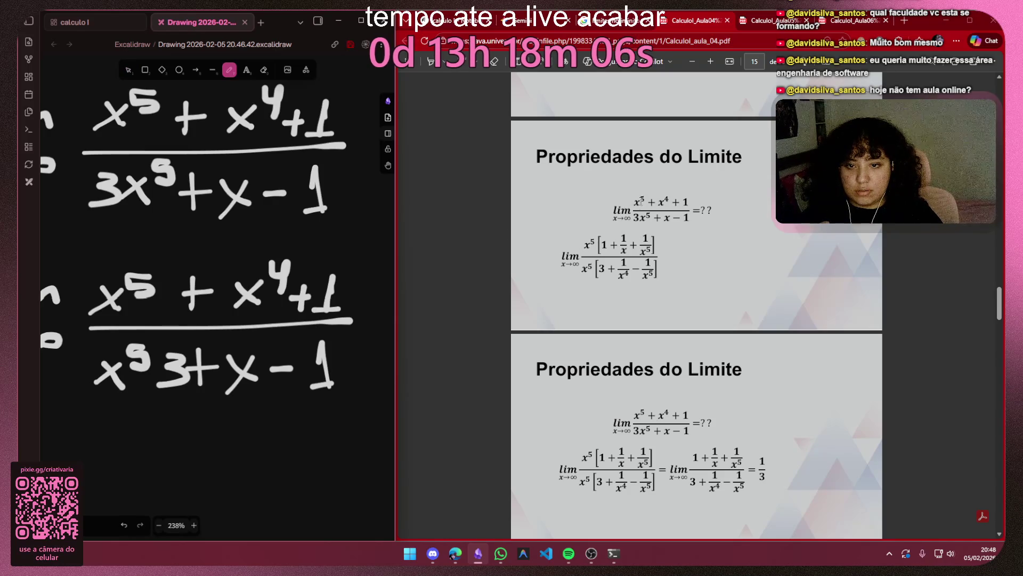
{"action": "scroll", "coordinate": [193, 120], "scroll_direction": "up", "scroll_amount": 2}
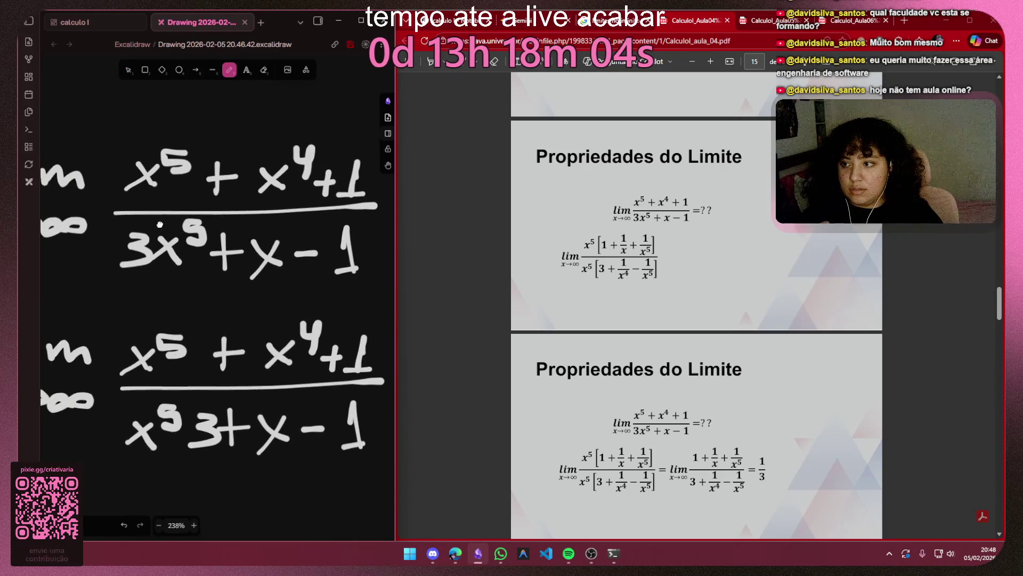
{"action": "left_click_drag", "start_coordinate": [209, 322], "coordinate": [204, 376]}
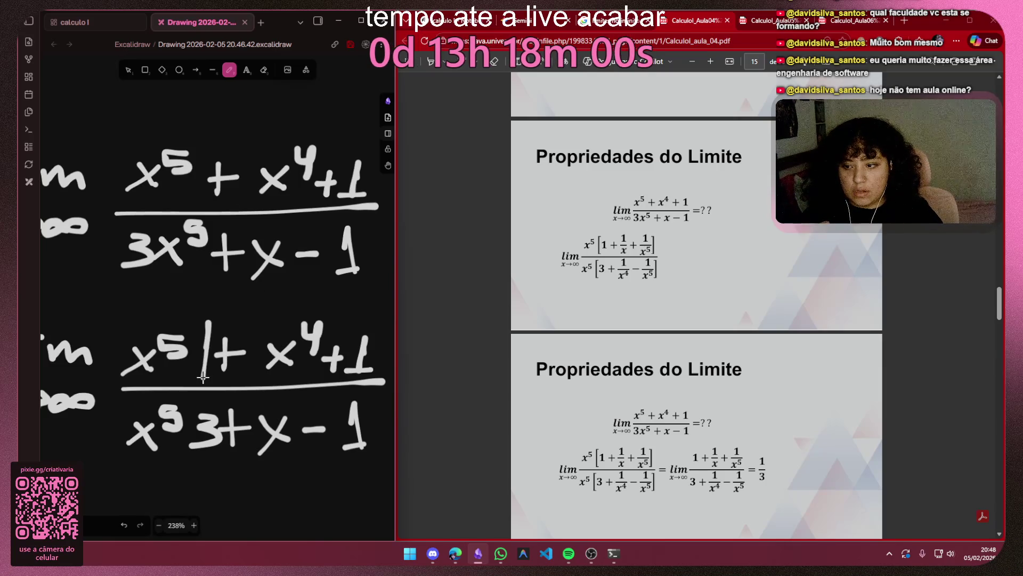
{"action": "left_click_drag", "start_coordinate": [222, 302], "coordinate": [191, 349]}
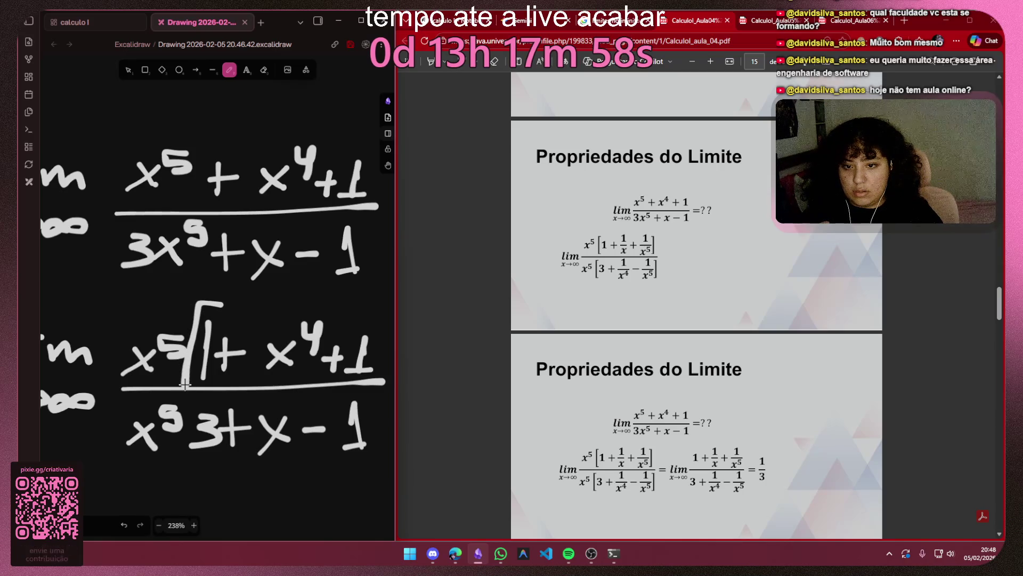
{"action": "key", "text": "ctrl+z"}
{"action": "scroll", "coordinate": [205, 353], "scroll_direction": "right", "scroll_amount": 2}
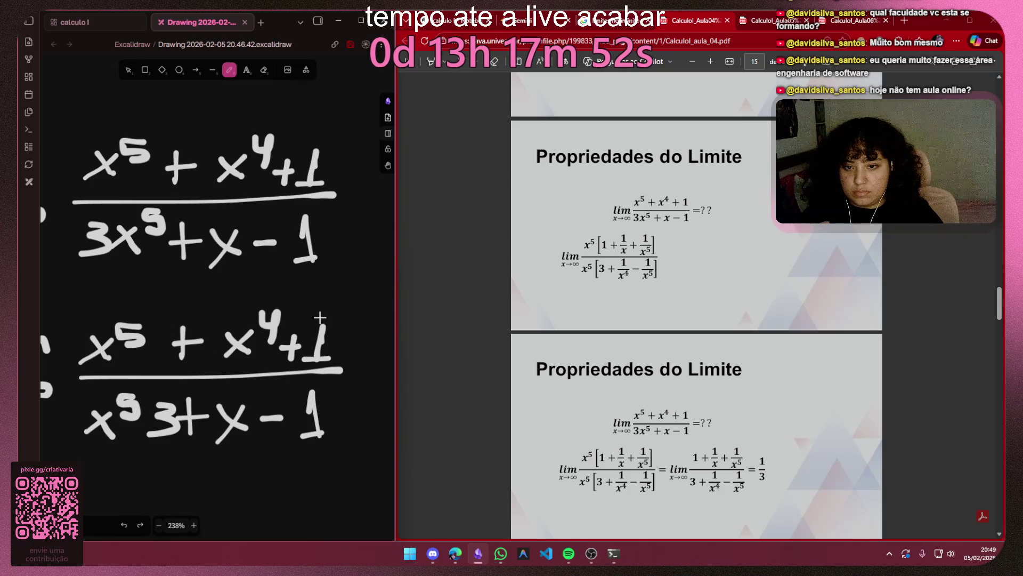
{"action": "left_click_drag", "start_coordinate": [703, 230], "coordinate": [652, 233]}
{"action": "left_click", "coordinate": [713, 239]}
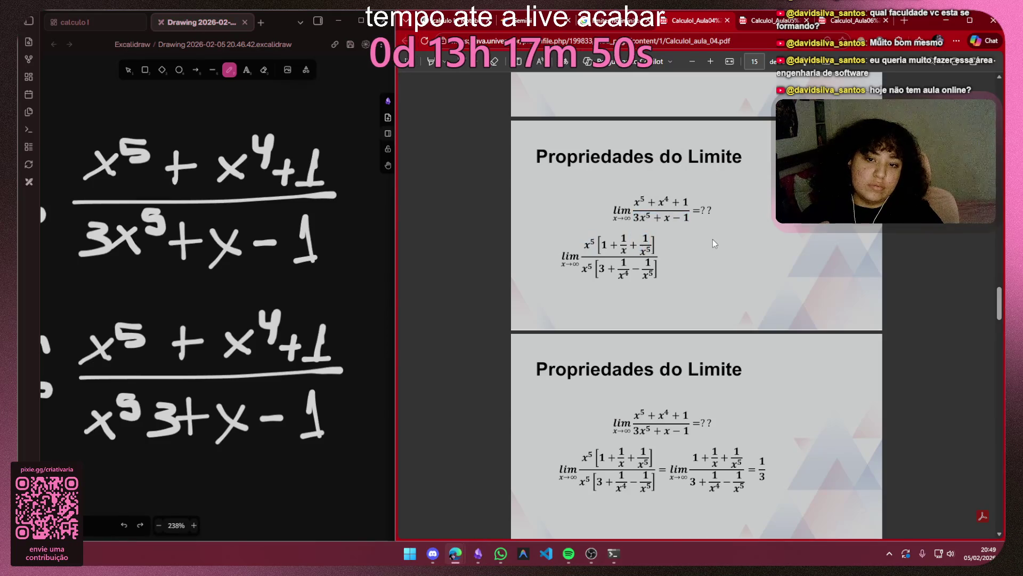
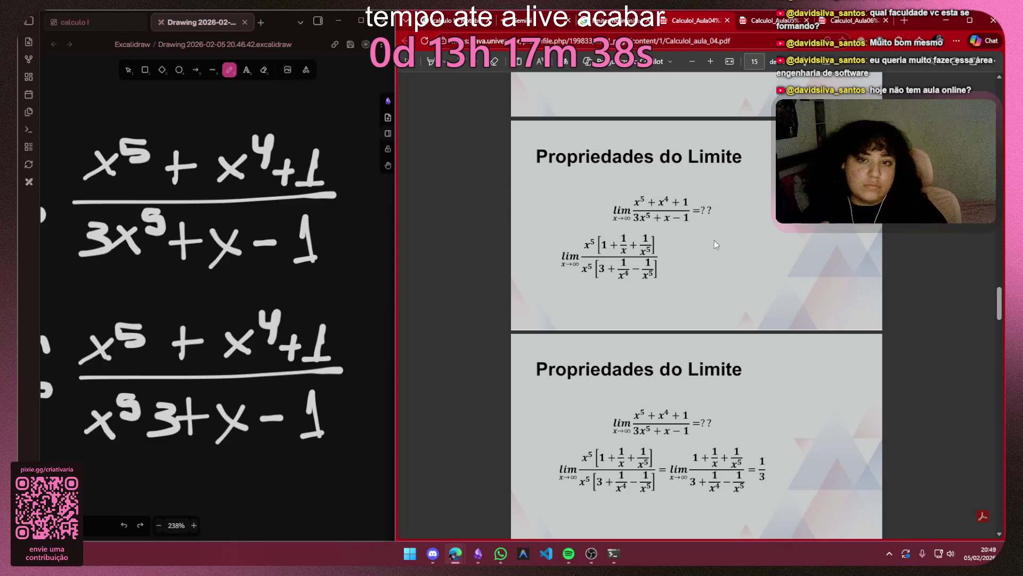
{"action": "scroll", "coordinate": [663, 200], "scroll_direction": "down", "scroll_amount": 3}
{"action": "scroll", "coordinate": [662, 199], "scroll_direction": "up", "scroll_amount": 2}
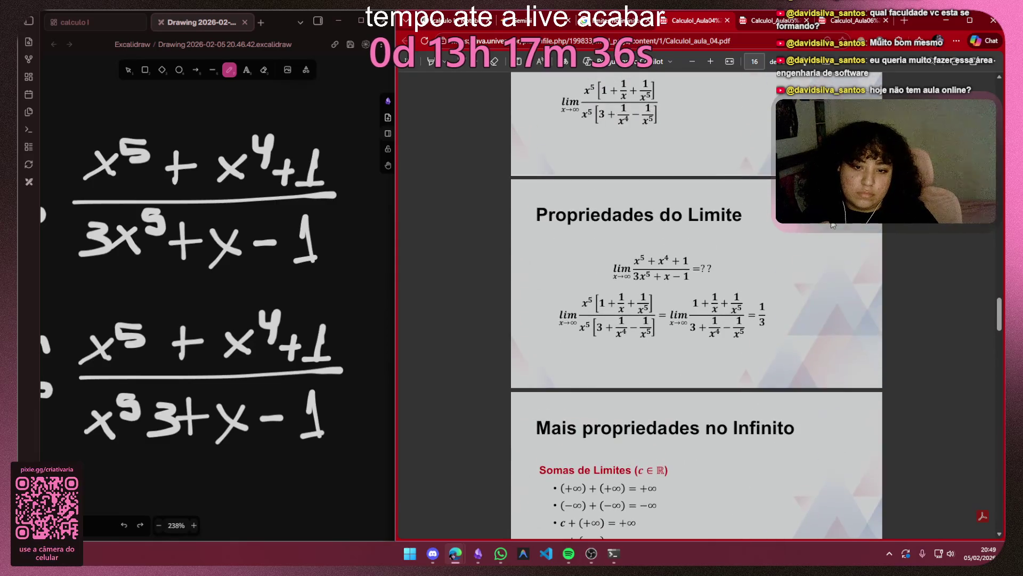
Step: Snip the Propriedades do Limite slide as an image and switch to the Gemini chat
{"action": "key", "text": "shift+super+s"}
{"action": "mouse_move", "coordinate": [515, 188]}
{"action": "left_mouse_down"}
{"action": "mouse_move", "coordinate": [864, 371]}
{"action": "mouse_move", "coordinate": [786, 367]}
{"action": "left_mouse_up"}
{"action": "key", "text": "ctrl+shift+Tab"}
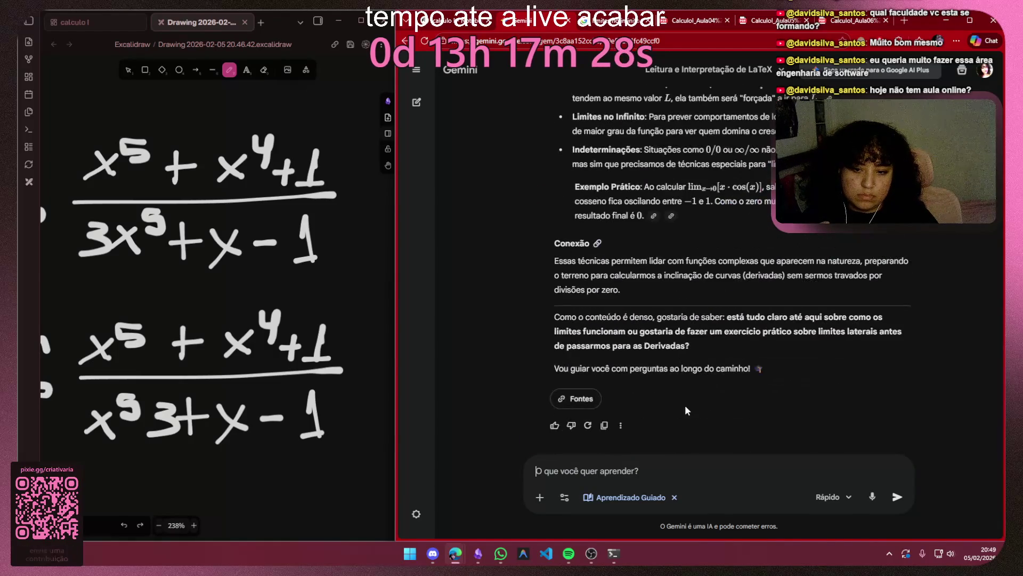
{"action": "type", "text": "enten"}
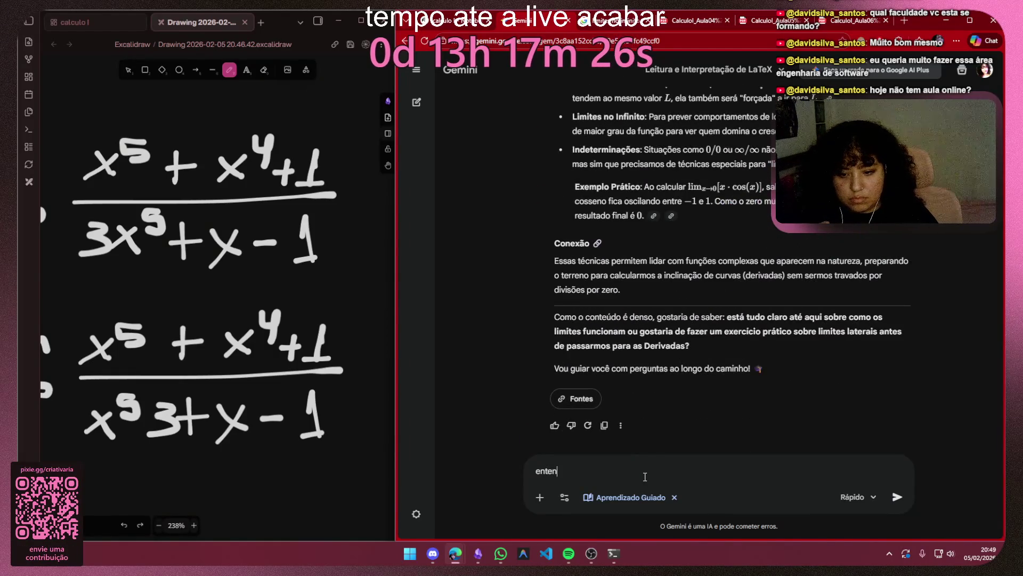
{"action": "type", "text": "di...."}
Step: Clear the old draft and begin writing the question about the slide's solution
{"action": "key", "text": "shift+Return"}
{"action": "key", "text": "BackSpace"}
{"action": "type", "text": "e"}
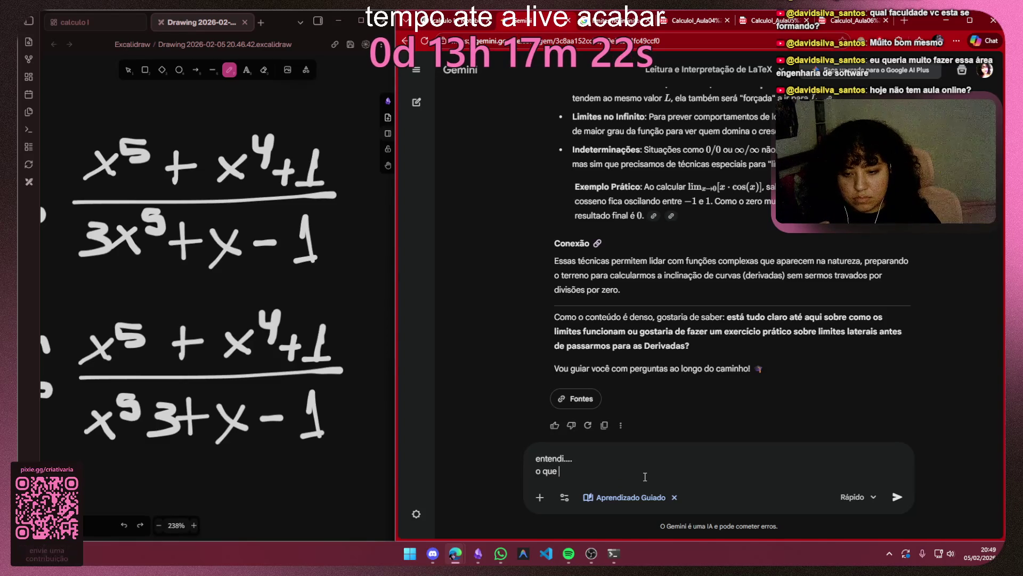
{"action": "key", "text": "ctrl+a"}
{"action": "key", "text": "BackSpace"}
{"action": "type", "text": "me exop"}
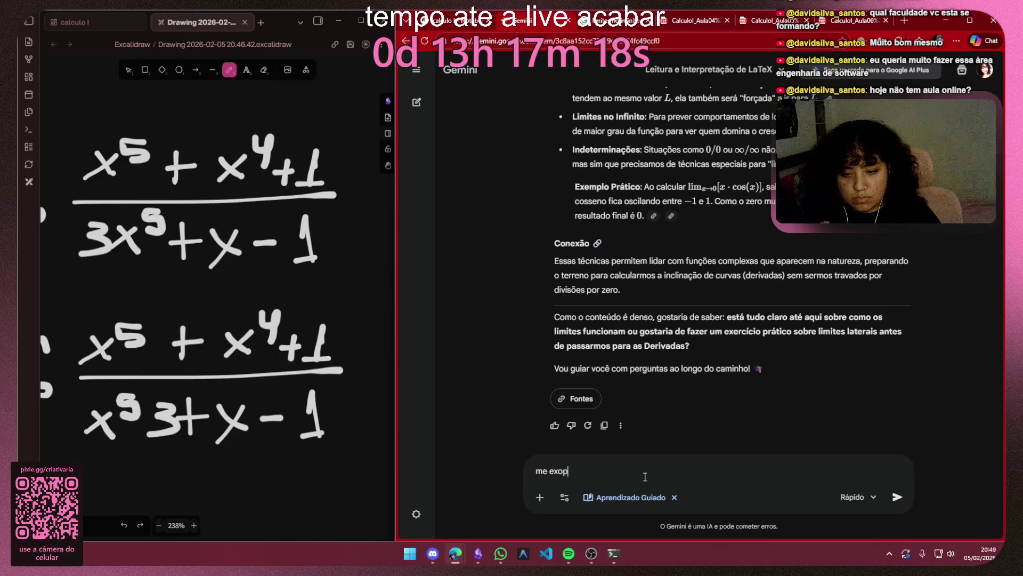
{"action": "type", "text": "pl"}
{"action": "key", "text": "BackSpace"}
{"action": "key", "text": "BackSpace"}
{"action": "key", "text": "BackSpace"}
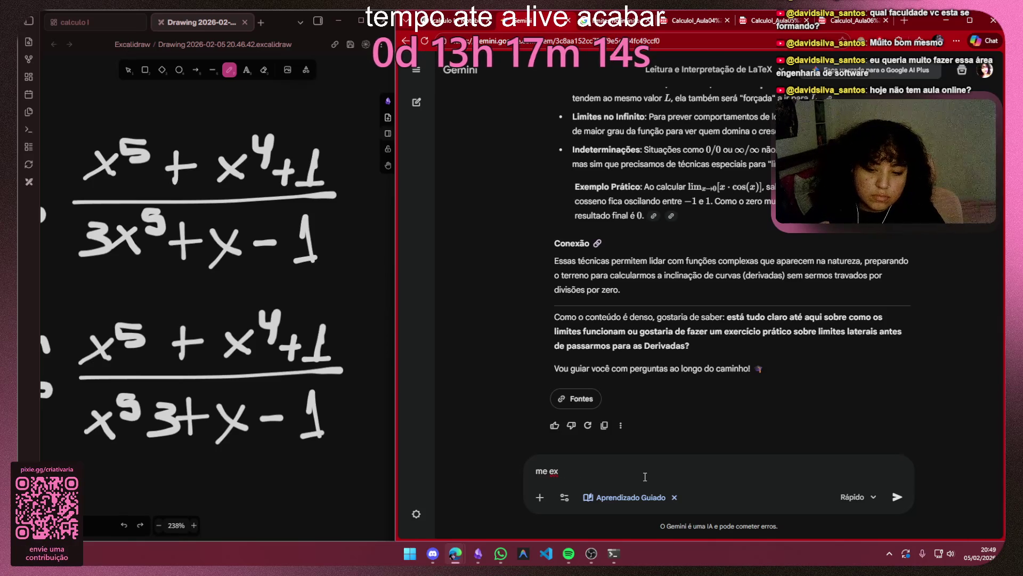
{"action": "type", "text": "plique o"}
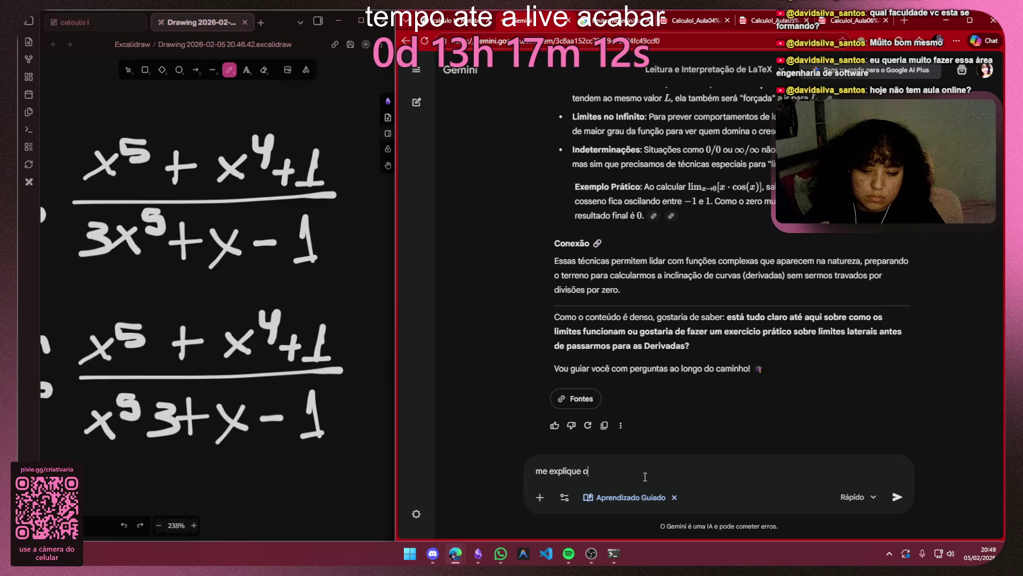
{"action": "type", "text": " que acontdc"}
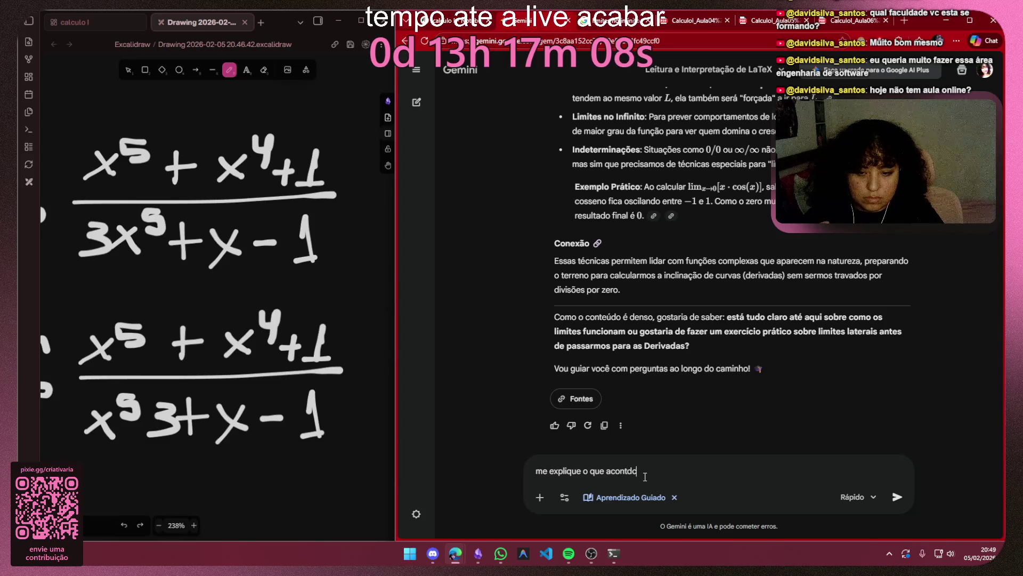
{"action": "type", "text": "eceu ness"}
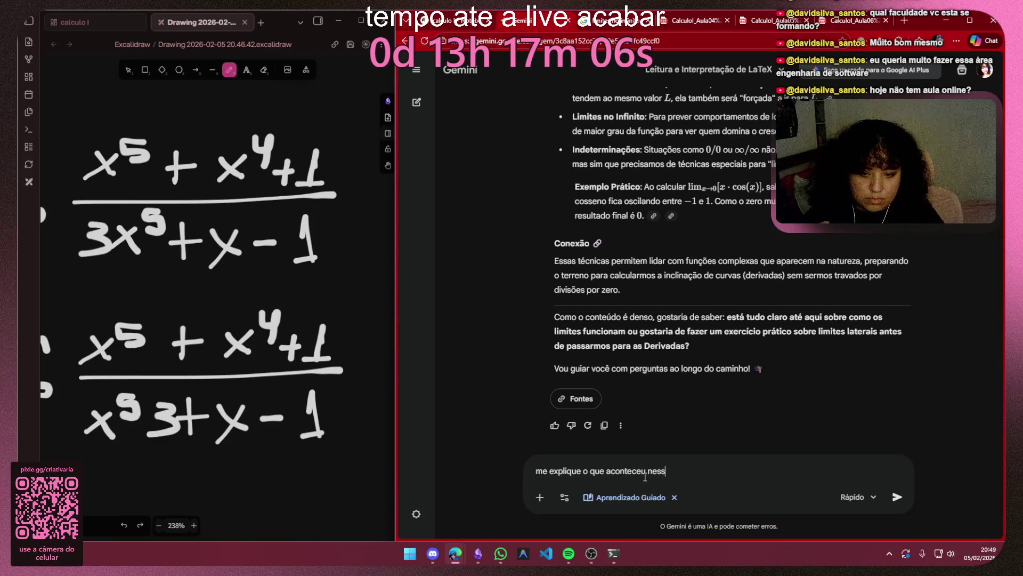
{"action": "type", "text": "e slide? "}
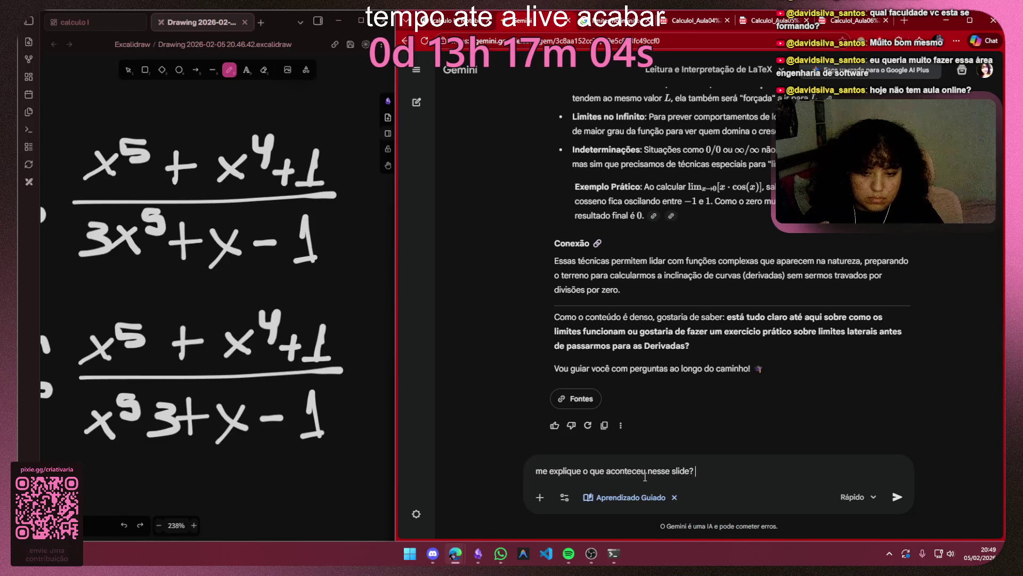
{"action": "type", "text": "como que e"}
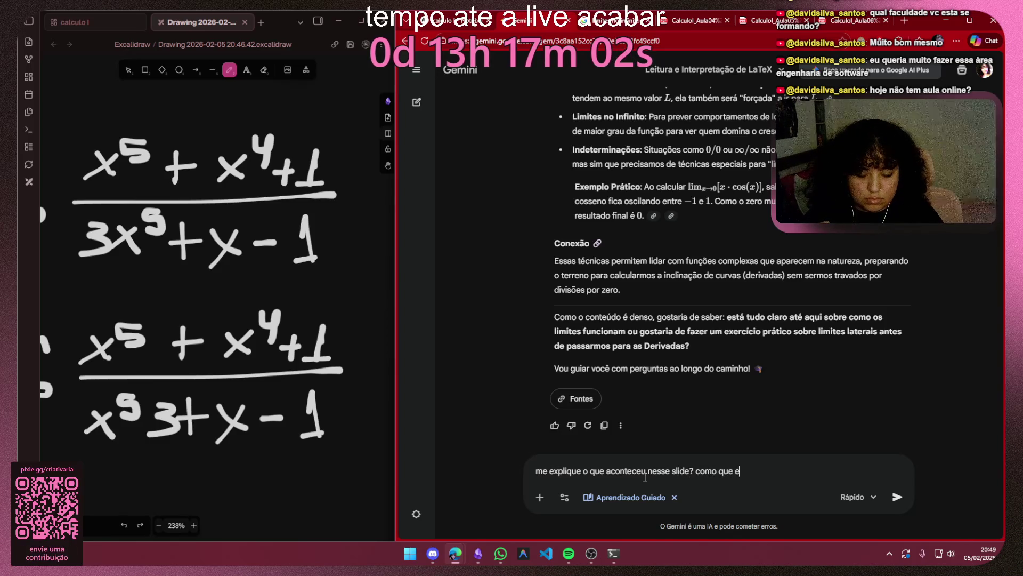
{"action": "type", "text": "la chegou na r"}
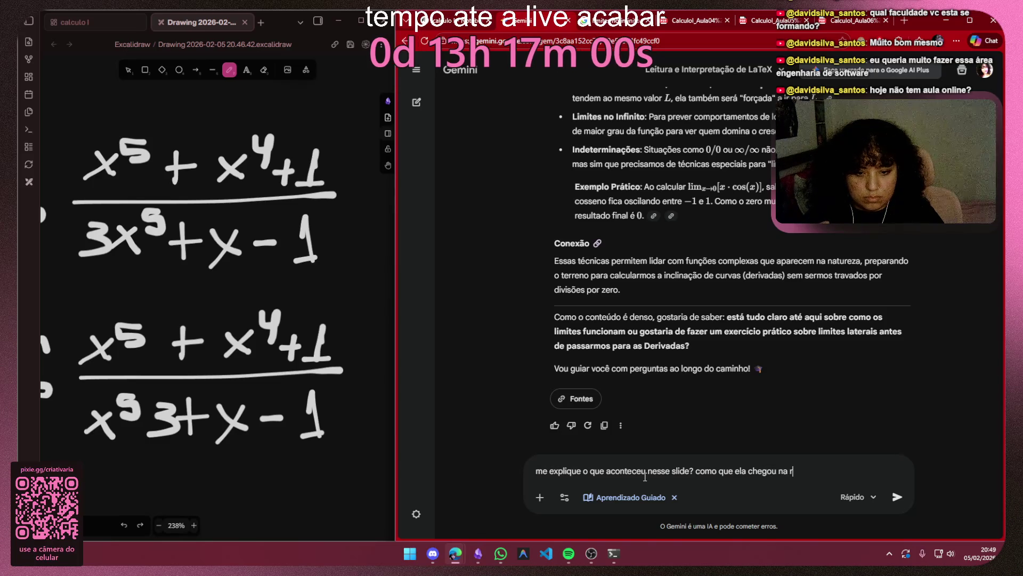
{"action": "type", "text": "esposta pas"}
Step: Attach the captured slide image and keep writing the step-by-step explanation request
{"action": "key", "text": "BackSpace"}
{"action": "key", "text": "BackSpace"}
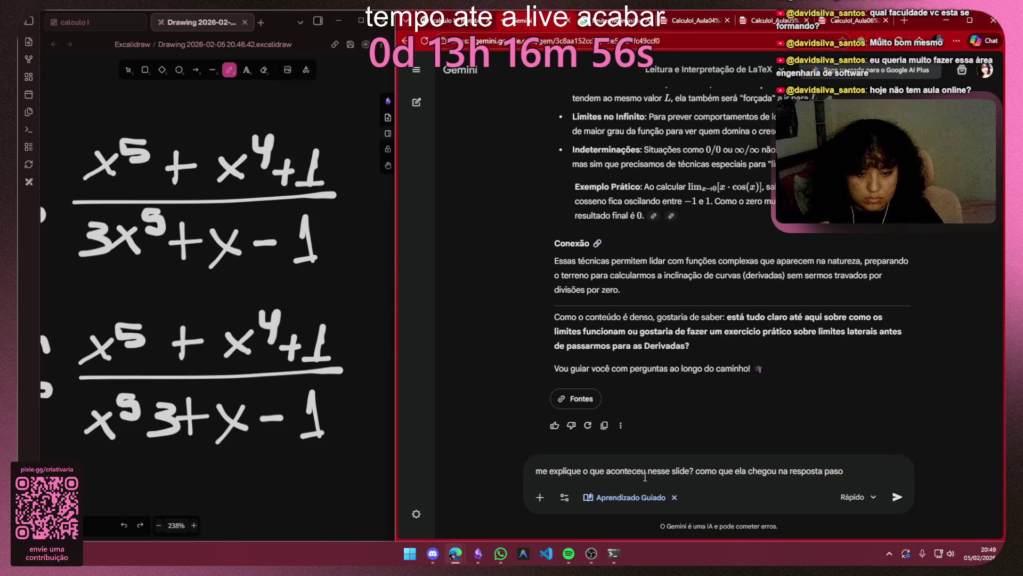
{"action": "type", "text": "a passo"}
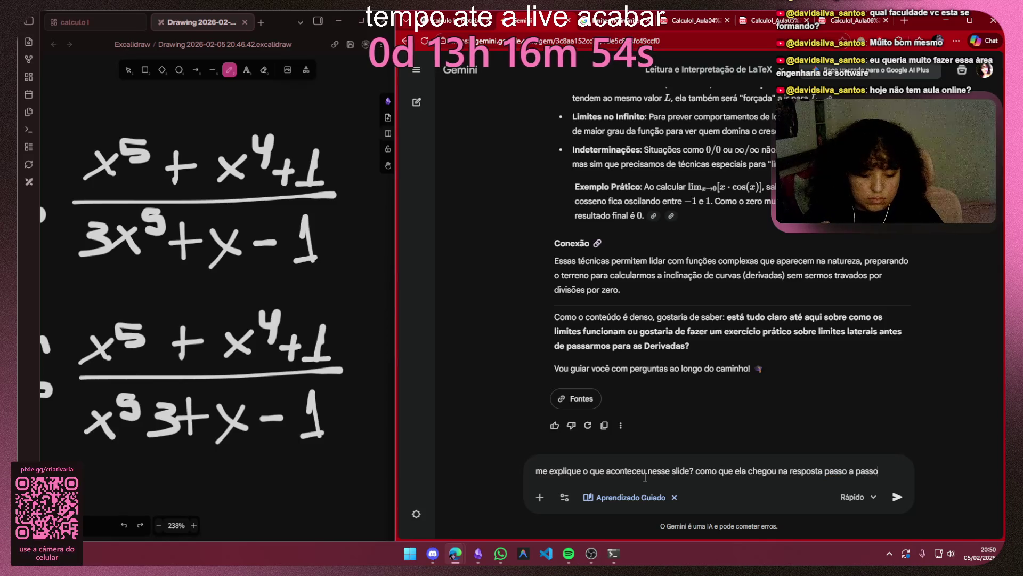
{"action": "type", "text": "..."}
{"action": "key", "text": "BackSpace"}
{"action": "key", "text": "ctrl+v"}
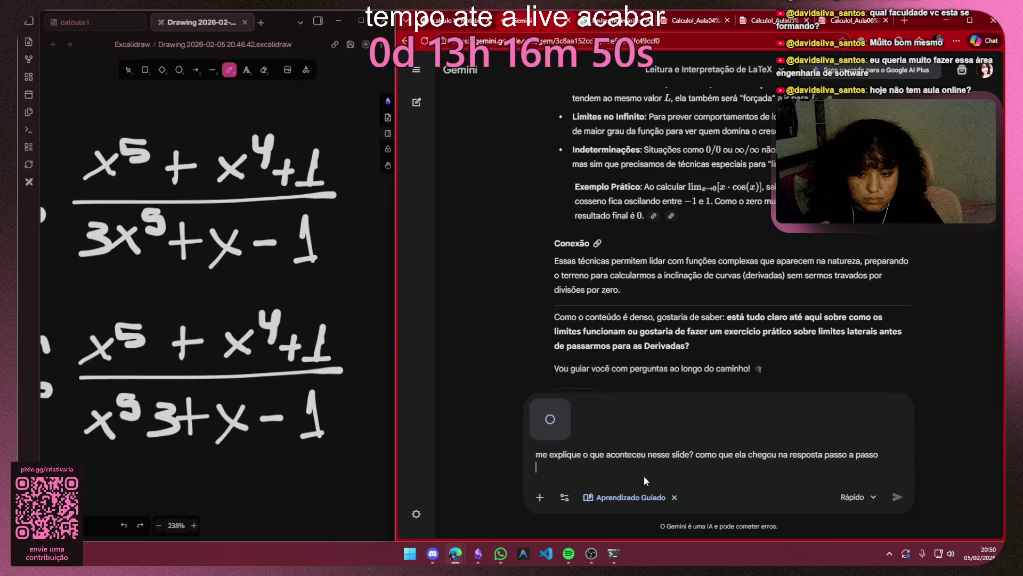
{"action": "type", "text": "estou principalment"}
{"action": "key", "text": "BackSpace"}
{"action": "key", "text": "BackSpace"}
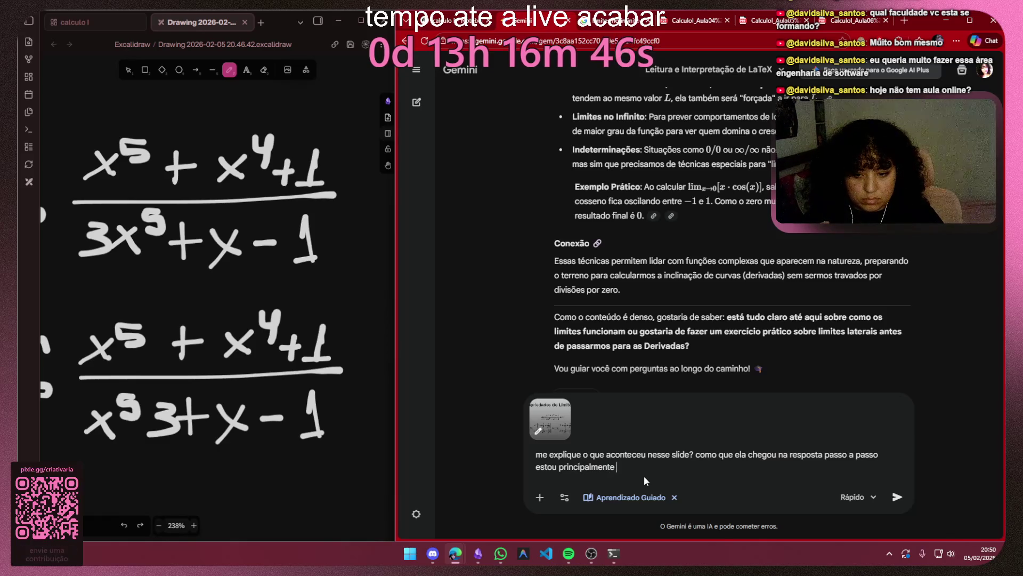
{"action": "type", "text": "ntrigad"}
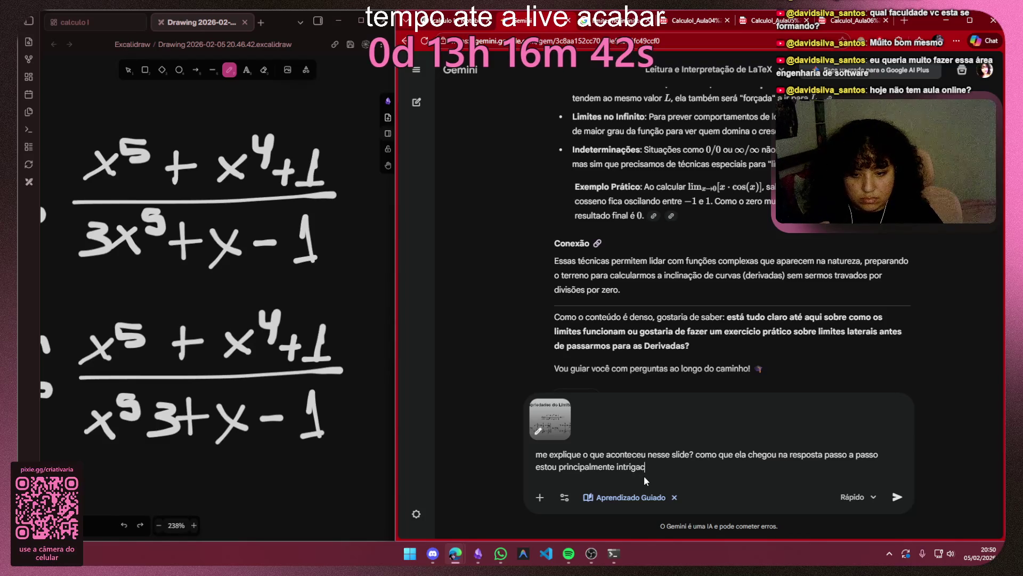
{"action": "type", "text": "a em entend"}
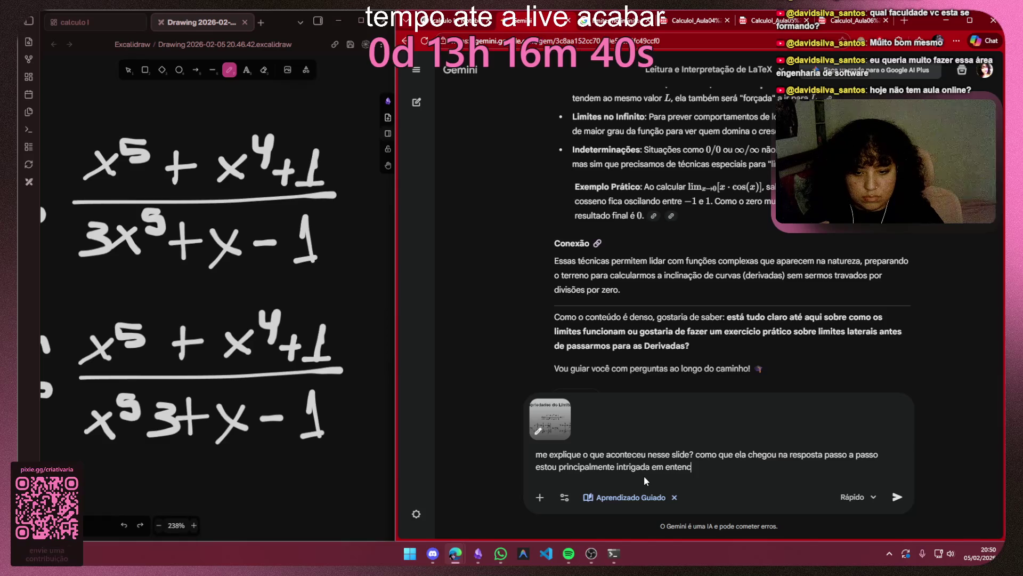
{"action": "type", "text": "er como que "}
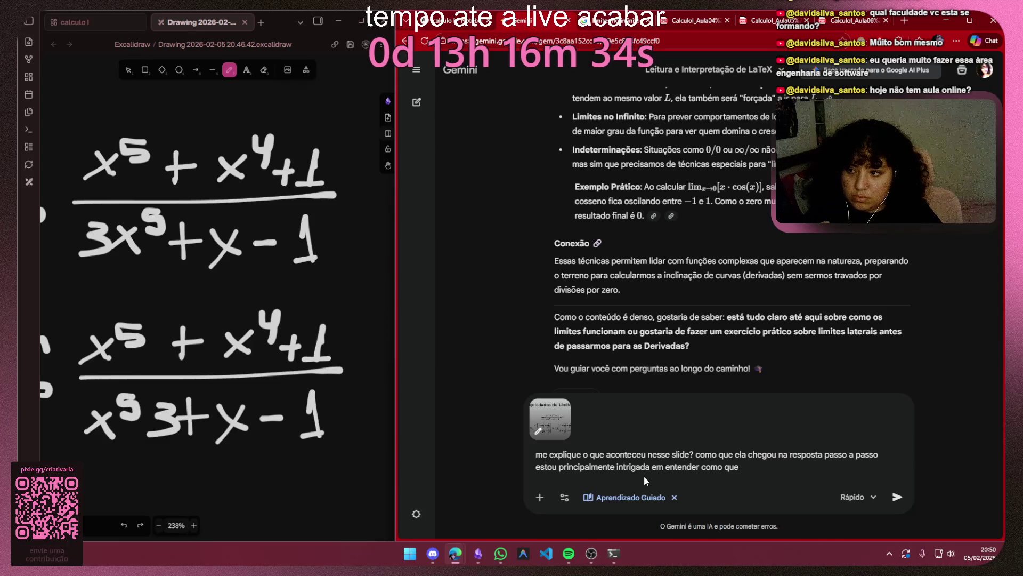
{"action": "type", "text": "os "}
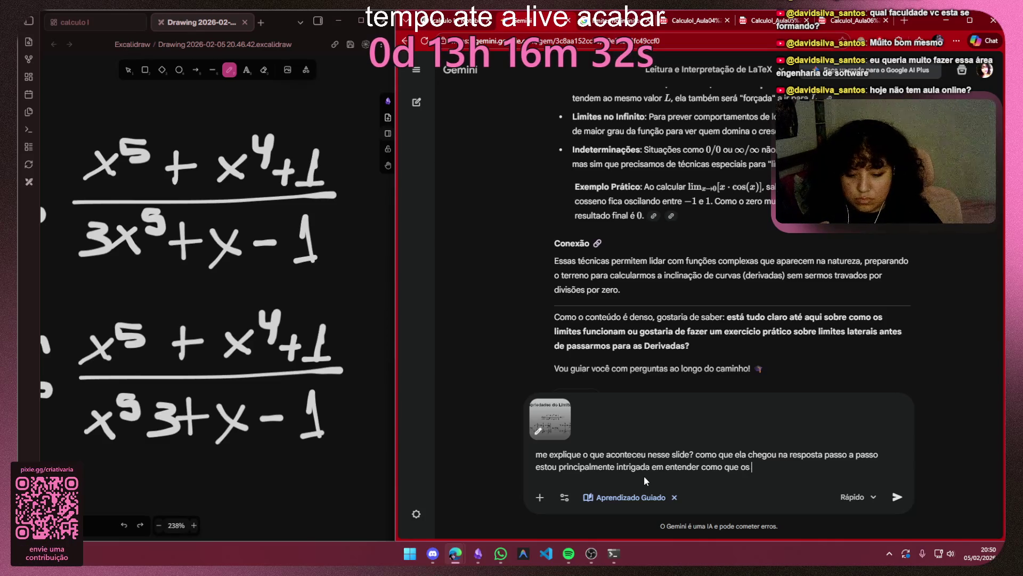
{"action": "type", "text": "x"}
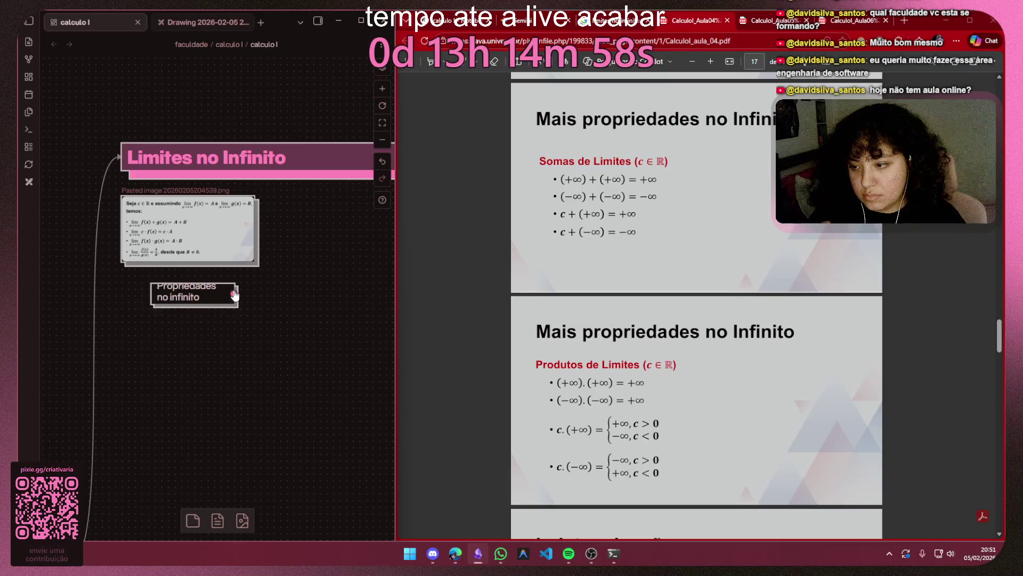
Step: Widen Propriedades no infinito, copy it below and relabel the copy as a Somas heading card
{"action": "left_click_drag", "start_coordinate": [234, 301], "coordinate": [280, 297]}
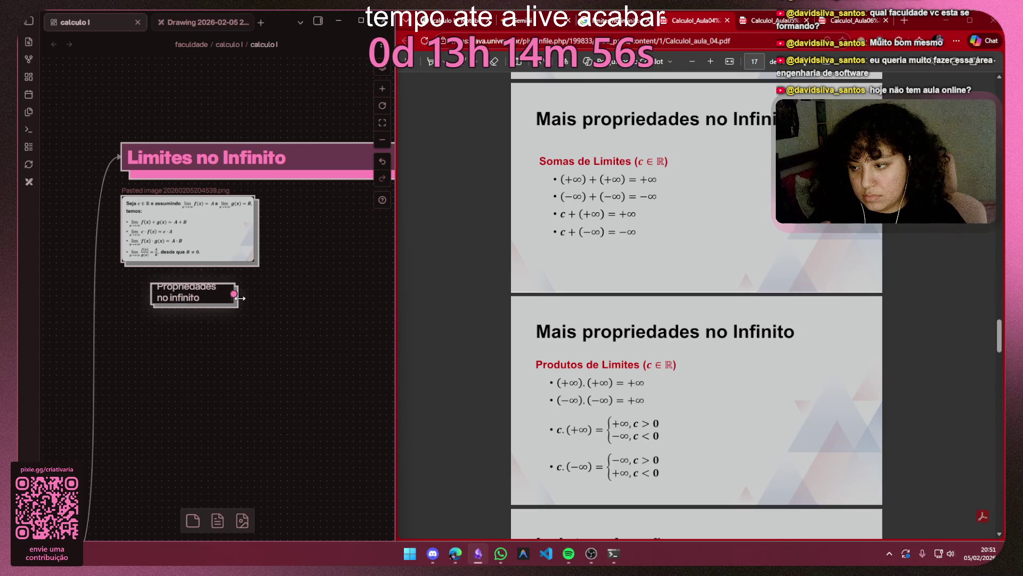
{"action": "left_click", "coordinate": [279, 294]}
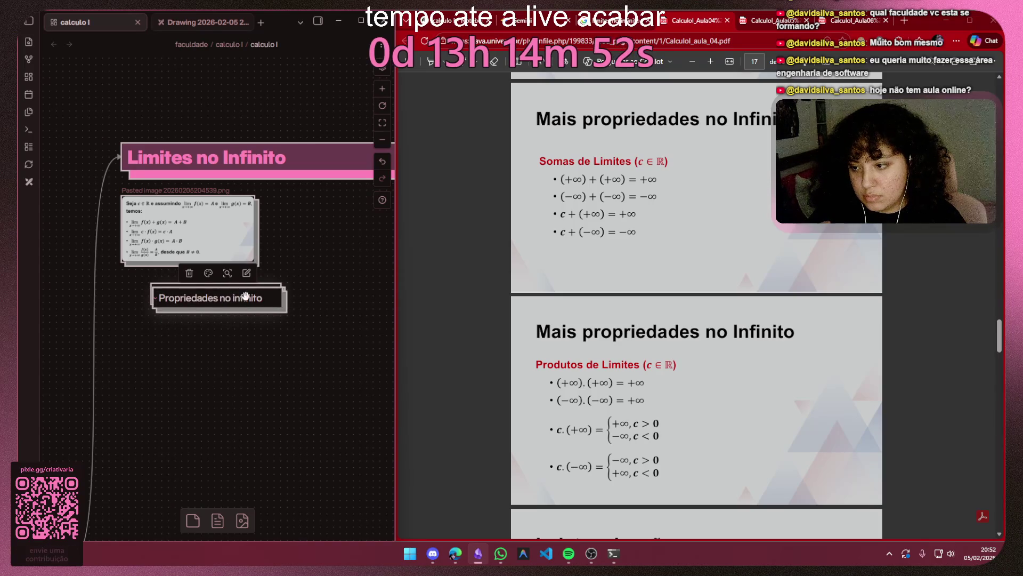
{"action": "left_click_drag", "start_coordinate": [240, 298], "coordinate": [204, 340]}
{"action": "double_click", "coordinate": [170, 340]}
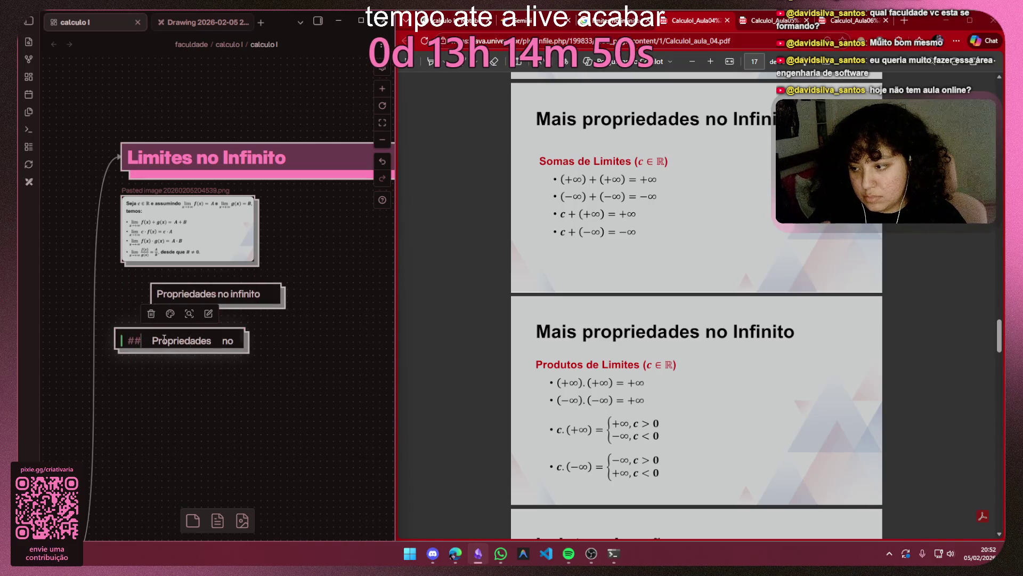
{"action": "type", "text": "#"}
{"action": "left_click_drag", "start_coordinate": [221, 342], "coordinate": [145, 342]}
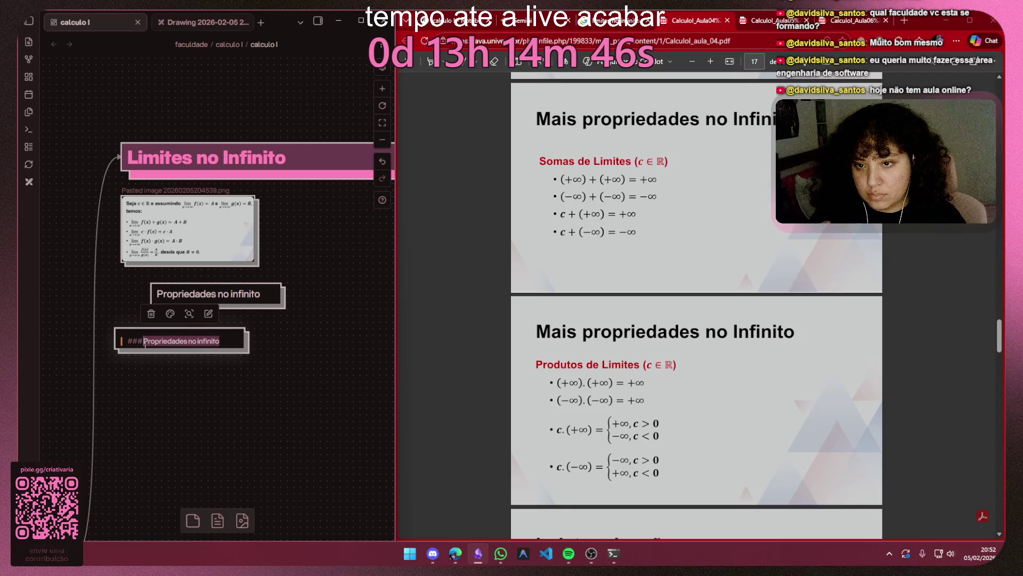
{"action": "type", "text": "Somas"}
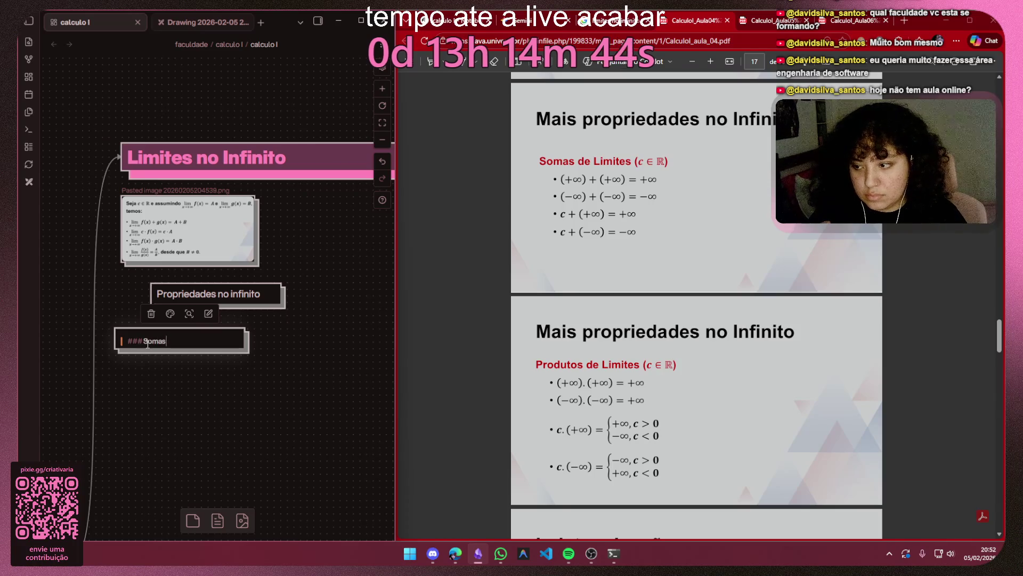
{"action": "left_click", "coordinate": [200, 377]}
{"action": "left_click", "coordinate": [153, 338]}
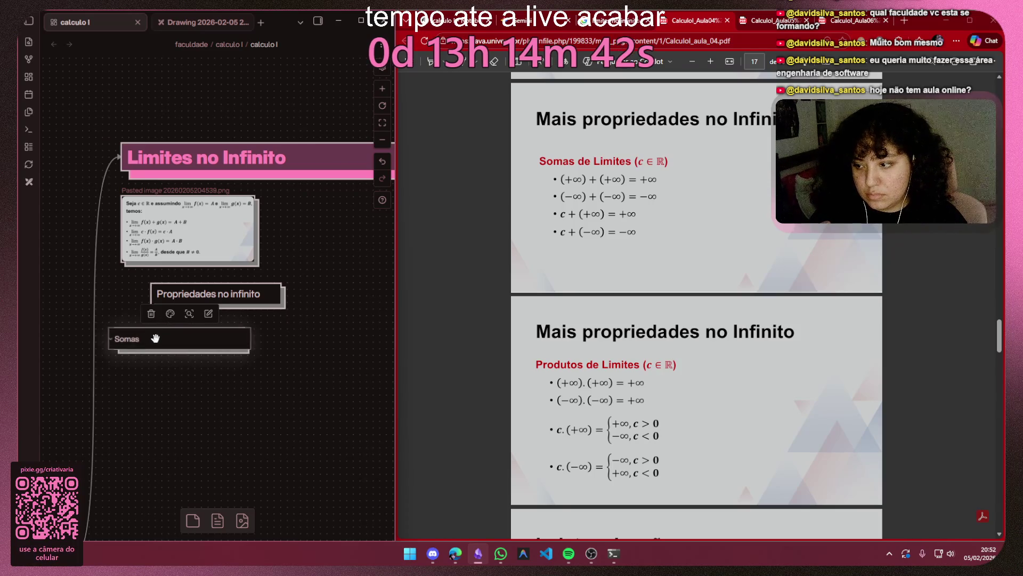
{"action": "left_click", "coordinate": [257, 349]}
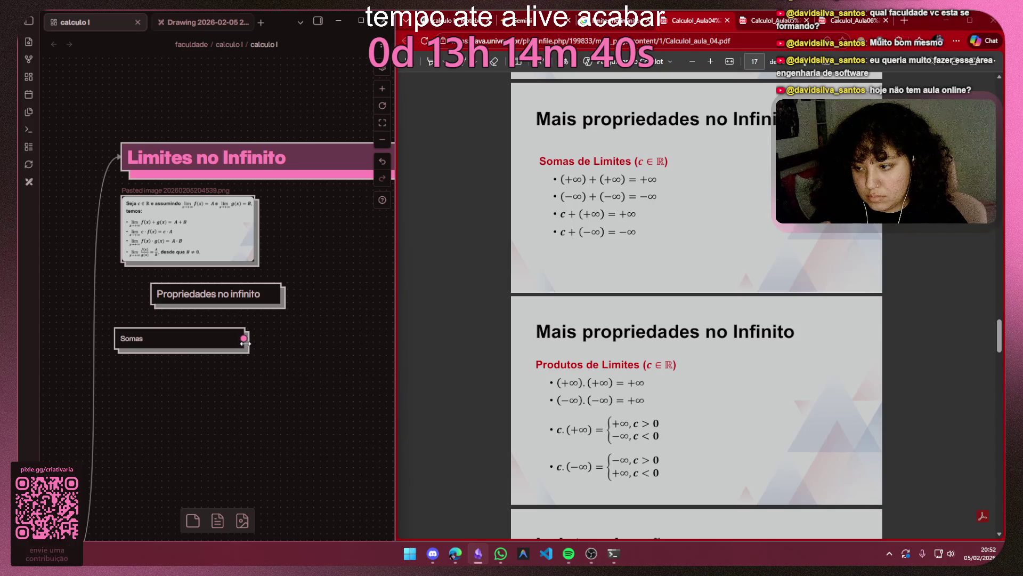
{"action": "left_click_drag", "start_coordinate": [245, 341], "coordinate": [168, 342]}
Step: Duplicate the Somas card to the right and relabel it '### Multiplicões'
{"action": "left_click", "coordinate": [143, 339]}
{"action": "key", "text": "ctrl+c"}
{"action": "left_click", "coordinate": [256, 359]}
{"action": "key", "text": "ctrl+v"}
{"action": "left_click_drag", "start_coordinate": [228, 309], "coordinate": [263, 340]}
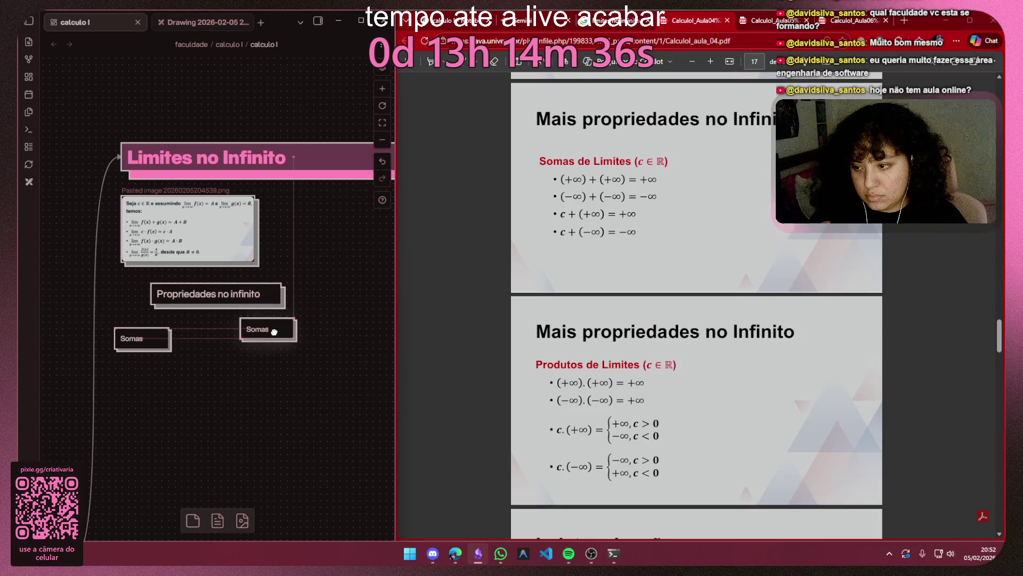
{"action": "double_click", "coordinate": [263, 340]}
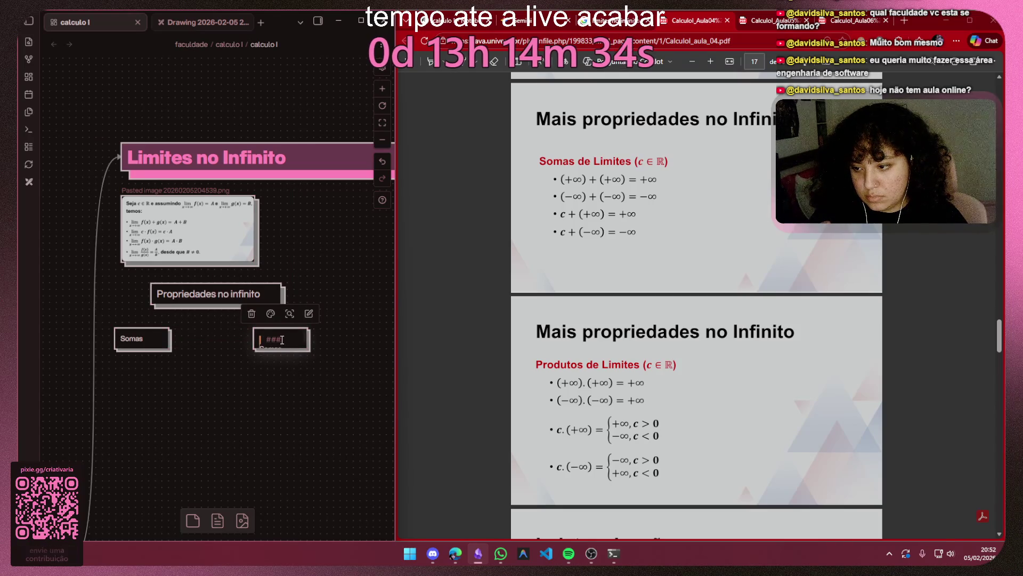
{"action": "left_click_drag", "start_coordinate": [277, 341], "coordinate": [260, 346]}
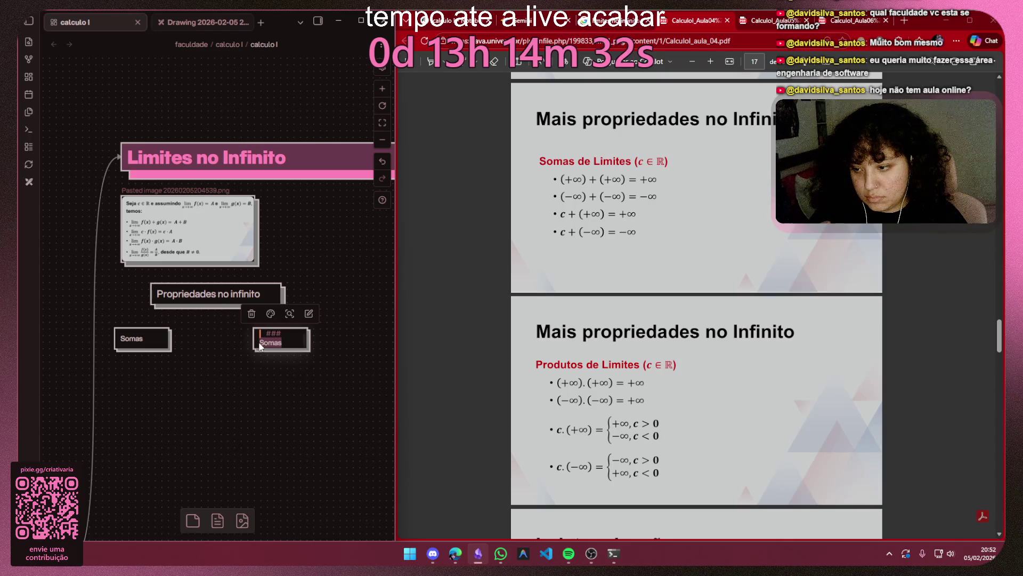
{"action": "type", "text": "Multi"}
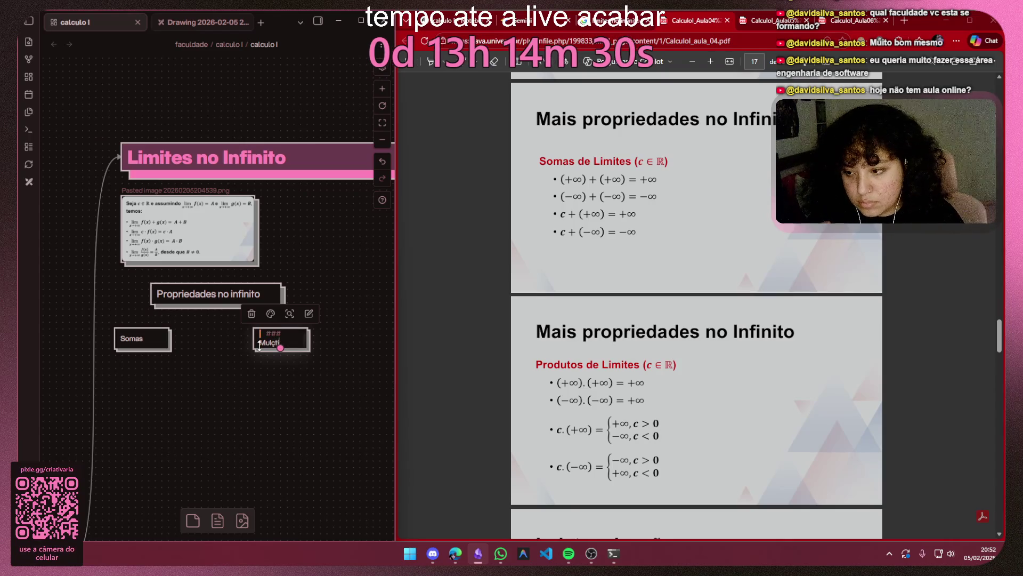
{"action": "key", "text": "BackSpace"}
{"action": "type", "text": "plica"}
{"action": "key", "text": "BackSpace"}
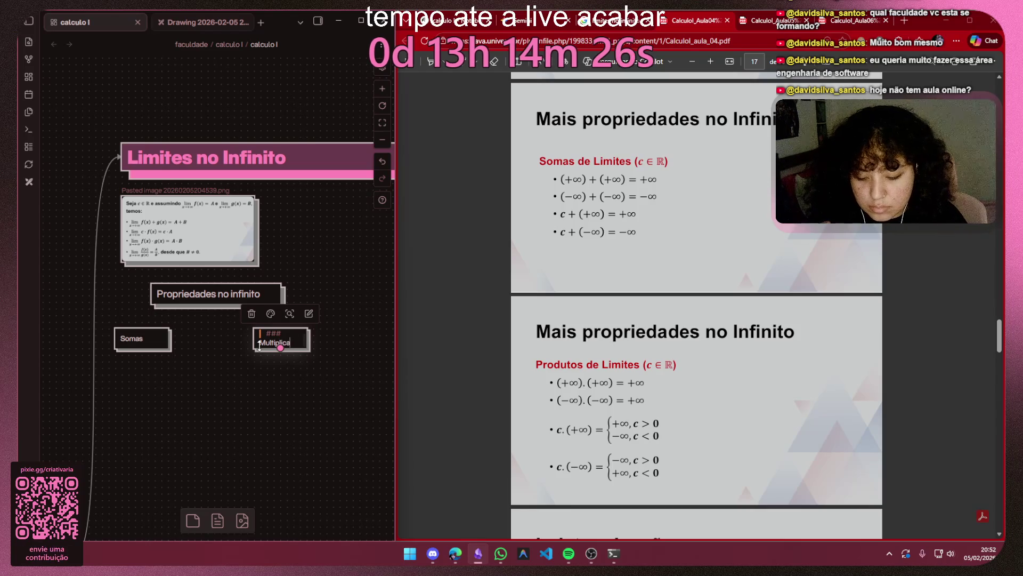
{"action": "type", "text": "ção"}
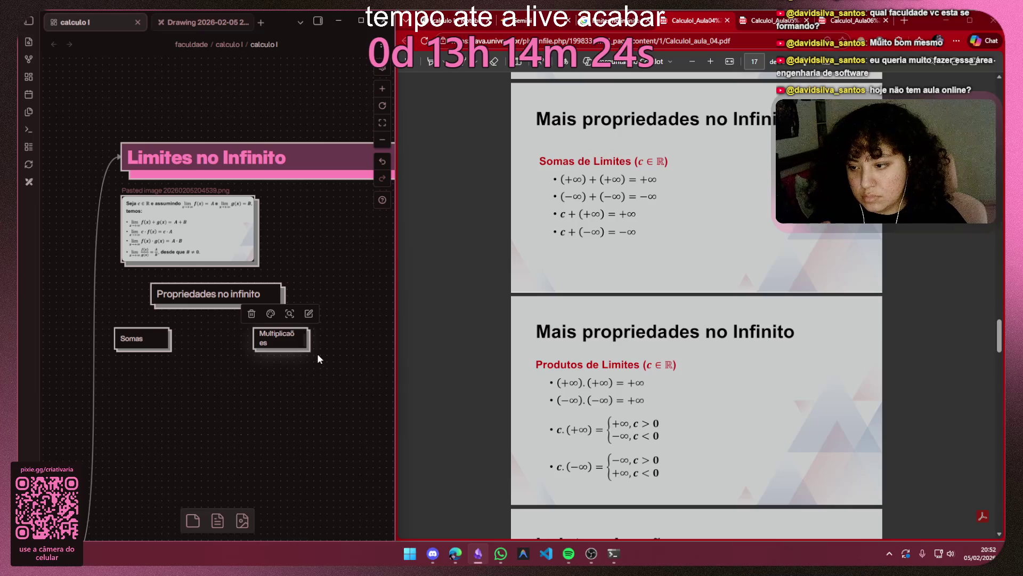
{"action": "key", "text": "BackSpace"}
{"action": "key", "text": "BackSpace"}
{"action": "key", "text": "BackSpace"}
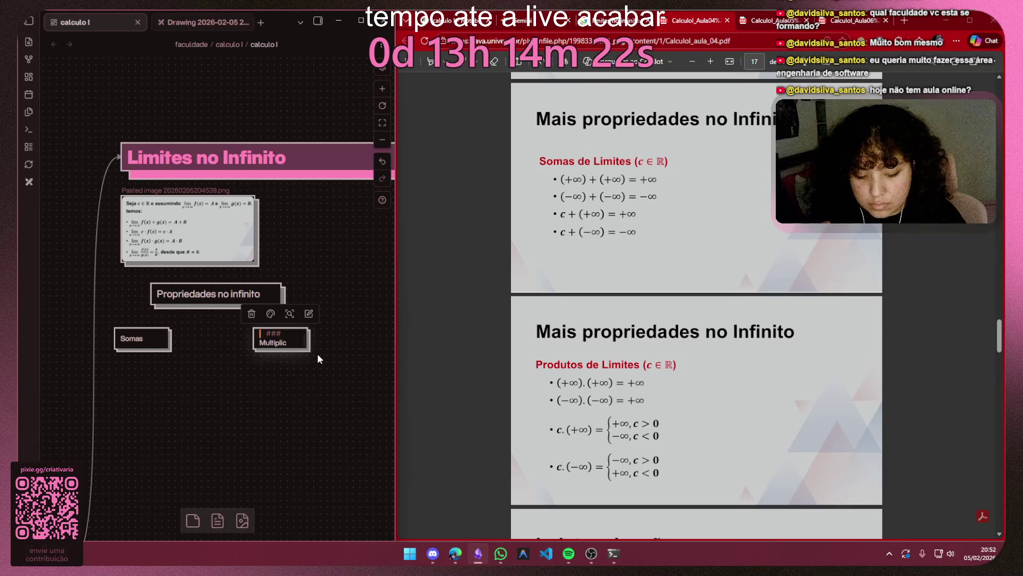
{"action": "type", "text": "ões"}
{"action": "key", "text": "Escape"}
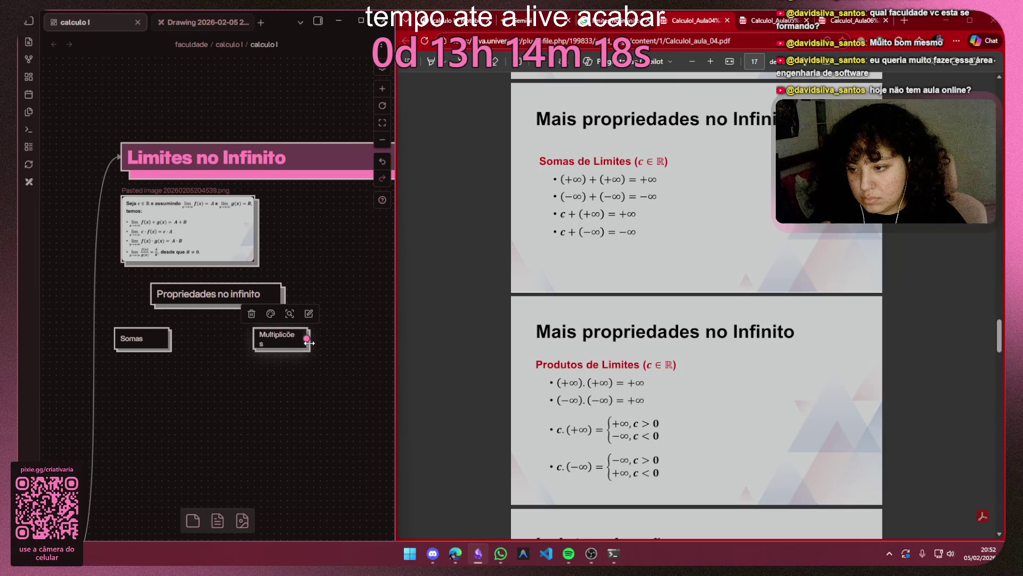
Step: Widen the Multiplicões card to fit its name and pull a connector from Propriedades no infinito
{"action": "left_click_drag", "start_coordinate": [305, 342], "coordinate": [313, 342]}
{"action": "left_click", "coordinate": [317, 340]}
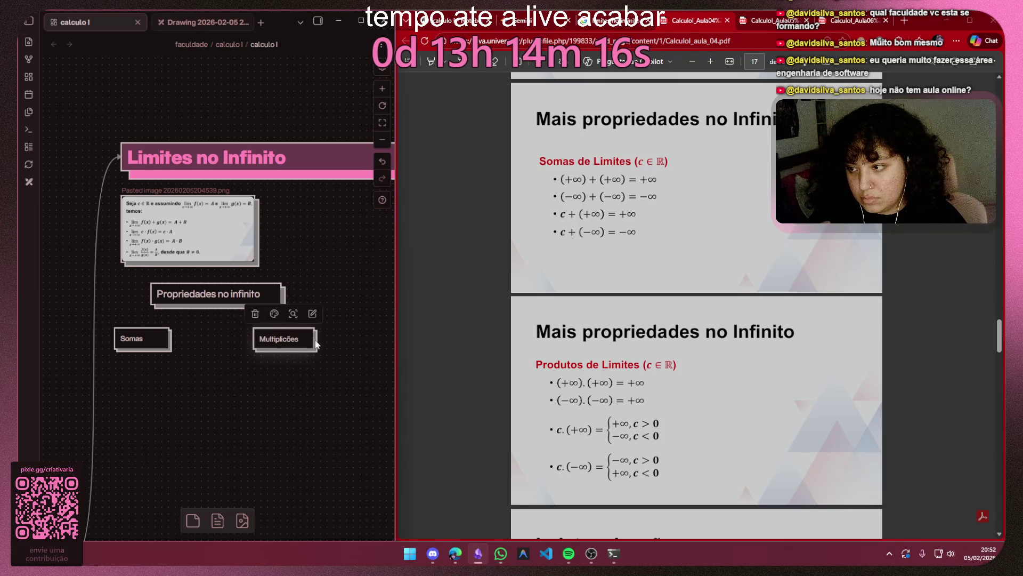
{"action": "mouse_move", "coordinate": [215, 286]}
{"action": "left_mouse_down"}
{"action": "mouse_move", "coordinate": [198, 276]}
{"action": "mouse_move", "coordinate": [295, 220]}
{"action": "mouse_move", "coordinate": [256, 171]}
{"action": "left_mouse_up"}
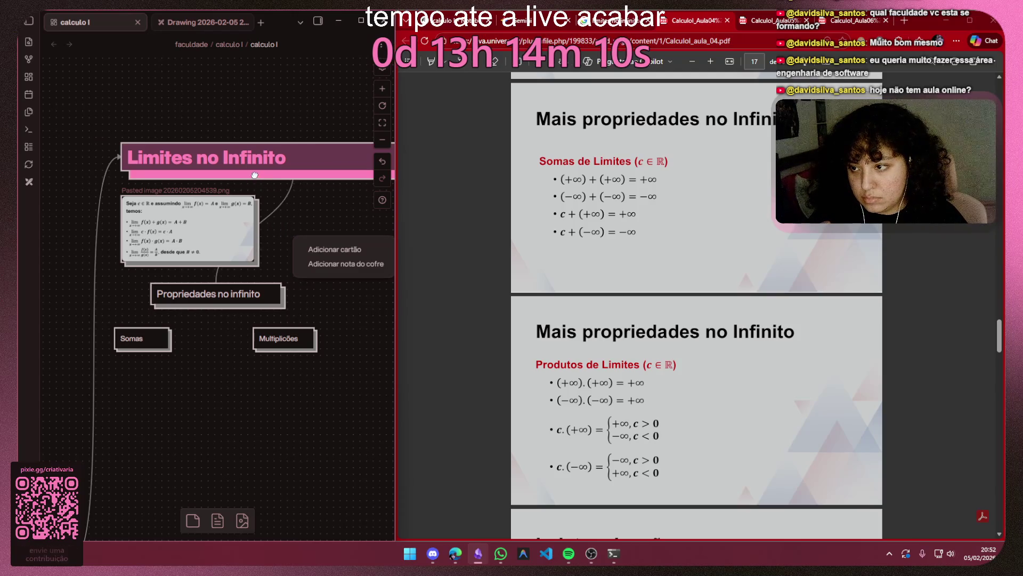
Step: Link Propriedades no infinito up to Limites no Infinito and reposition the card
{"action": "left_click", "coordinate": [305, 213]}
{"action": "left_click", "coordinate": [246, 285]}
{"action": "left_click_drag", "start_coordinate": [216, 284], "coordinate": [266, 177]}
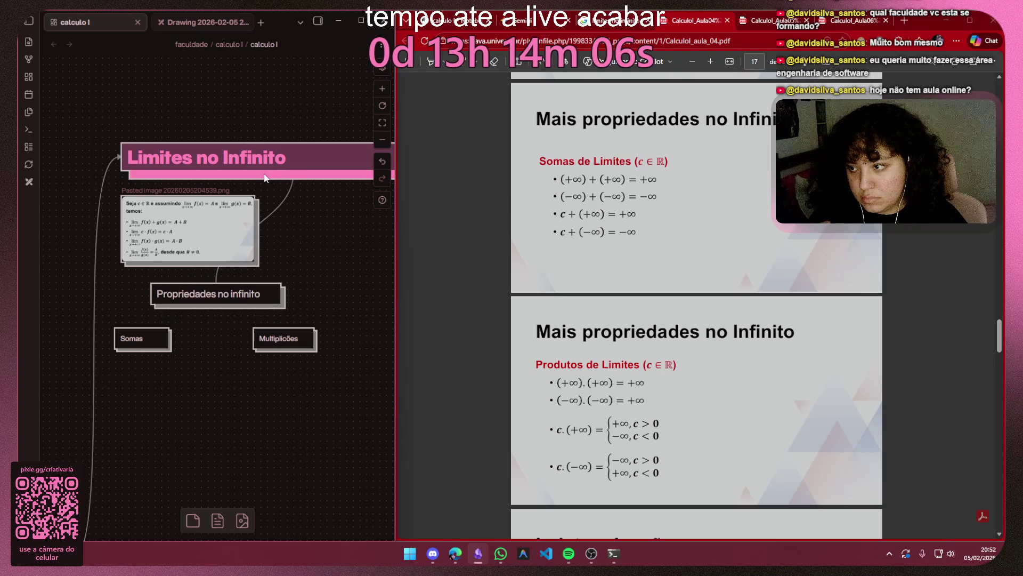
{"action": "mouse_move", "coordinate": [237, 291]}
{"action": "left_mouse_down"}
{"action": "mouse_move", "coordinate": [316, 298]}
{"action": "mouse_move", "coordinate": [251, 299]}
{"action": "mouse_move", "coordinate": [137, 324]}
{"action": "left_mouse_up"}
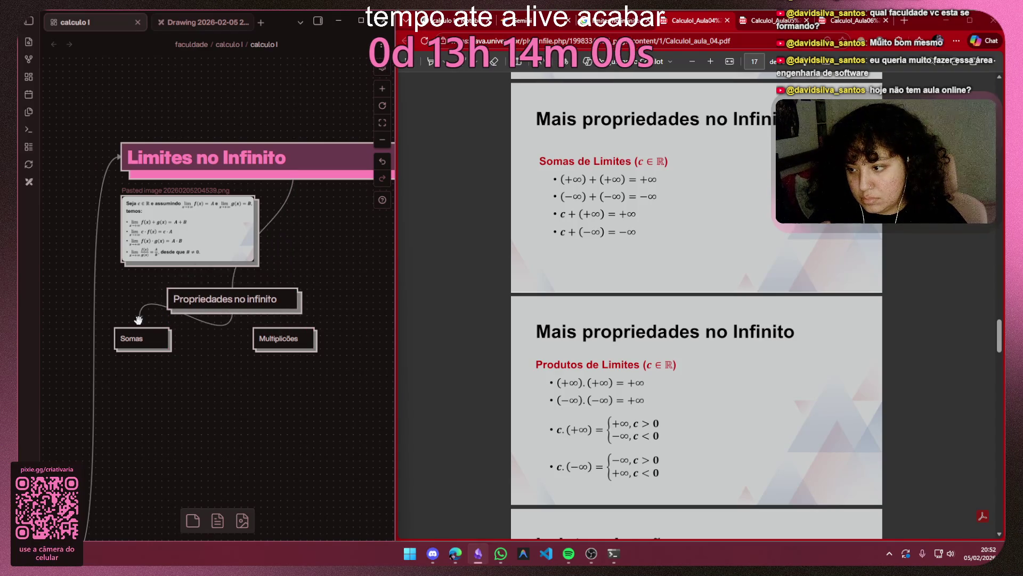
Step: Connect Propriedades no infinito to Multiplicões and discard an accidentally pasted Somas card
{"action": "mouse_move", "coordinate": [232, 312]}
{"action": "left_click_drag", "start_coordinate": [275, 317], "coordinate": [317, 344]}
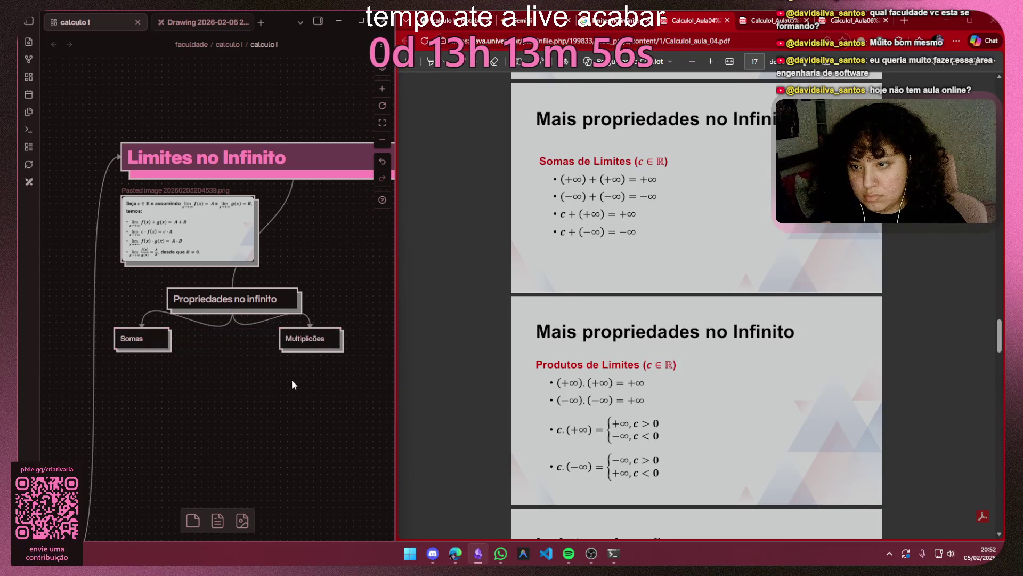
{"action": "key", "text": "ctrl+v"}
{"action": "key", "text": "Delete"}
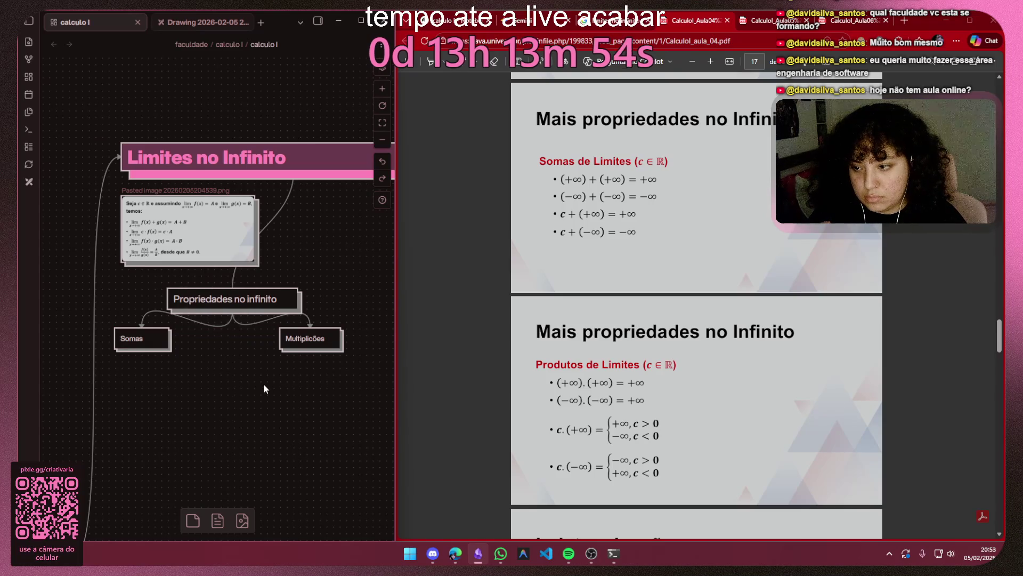
Step: Paste the Mais propriedades slide image from clipboard history, then remove it again
{"action": "key", "text": "super+v"}
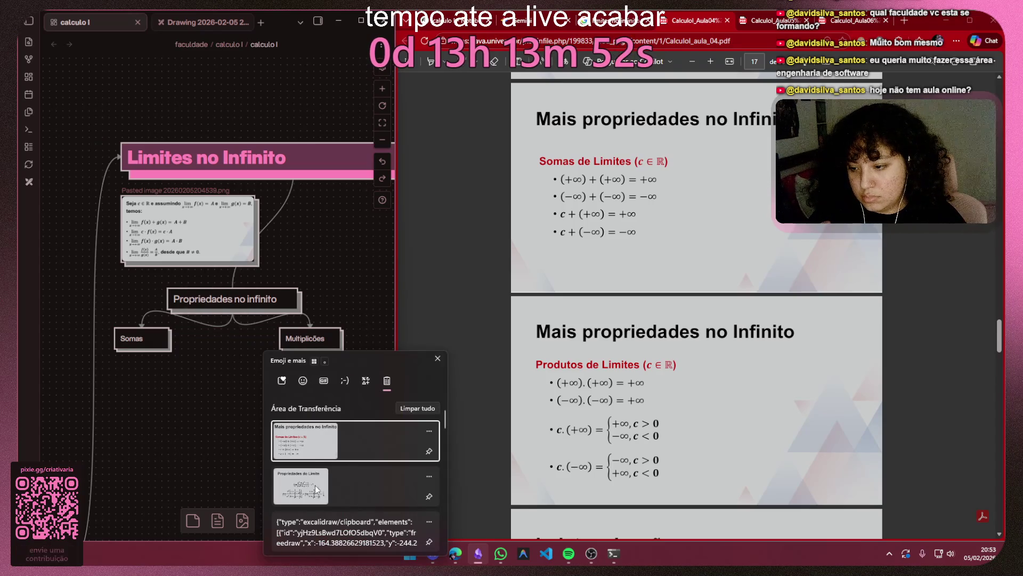
{"action": "left_click", "coordinate": [318, 434]}
{"action": "left_click_drag", "start_coordinate": [280, 332], "coordinate": [230, 397]}
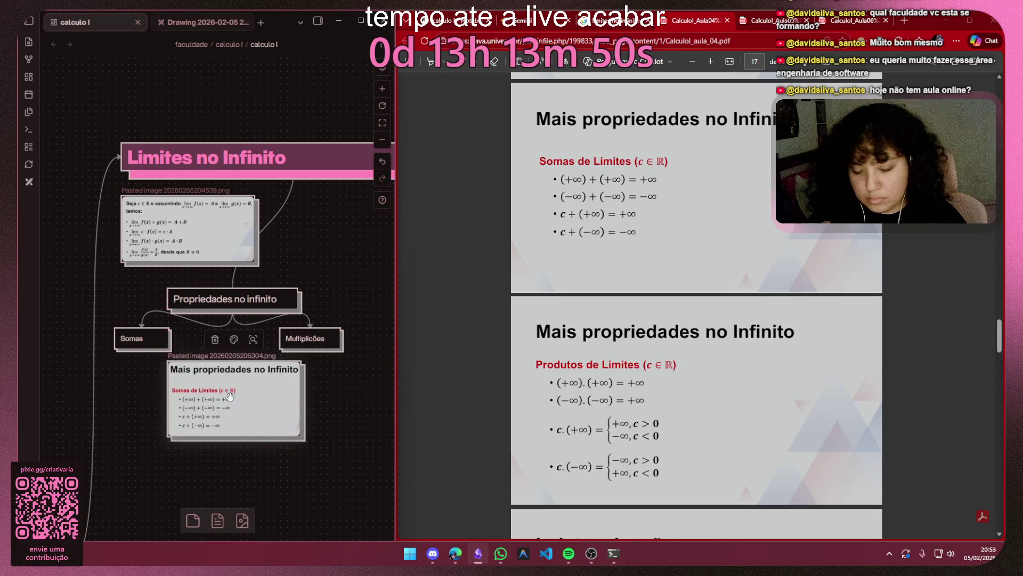
{"action": "key", "text": "Delete"}
Step: Snip the Somas de Limites list from the PDF and place it, shrunk, under the Somas card
{"action": "key", "text": "super+shift+s"}
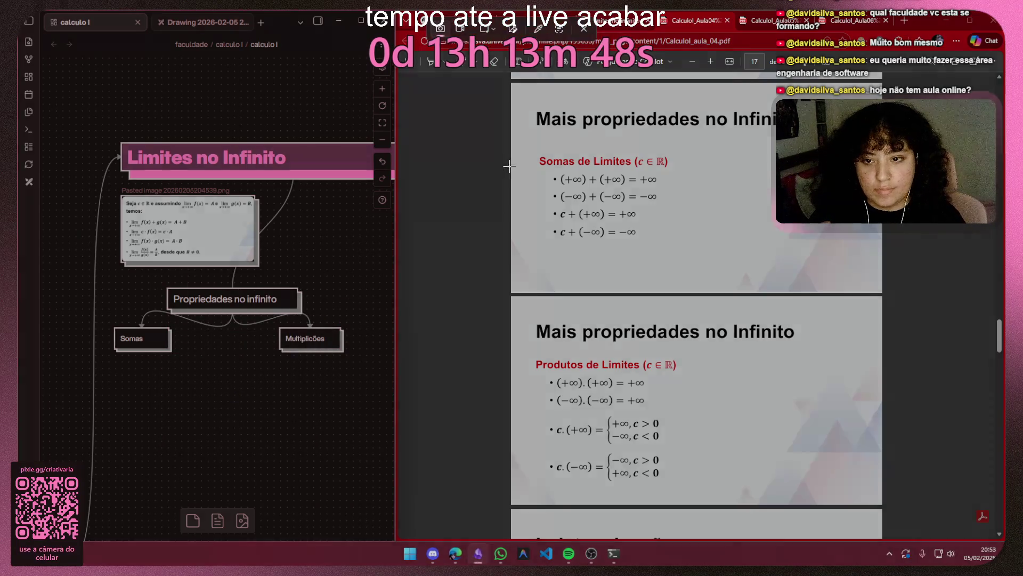
{"action": "left_click_drag", "start_coordinate": [547, 169], "coordinate": [668, 254]}
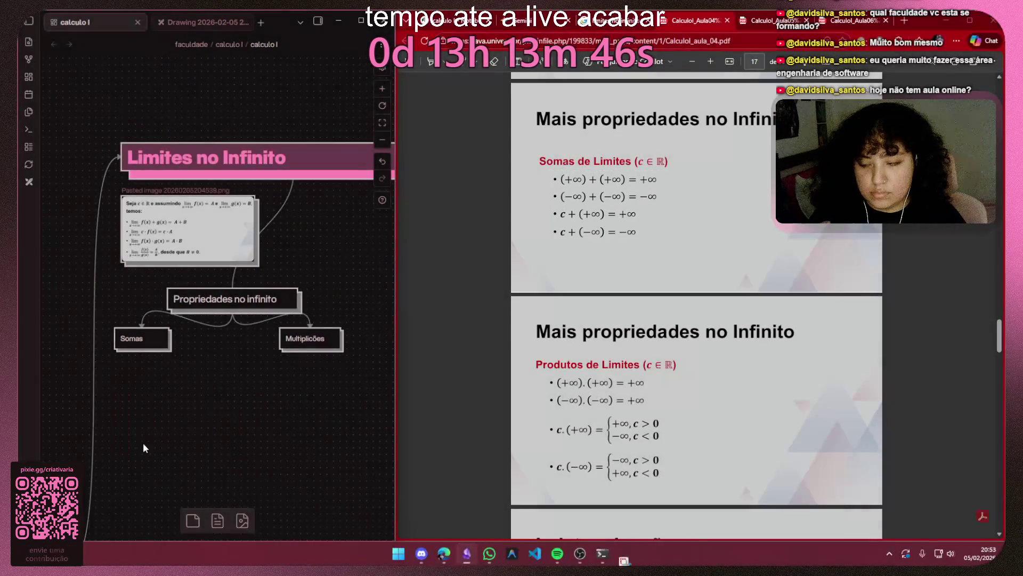
{"action": "key", "text": "ctrl+v"}
{"action": "left_click_drag", "start_coordinate": [272, 345], "coordinate": [175, 394]}
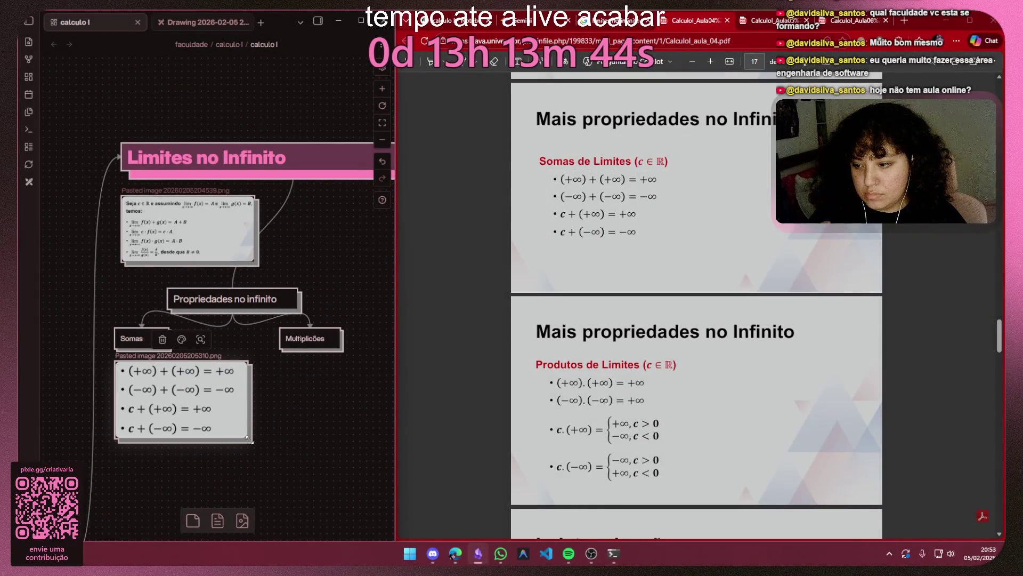
{"action": "left_click_drag", "start_coordinate": [232, 431], "coordinate": [204, 413]}
{"action": "left_click_drag", "start_coordinate": [148, 381], "coordinate": [148, 393]}
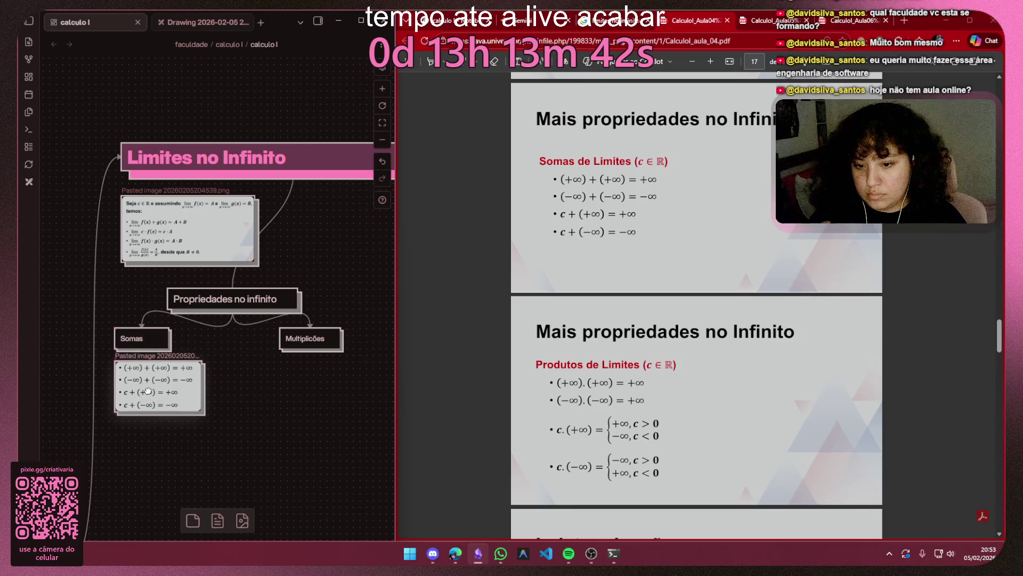
{"action": "scroll", "coordinate": [698, 375], "scroll_direction": "down", "scroll_amount": 3}
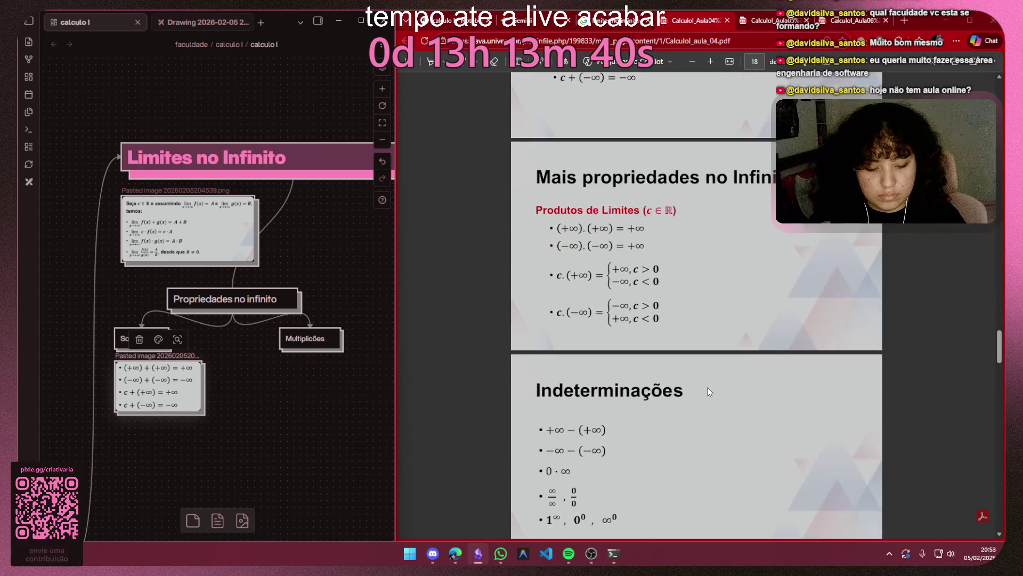
Step: Snip the Produtos de Limites list and place it, shrunk, under the Multiplicões card
{"action": "key", "text": "super+shift+s"}
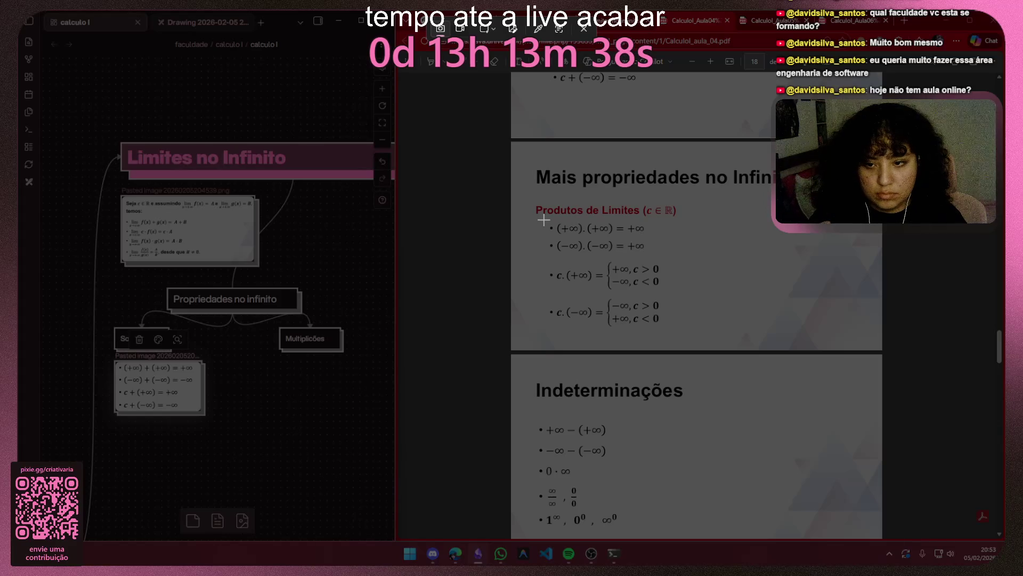
{"action": "left_click_drag", "start_coordinate": [543, 219], "coordinate": [673, 332]}
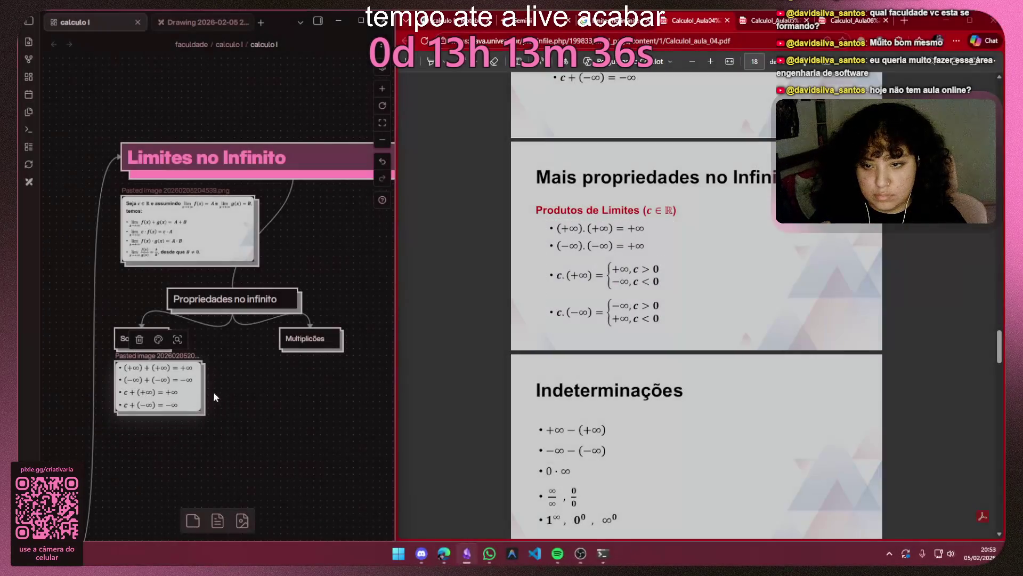
{"action": "left_click", "coordinate": [331, 404]}
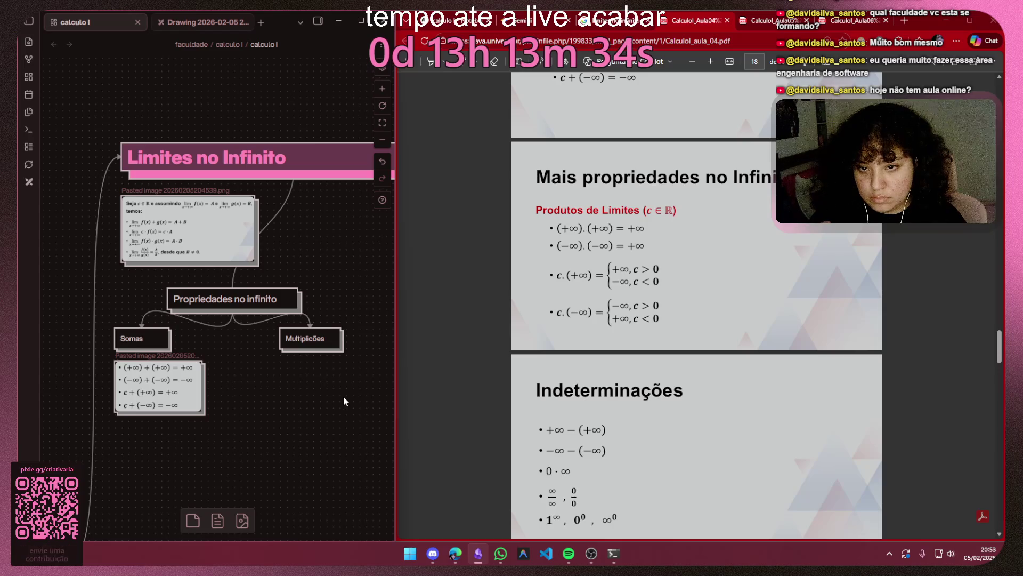
{"action": "key", "text": "ctrl+v"}
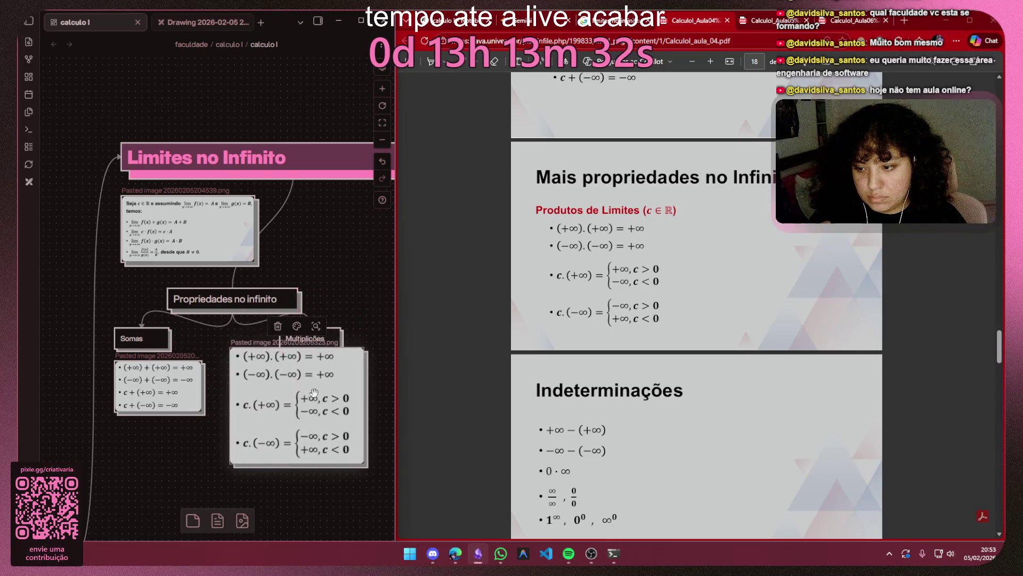
{"action": "left_click_drag", "start_coordinate": [360, 351], "coordinate": [331, 395]}
{"action": "mouse_move", "coordinate": [268, 408]}
{"action": "left_mouse_down"}
{"action": "mouse_move", "coordinate": [332, 394]}
{"action": "mouse_move", "coordinate": [317, 383]}
{"action": "left_mouse_up"}
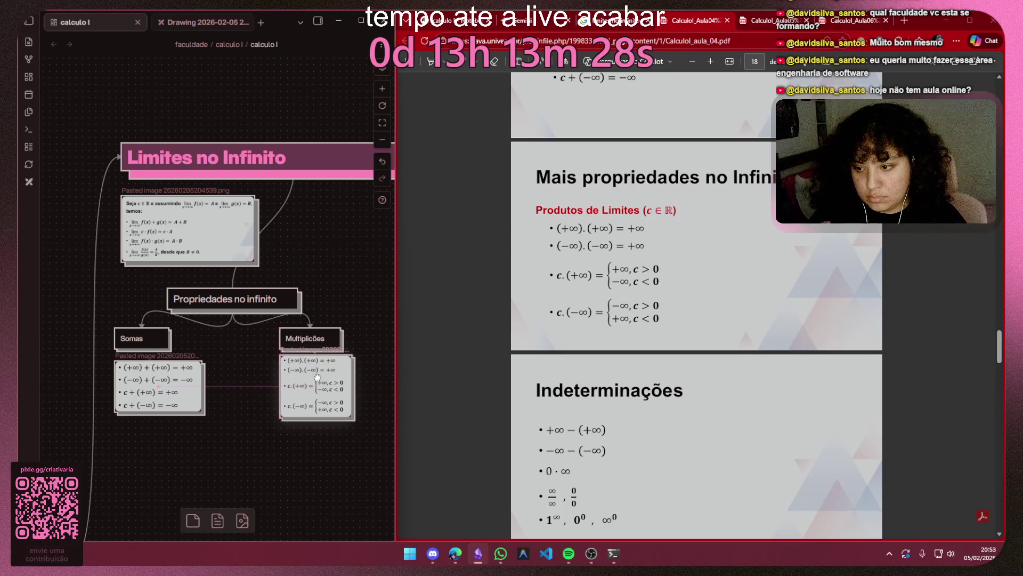
{"action": "left_click", "coordinate": [221, 414]}
{"action": "scroll", "coordinate": [580, 371], "scroll_direction": "down", "scroll_amount": 3}
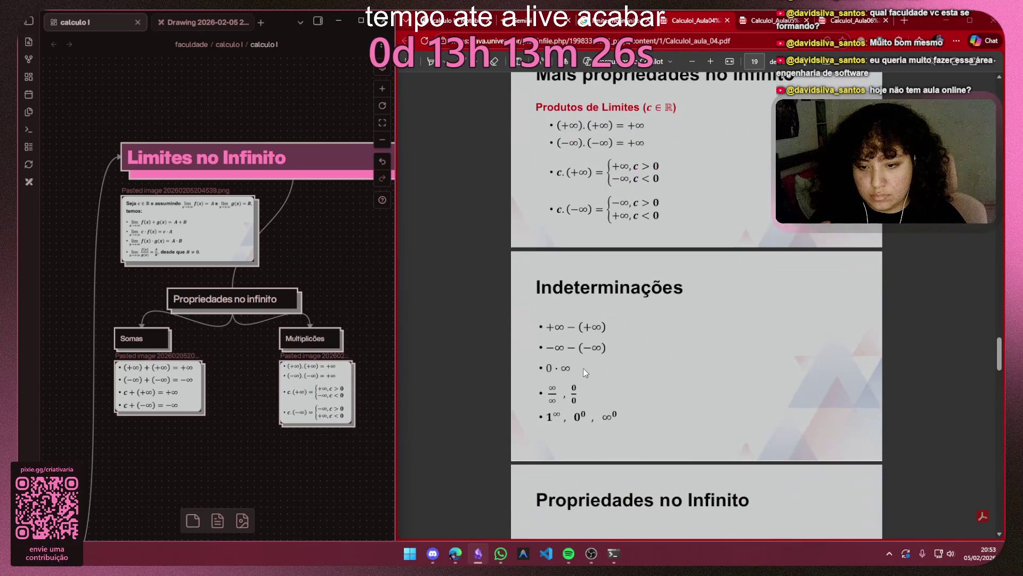
{"action": "scroll", "coordinate": [221, 427], "scroll_direction": "down", "scroll_amount": 3}
{"action": "scroll", "coordinate": [241, 400], "scroll_direction": "up", "scroll_amount": 3}
Step: Duplicate the Multiplicões card into a new card below for the next heading
{"action": "left_click", "coordinate": [278, 276]}
{"action": "left_click_drag", "start_coordinate": [277, 276], "coordinate": [215, 391]}
Step: Relabel the new card Indeterminações, widen it and connect it from Propriedades no infinito
{"action": "double_click", "coordinate": [215, 388]}
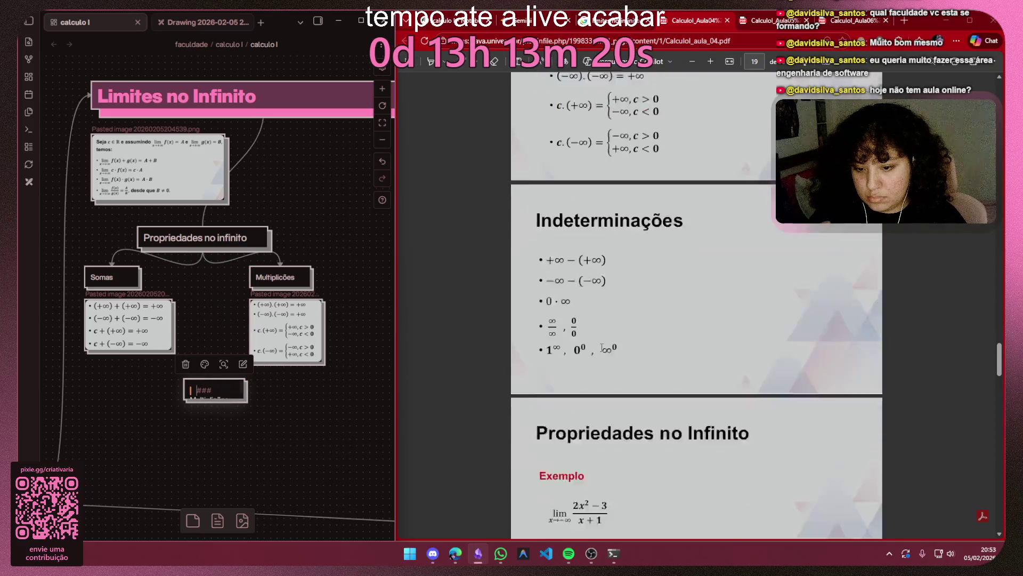
{"action": "scroll", "coordinate": [623, 346], "scroll_direction": "down", "scroll_amount": 2}
{"action": "scroll", "coordinate": [623, 345], "scroll_direction": "down", "scroll_amount": 2}
{"action": "scroll", "coordinate": [623, 346], "scroll_direction": "down", "scroll_amount": 2}
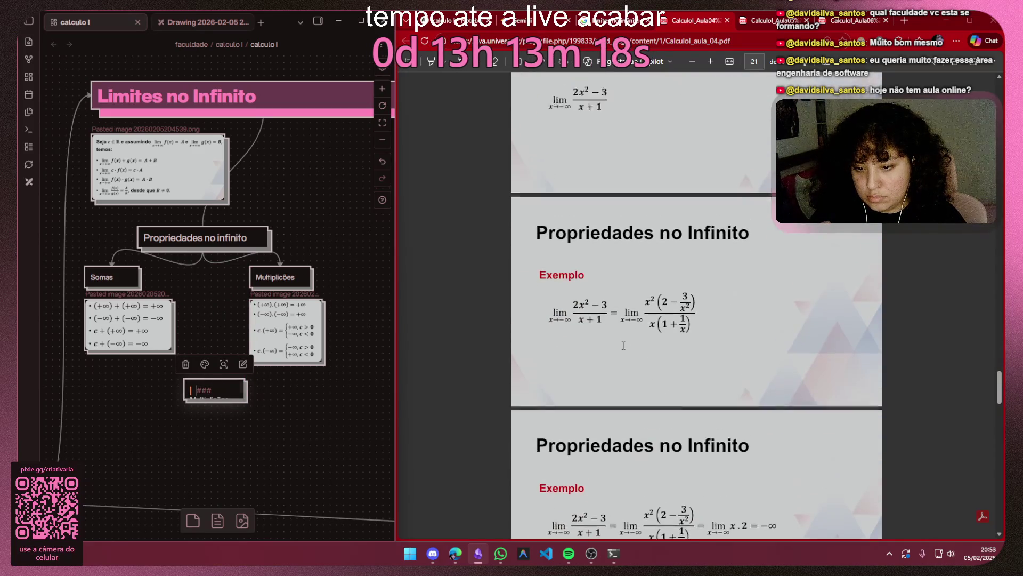
{"action": "scroll", "coordinate": [623, 345], "scroll_direction": "up", "scroll_amount": 1}
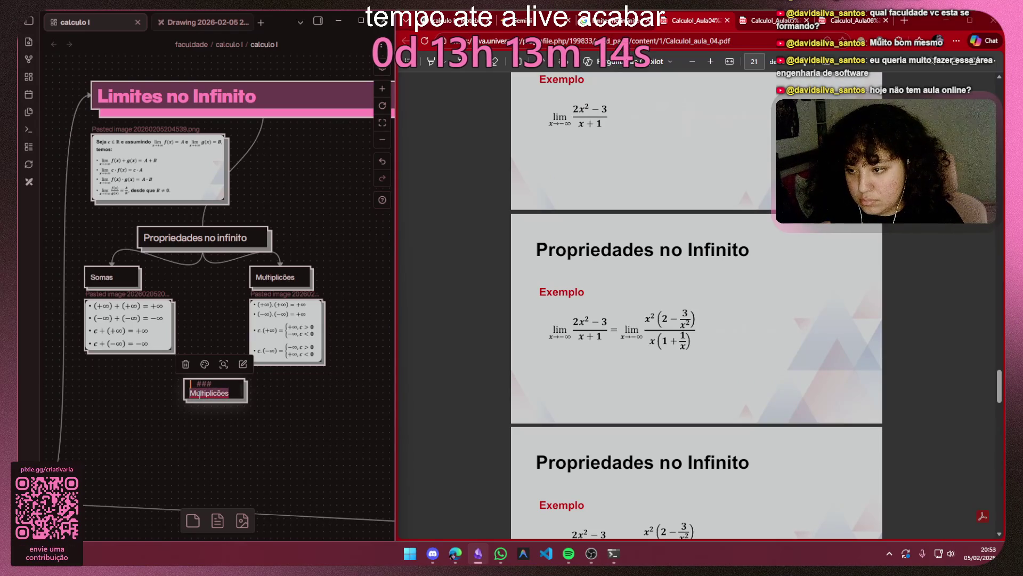
{"action": "key", "text": "BackSpace"}
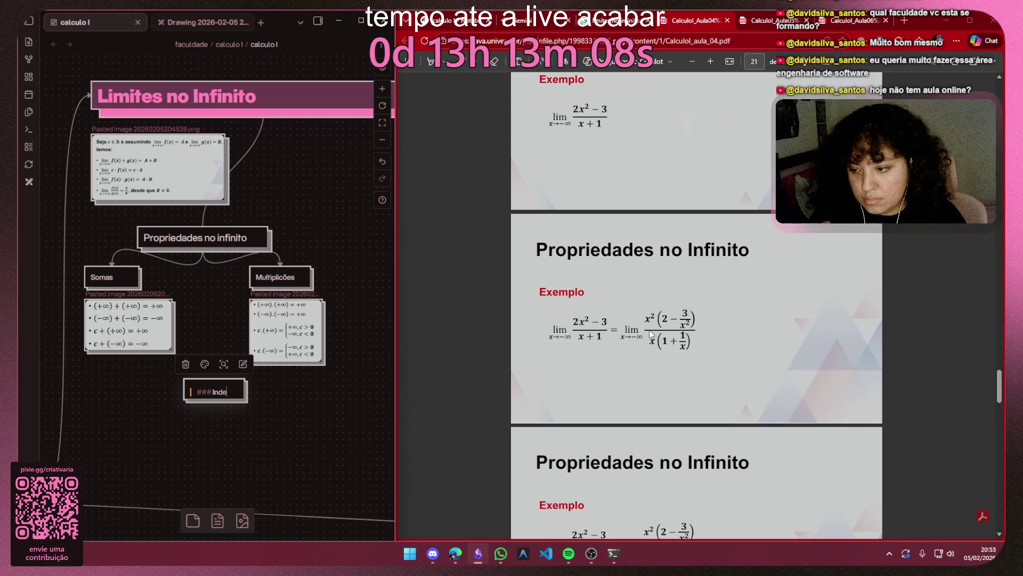
{"action": "type", "text": "rminações"}
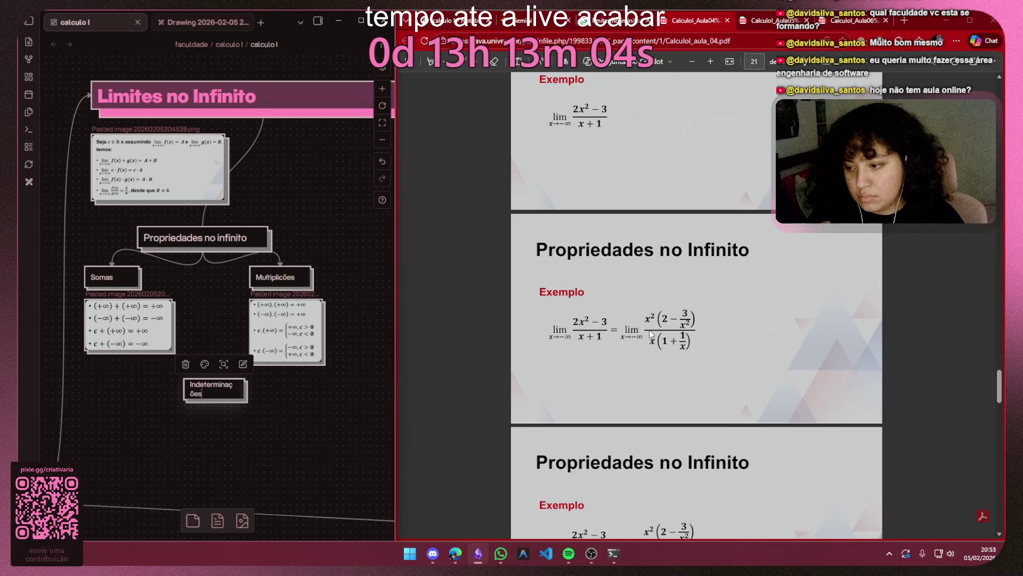
{"action": "left_click", "coordinate": [247, 403]}
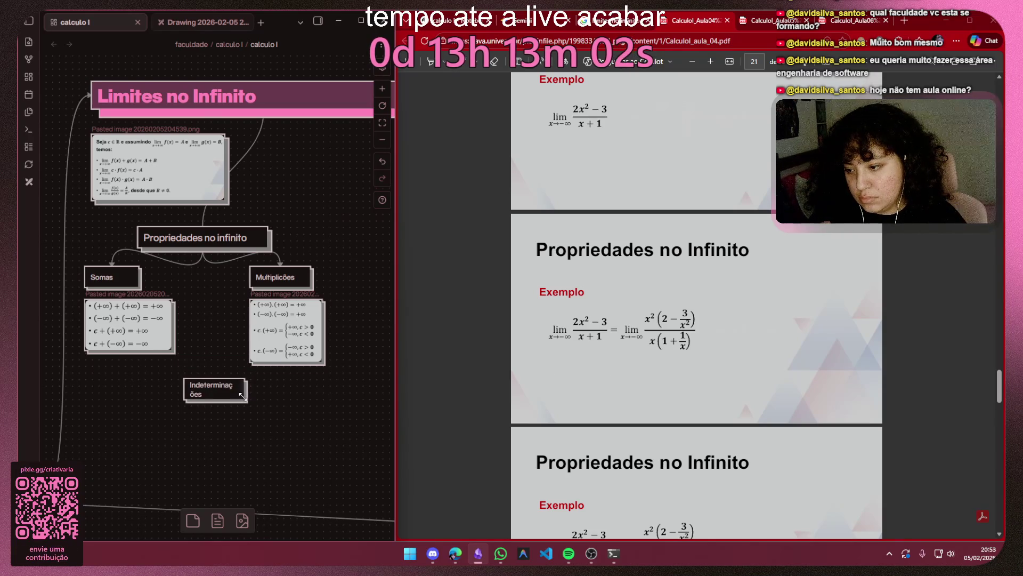
{"action": "mouse_move", "coordinate": [244, 394]}
{"action": "left_mouse_down"}
{"action": "mouse_move", "coordinate": [266, 401]}
{"action": "mouse_move", "coordinate": [214, 391]}
{"action": "left_mouse_up"}
{"action": "left_click", "coordinate": [204, 251]}
{"action": "left_click_drag", "start_coordinate": [203, 250], "coordinate": [189, 383]}
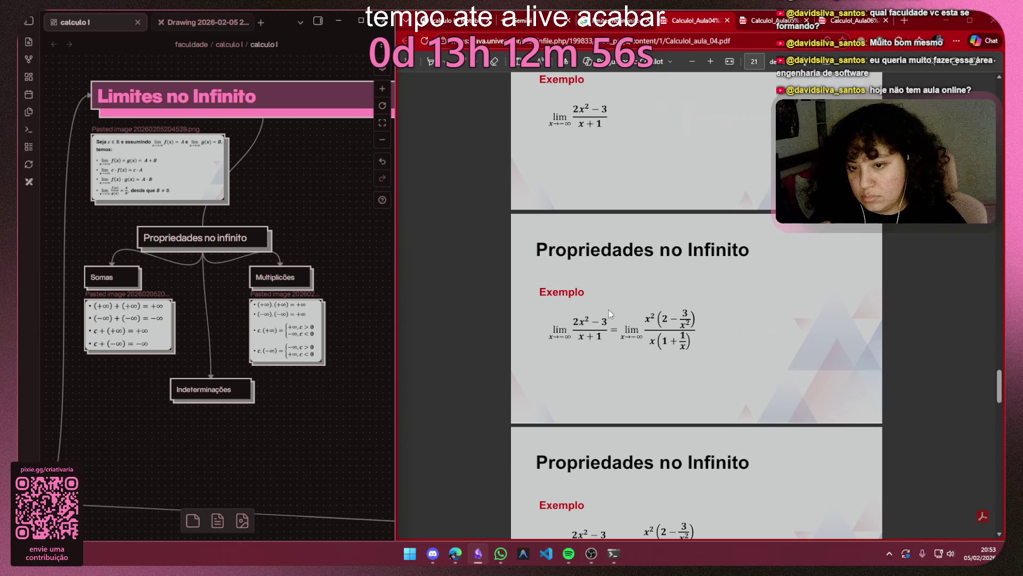
{"action": "scroll", "coordinate": [738, 280], "scroll_direction": "up", "scroll_amount": 3}
{"action": "scroll", "coordinate": [784, 286], "scroll_direction": "up", "scroll_amount": 3}
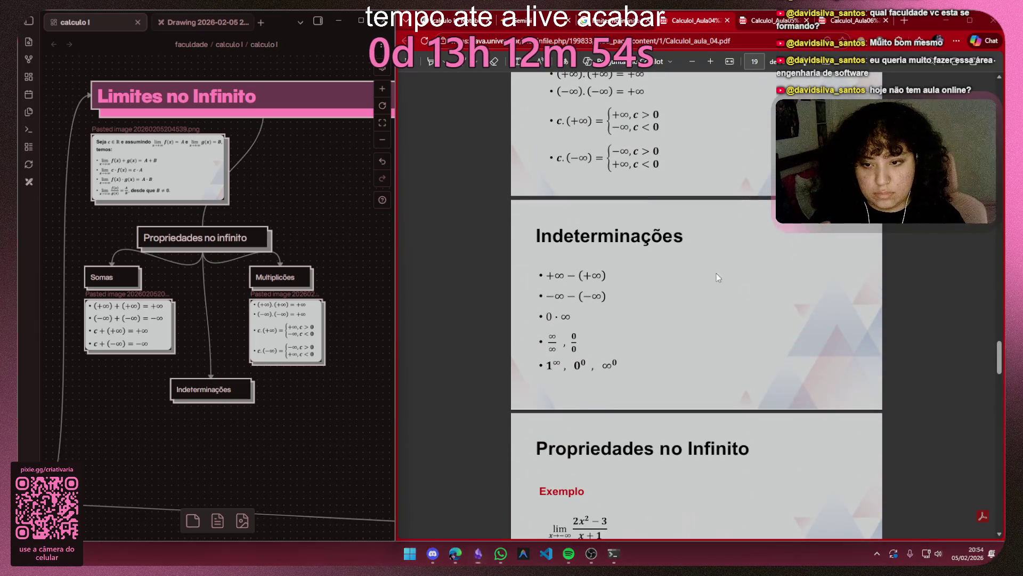
Step: Snip the Indeterminações list from the PDF and place it, shrunk, below the Indeterminações card
{"action": "key", "text": "shift+super+s"}
{"action": "left_click_drag", "start_coordinate": [534, 267], "coordinate": [624, 377]}
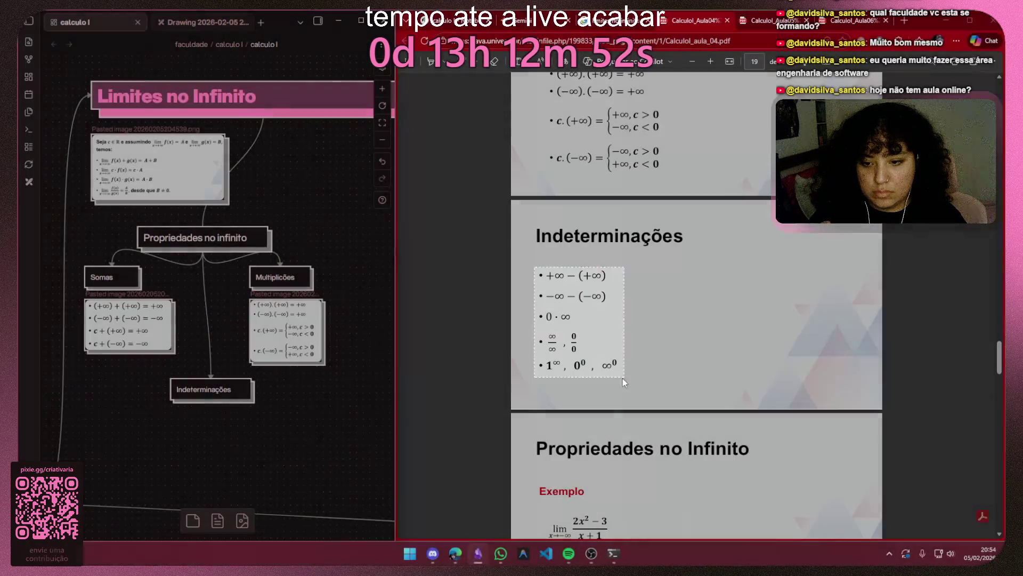
{"action": "key", "text": "ctrl+v"}
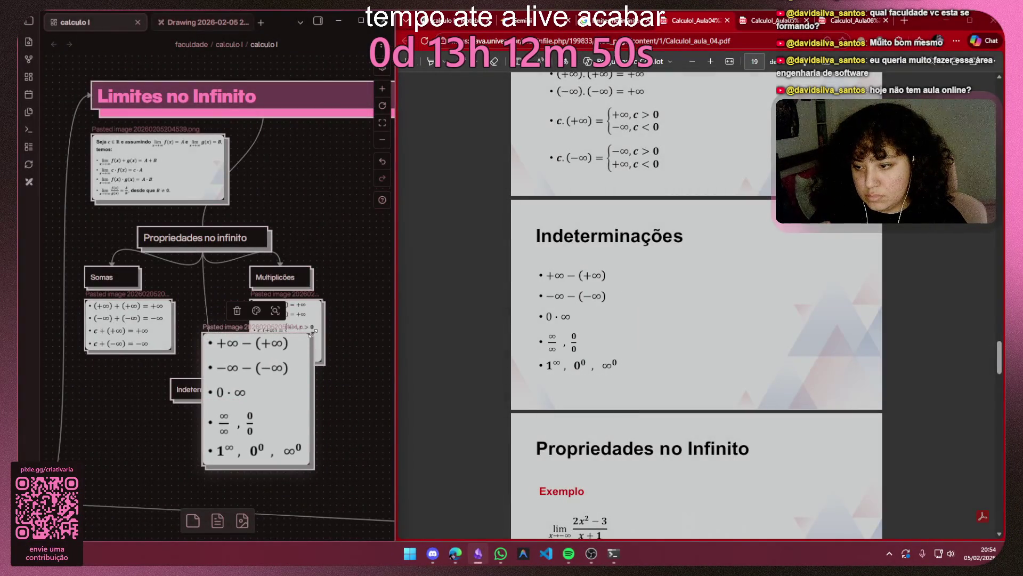
{"action": "left_click_drag", "start_coordinate": [310, 339], "coordinate": [266, 393]}
{"action": "mouse_move", "coordinate": [214, 418]}
{"action": "left_mouse_down"}
{"action": "mouse_move", "coordinate": [205, 437]}
{"action": "mouse_move", "coordinate": [183, 438]}
{"action": "left_mouse_up"}
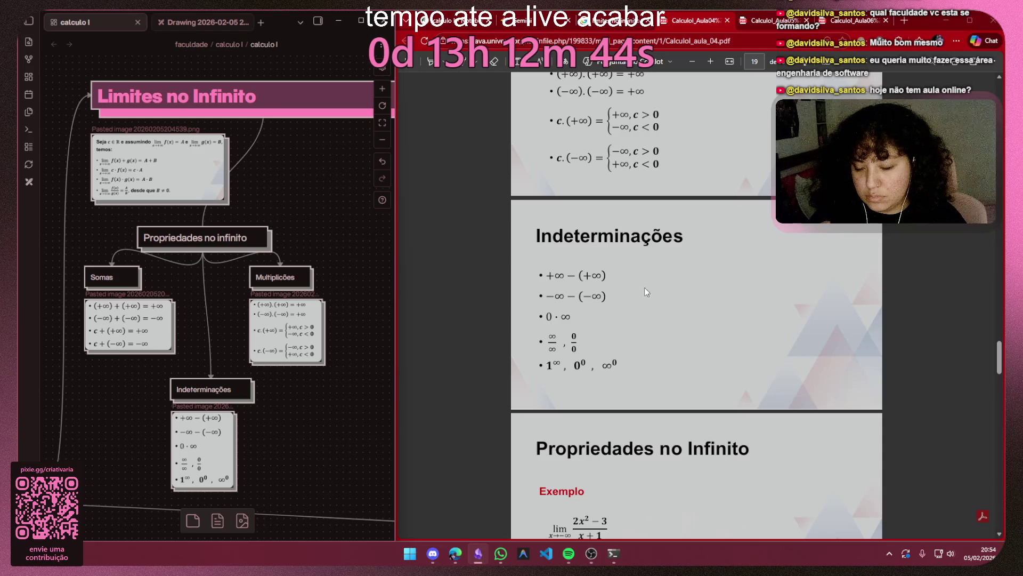
{"action": "double_click", "coordinate": [295, 278]}
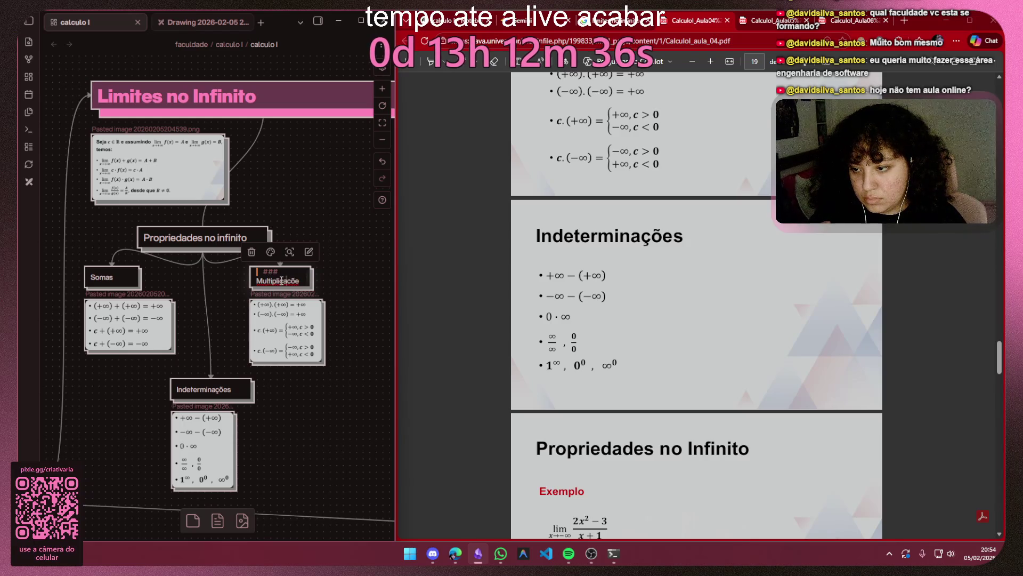
Step: Widen the Multiplicações card so the corrected heading fits on one line
{"action": "left_click_drag", "start_coordinate": [309, 281], "coordinate": [335, 279]}
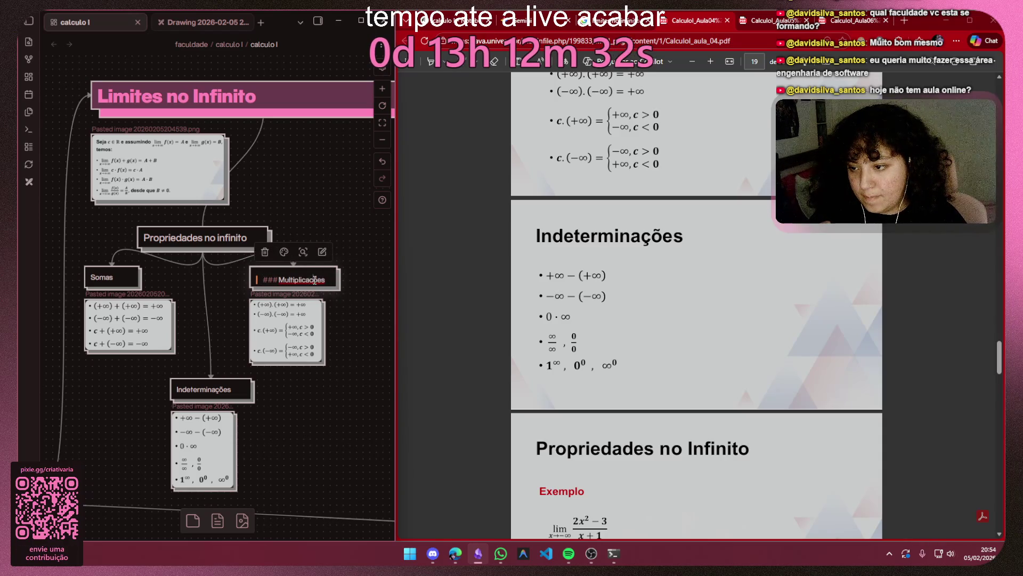
{"action": "right_click", "coordinate": [317, 282]}
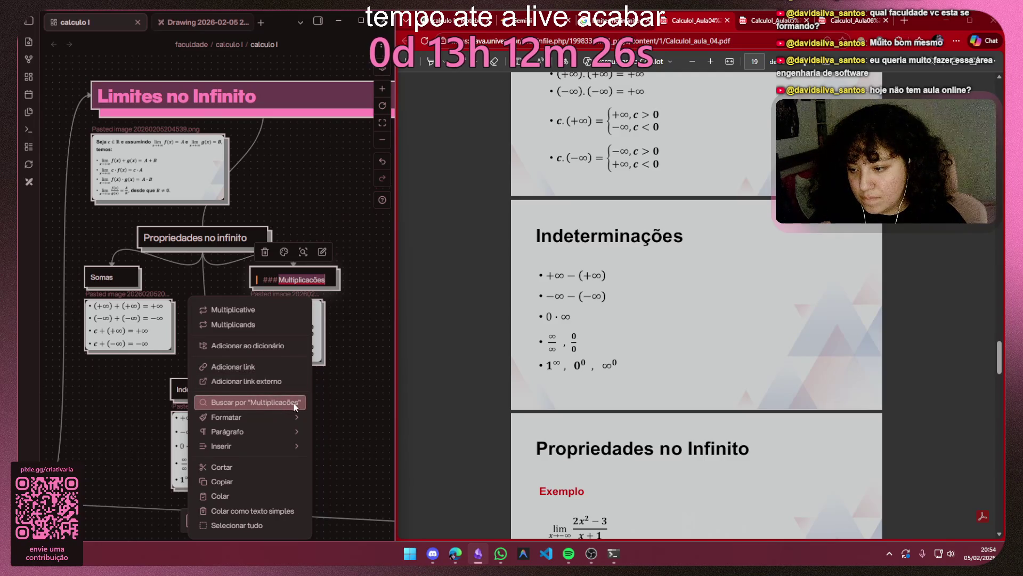
{"action": "left_click", "coordinate": [345, 404]}
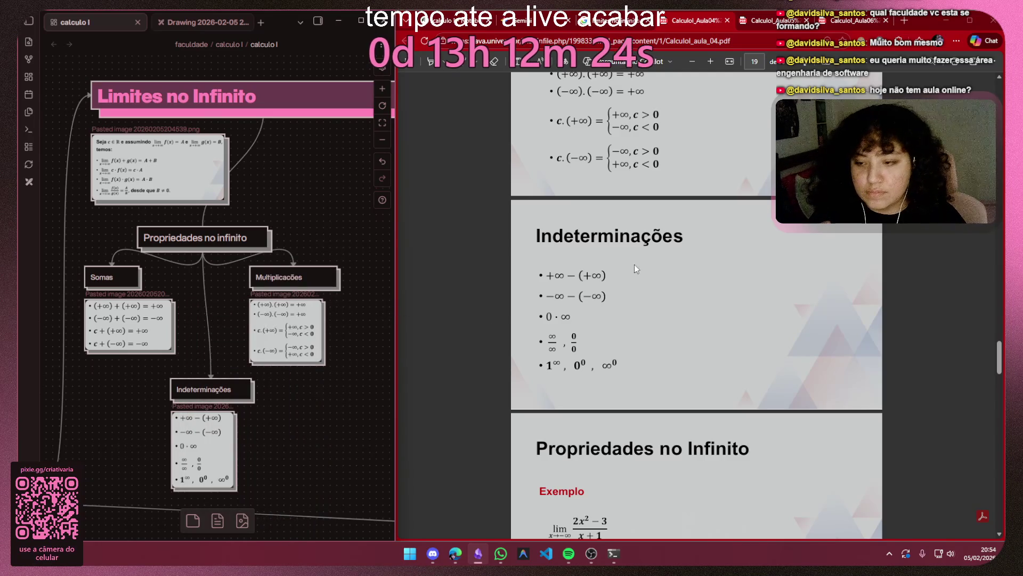
{"action": "scroll", "coordinate": [662, 291], "scroll_direction": "up", "scroll_amount": 5}
{"action": "scroll", "coordinate": [636, 292], "scroll_direction": "up", "scroll_amount": 3}
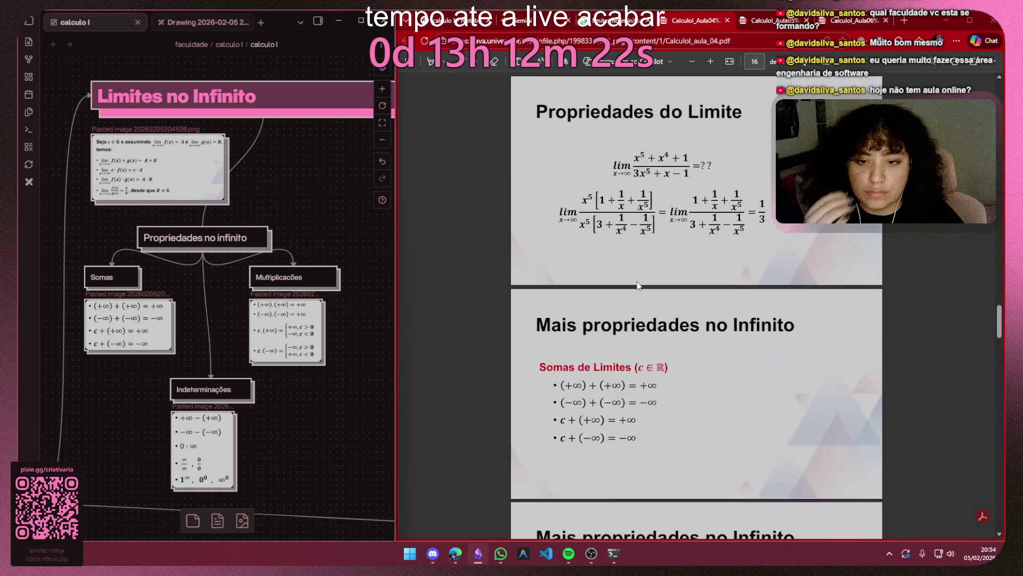
{"action": "scroll", "coordinate": [637, 282], "scroll_direction": "up", "scroll_amount": 2}
Step: Read Gemini's x^5 factoring explanation, then return to the Excalidraw limit drawing
{"action": "left_click", "coordinate": [547, 32]}
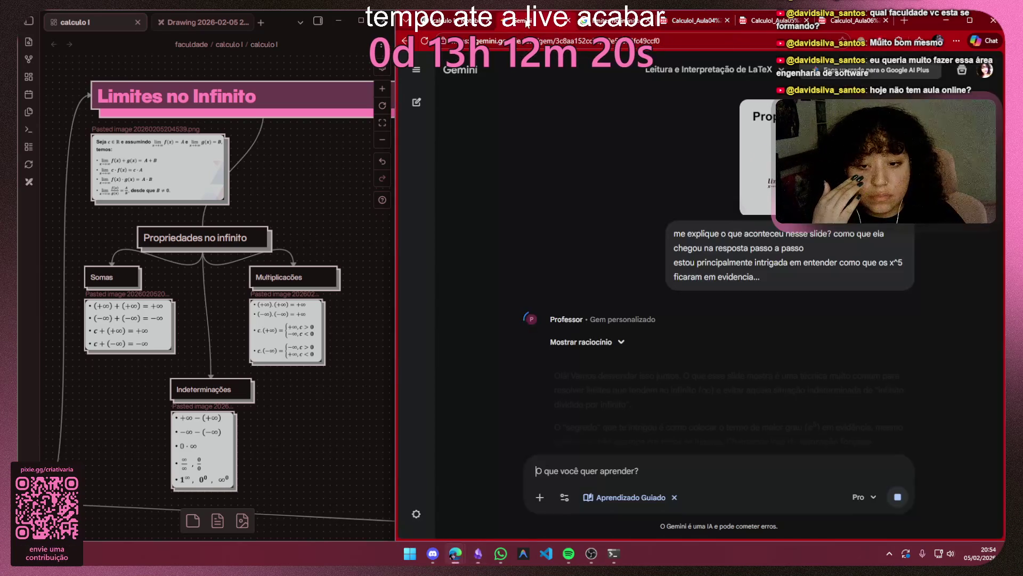
{"action": "scroll", "coordinate": [794, 276], "scroll_direction": "down", "scroll_amount": 3}
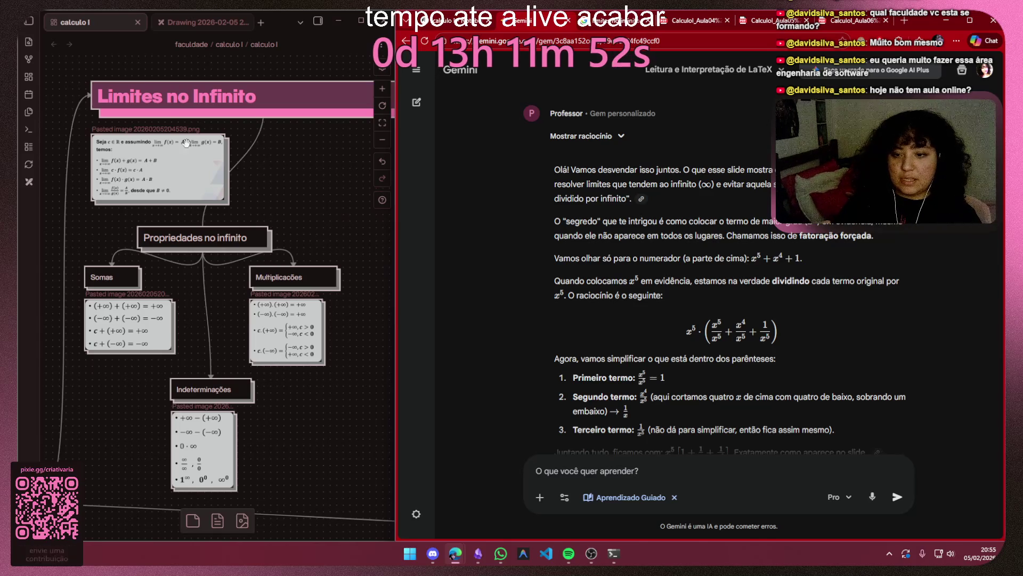
{"action": "left_click", "coordinate": [208, 22]}
{"action": "scroll", "coordinate": [146, 362], "scroll_direction": "up", "scroll_amount": 2}
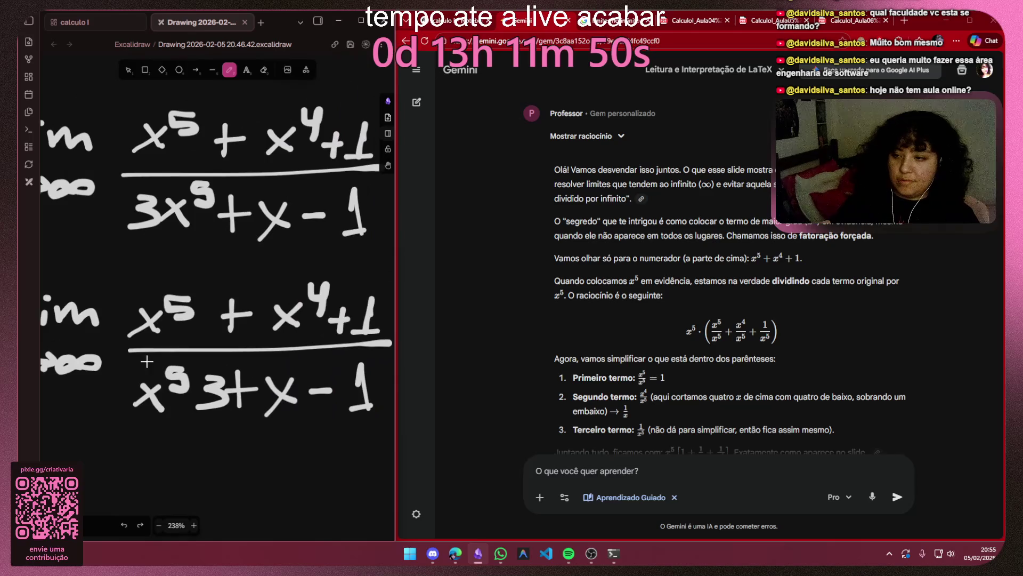
{"action": "scroll", "coordinate": [217, 231], "scroll_direction": "down", "scroll_amount": 5}
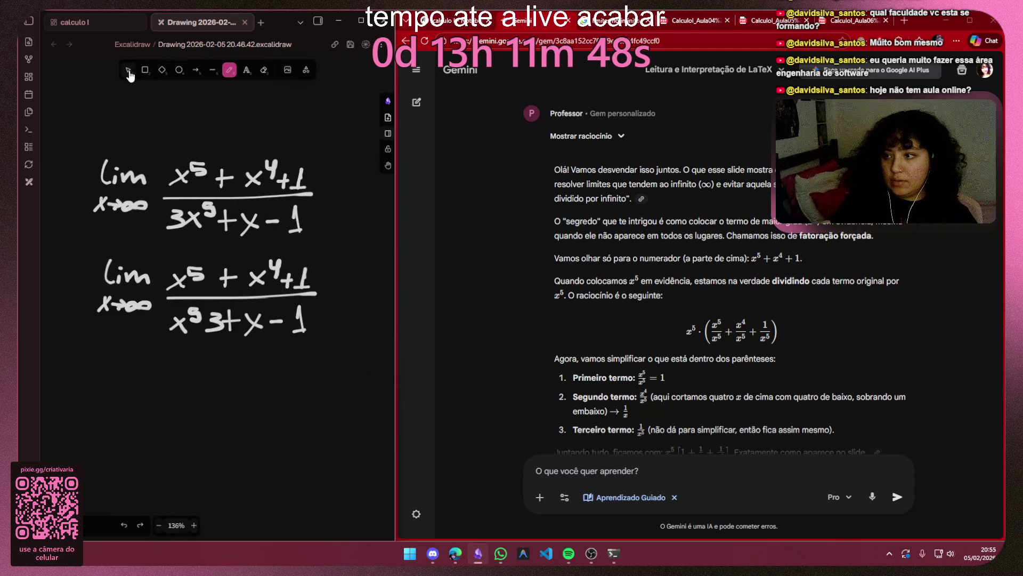
Step: Delete the miswritten second limit and the old x→∞ strokes under lim
{"action": "left_click_drag", "start_coordinate": [344, 253], "coordinate": [65, 343]}
{"action": "key", "text": "Delete"}
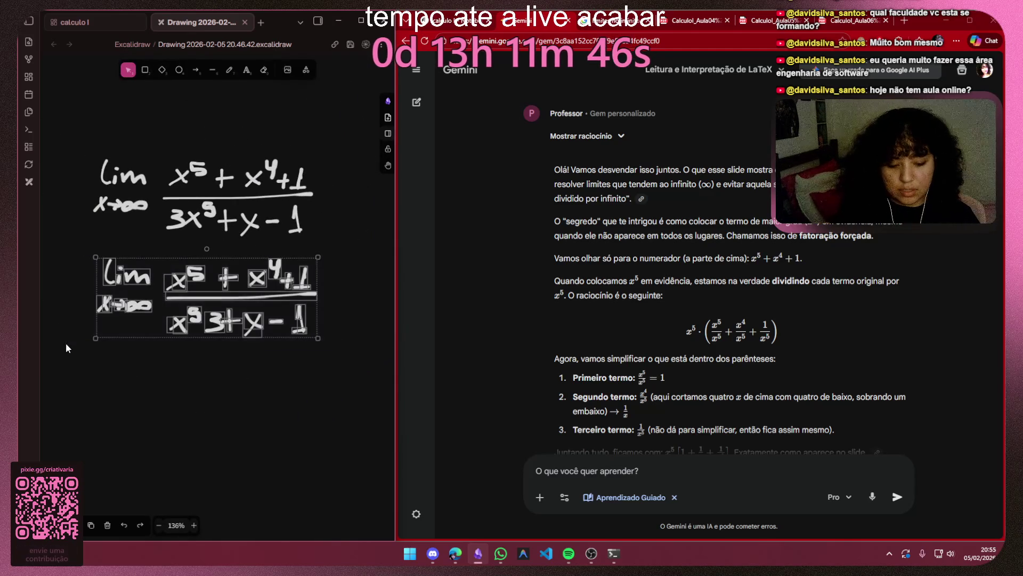
{"action": "left_click_drag", "start_coordinate": [156, 191], "coordinate": [77, 221]}
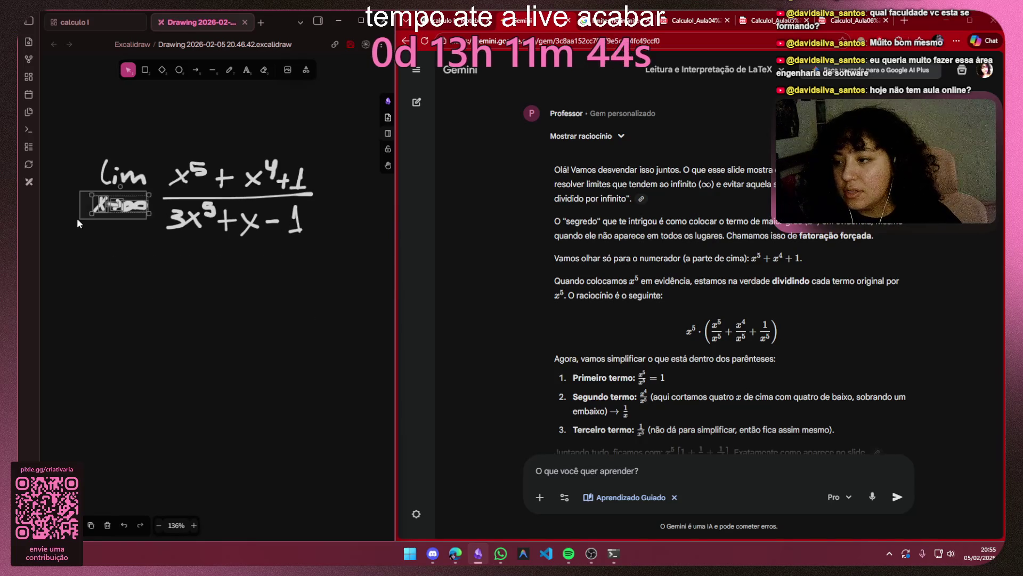
{"action": "key", "text": "Delete"}
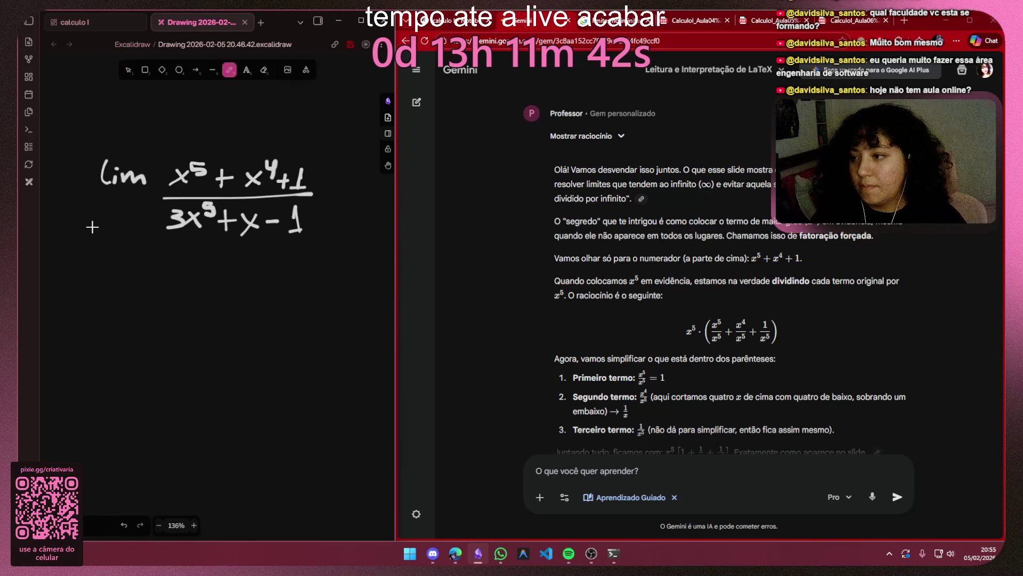
{"action": "scroll", "coordinate": [93, 227], "scroll_direction": "up", "scroll_amount": 5}
{"action": "scroll", "coordinate": [110, 197], "scroll_direction": "up", "scroll_amount": 5}
{"action": "scroll", "coordinate": [160, 302], "scroll_direction": "up", "scroll_amount": 3}
Step: Redraw the x and arrow under lim with the pencil, undoing stray strokes
{"action": "left_click_drag", "start_coordinate": [121, 226], "coordinate": [164, 320]}
{"action": "left_click_drag", "start_coordinate": [196, 240], "coordinate": [100, 304]}
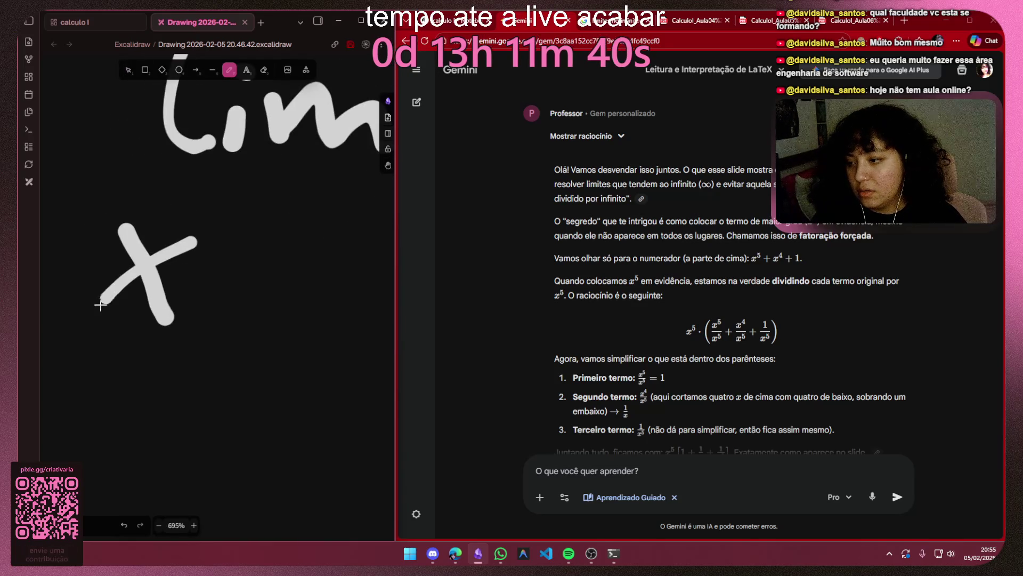
{"action": "left_click_drag", "start_coordinate": [203, 285], "coordinate": [273, 286]}
{"action": "left_click_drag", "start_coordinate": [257, 248], "coordinate": [234, 318]}
{"action": "left_click_drag", "start_coordinate": [285, 292], "coordinate": [141, 316]}
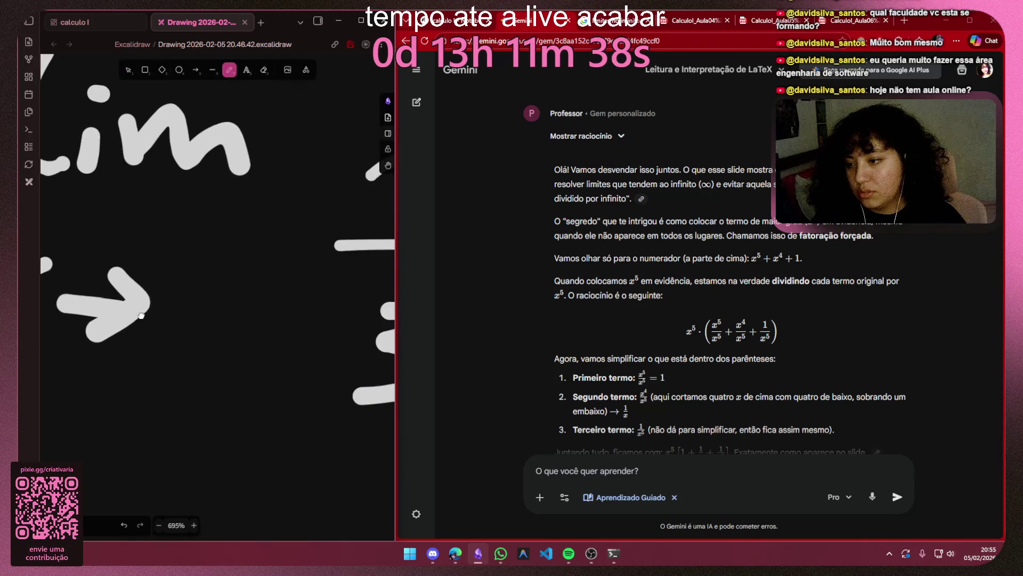
{"action": "mouse_move", "coordinate": [214, 320]}
{"action": "left_mouse_down"}
{"action": "mouse_move", "coordinate": [192, 320]}
{"action": "mouse_move", "coordinate": [210, 299]}
{"action": "mouse_move", "coordinate": [286, 295]}
{"action": "mouse_move", "coordinate": [227, 298]}
{"action": "left_mouse_up"}
{"action": "key", "text": "ctrl+z"}
{"action": "left_click", "coordinate": [207, 294]}
{"action": "key", "text": "ctrl+z"}
{"action": "key", "text": "ctrl+z"}
{"action": "key", "text": "ctrl+z"}
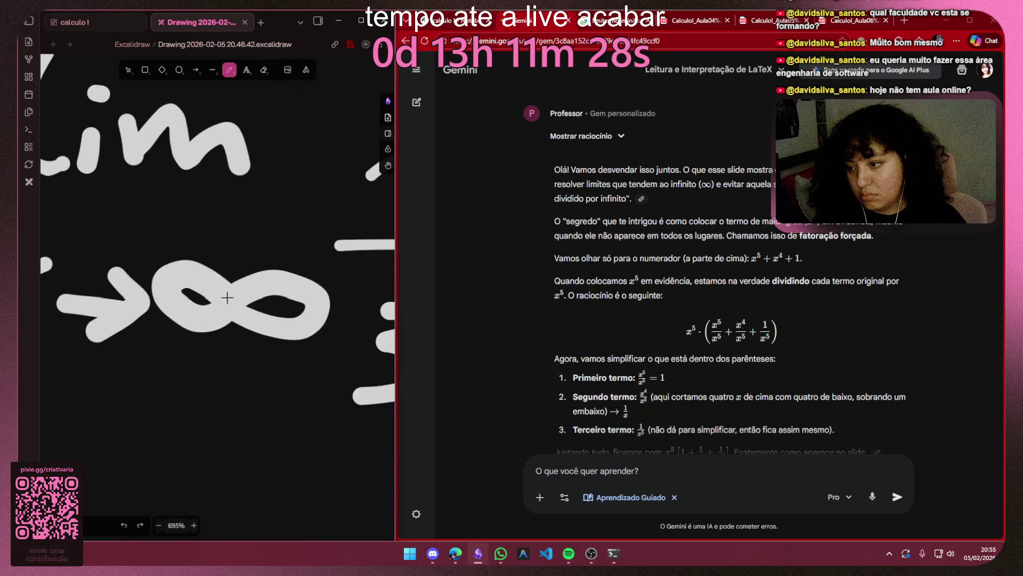
Step: Move and shrink the infinity symbol so x→∞ fits under lim
{"action": "left_click_drag", "start_coordinate": [342, 270], "coordinate": [161, 356]}
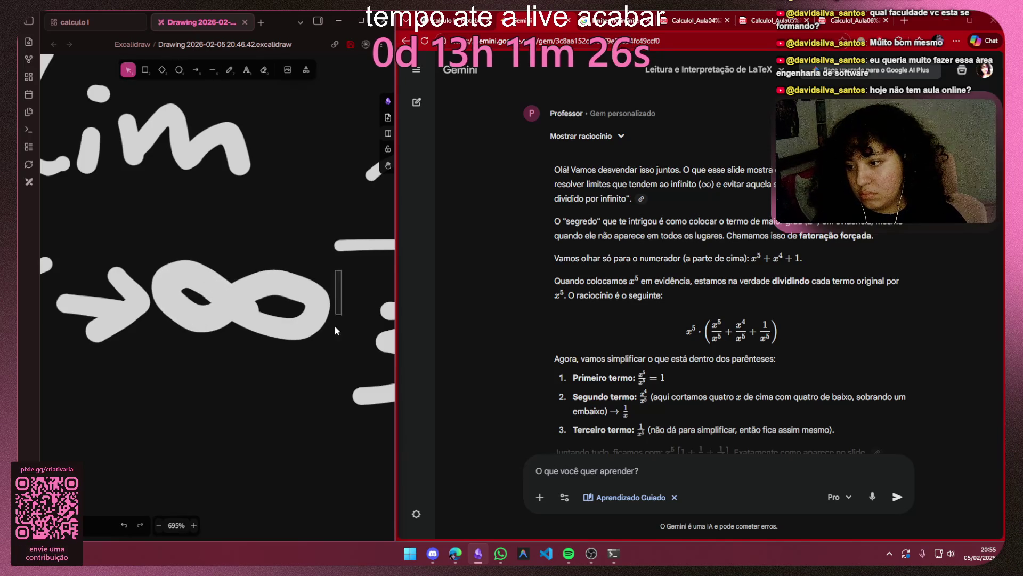
{"action": "left_click_drag", "start_coordinate": [245, 313], "coordinate": [258, 311]}
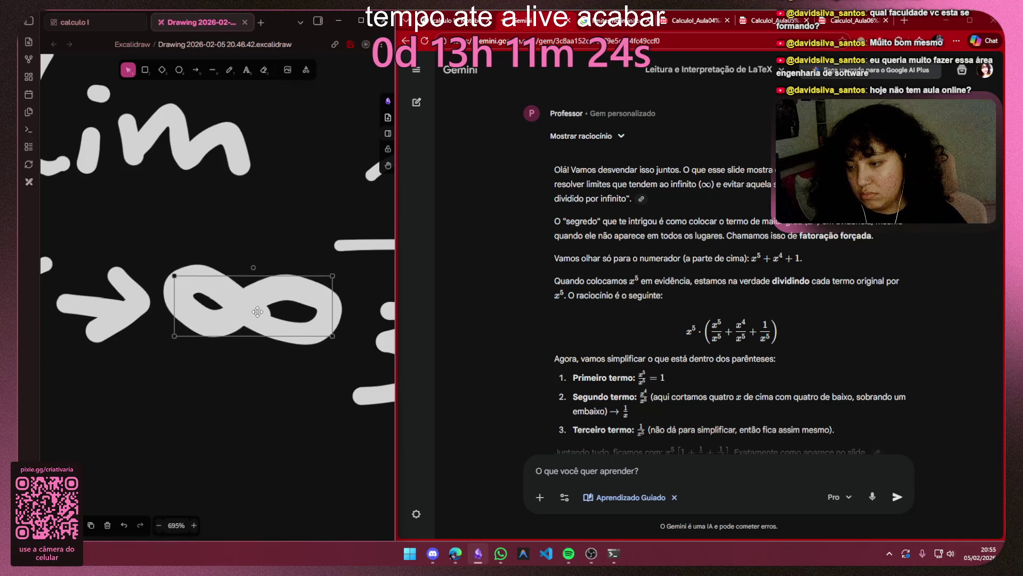
{"action": "left_click_drag", "start_coordinate": [335, 336], "coordinate": [320, 323]}
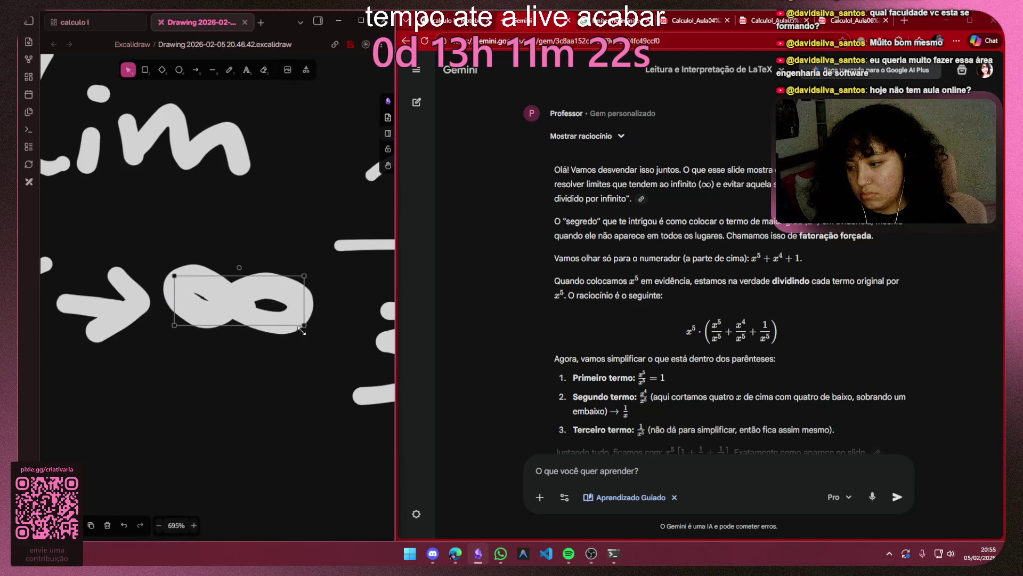
{"action": "scroll", "coordinate": [265, 356], "scroll_direction": "down", "scroll_amount": 5}
{"action": "scroll", "coordinate": [265, 356], "scroll_direction": "down", "scroll_amount": 3}
{"action": "scroll", "coordinate": [265, 355], "scroll_direction": "down", "scroll_amount": 2}
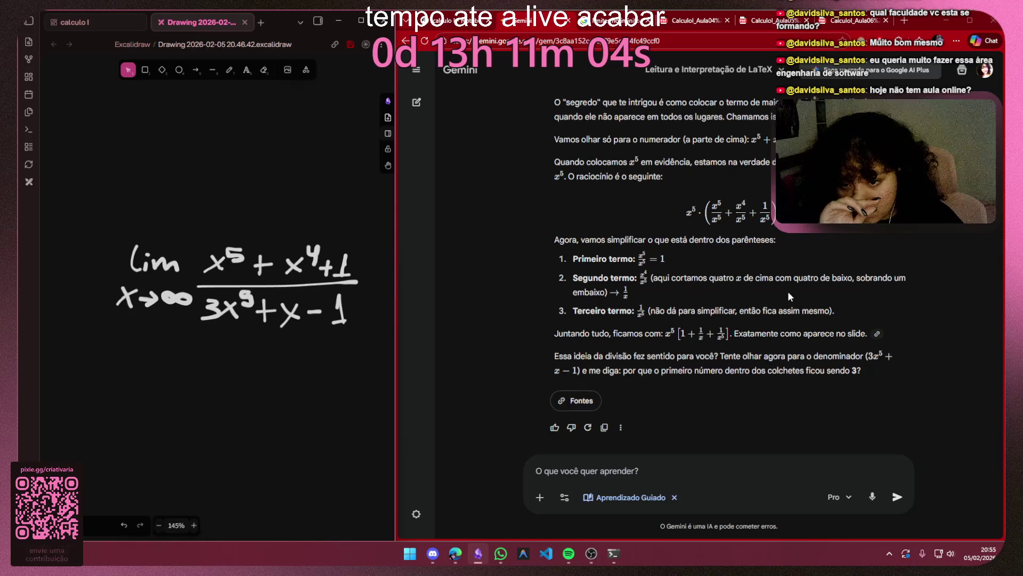
{"action": "scroll", "coordinate": [789, 291], "scroll_direction": "up", "scroll_amount": 2}
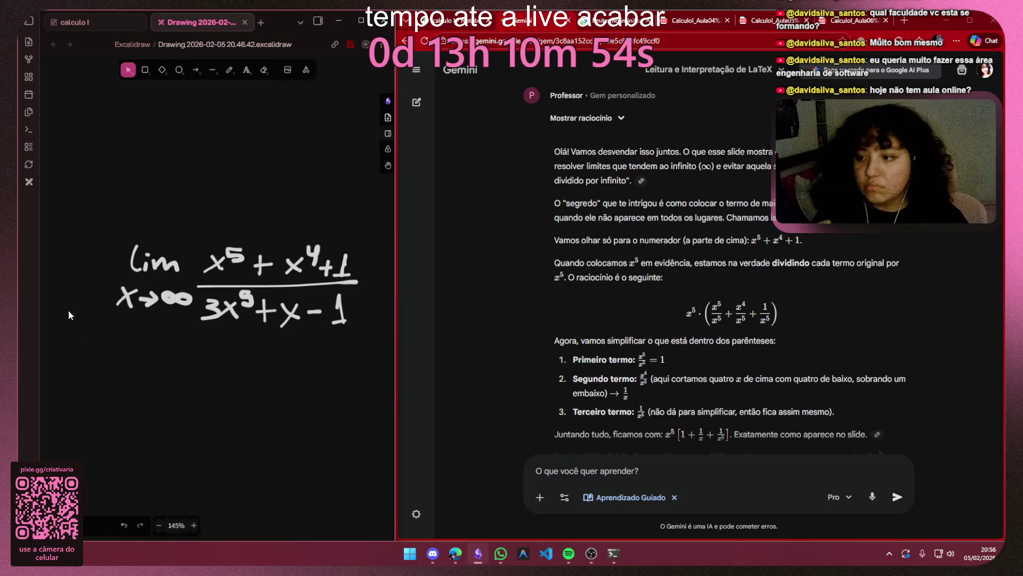
{"action": "scroll", "coordinate": [178, 293], "scroll_direction": "up", "scroll_amount": 2}
{"action": "scroll", "coordinate": [196, 240], "scroll_direction": "down", "scroll_amount": 1}
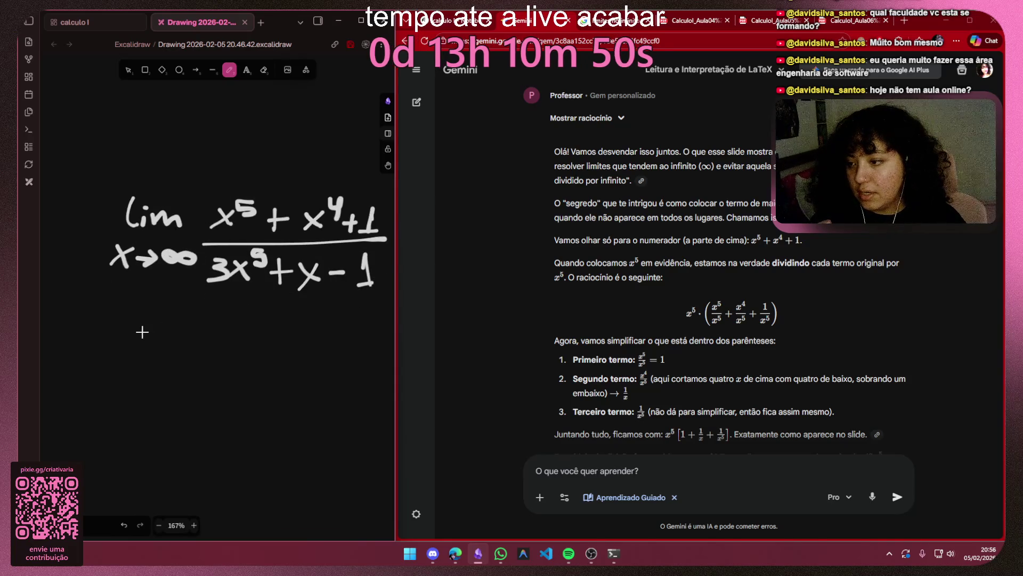
Step: Copy lim x→∞ below the original limit and sketch a first x⁵, undoing a stray bracket
{"action": "left_click", "coordinate": [128, 70]}
{"action": "mouse_move", "coordinate": [82, 186]}
{"action": "left_mouse_down"}
{"action": "mouse_move", "coordinate": [203, 286]}
{"action": "mouse_move", "coordinate": [144, 368]}
{"action": "left_mouse_up"}
{"action": "key", "text": "ctrl+c"}
{"action": "key", "text": "ctrl+v"}
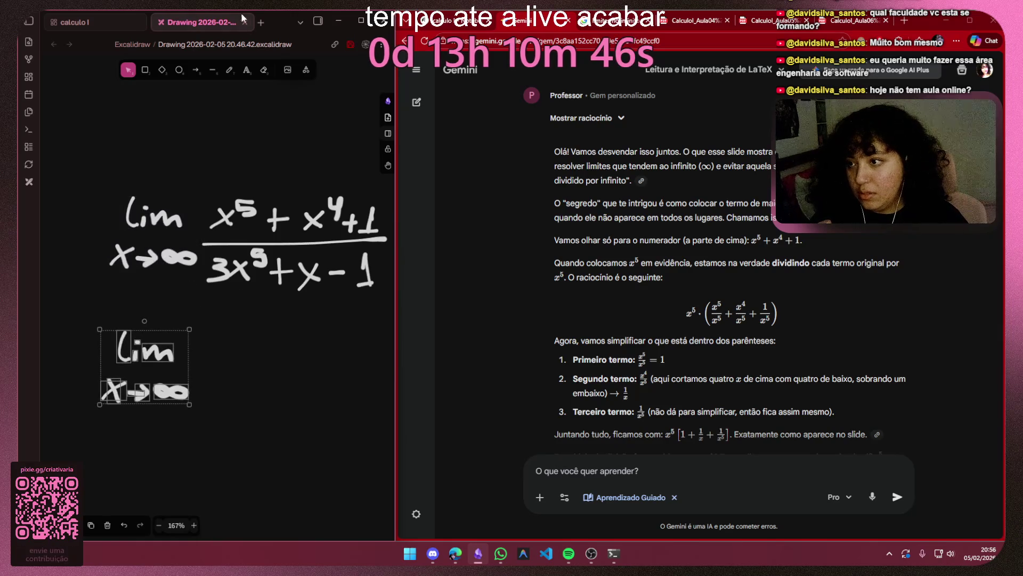
{"action": "key", "text": "p"}
{"action": "scroll", "coordinate": [241, 336], "scroll_direction": "up", "scroll_amount": 5}
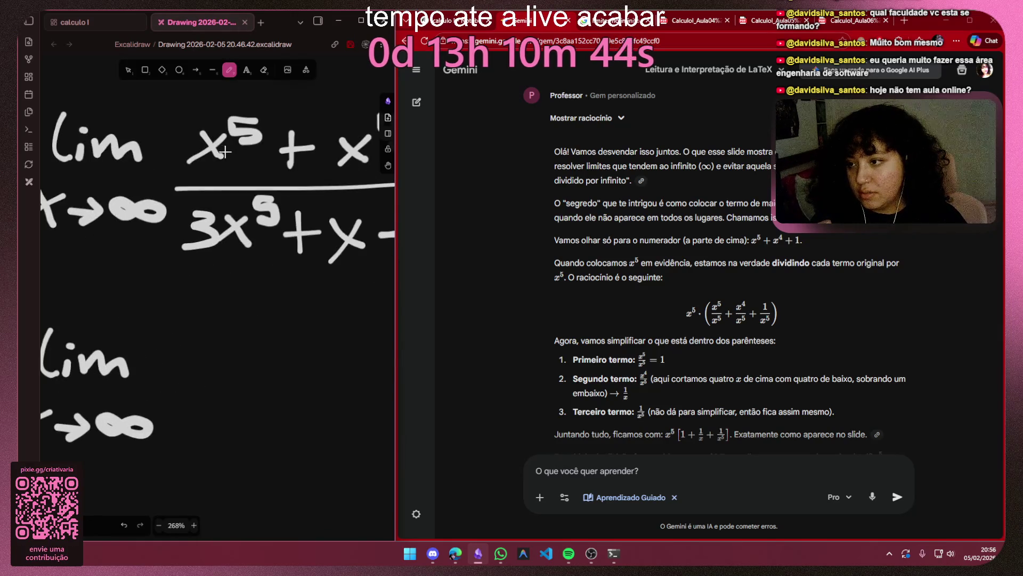
{"action": "scroll", "coordinate": [177, 353], "scroll_direction": "up", "scroll_amount": 3}
{"action": "scroll", "coordinate": [206, 395], "scroll_direction": "up", "scroll_amount": 2}
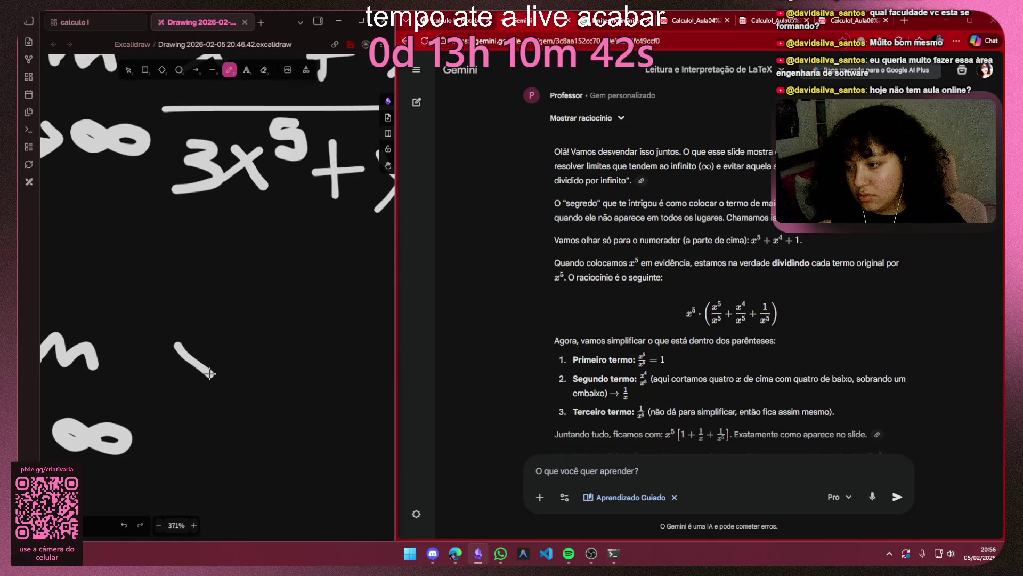
{"action": "key", "text": "ctrl+z"}
{"action": "left_click_drag", "start_coordinate": [179, 335], "coordinate": [217, 378]}
{"action": "left_click_drag", "start_coordinate": [223, 324], "coordinate": [183, 375]}
{"action": "left_click_drag", "start_coordinate": [240, 305], "coordinate": [263, 336]}
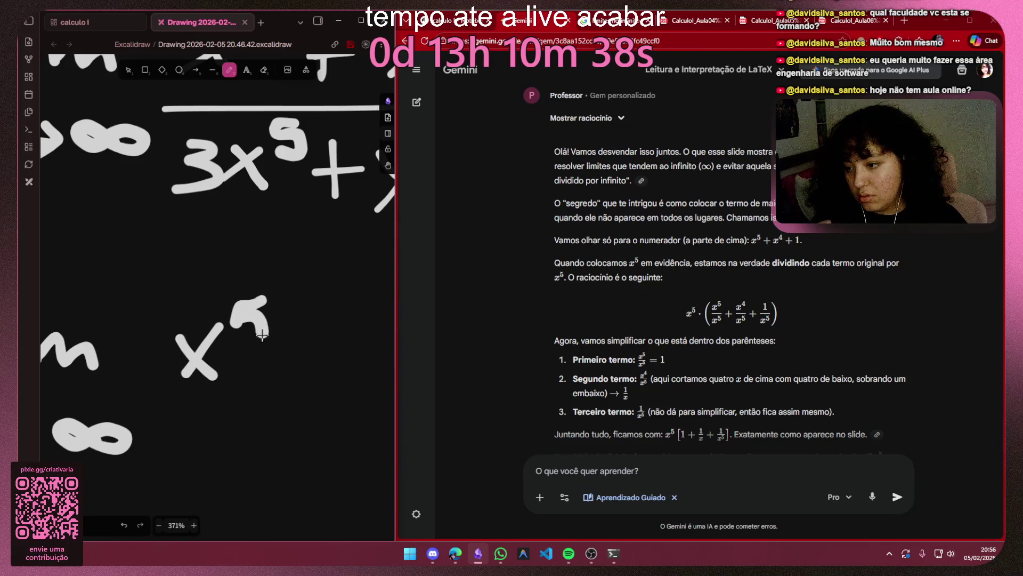
{"action": "scroll", "coordinate": [280, 346], "scroll_direction": "right", "scroll_amount": 3}
{"action": "mouse_move", "coordinate": [232, 292]}
{"action": "left_mouse_down"}
{"action": "mouse_move", "coordinate": [194, 293]}
{"action": "mouse_move", "coordinate": [184, 382]}
{"action": "left_mouse_up"}
{"action": "key", "text": "ctrl+z"}
{"action": "scroll", "coordinate": [206, 317], "scroll_direction": "down", "scroll_amount": 3}
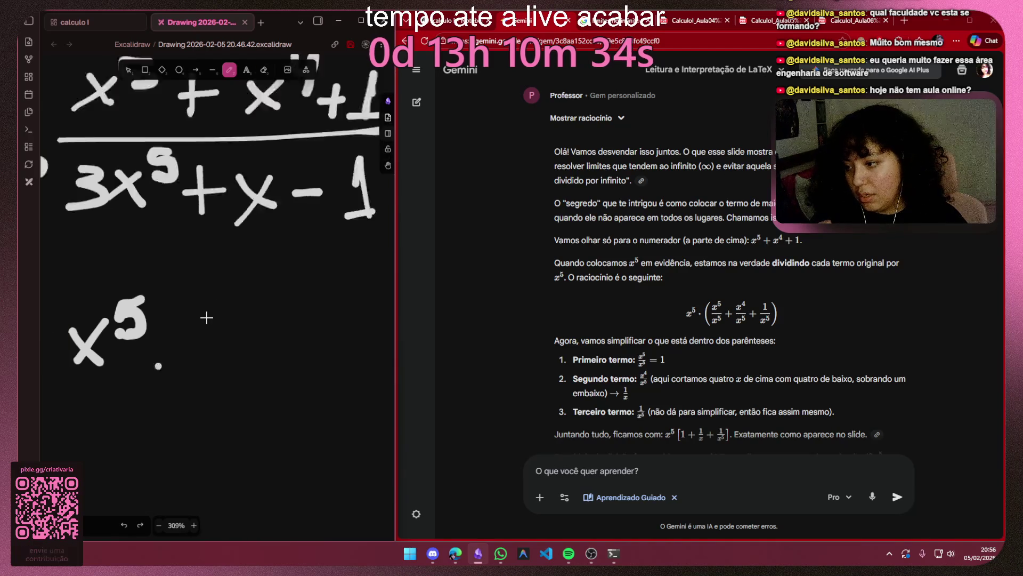
{"action": "scroll", "coordinate": [141, 359], "scroll_direction": "down", "scroll_amount": 3}
Step: Try a thinner stroke for the bracket, revert to medium width and redraw the infinity sign
{"action": "left_click", "coordinate": [84, 530]}
{"action": "left_click", "coordinate": [62, 431]}
{"action": "scroll", "coordinate": [296, 396], "scroll_direction": "left", "scroll_amount": 3}
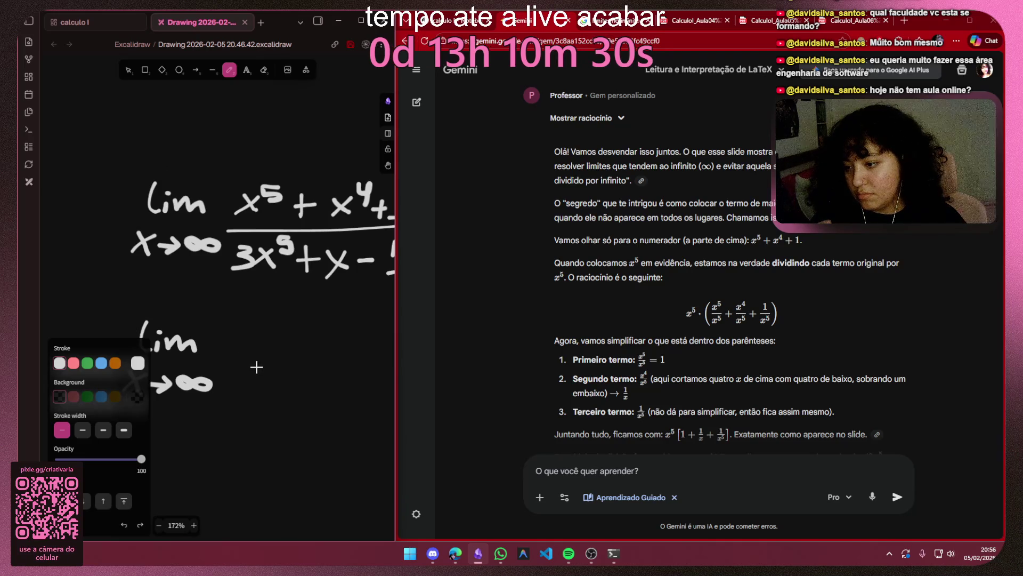
{"action": "scroll", "coordinate": [257, 367], "scroll_direction": "up", "scroll_amount": 5}
{"action": "left_click_drag", "start_coordinate": [198, 293], "coordinate": [238, 348]}
{"action": "key", "text": "ctrl+z"}
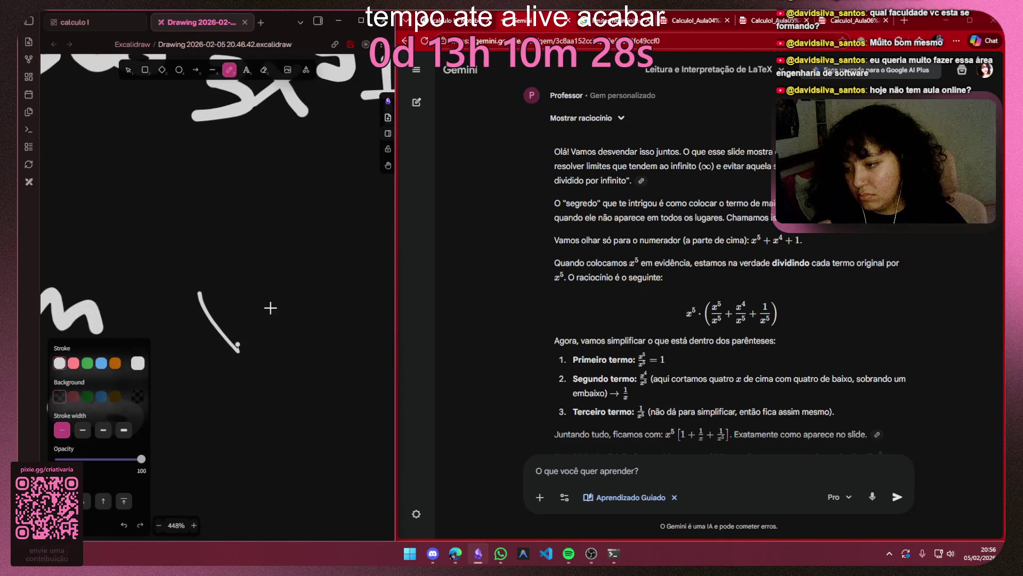
{"action": "key", "text": "ctrl+z"}
{"action": "left_click", "coordinate": [82, 430]}
{"action": "left_click_drag", "start_coordinate": [72, 412], "coordinate": [100, 416]}
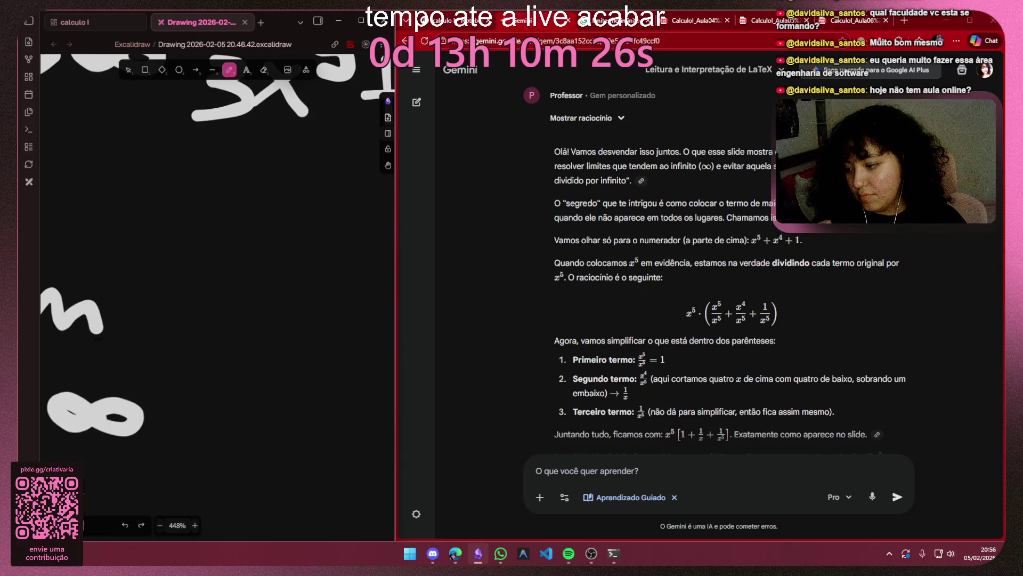
Step: Draw x⁵ · 1 after the second lim x→∞ to complete the working line
{"action": "left_click_drag", "start_coordinate": [202, 276], "coordinate": [246, 336]}
{"action": "left_click_drag", "start_coordinate": [244, 267], "coordinate": [195, 330]}
{"action": "mouse_move", "coordinate": [311, 233]}
{"action": "left_mouse_down"}
{"action": "mouse_move", "coordinate": [271, 255]}
{"action": "mouse_move", "coordinate": [270, 285]}
{"action": "left_mouse_up"}
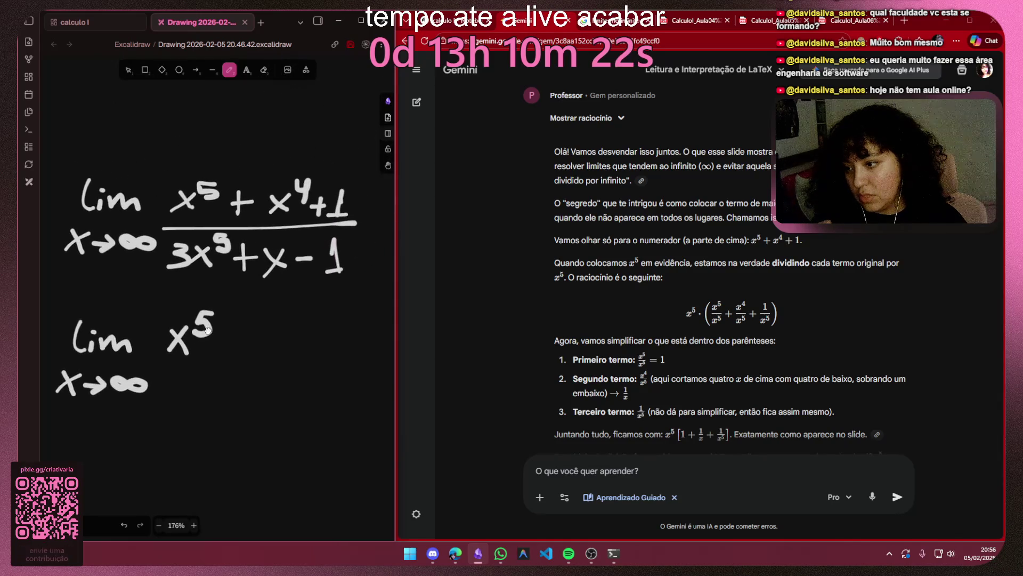
{"action": "scroll", "coordinate": [226, 331], "scroll_direction": "up", "scroll_amount": 5, "text": "ctrl"}
{"action": "left_click", "coordinate": [204, 327]}
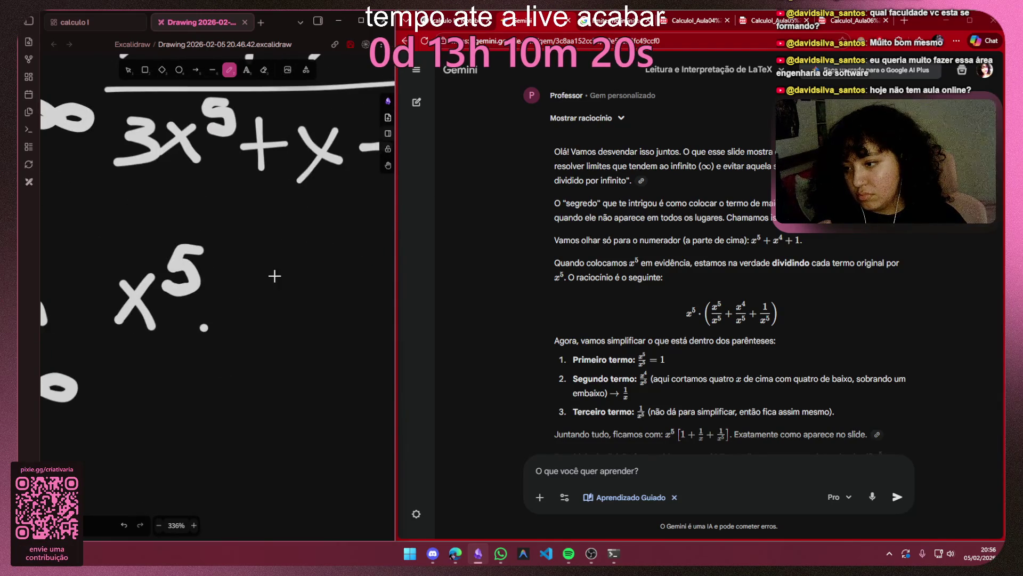
{"action": "left_click_drag", "start_coordinate": [275, 247], "coordinate": [270, 324]}
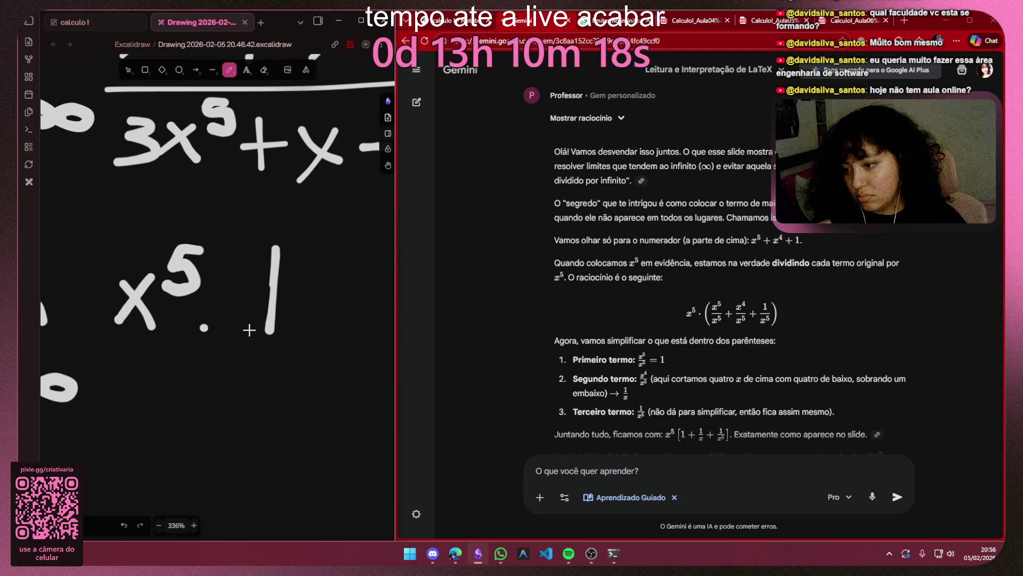
{"action": "scroll", "coordinate": [287, 317], "scroll_direction": "down", "scroll_amount": 5, "text": "ctrl"}
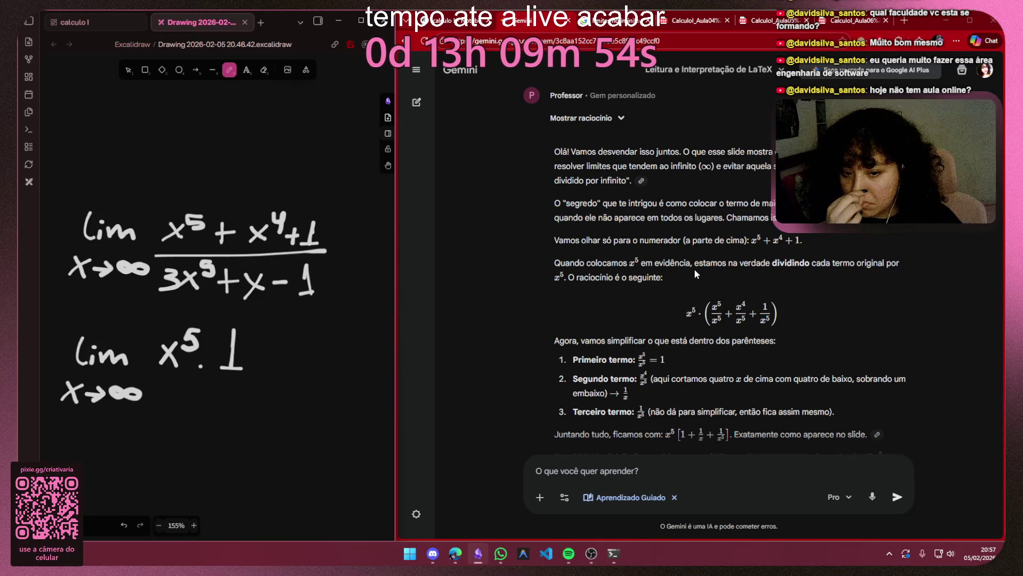
{"action": "scroll", "coordinate": [694, 267], "scroll_direction": "down", "scroll_amount": 2}
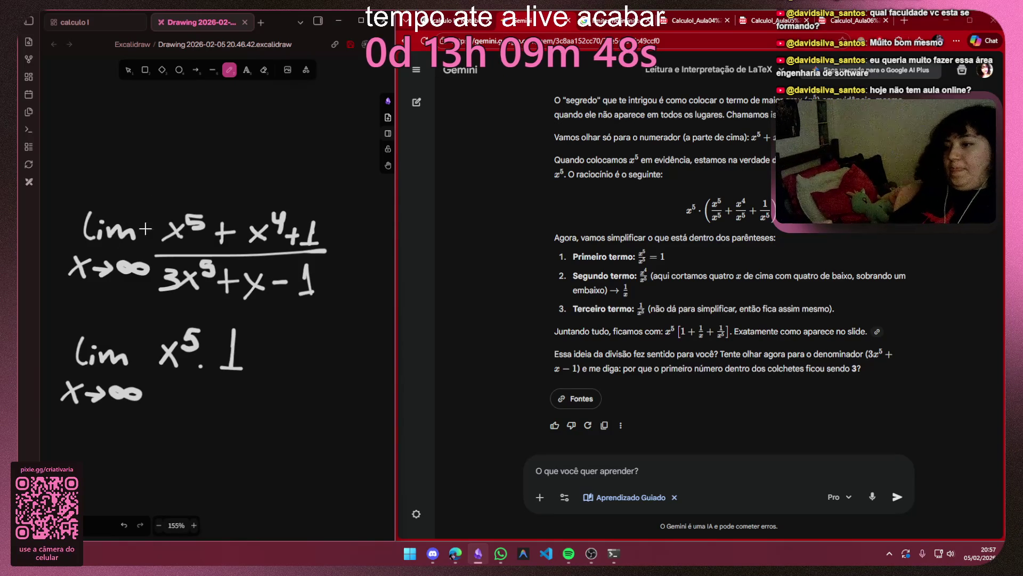
{"action": "scroll", "coordinate": [353, 352], "scroll_direction": "down", "scroll_amount": 1}
{"action": "scroll", "coordinate": [353, 352], "scroll_direction": "up", "scroll_amount": 1}
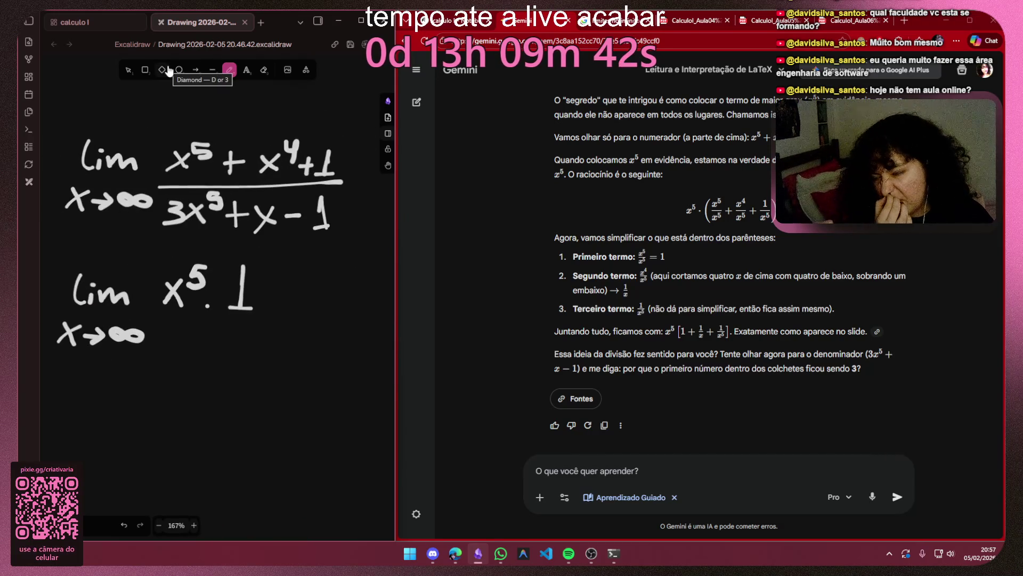
Step: Delete the unfinished 'lim x→∞ x⁵·1' strokes of the second limit
{"action": "left_click", "coordinate": [127, 70]}
{"action": "mouse_move", "coordinate": [310, 257]}
{"action": "left_mouse_down"}
{"action": "mouse_move", "coordinate": [111, 357]}
{"action": "mouse_move", "coordinate": [56, 370]}
{"action": "left_mouse_up"}
{"action": "key", "text": "Delete"}
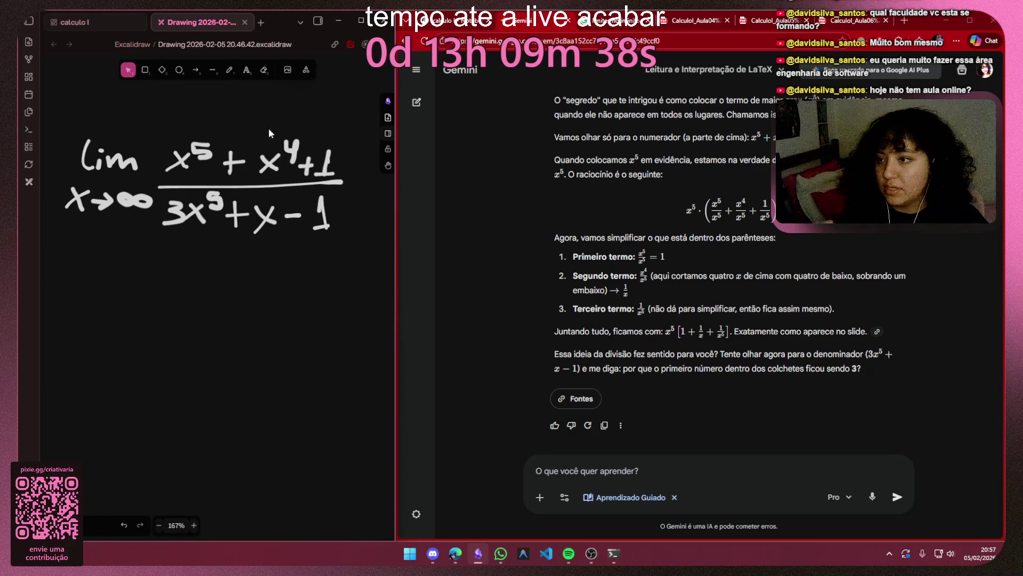
Step: Add the note 'dividimos todos os termos originais pelo termo de maior grau' below the limit and nudge it closer
{"action": "left_click", "coordinate": [243, 75]}
{"action": "left_click", "coordinate": [115, 300]}
{"action": "type", "text": "d"}
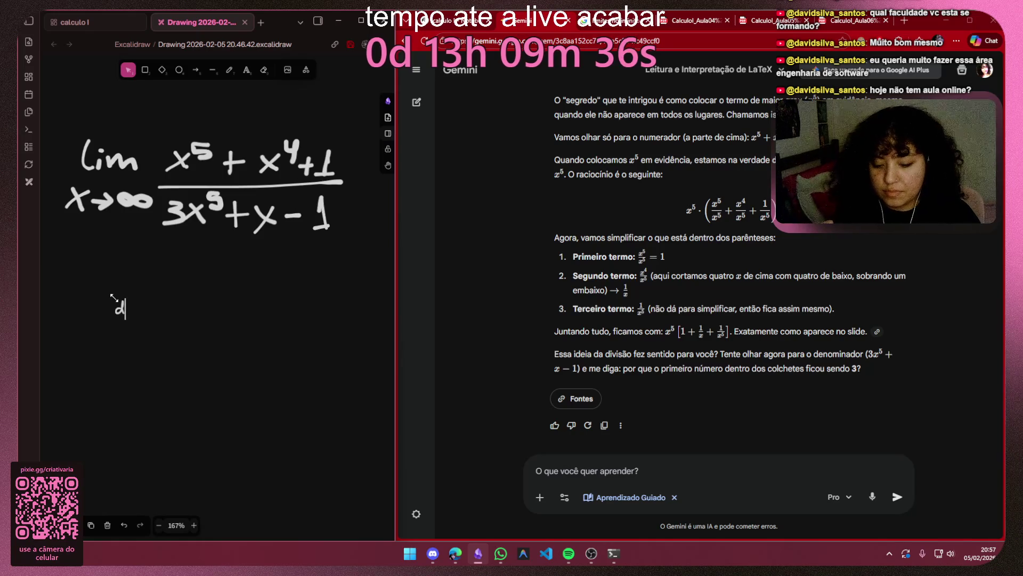
{"action": "type", "text": "ividimos todo"}
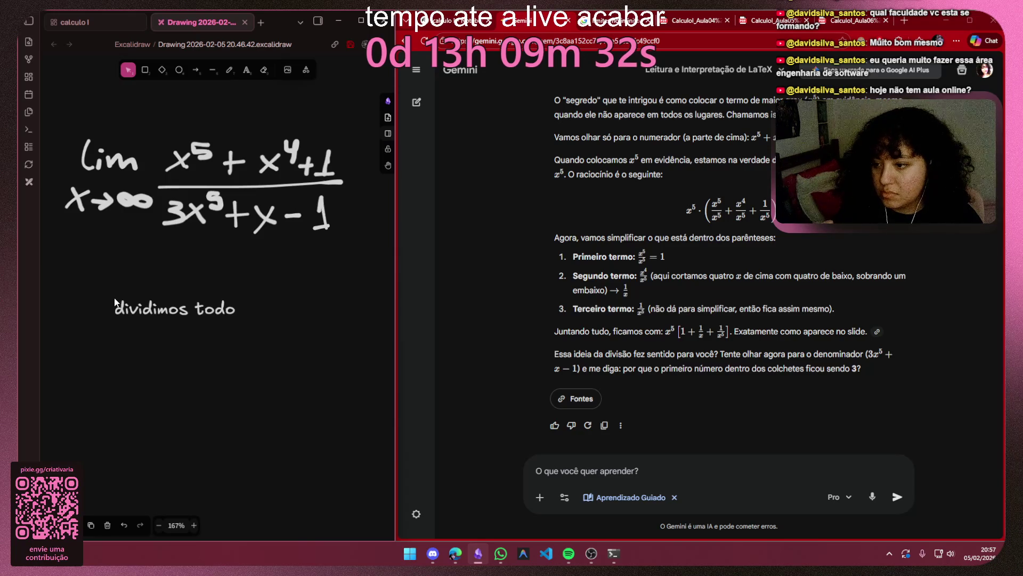
{"action": "type", "text": "s os"}
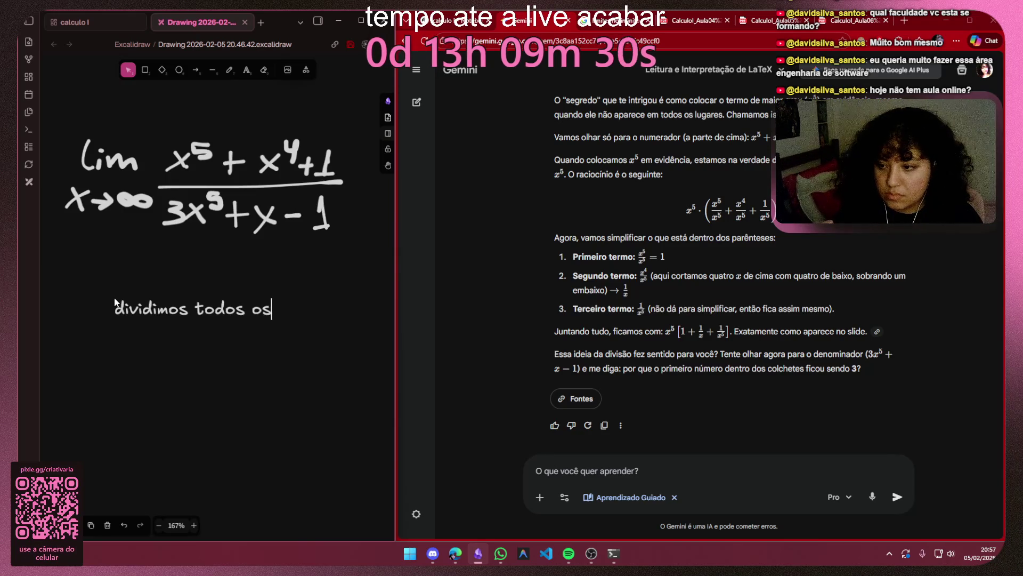
{"action": "type", "text": " termos org"}
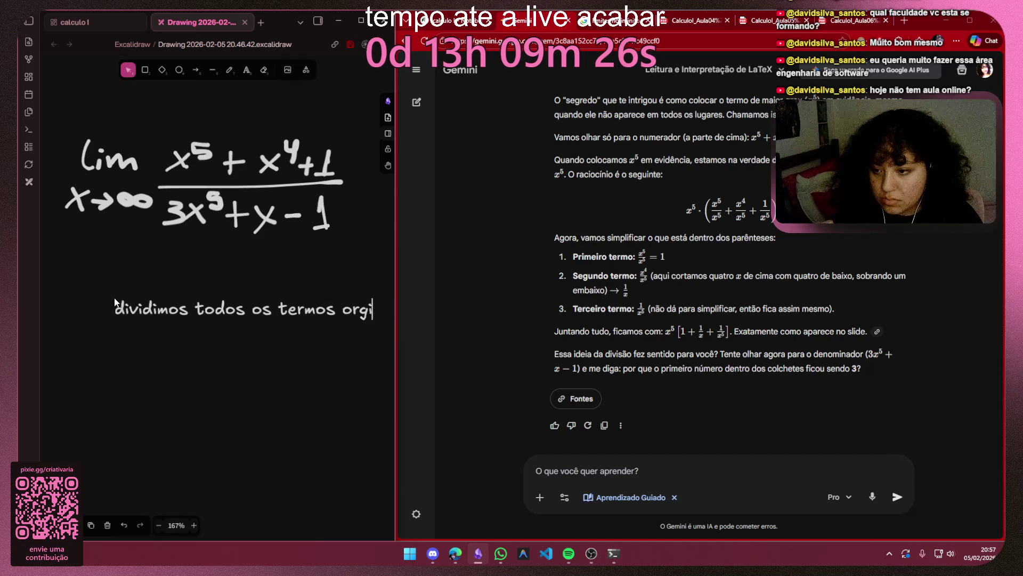
{"action": "key", "text": "BackSpace"}
{"action": "type", "text": "igi"}
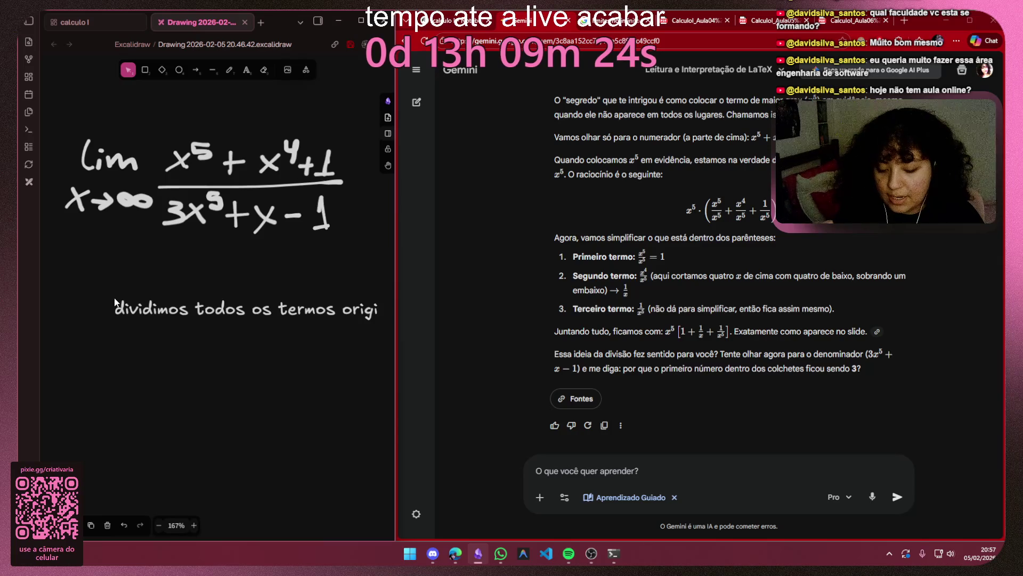
{"action": "type", "text": "nais"}
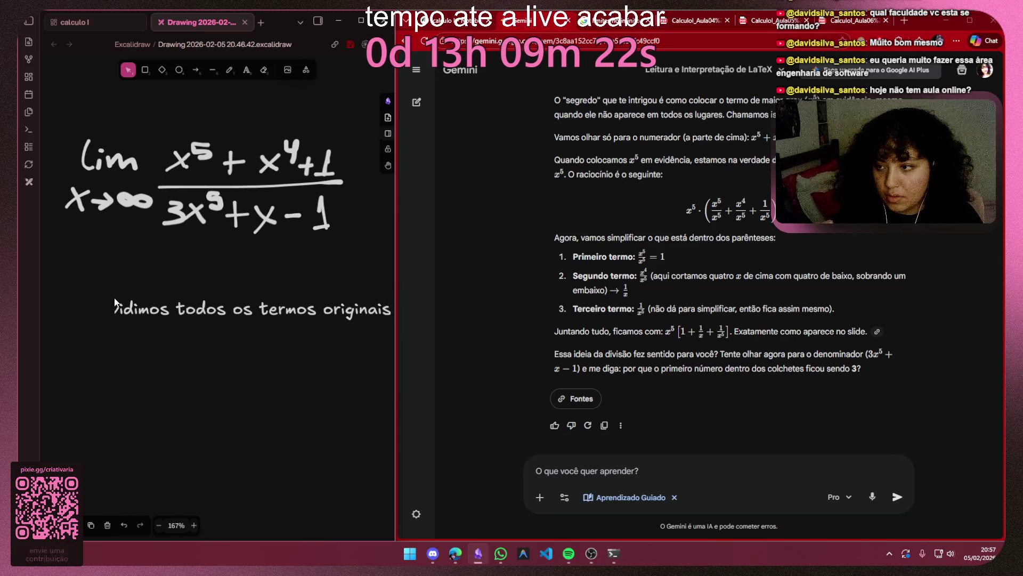
{"action": "key", "text": "Return"}
{"action": "type", "text": "pelo"}
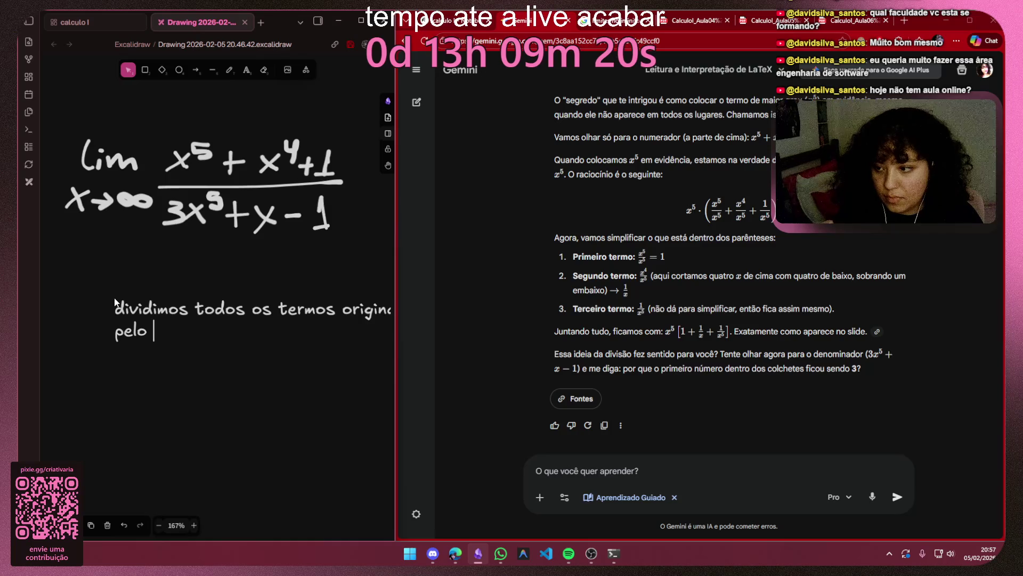
{"action": "type", "text": " maior"}
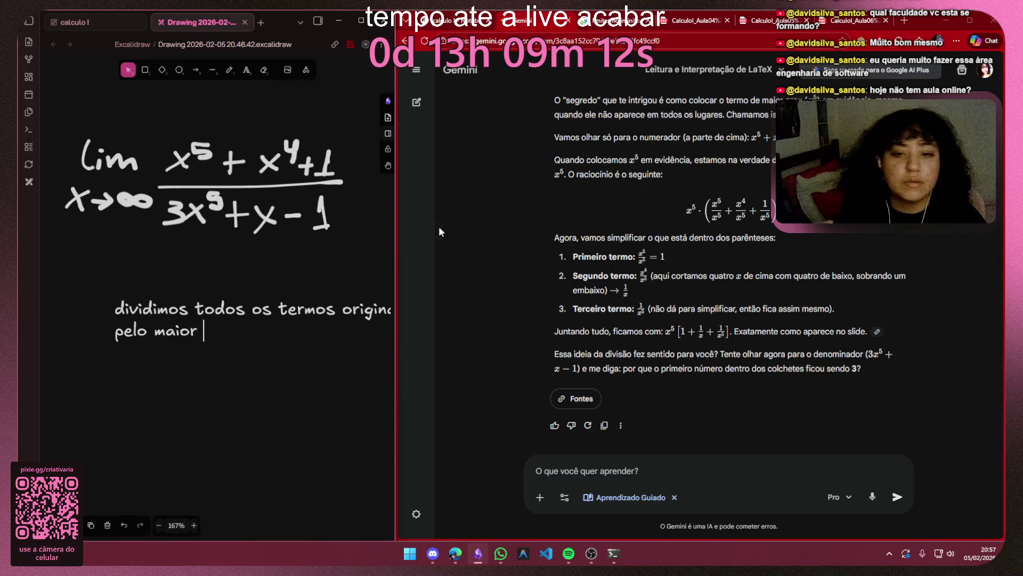
{"action": "scroll", "coordinate": [703, 218], "scroll_direction": "up", "scroll_amount": 2}
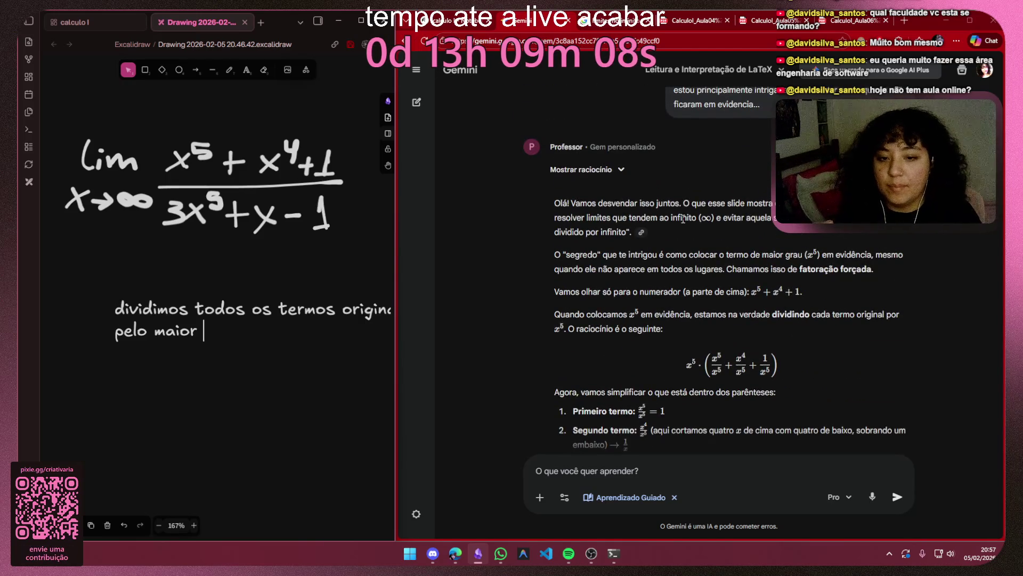
{"action": "key", "text": "BackSpace"}
{"action": "key", "text": "BackSpace"}
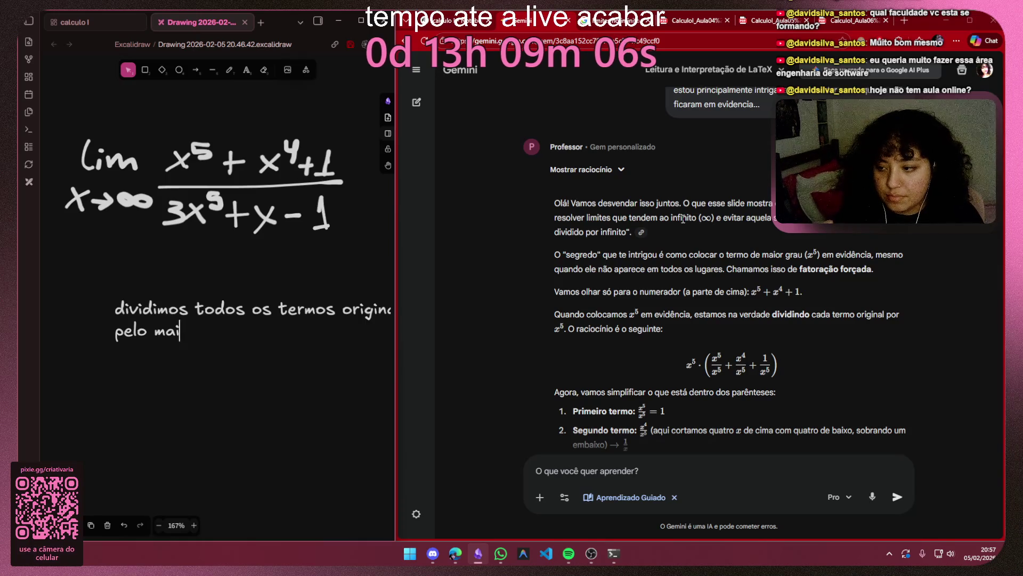
{"action": "type", "text": "termode maior gra"}
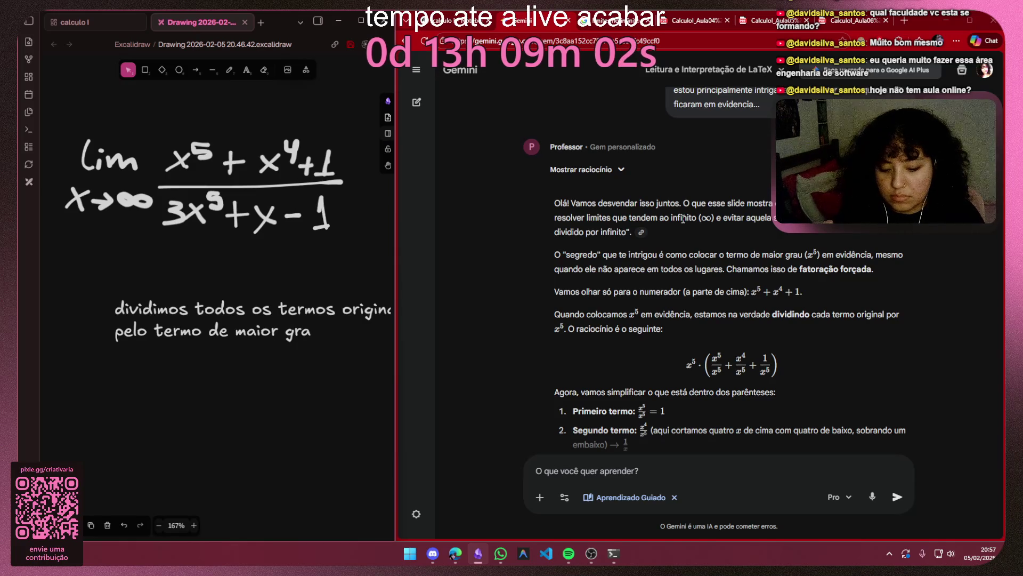
{"action": "left_click", "coordinate": [315, 369]}
{"action": "scroll", "coordinate": [260, 361], "scroll_direction": "up", "scroll_amount": 2}
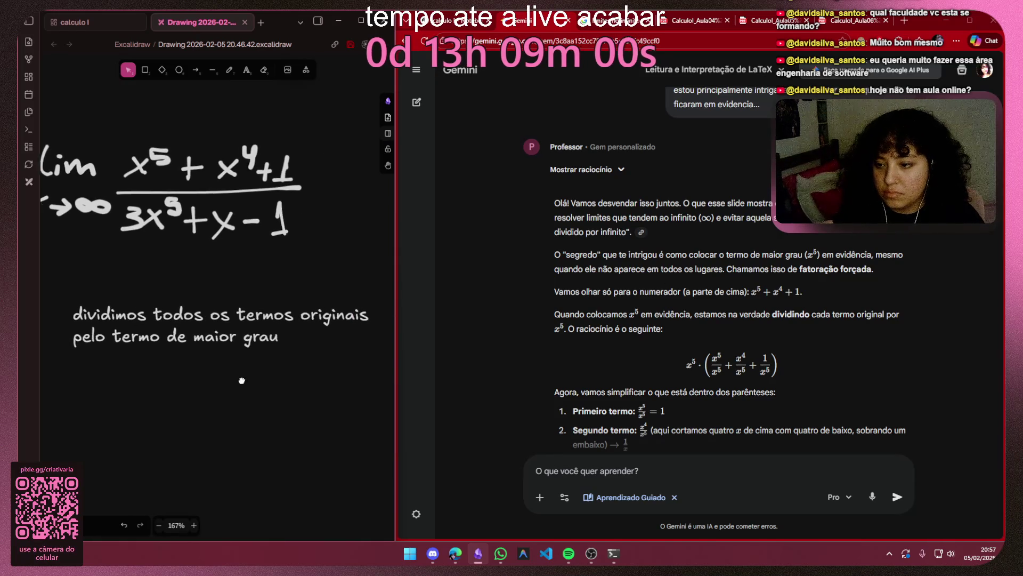
{"action": "left_click_drag", "start_coordinate": [260, 361], "coordinate": [212, 320]}
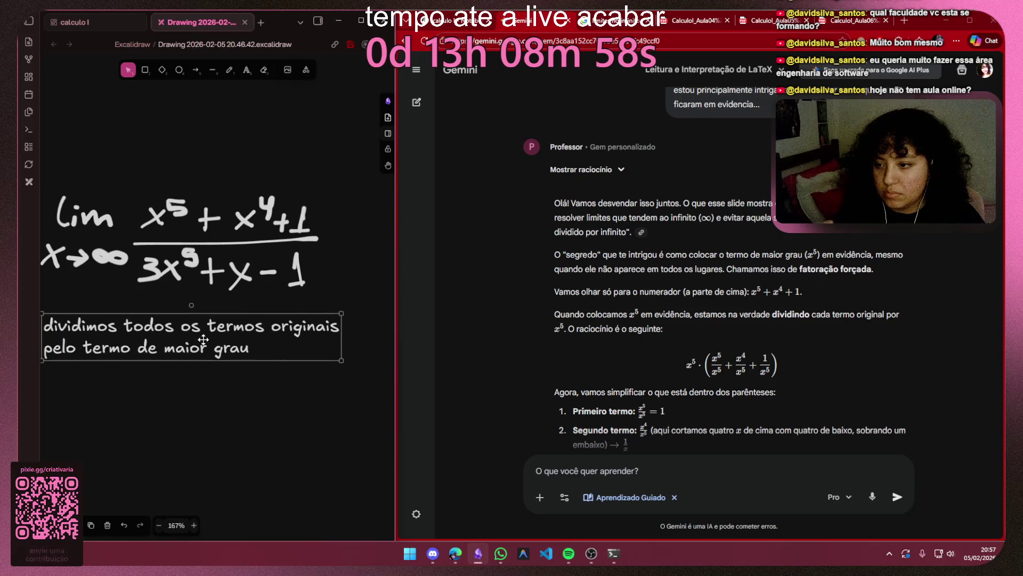
Step: Copy the original limit expression and place the copy below the note
{"action": "left_click_drag", "start_coordinate": [232, 412], "coordinate": [277, 375]}
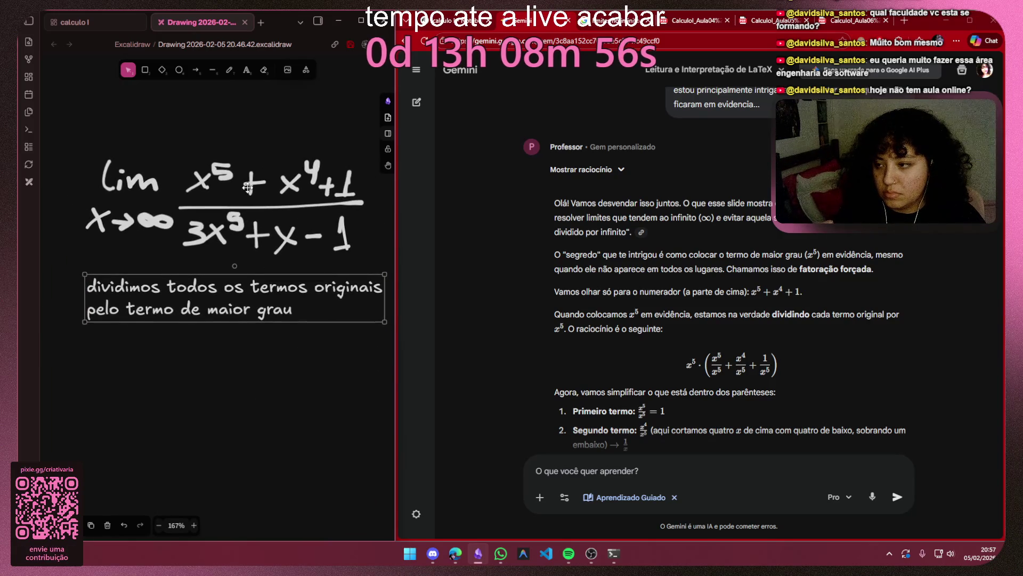
{"action": "left_click_drag", "start_coordinate": [369, 142], "coordinate": [68, 266]}
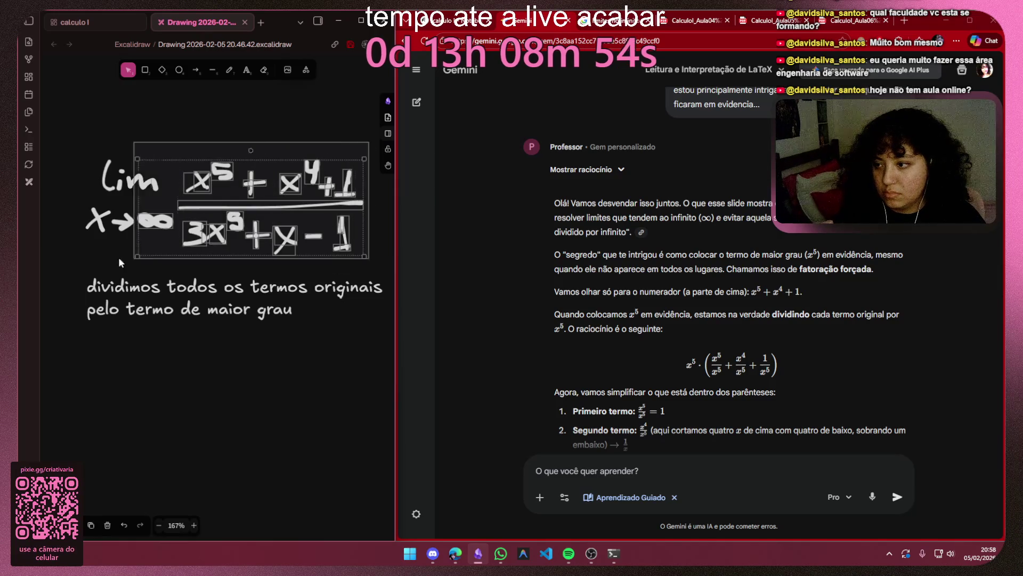
{"action": "key", "text": "ctrl+c"}
{"action": "key", "text": "ctrl+v"}
{"action": "left_click_drag", "start_coordinate": [297, 263], "coordinate": [315, 395]}
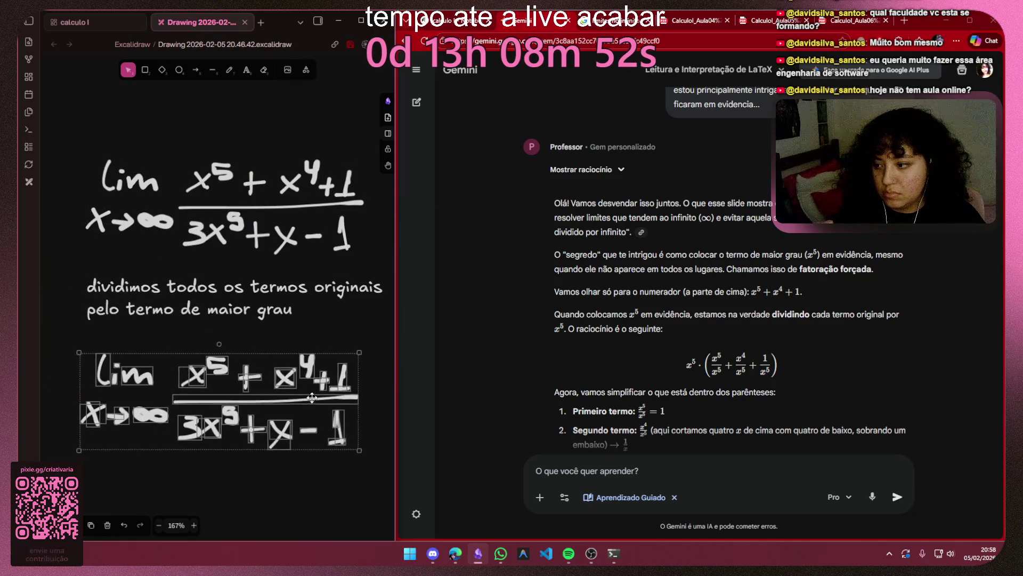
{"action": "left_click", "coordinate": [289, 490]}
{"action": "left_click_drag", "start_coordinate": [373, 332], "coordinate": [80, 468]}
{"action": "left_click_drag", "start_coordinate": [208, 394], "coordinate": [204, 435]}
{"action": "left_click", "coordinate": [331, 319]}
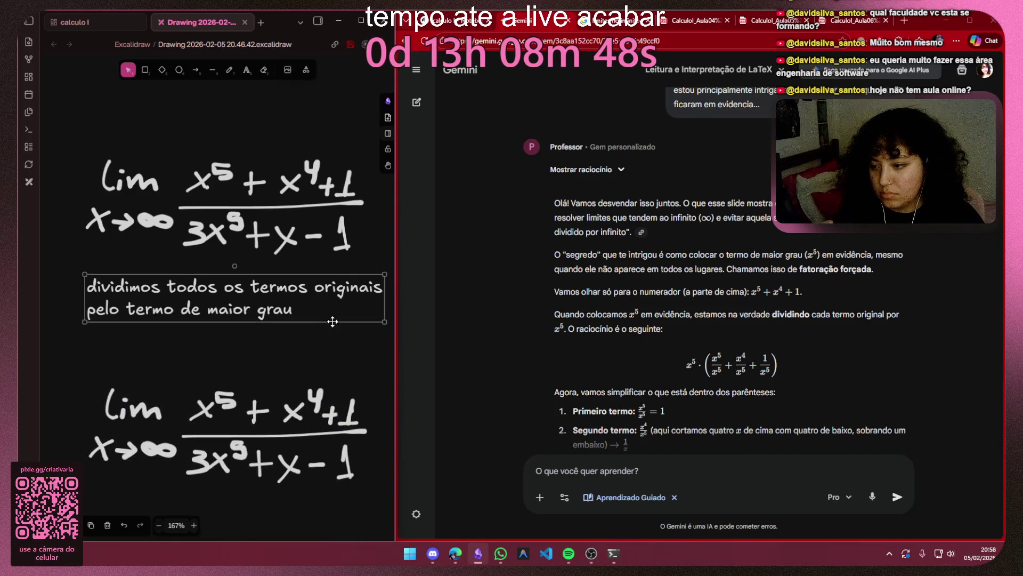
{"action": "scroll", "coordinate": [334, 320], "scroll_direction": "down", "scroll_amount": 3}
Step: Erase the numerator x⁵ + x⁴ + 1 from the lower copy of the limit
{"action": "left_click", "coordinate": [363, 329]}
{"action": "left_click_drag", "start_coordinate": [327, 377], "coordinate": [187, 320]}
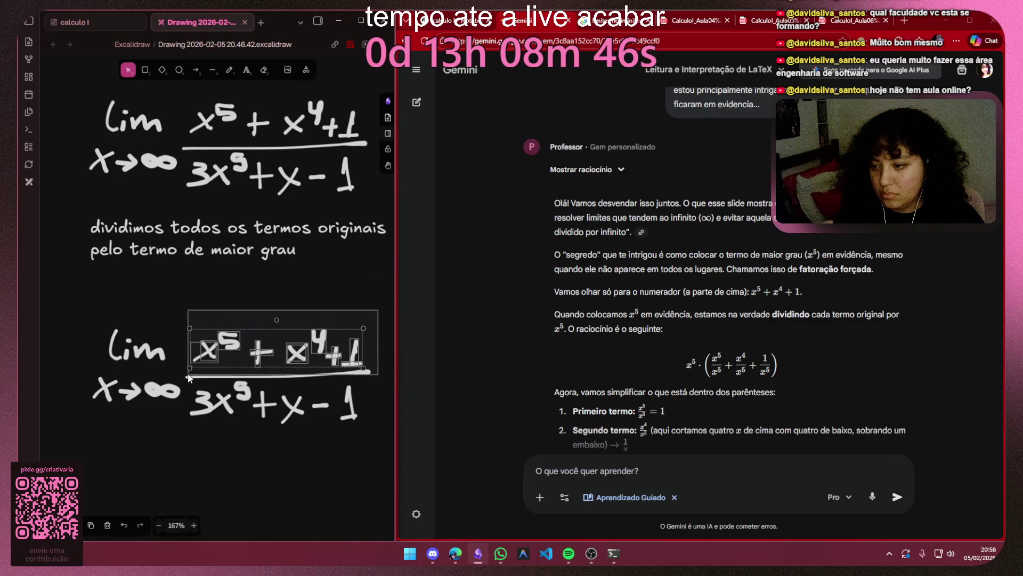
{"action": "key", "text": "Delete"}
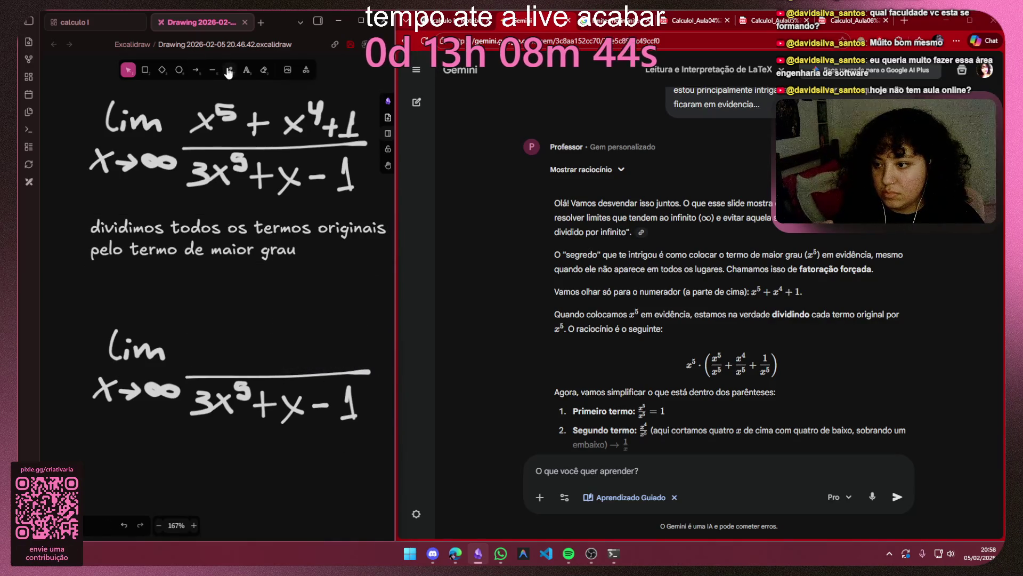
Step: Extend the note with a new line 'para que ele fique em evidência'
{"action": "left_click", "coordinate": [195, 231]}
{"action": "key", "text": "Return"}
{"action": "left_click", "coordinate": [308, 248]}
{"action": "key", "text": "Return"}
{"action": "type", "text": "para "}
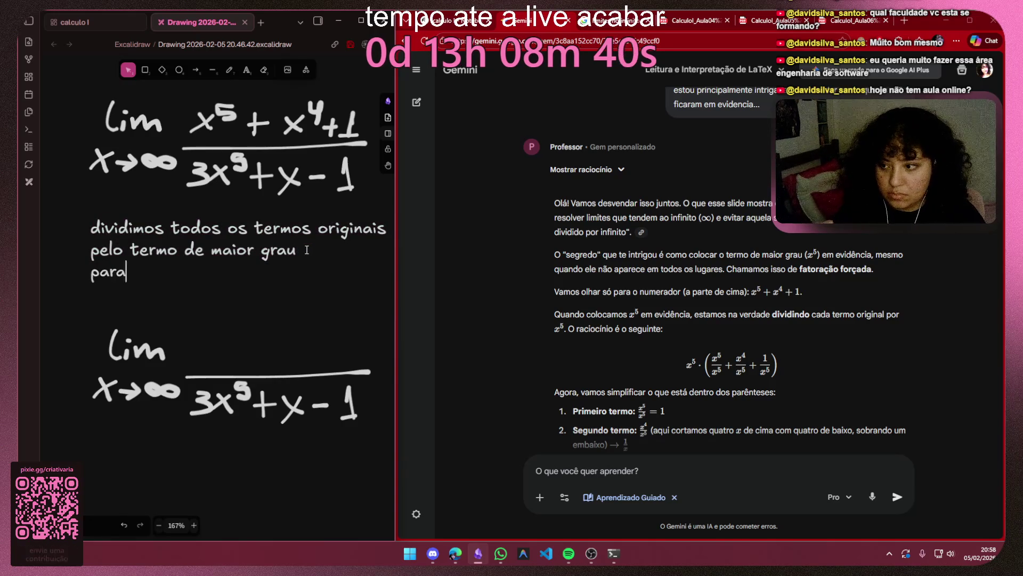
{"action": "type", "text": "que ele f"}
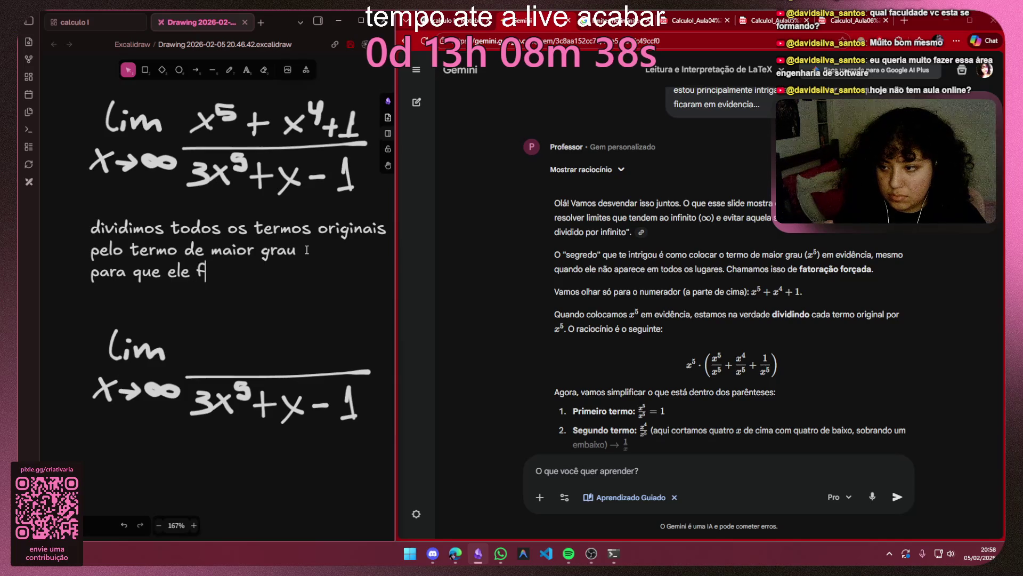
{"action": "type", "text": "ique em "}
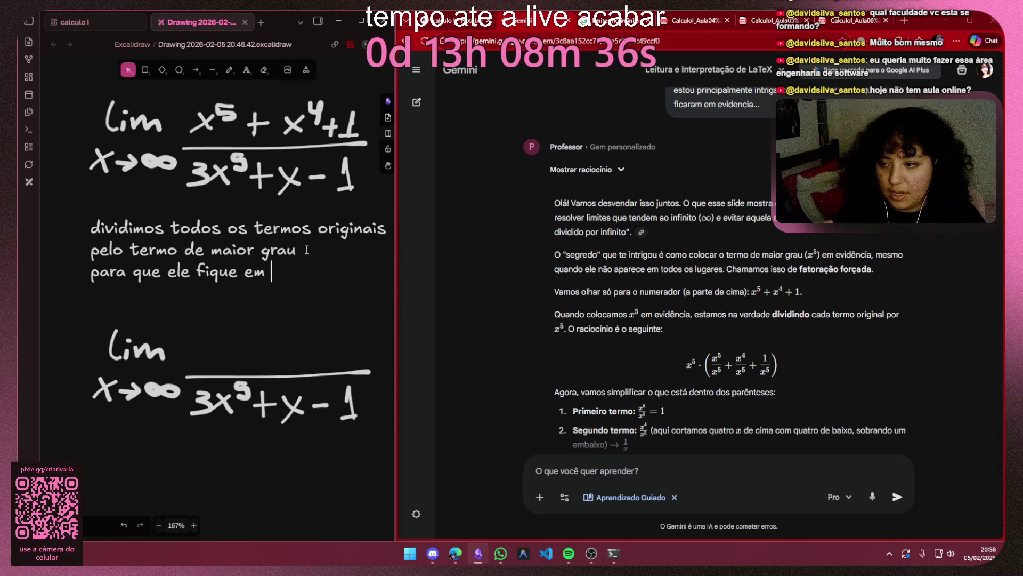
{"action": "type", "text": "evidência"}
{"action": "left_click", "coordinate": [300, 336]}
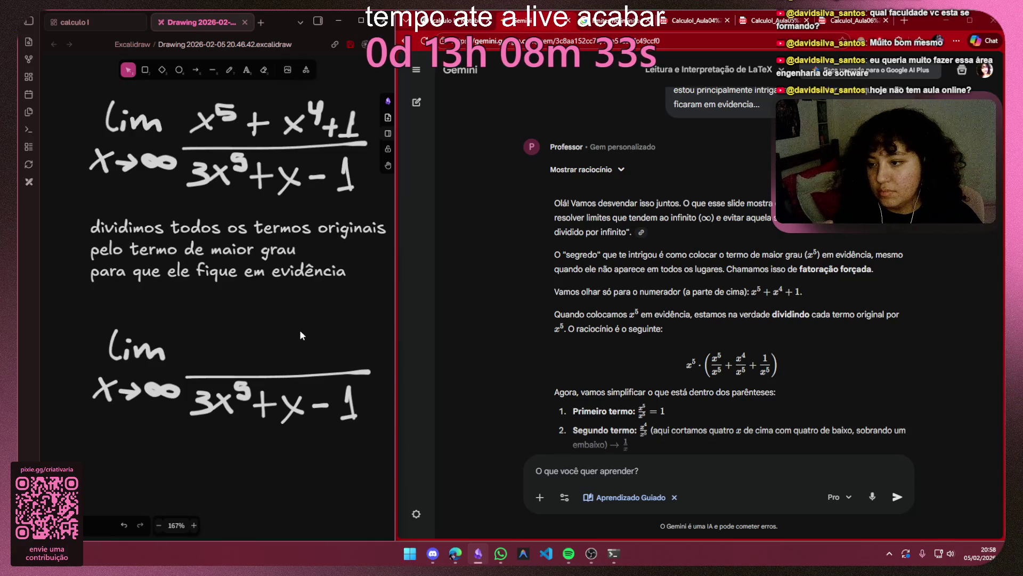
{"action": "left_click", "coordinate": [229, 69]}
{"action": "scroll", "coordinate": [205, 329], "scroll_direction": "up", "scroll_amount": 5, "text": "ctrl"}
Step: Hand-draw 'x⁵ · 1 +' as the start of the lower limit's new numerator
{"action": "left_click_drag", "start_coordinate": [182, 365], "coordinate": [213, 400]}
{"action": "left_click_drag", "start_coordinate": [213, 357], "coordinate": [179, 406]}
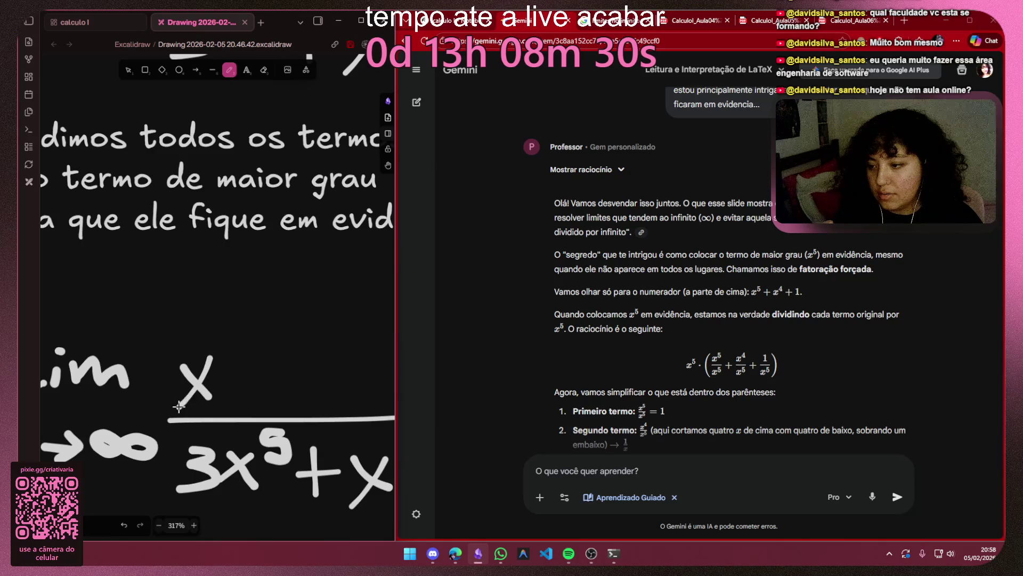
{"action": "left_click_drag", "start_coordinate": [240, 324], "coordinate": [240, 351]}
{"action": "key", "text": "ctrl+z"}
{"action": "left_click_drag", "start_coordinate": [240, 306], "coordinate": [207, 349]}
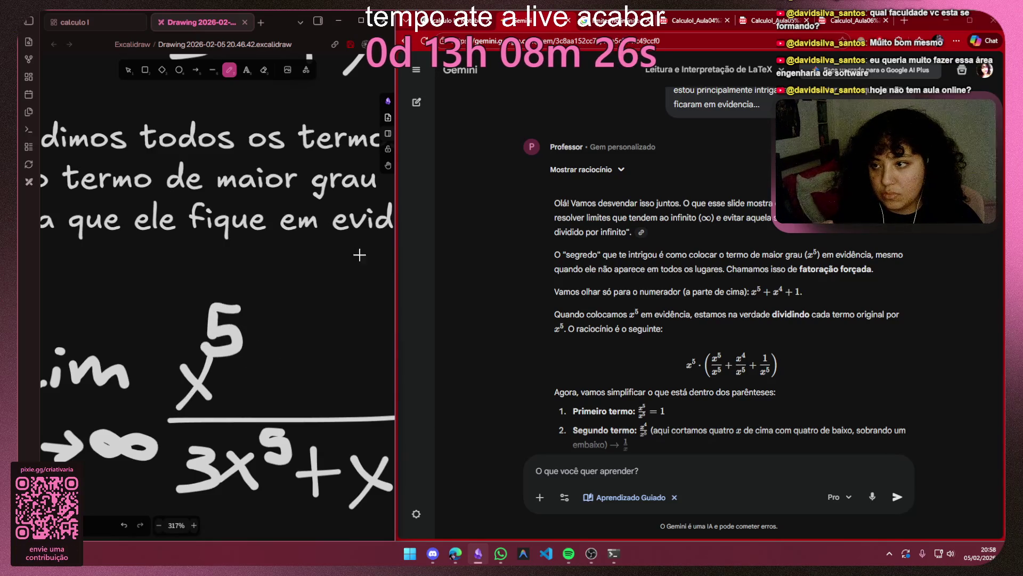
{"action": "scroll", "coordinate": [319, 250], "scroll_direction": "down", "scroll_amount": 5, "text": "ctrl"}
{"action": "scroll", "coordinate": [319, 250], "scroll_direction": "down", "scroll_amount": 1, "text": "ctrl"}
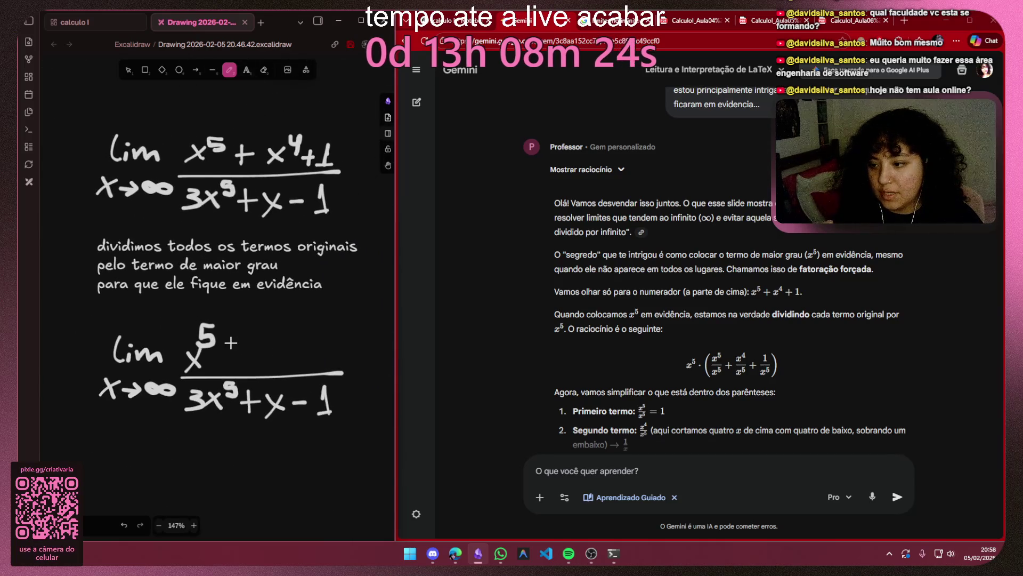
{"action": "scroll", "coordinate": [222, 329], "scroll_direction": "up", "scroll_amount": 5, "text": "ctrl"}
{"action": "left_click", "coordinate": [190, 407]}
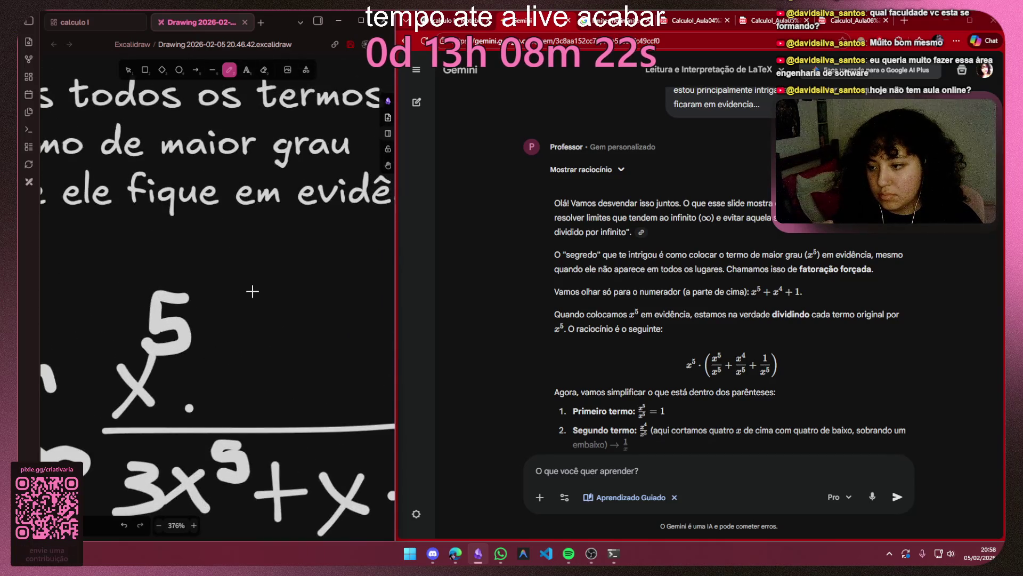
{"action": "left_click_drag", "start_coordinate": [261, 383], "coordinate": [262, 346]}
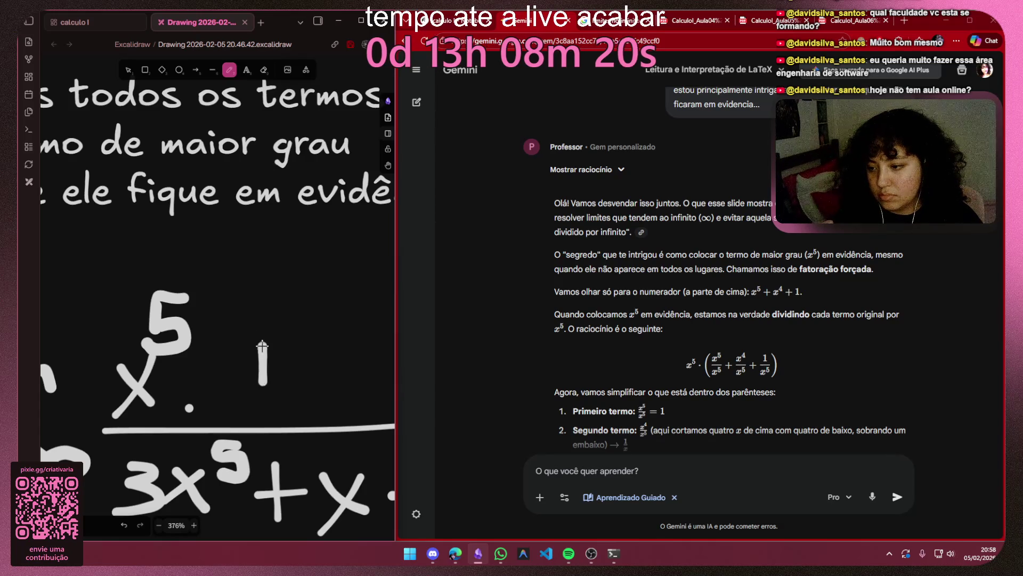
{"action": "scroll", "coordinate": [251, 409], "scroll_direction": "down", "scroll_amount": 5, "text": "ctrl"}
{"action": "scroll", "coordinate": [227, 316], "scroll_direction": "down", "scroll_amount": 2, "text": "ctrl"}
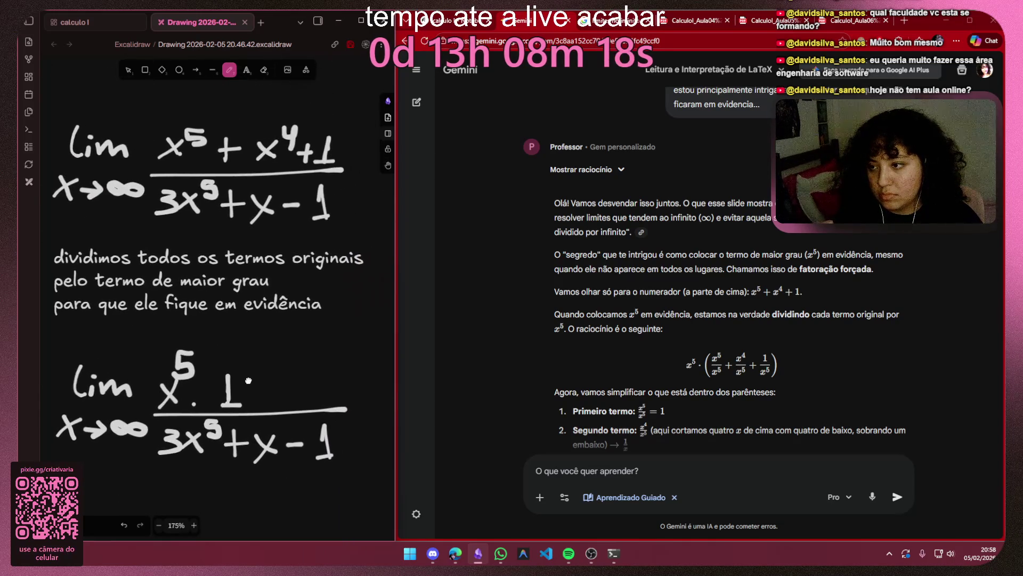
{"action": "scroll", "coordinate": [232, 385], "scroll_direction": "up", "scroll_amount": 3, "text": "ctrl"}
{"action": "scroll", "coordinate": [239, 390], "scroll_direction": "up", "scroll_amount": 2, "text": "ctrl"}
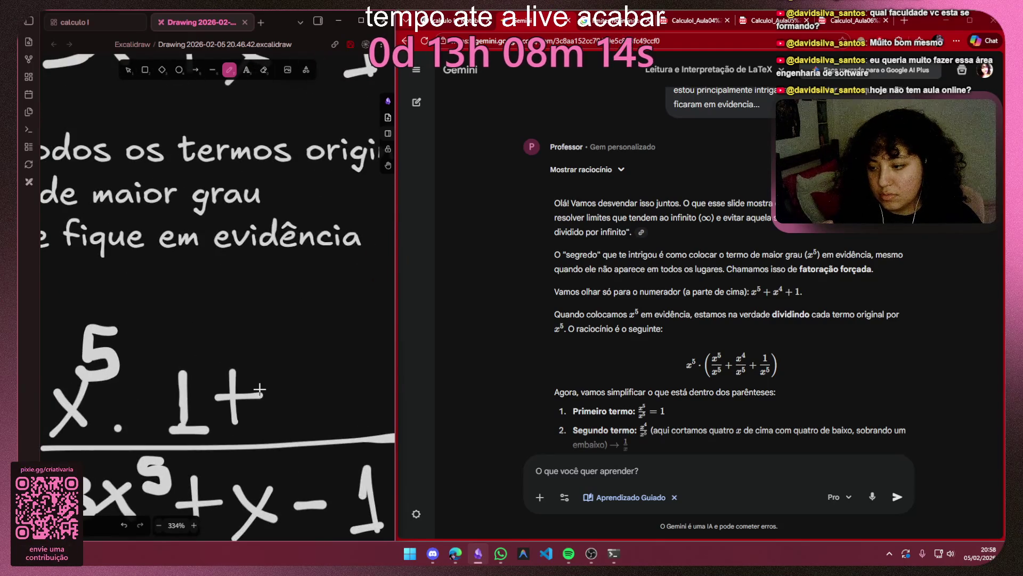
{"action": "scroll", "coordinate": [260, 393], "scroll_direction": "down", "scroll_amount": 4, "text": "ctrl"}
{"action": "key", "text": "ctrl+z"}
{"action": "key", "text": "ctrl+z"}
{"action": "scroll", "coordinate": [254, 391], "scroll_direction": "up", "scroll_amount": 2, "text": "ctrl"}
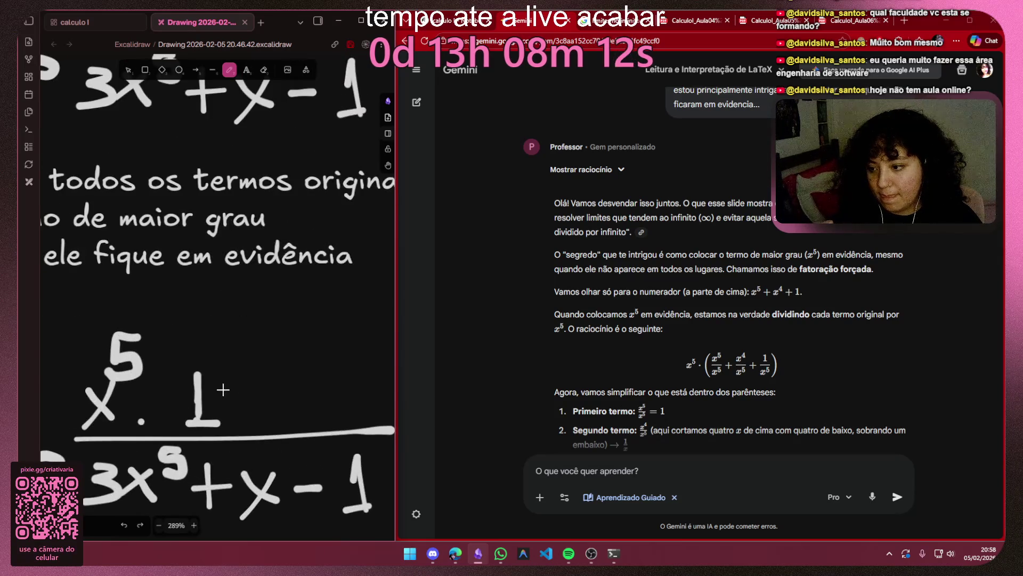
{"action": "left_click_drag", "start_coordinate": [243, 377], "coordinate": [242, 404]}
Step: Draw the x⁴/x⁵ fraction followed by a plus sign in the numerator
{"action": "mouse_move", "coordinate": [286, 328]}
{"action": "left_mouse_down"}
{"action": "mouse_move", "coordinate": [317, 366]}
{"action": "mouse_move", "coordinate": [285, 367]}
{"action": "mouse_move", "coordinate": [284, 421]}
{"action": "left_mouse_up"}
{"action": "key", "text": "ctrl+z"}
{"action": "key", "text": "ctrl+z"}
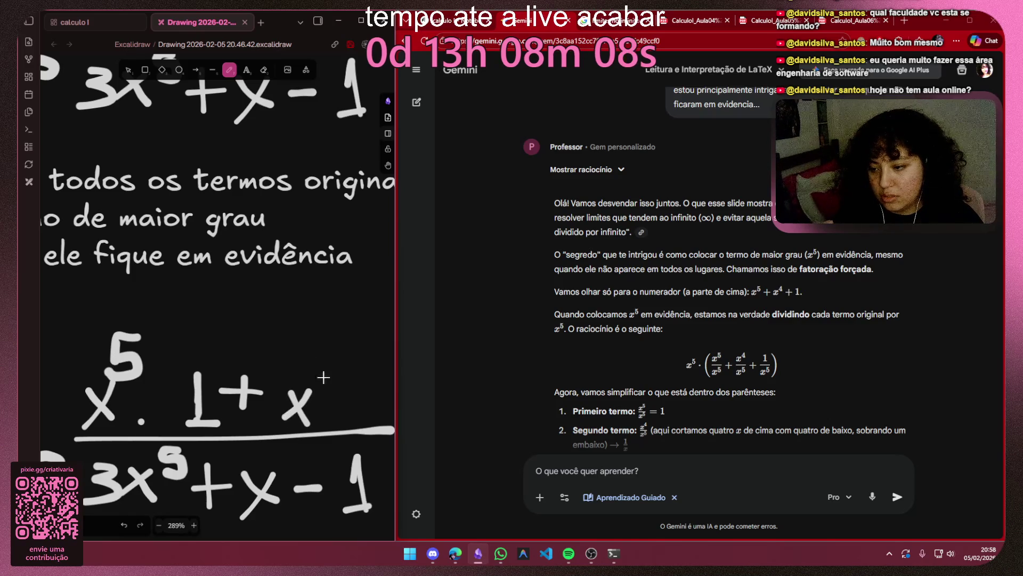
{"action": "left_click_drag", "start_coordinate": [318, 376], "coordinate": [321, 398]}
{"action": "left_click_drag", "start_coordinate": [264, 351], "coordinate": [343, 350]}
{"action": "left_click_drag", "start_coordinate": [280, 306], "coordinate": [290, 334]}
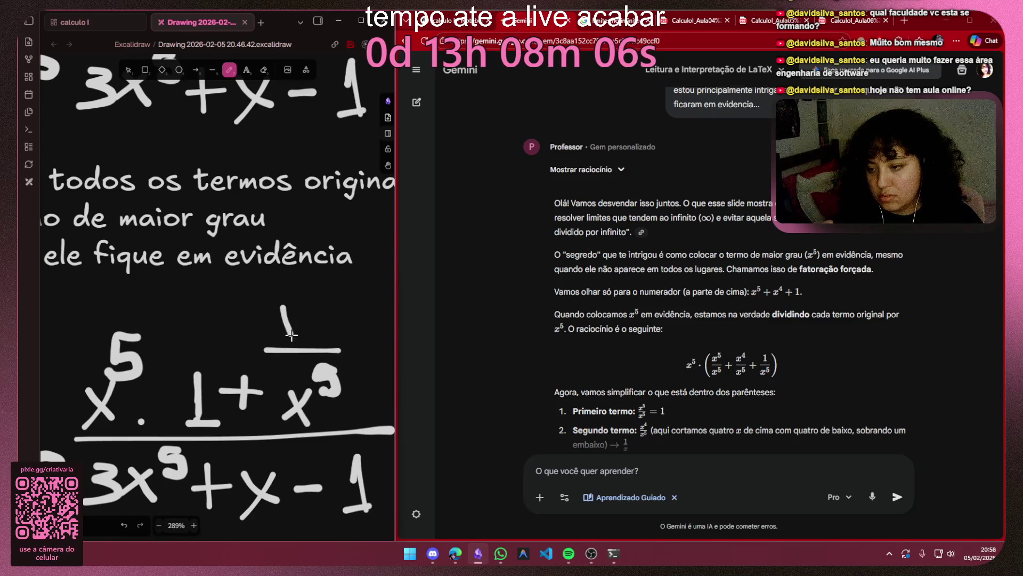
{"action": "scroll", "coordinate": [324, 317], "scroll_direction": "down", "scroll_amount": 3}
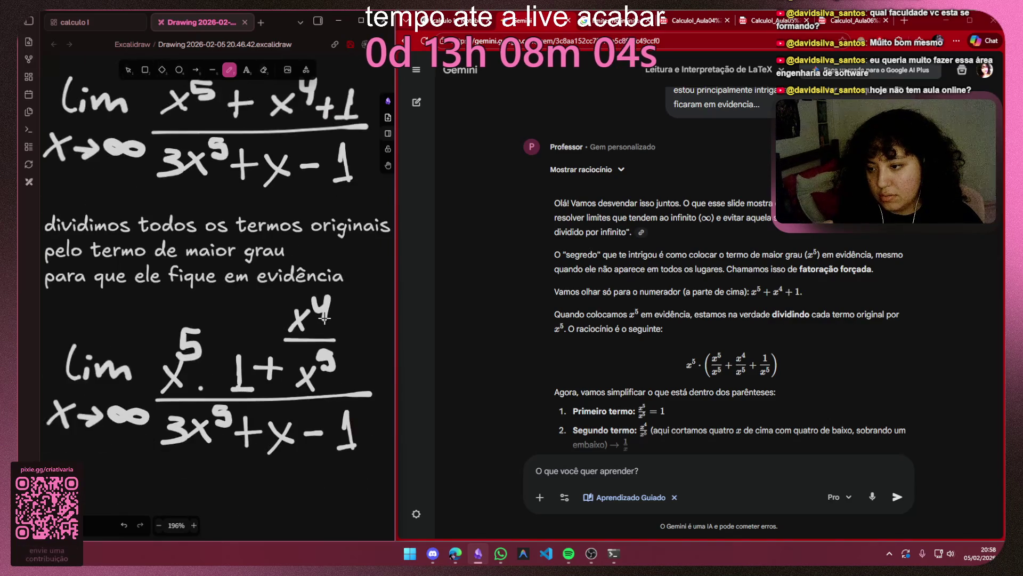
{"action": "scroll", "coordinate": [264, 328], "scroll_direction": "up", "scroll_amount": 1}
{"action": "mouse_move", "coordinate": [264, 329]}
{"action": "left_mouse_down"}
{"action": "mouse_move", "coordinate": [267, 361]}
{"action": "mouse_move", "coordinate": [262, 342]}
{"action": "left_mouse_up"}
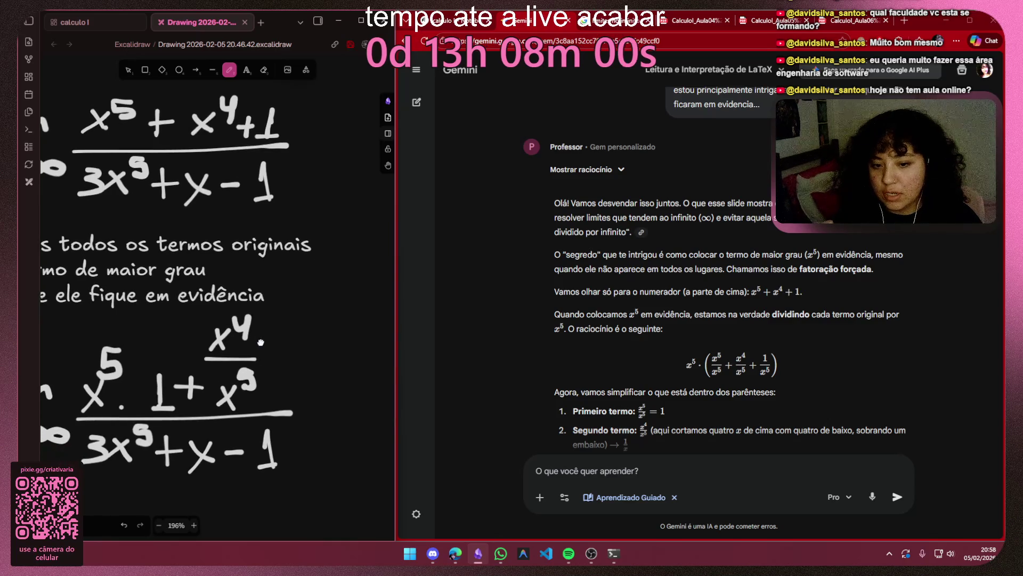
{"action": "scroll", "coordinate": [318, 406], "scroll_direction": "up", "scroll_amount": 3}
{"action": "left_click_drag", "start_coordinate": [296, 269], "coordinate": [297, 323]}
{"action": "key", "text": "ctrl+z"}
{"action": "key", "text": "ctrl+z"}
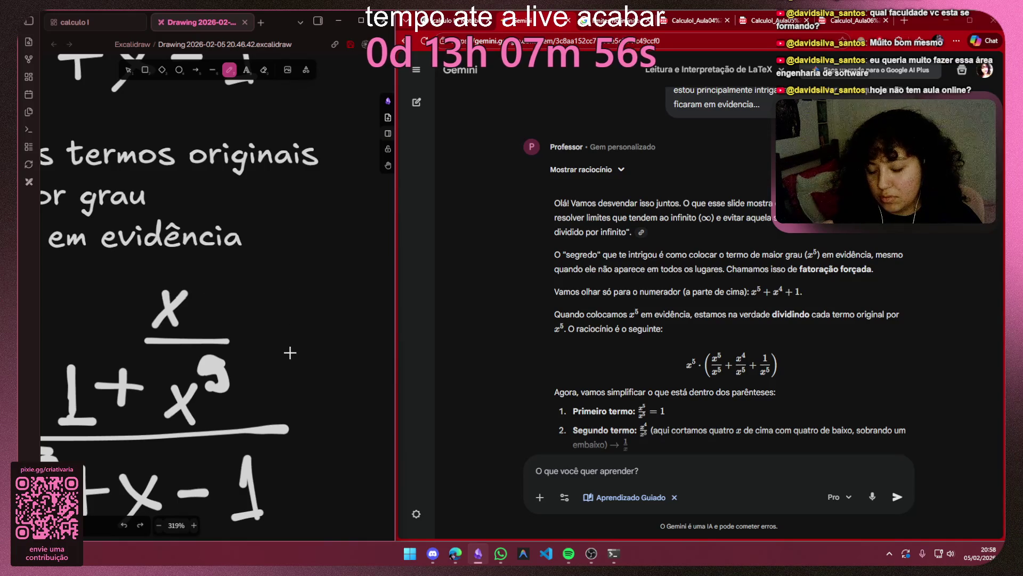
{"action": "key", "text": "ctrl+shift+z"}
{"action": "mouse_move", "coordinate": [272, 323]}
{"action": "left_mouse_down"}
{"action": "mouse_move", "coordinate": [271, 361]}
{"action": "mouse_move", "coordinate": [294, 343]}
{"action": "left_mouse_up"}
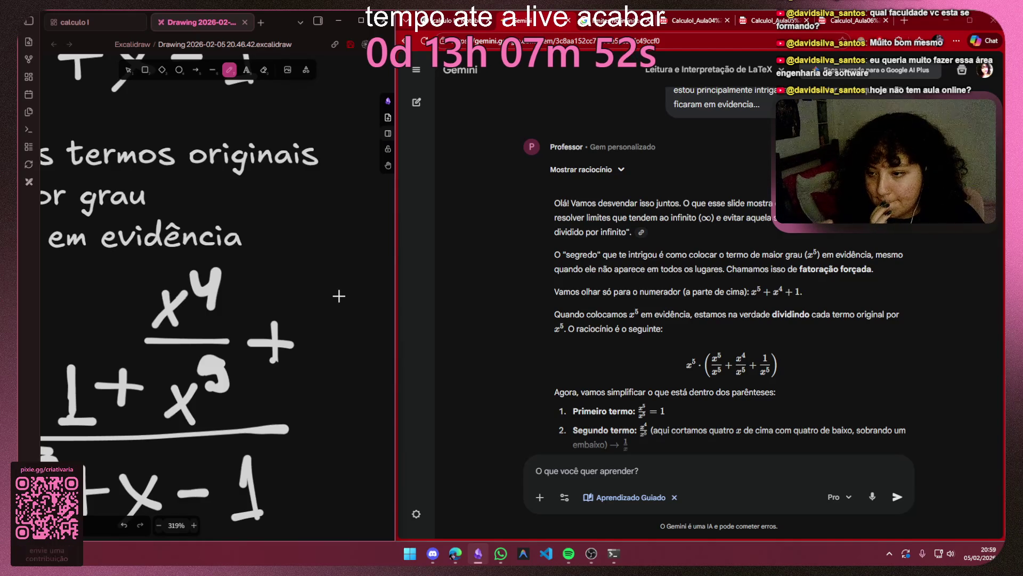
Step: Draw the final 1/x⁵ term, switching to a thinner pen stroke for the exponent
{"action": "left_click_drag", "start_coordinate": [340, 271], "coordinate": [341, 326]}
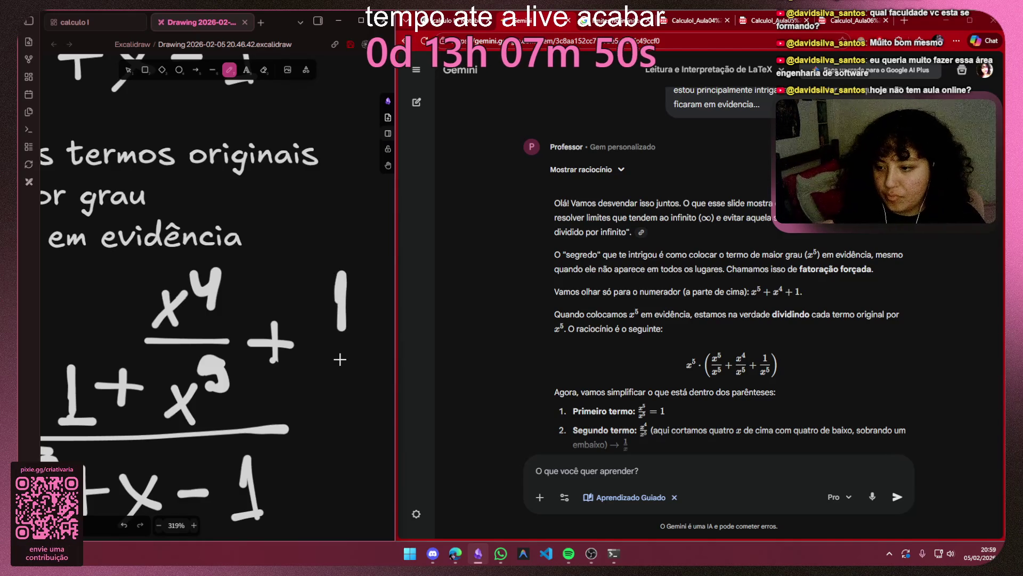
{"action": "mouse_move", "coordinate": [354, 366]}
{"action": "left_mouse_down"}
{"action": "mouse_move", "coordinate": [215, 355]}
{"action": "mouse_move", "coordinate": [241, 339]}
{"action": "left_mouse_up"}
{"action": "scroll", "coordinate": [247, 357], "scroll_direction": "down", "scroll_amount": 3}
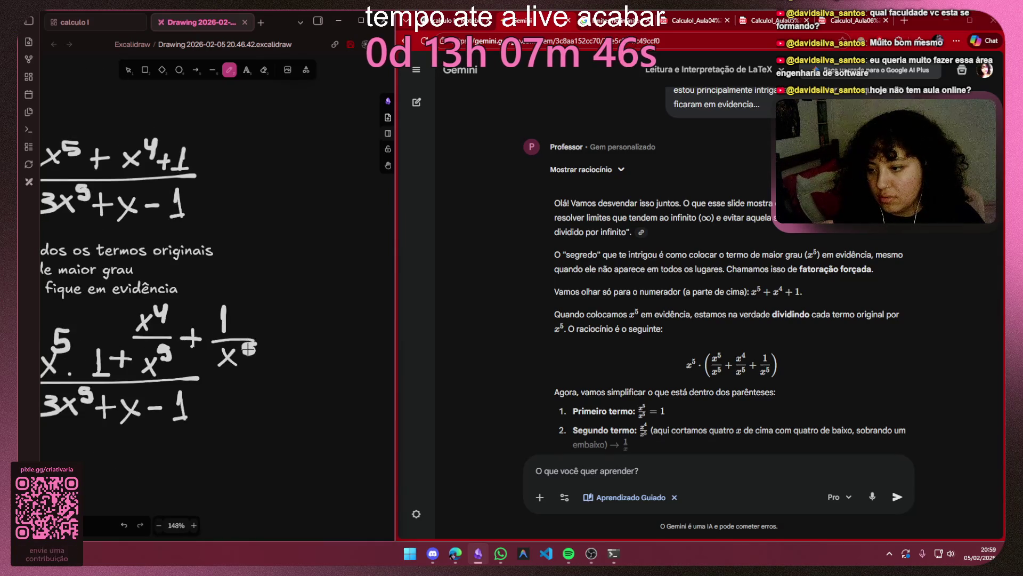
{"action": "key", "text": "ctrl+z"}
{"action": "scroll", "coordinate": [258, 324], "scroll_direction": "up", "scroll_amount": 5}
{"action": "left_click_drag", "start_coordinate": [258, 324], "coordinate": [254, 359]}
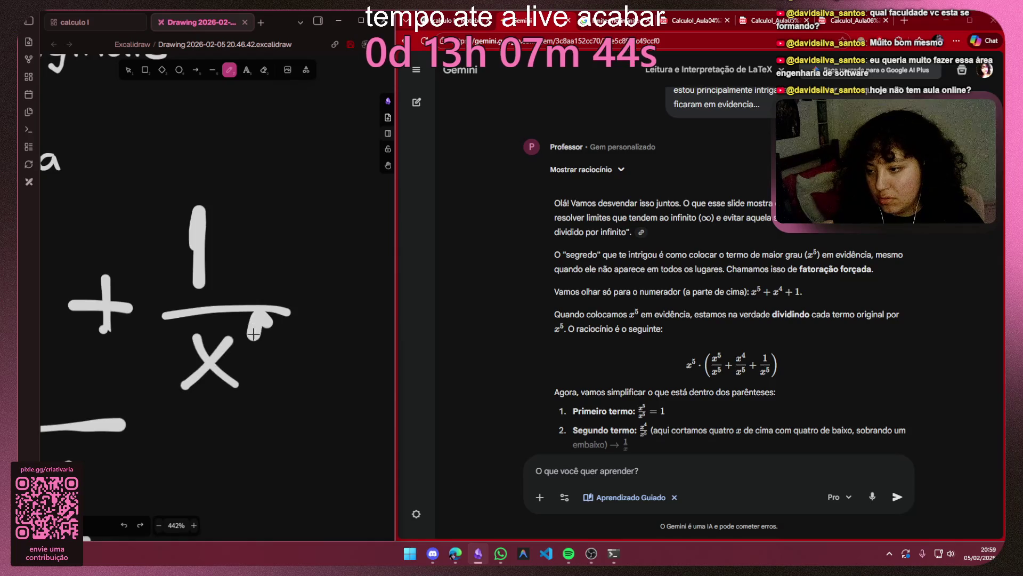
{"action": "left_click", "coordinate": [124, 525]}
{"action": "left_click", "coordinate": [72, 525]}
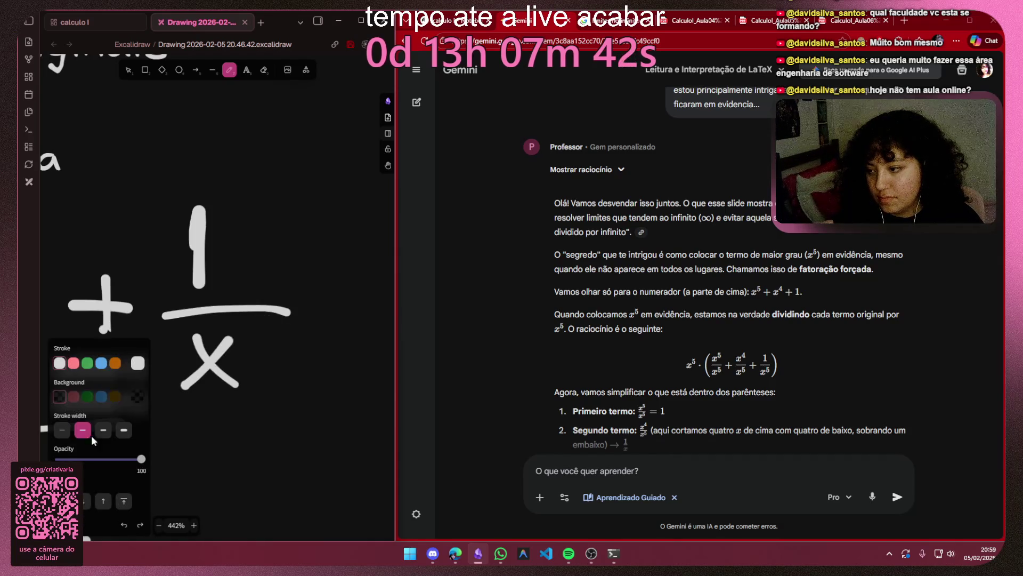
{"action": "left_click", "coordinate": [61, 432]}
{"action": "left_click_drag", "start_coordinate": [257, 335], "coordinate": [254, 356]}
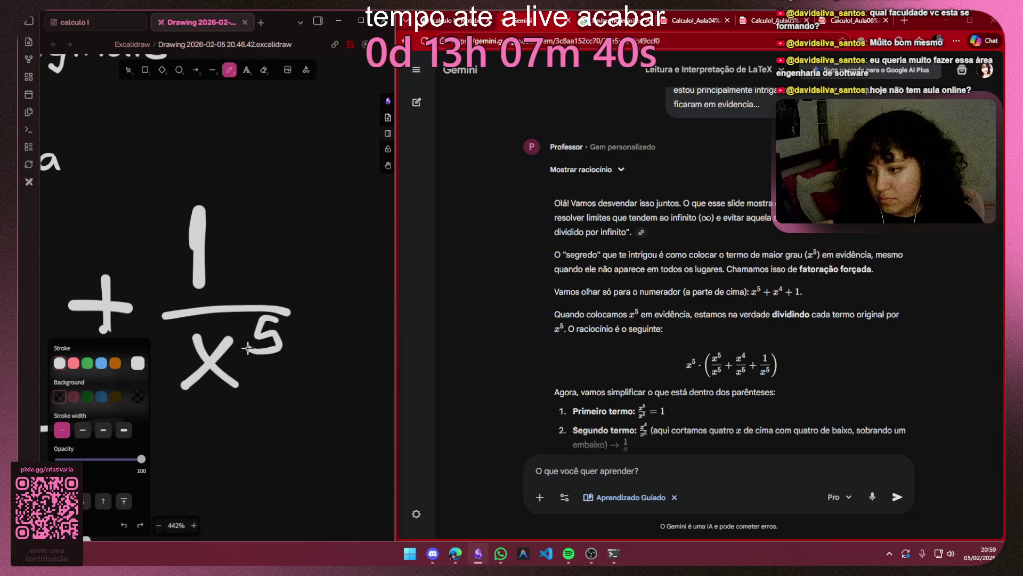
{"action": "scroll", "coordinate": [340, 338], "scroll_direction": "down", "scroll_amount": 3}
{"action": "scroll", "coordinate": [340, 338], "scroll_direction": "down", "scroll_amount": 3}
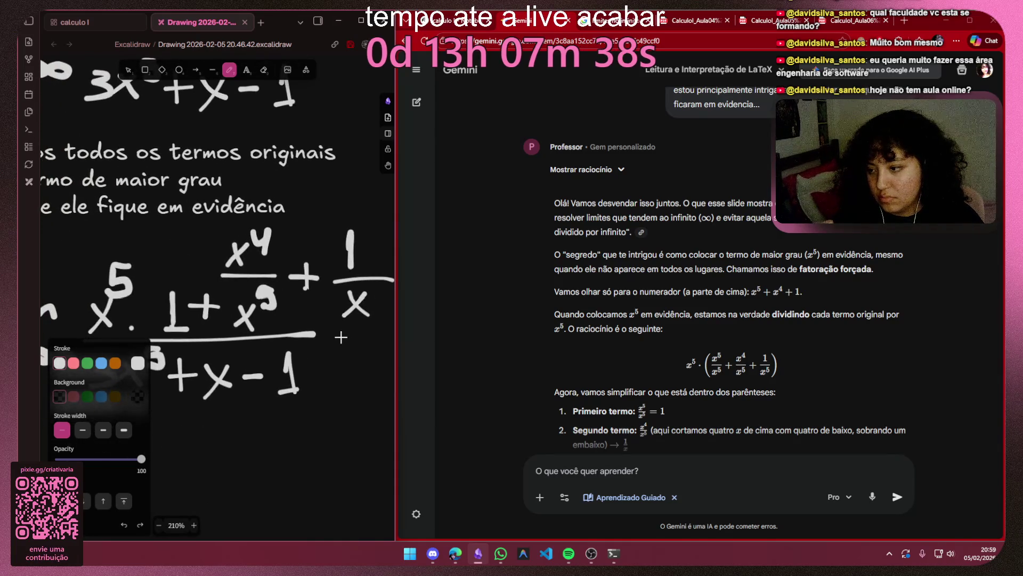
{"action": "scroll", "coordinate": [340, 338], "scroll_direction": "right", "scroll_amount": 3}
{"action": "left_click_drag", "start_coordinate": [256, 321], "coordinate": [239, 340]}
{"action": "left_click", "coordinate": [57, 525]}
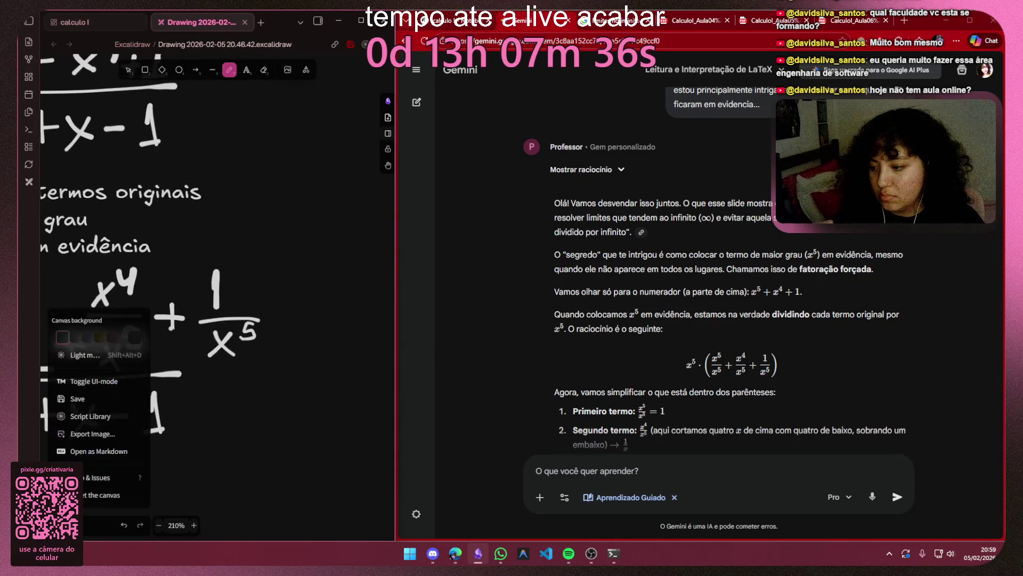
{"action": "scroll", "coordinate": [202, 372], "scroll_direction": "up", "scroll_amount": 2}
{"action": "key", "text": "Escape"}
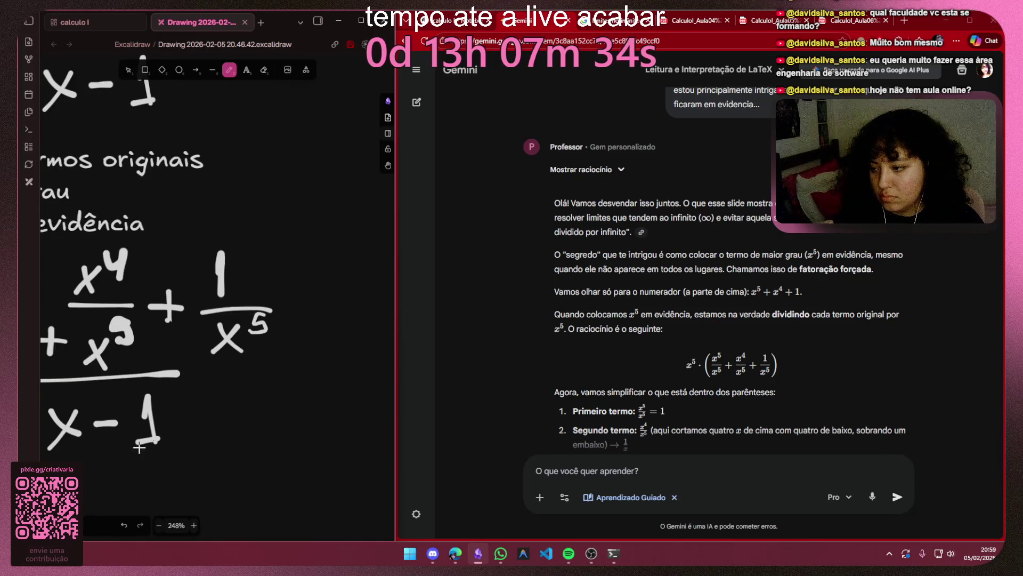
{"action": "scroll", "coordinate": [340, 361], "scroll_direction": "left", "scroll_amount": 3}
{"action": "mouse_move", "coordinate": [153, 370]}
{"action": "left_mouse_down"}
{"action": "mouse_move", "coordinate": [165, 297]}
{"action": "mouse_move", "coordinate": [213, 338]}
{"action": "mouse_move", "coordinate": [156, 318]}
{"action": "mouse_move", "coordinate": [236, 262]}
{"action": "left_mouse_up"}
Step: Move the denominator 3x⁵+x−1 to the right under the rewritten numerator
{"action": "key", "text": "v"}
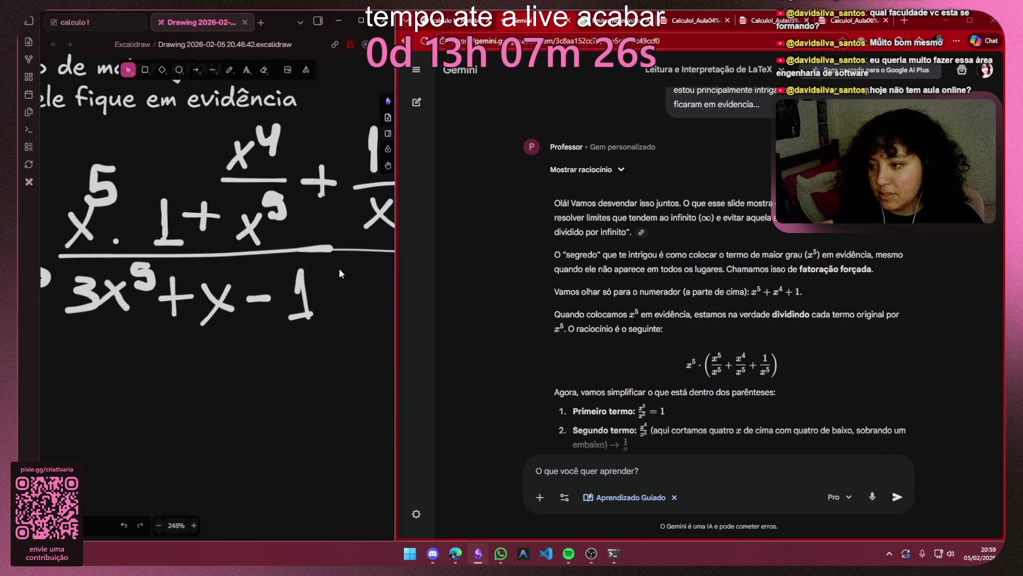
{"action": "left_click_drag", "start_coordinate": [346, 253], "coordinate": [58, 355]}
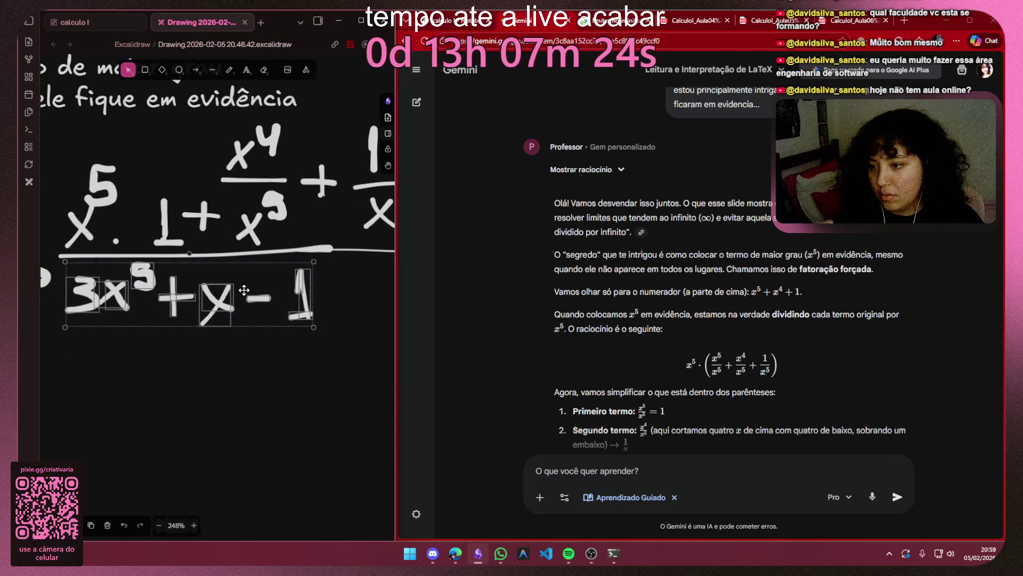
{"action": "left_click_drag", "start_coordinate": [244, 290], "coordinate": [348, 292]}
{"action": "left_click", "coordinate": [169, 379]}
{"action": "scroll", "coordinate": [167, 376], "scroll_direction": "left", "scroll_amount": 2}
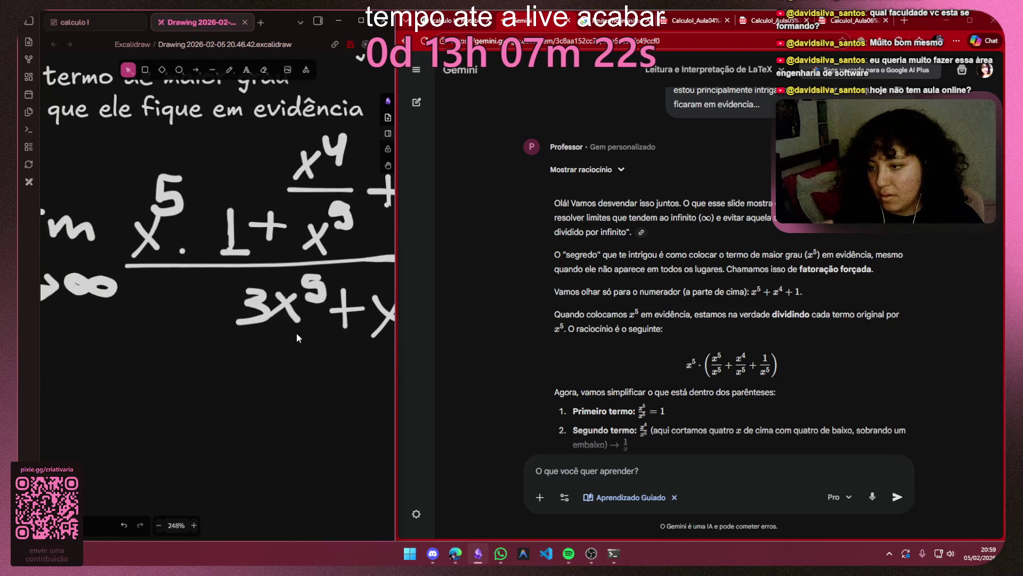
Step: Move x⁵ to the front of the denominator and draw a multiplication dot after it
{"action": "left_click", "coordinate": [302, 296]}
{"action": "mouse_move", "coordinate": [299, 286]}
{"action": "left_mouse_down"}
{"action": "mouse_move", "coordinate": [149, 312]}
{"action": "mouse_move", "coordinate": [307, 286]}
{"action": "mouse_move", "coordinate": [266, 304]}
{"action": "mouse_move", "coordinate": [142, 311]}
{"action": "left_mouse_up"}
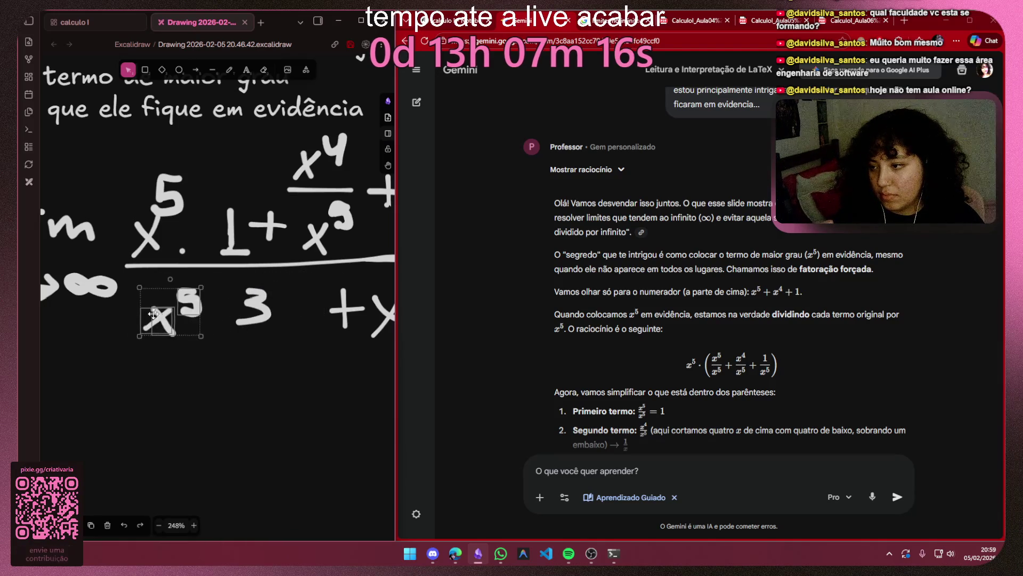
{"action": "left_click", "coordinate": [230, 70]}
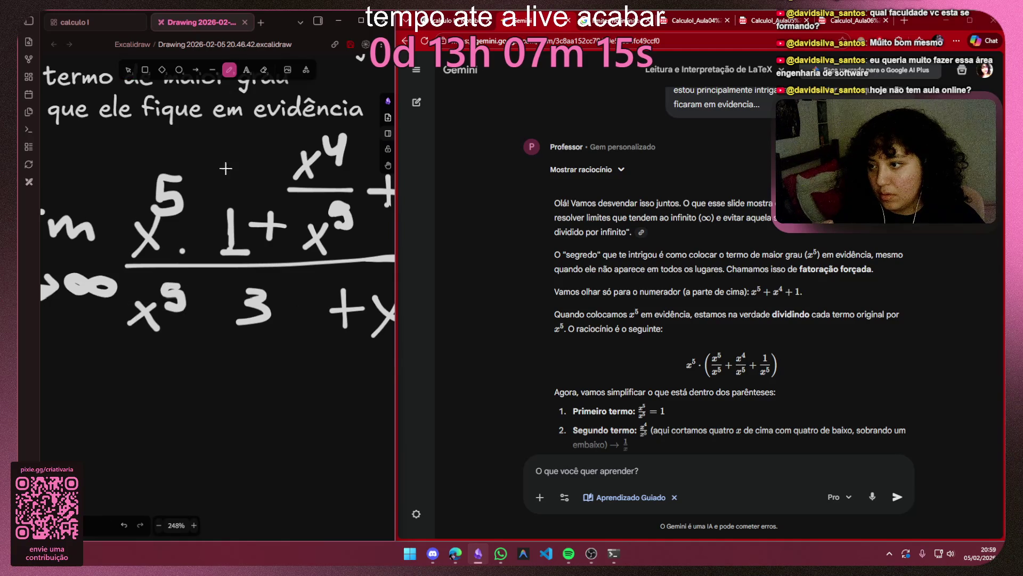
{"action": "left_click", "coordinate": [189, 325]}
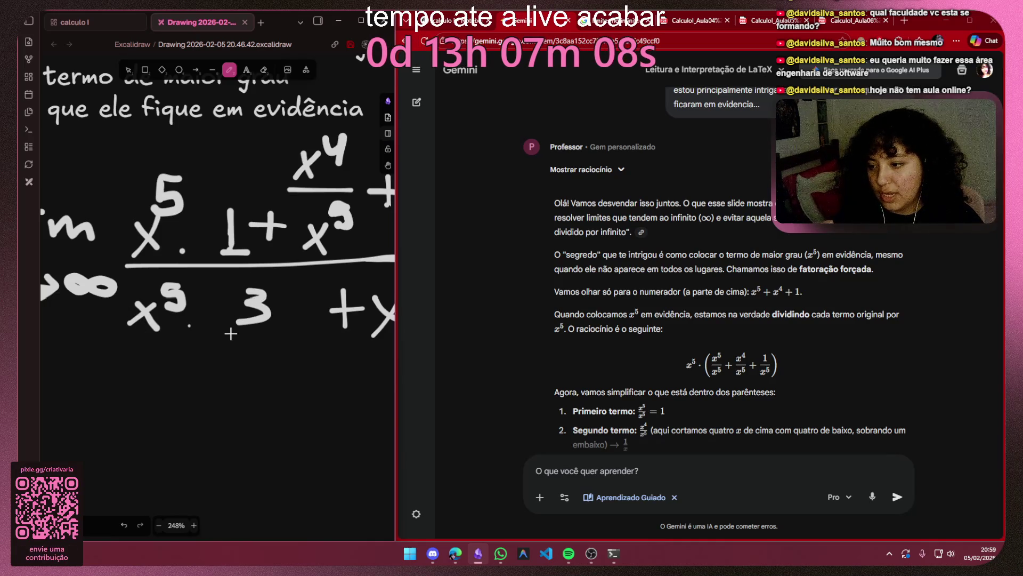
Step: Draw /x⁵ fractions under the 3, the x and the 1 of the denominator
{"action": "key", "text": "ctrl+z"}
{"action": "left_click_drag", "start_coordinate": [221, 330], "coordinate": [301, 335]}
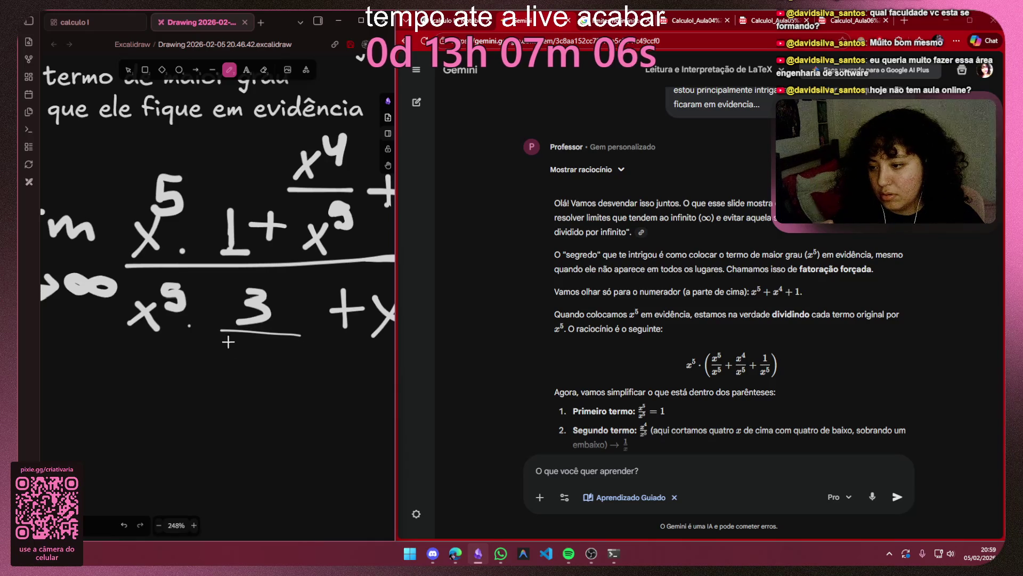
{"action": "scroll", "coordinate": [265, 354], "scroll_direction": "up", "scroll_amount": 5, "text": "ctrl"}
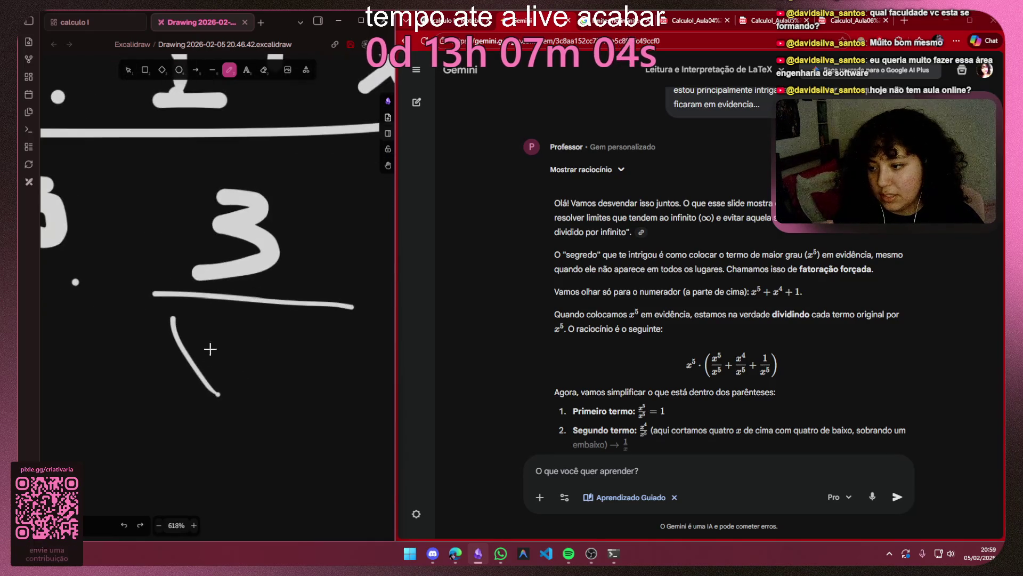
{"action": "left_click_drag", "start_coordinate": [235, 337], "coordinate": [155, 392]}
{"action": "scroll", "coordinate": [261, 355], "scroll_direction": "down", "scroll_amount": 5}
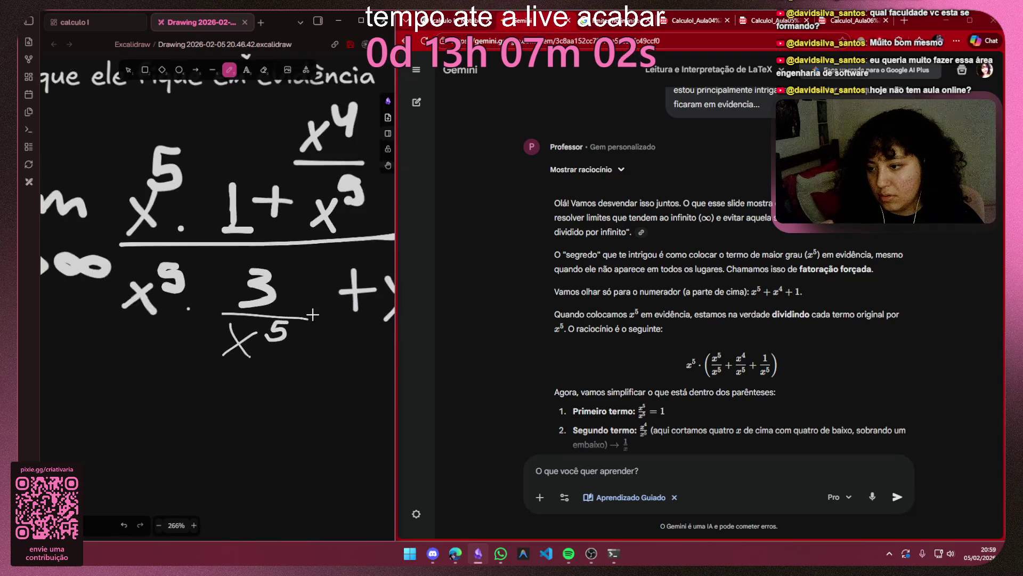
{"action": "scroll", "coordinate": [280, 332], "scroll_direction": "down", "scroll_amount": 3}
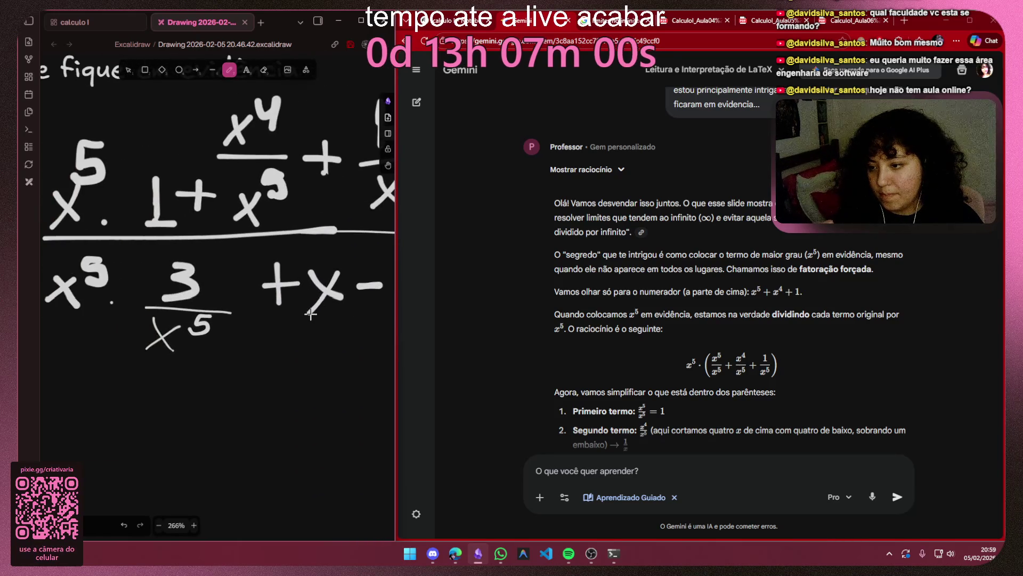
{"action": "left_click_drag", "start_coordinate": [302, 327], "coordinate": [354, 321]}
{"action": "key", "text": "ctrl+z"}
{"action": "left_click_drag", "start_coordinate": [283, 322], "coordinate": [353, 321]}
{"action": "scroll", "coordinate": [350, 320], "scroll_direction": "up", "scroll_amount": 4}
{"action": "scroll", "coordinate": [350, 321], "scroll_direction": "up", "scroll_amount": 5}
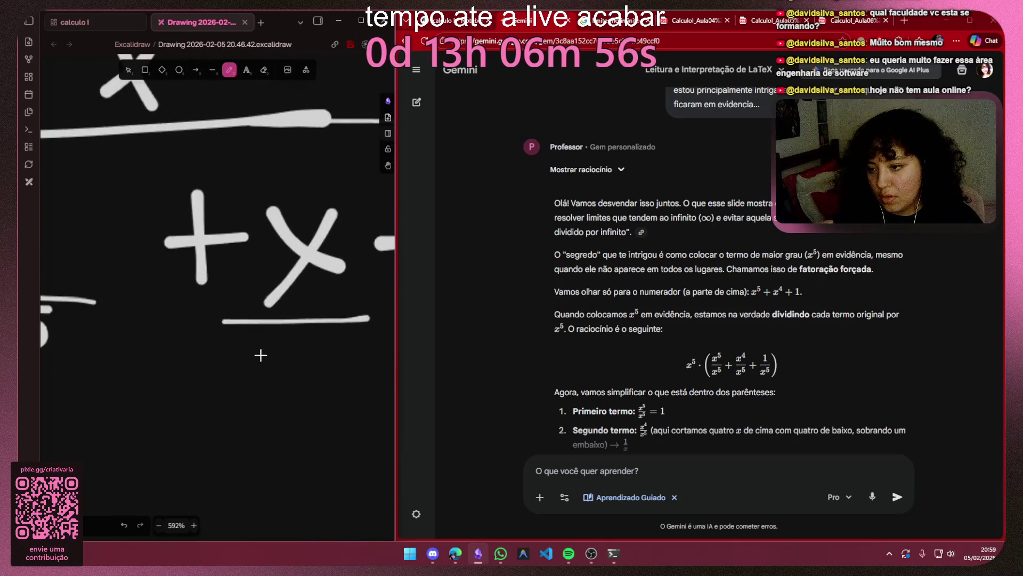
{"action": "left_click_drag", "start_coordinate": [259, 347], "coordinate": [308, 406]}
{"action": "left_click_drag", "start_coordinate": [296, 356], "coordinate": [264, 397]}
{"action": "mouse_move", "coordinate": [354, 333]}
{"action": "left_mouse_down"}
{"action": "mouse_move", "coordinate": [332, 347]}
{"action": "mouse_move", "coordinate": [336, 368]}
{"action": "left_mouse_up"}
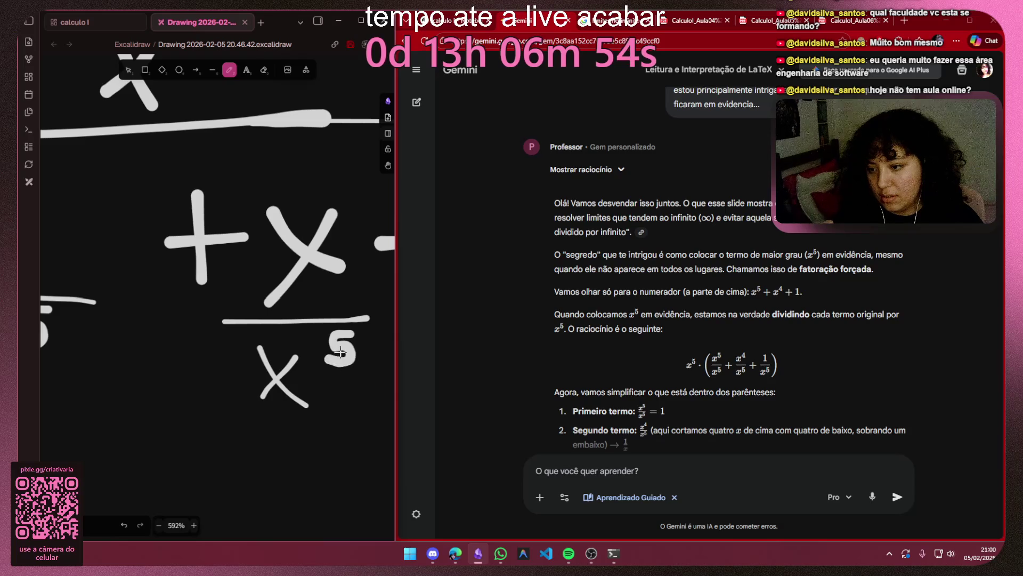
{"action": "scroll", "coordinate": [335, 368], "scroll_direction": "down", "scroll_amount": 3}
{"action": "scroll", "coordinate": [177, 326], "scroll_direction": "up", "scroll_amount": 3}
{"action": "left_click_drag", "start_coordinate": [176, 326], "coordinate": [319, 334]}
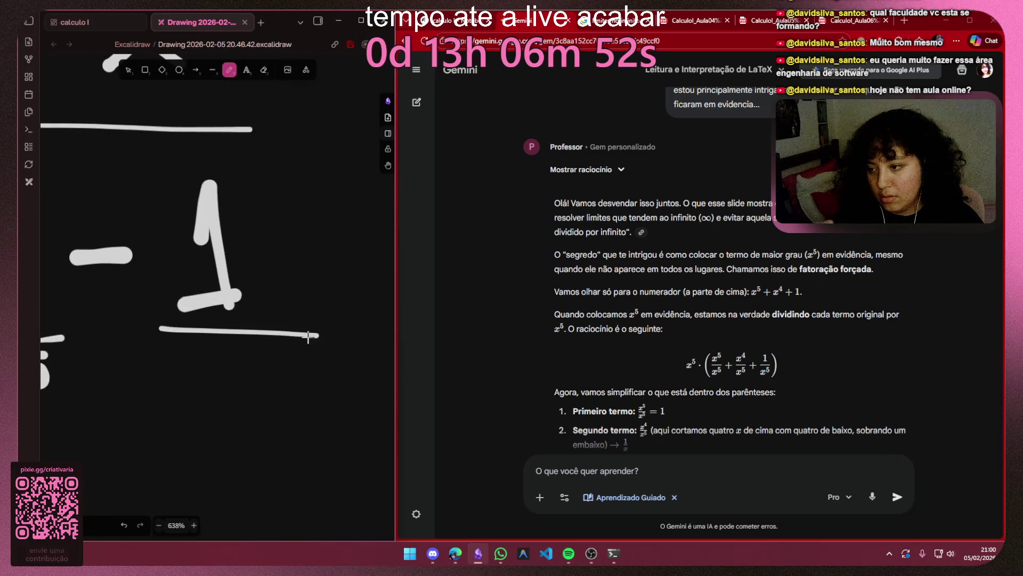
{"action": "scroll", "coordinate": [212, 356], "scroll_direction": "down", "scroll_amount": 3}
{"action": "scroll", "coordinate": [204, 356], "scroll_direction": "up", "scroll_amount": 3}
{"action": "left_click_drag", "start_coordinate": [239, 359], "coordinate": [192, 412]}
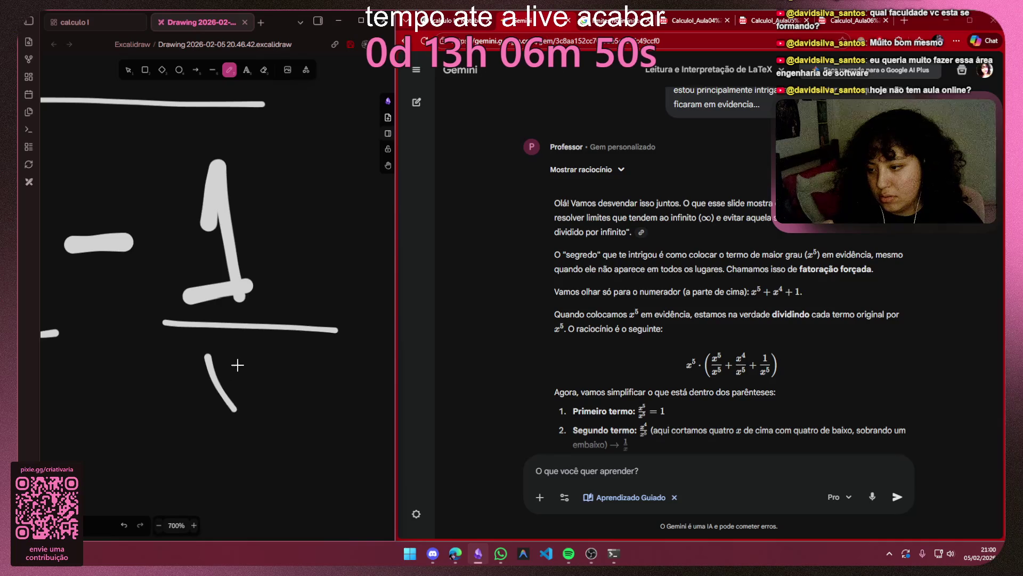
{"action": "left_click_drag", "start_coordinate": [196, 362], "coordinate": [241, 409]}
{"action": "mouse_move", "coordinate": [305, 339]}
{"action": "left_mouse_down"}
{"action": "mouse_move", "coordinate": [268, 362]}
{"action": "mouse_move", "coordinate": [256, 387]}
{"action": "left_mouse_up"}
{"action": "scroll", "coordinate": [256, 364], "scroll_direction": "down", "scroll_amount": 5}
{"action": "scroll", "coordinate": [259, 369], "scroll_direction": "down", "scroll_amount": 2}
{"action": "scroll", "coordinate": [258, 319], "scroll_direction": "down", "scroll_amount": 2}
{"action": "scroll", "coordinate": [258, 214], "scroll_direction": "down", "scroll_amount": 1}
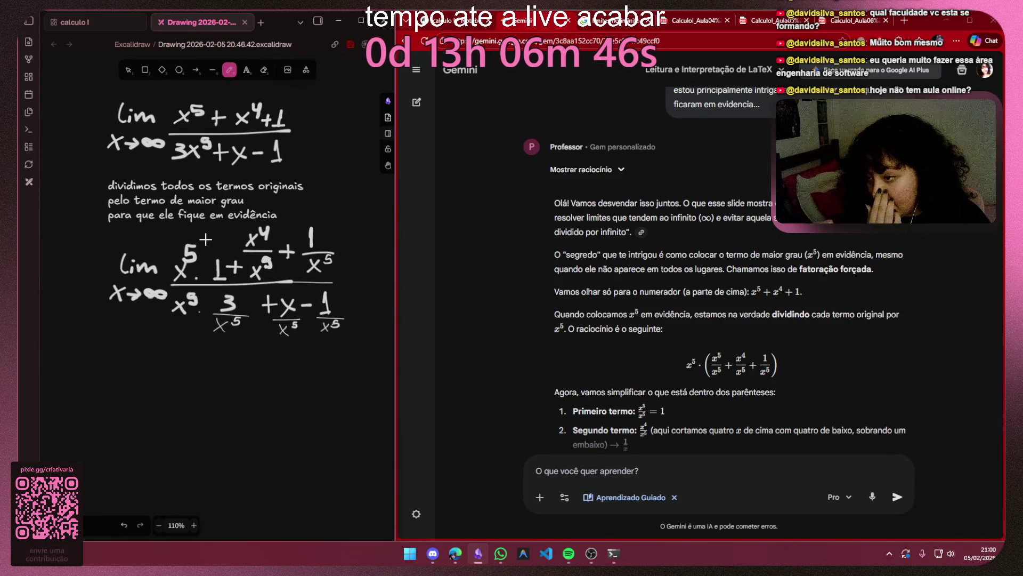
{"action": "scroll", "coordinate": [216, 280], "scroll_direction": "up", "scroll_amount": 3}
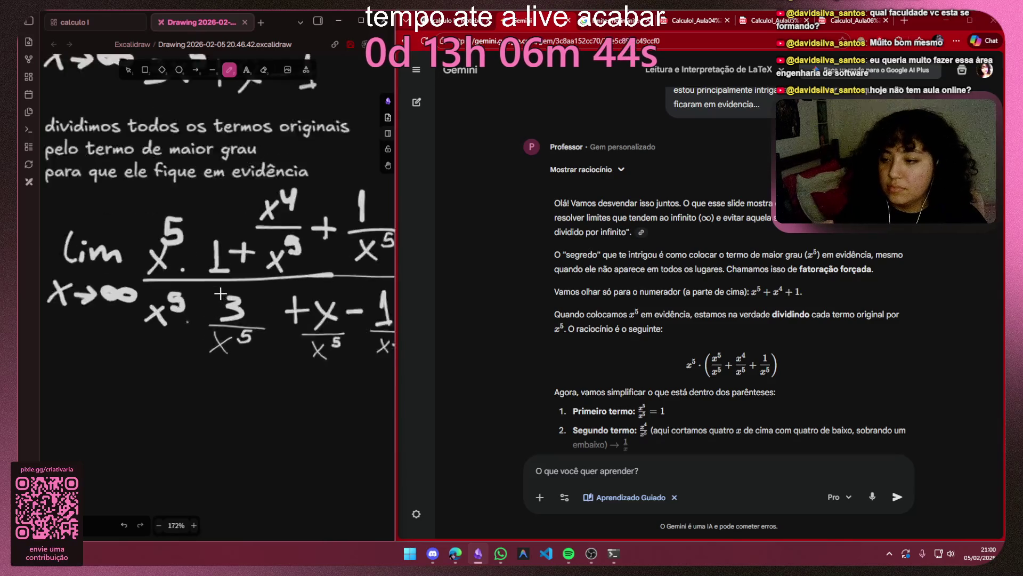
{"action": "scroll", "coordinate": [225, 284], "scroll_direction": "up", "scroll_amount": 3}
Step: Draw square brackets around the terms after x⁵ in the denominator and the numerator
{"action": "mouse_move", "coordinate": [204, 279]}
{"action": "left_mouse_down"}
{"action": "mouse_move", "coordinate": [196, 376]}
{"action": "mouse_move", "coordinate": [221, 388]}
{"action": "left_mouse_up"}
{"action": "scroll", "coordinate": [160, 369], "scroll_direction": "right", "scroll_amount": 3}
{"action": "left_click_drag", "start_coordinate": [281, 268], "coordinate": [280, 376]}
{"action": "scroll", "coordinate": [250, 263], "scroll_direction": "up", "scroll_amount": 1}
{"action": "scroll", "coordinate": [251, 262], "scroll_direction": "up", "scroll_amount": 3}
{"action": "scroll", "coordinate": [250, 263], "scroll_direction": "right", "scroll_amount": 1}
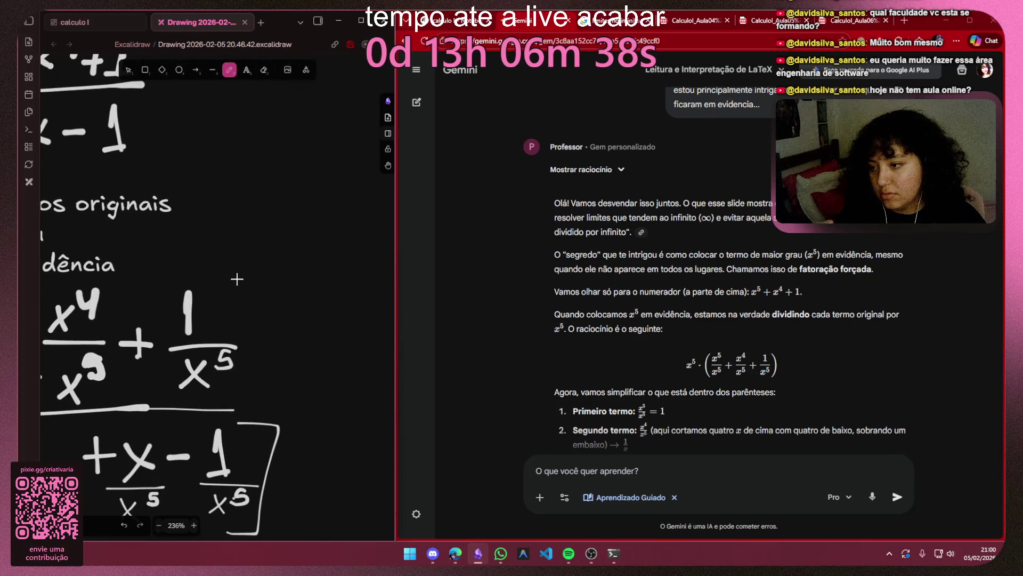
{"action": "scroll", "coordinate": [216, 336], "scroll_direction": "left", "scroll_amount": 3}
{"action": "scroll", "coordinate": [231, 284], "scroll_direction": "left", "scroll_amount": 3}
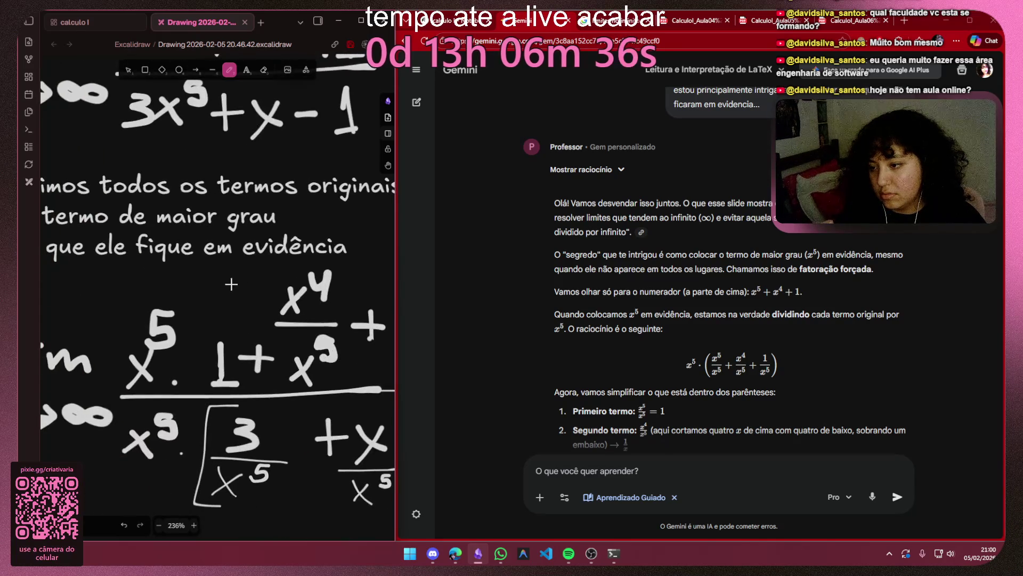
{"action": "left_click_drag", "start_coordinate": [260, 262], "coordinate": [219, 265]}
{"action": "left_click_drag", "start_coordinate": [205, 326], "coordinate": [205, 383]}
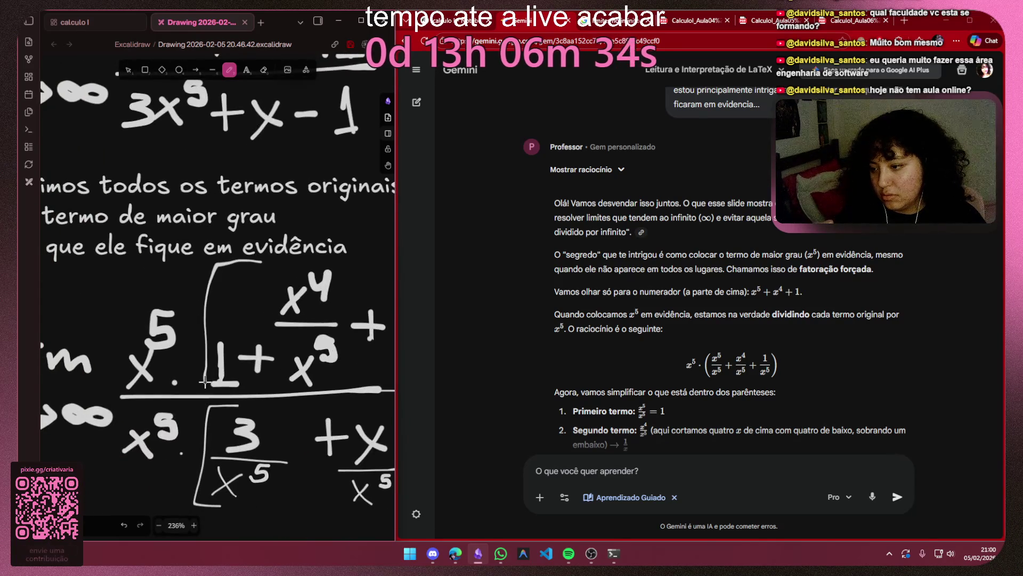
{"action": "left_click_drag", "start_coordinate": [224, 264], "coordinate": [200, 264]}
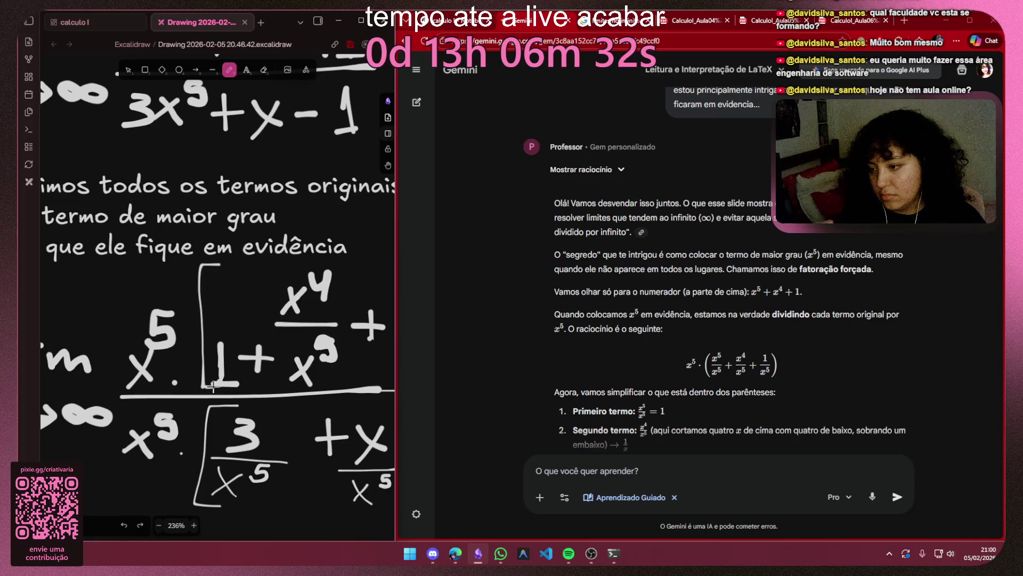
{"action": "scroll", "coordinate": [181, 226], "scroll_direction": "down", "scroll_amount": 5, "text": "ctrl"}
{"action": "scroll", "coordinate": [172, 200], "scroll_direction": "down", "scroll_amount": 2, "text": "ctrl"}
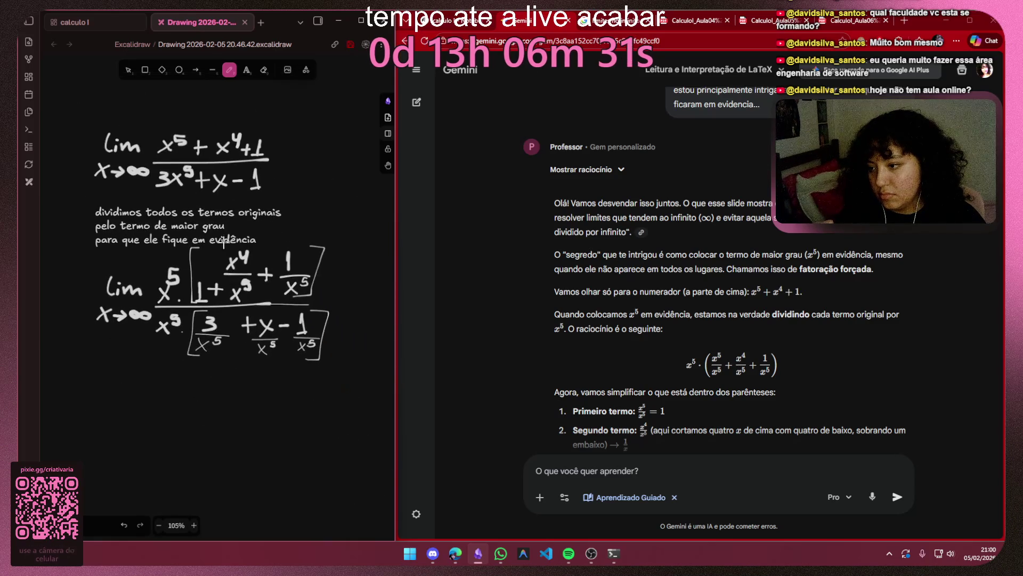
Step: Reposition the explanation note and the bracketed formula to tidy their spacing
{"action": "left_click", "coordinate": [128, 70]}
{"action": "mouse_move", "coordinate": [84, 256]}
{"action": "left_mouse_down"}
{"action": "mouse_move", "coordinate": [319, 253]}
{"action": "mouse_move", "coordinate": [360, 370]}
{"action": "left_mouse_up"}
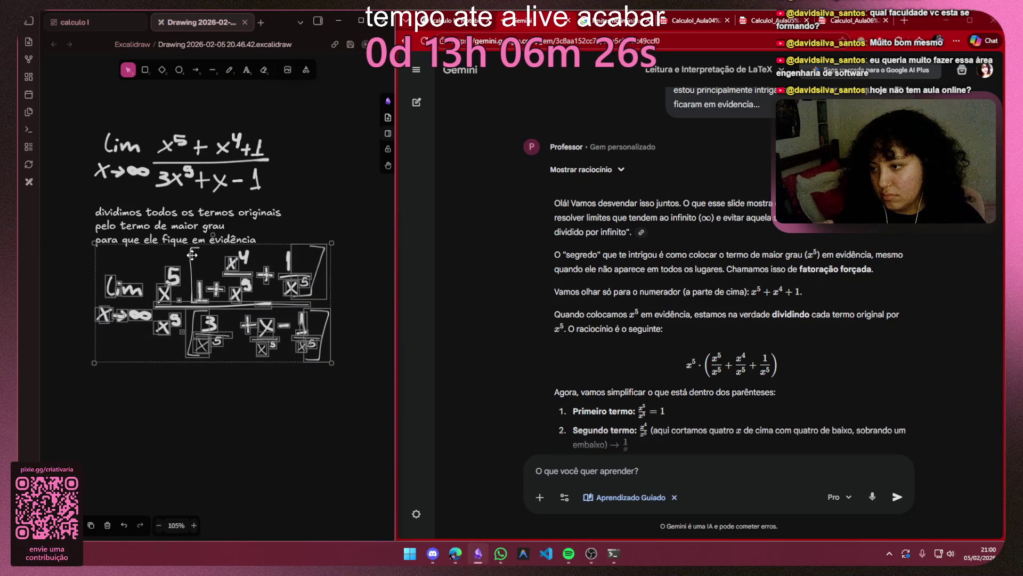
{"action": "left_click", "coordinate": [218, 227]}
{"action": "left_click_drag", "start_coordinate": [218, 226], "coordinate": [198, 161]}
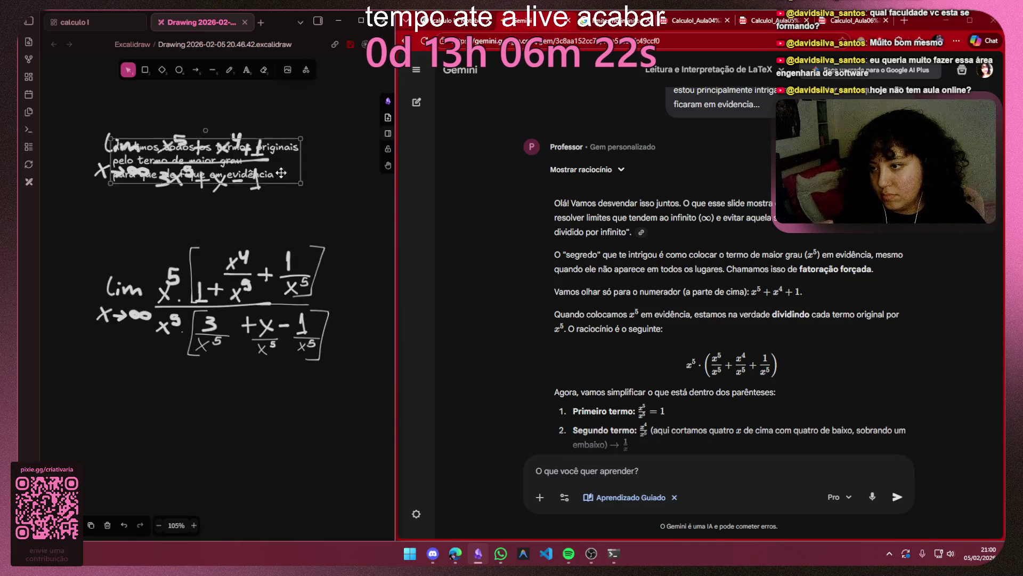
{"action": "left_click_drag", "start_coordinate": [264, 160], "coordinate": [349, 175]}
{"action": "left_click", "coordinate": [124, 230]}
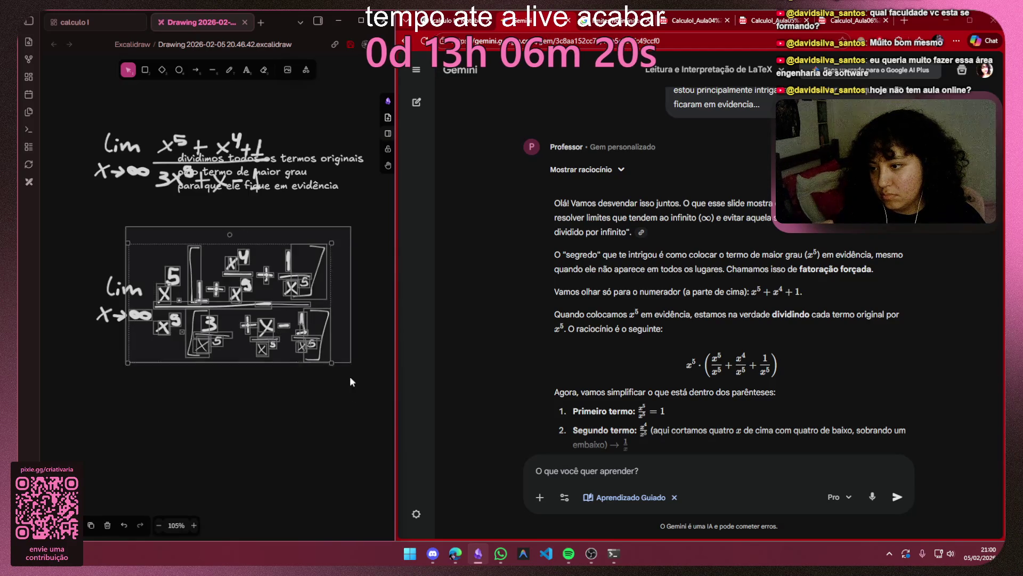
{"action": "left_click_drag", "start_coordinate": [361, 211], "coordinate": [79, 389]}
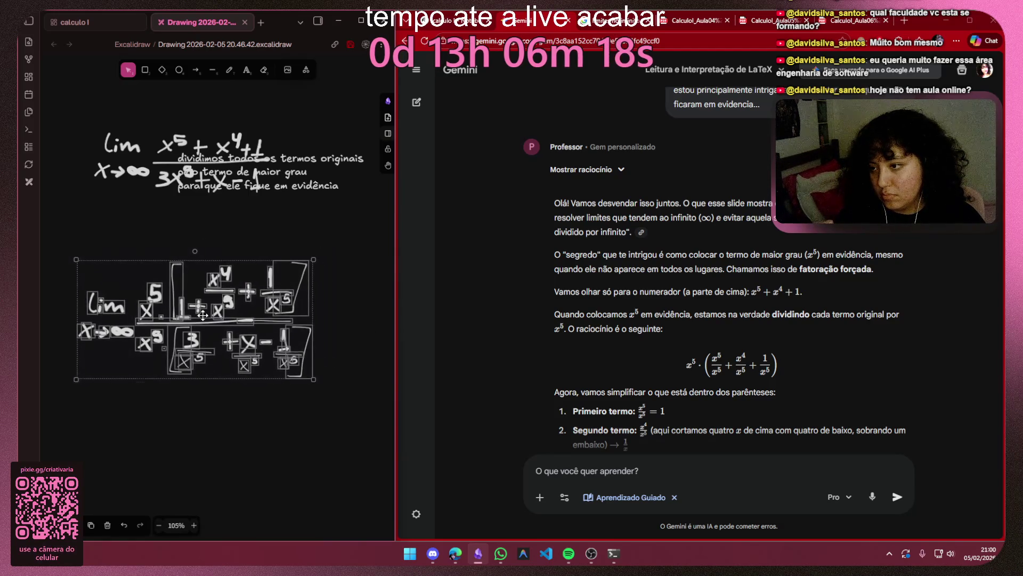
{"action": "left_click_drag", "start_coordinate": [137, 320], "coordinate": [117, 362]}
{"action": "left_click", "coordinate": [333, 211]}
{"action": "left_click_drag", "start_coordinate": [298, 174], "coordinate": [211, 235]}
{"action": "left_click", "coordinate": [337, 274]}
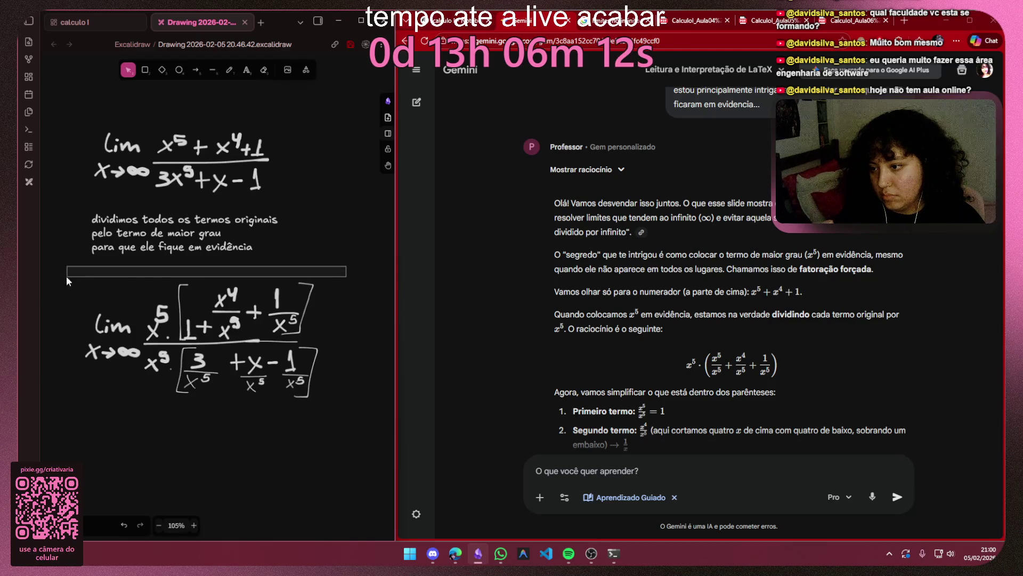
Step: Place a duplicate of the bracketed limit formula beneath the original
{"action": "left_click_drag", "start_coordinate": [337, 269], "coordinate": [65, 431]}
{"action": "mouse_move", "coordinate": [203, 370]}
{"action": "left_mouse_down"}
{"action": "mouse_move", "coordinate": [182, 368]}
{"action": "mouse_move", "coordinate": [191, 363]}
{"action": "mouse_move", "coordinate": [206, 472]}
{"action": "left_mouse_up"}
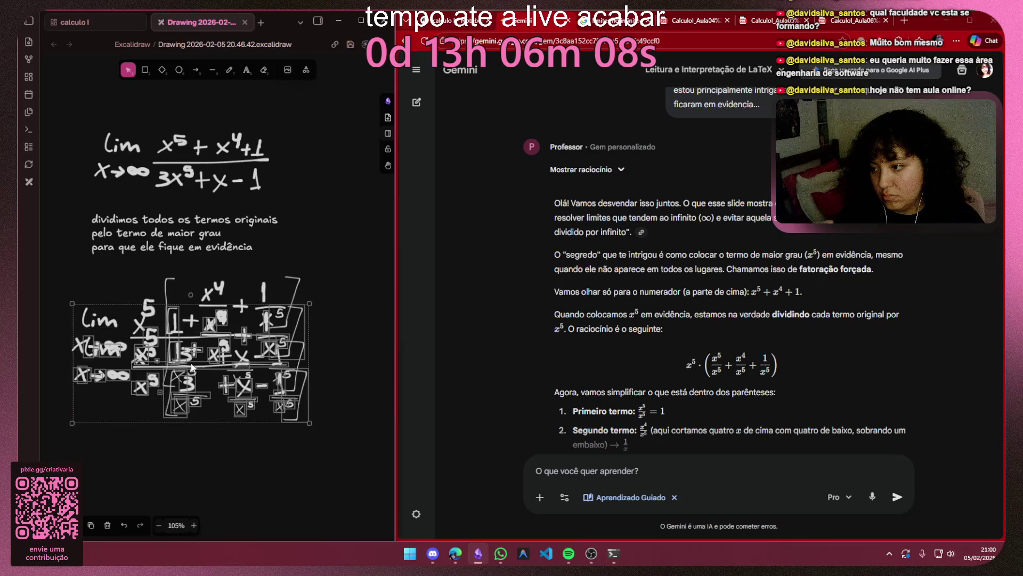
{"action": "left_click", "coordinate": [392, 476]}
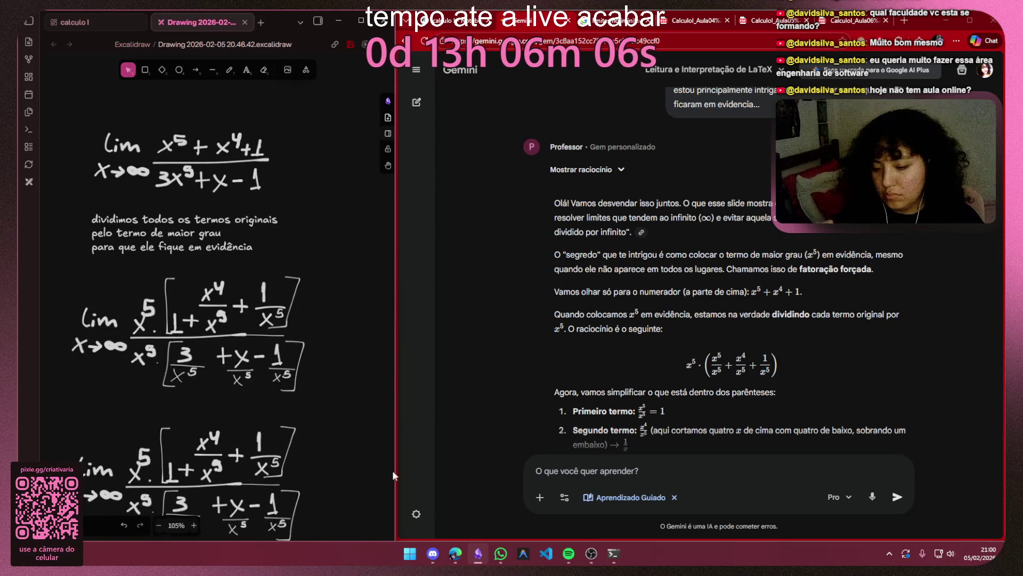
{"action": "left_click", "coordinate": [433, 553]}
{"action": "left_click", "coordinate": [432, 554]}
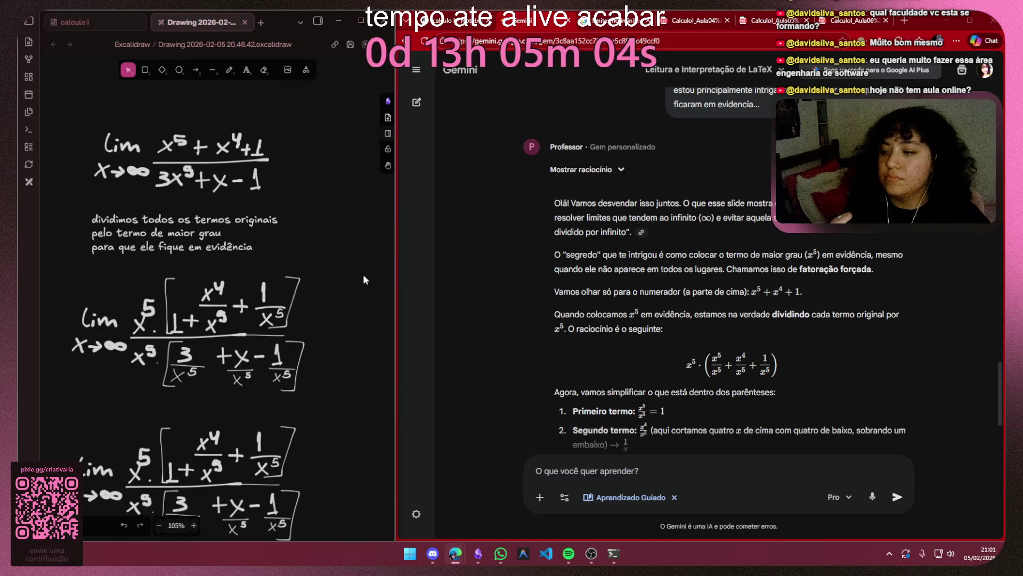
{"action": "scroll", "coordinate": [304, 391], "scroll_direction": "down", "scroll_amount": 2, "text": "ctrl"}
{"action": "scroll", "coordinate": [299, 399], "scroll_direction": "down", "scroll_amount": 3}
{"action": "scroll", "coordinate": [179, 250], "scroll_direction": "up", "scroll_amount": 3, "text": "ctrl"}
{"action": "scroll", "coordinate": [179, 250], "scroll_direction": "up", "scroll_amount": 4, "text": "ctrl"}
{"action": "scroll", "coordinate": [194, 251], "scroll_direction": "up", "scroll_amount": 3, "text": "ctrl"}
{"action": "scroll", "coordinate": [79, 227], "scroll_direction": "left", "scroll_amount": 3}
{"action": "scroll", "coordinate": [79, 227], "scroll_direction": "up", "scroll_amount": 2}
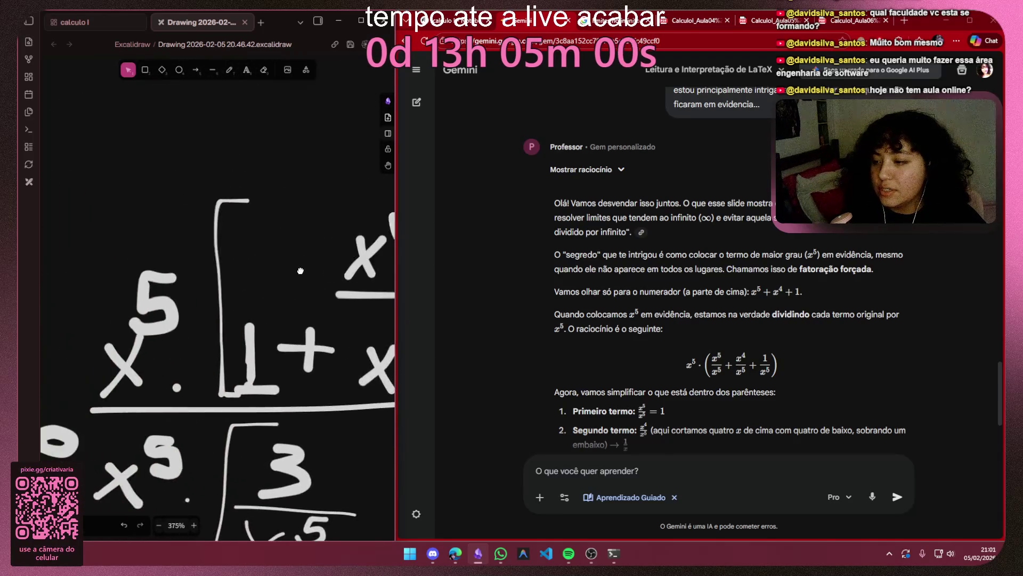
Step: Switch to the freehand pen over the copied formula
{"action": "left_click", "coordinate": [229, 71]}
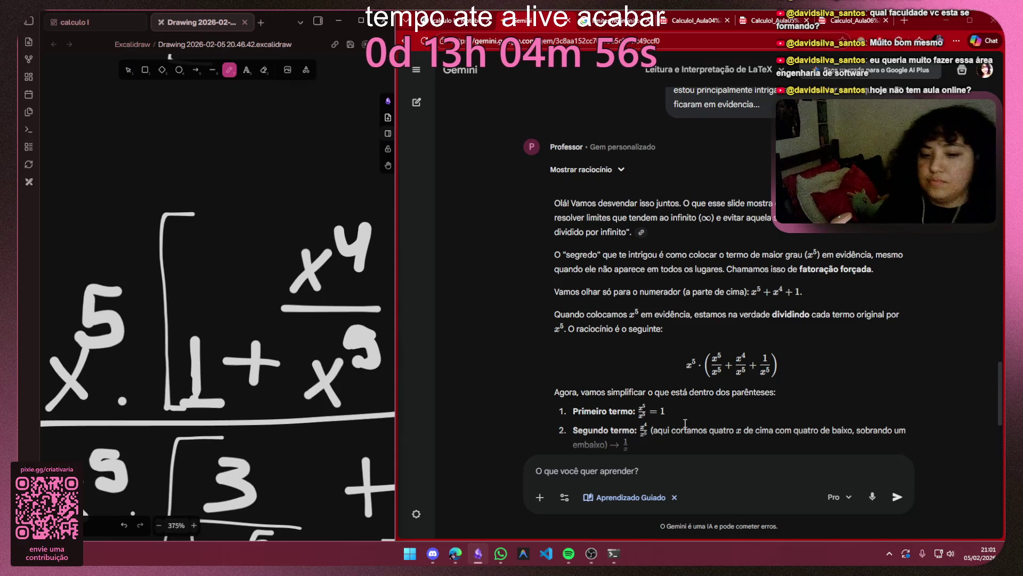
{"action": "scroll", "coordinate": [685, 341], "scroll_direction": "down", "scroll_amount": 3}
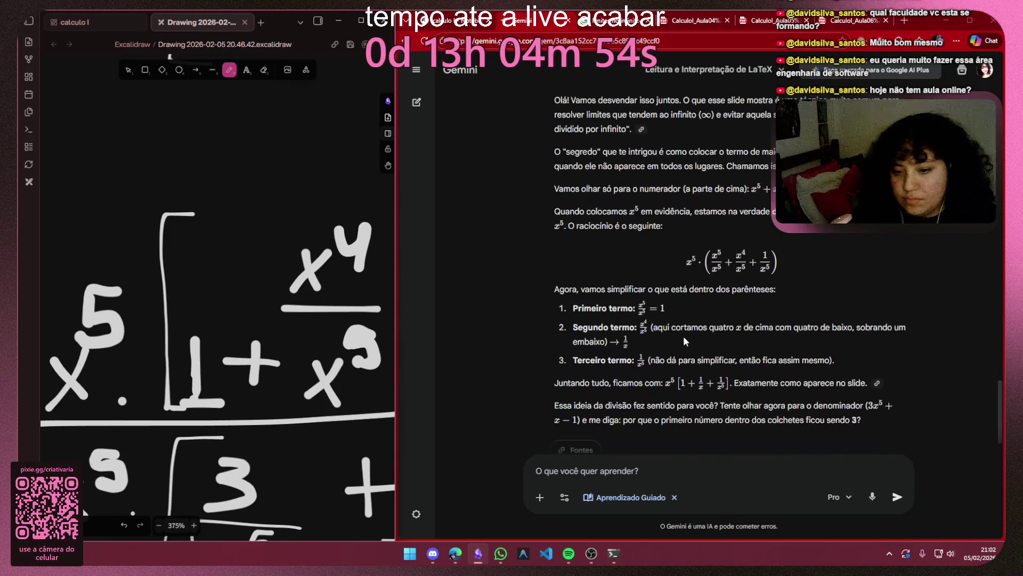
{"action": "scroll", "coordinate": [298, 372], "scroll_direction": "right", "scroll_amount": 3}
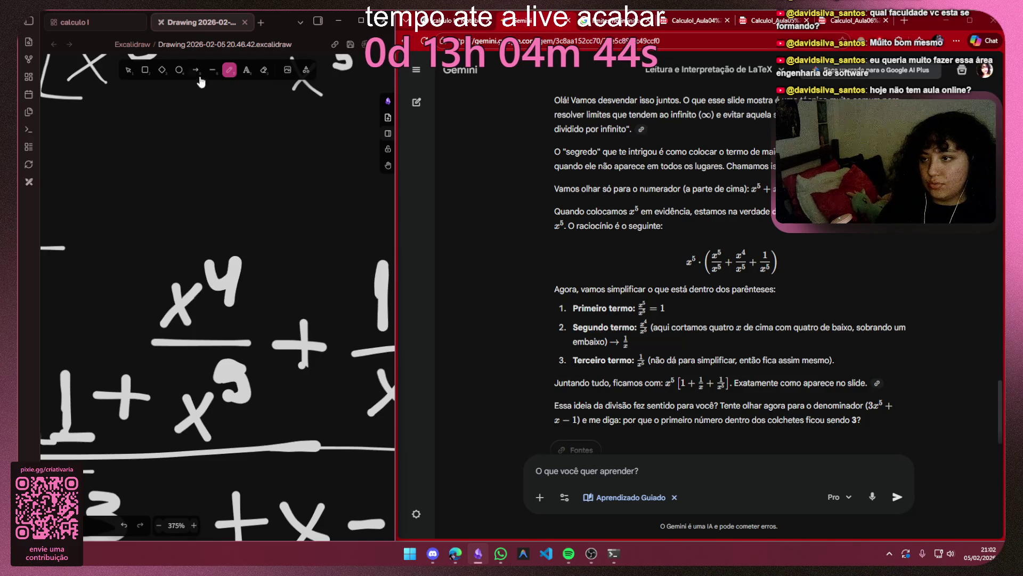
Step: Erase x⁴ and the exponent 3 in the copied formula and write a 1, giving 1/x
{"action": "left_click", "coordinate": [128, 71]}
{"action": "mouse_move", "coordinate": [265, 225]}
{"action": "left_mouse_down"}
{"action": "mouse_move", "coordinate": [164, 338]}
{"action": "mouse_move", "coordinate": [242, 402]}
{"action": "left_mouse_up"}
{"action": "key", "text": "Delete"}
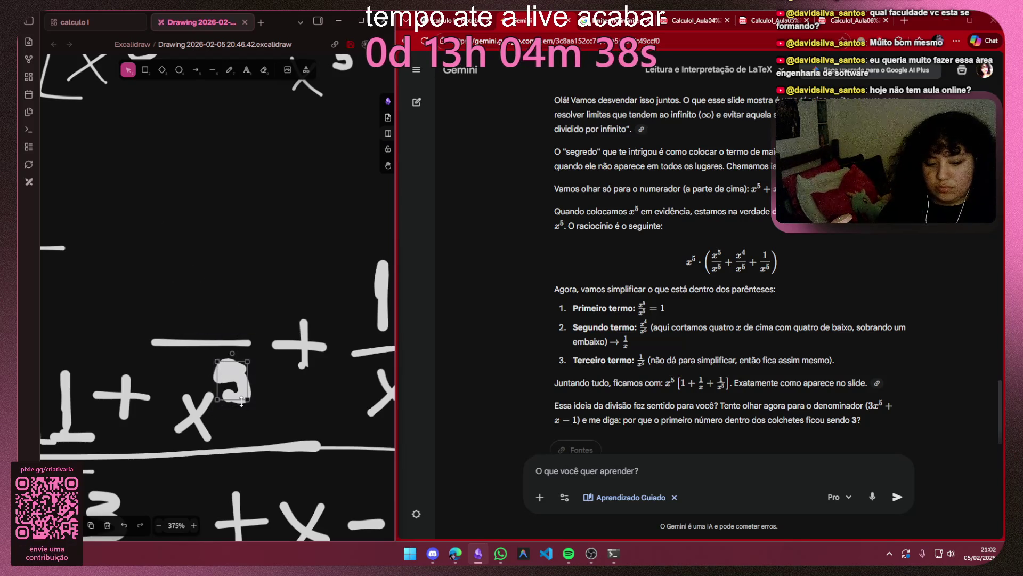
{"action": "key", "text": "Delete"}
{"action": "left_click", "coordinate": [229, 69]}
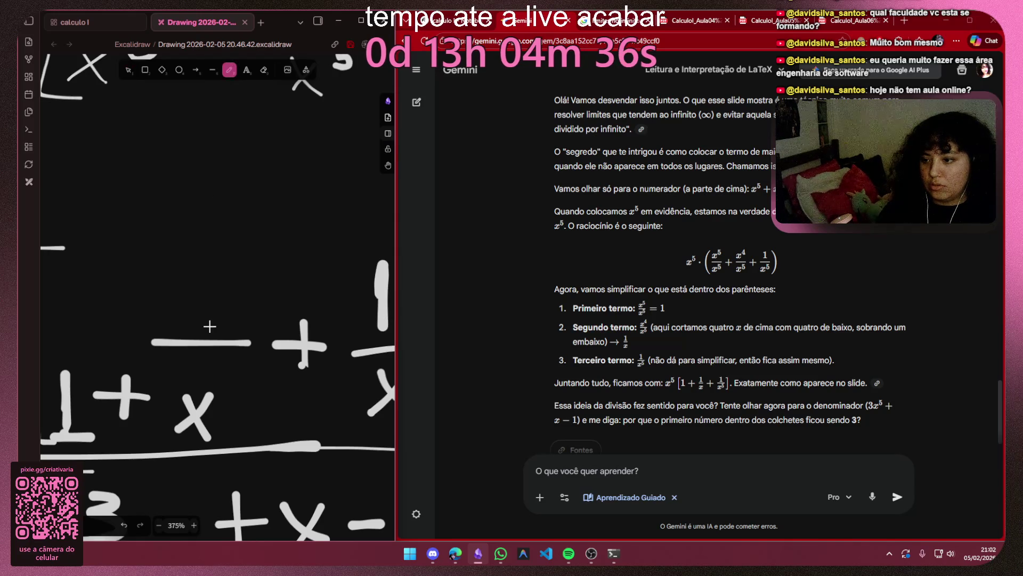
{"action": "mouse_move", "coordinate": [213, 260]}
{"action": "left_mouse_down"}
{"action": "mouse_move", "coordinate": [205, 336]}
{"action": "mouse_move", "coordinate": [221, 324]}
{"action": "left_mouse_up"}
{"action": "key", "text": "ctrl+z"}
{"action": "key", "text": "ctrl+z"}
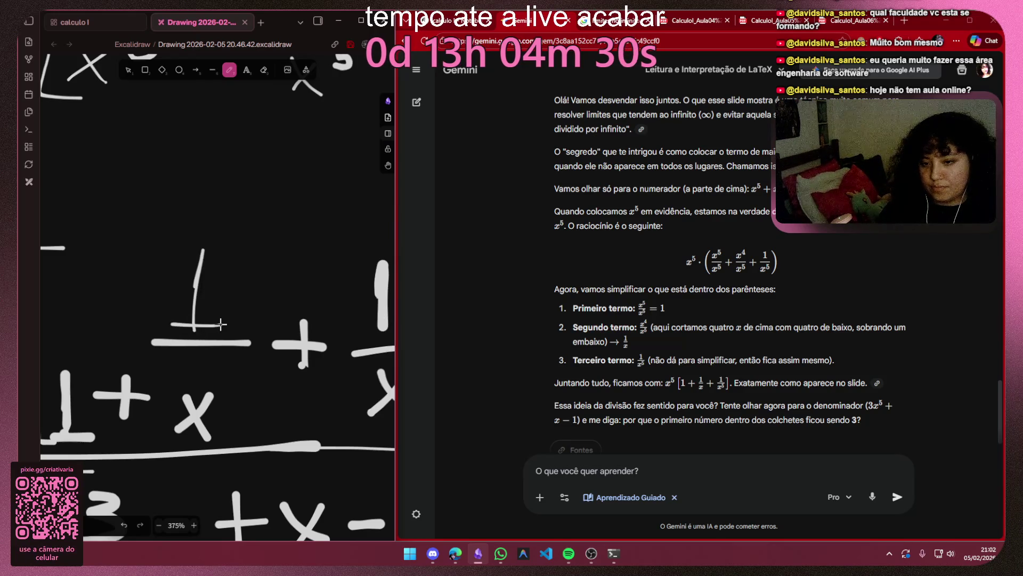
{"action": "scroll", "coordinate": [246, 316], "scroll_direction": "down", "scroll_amount": 3}
{"action": "scroll", "coordinate": [247, 317], "scroll_direction": "right", "scroll_amount": 5}
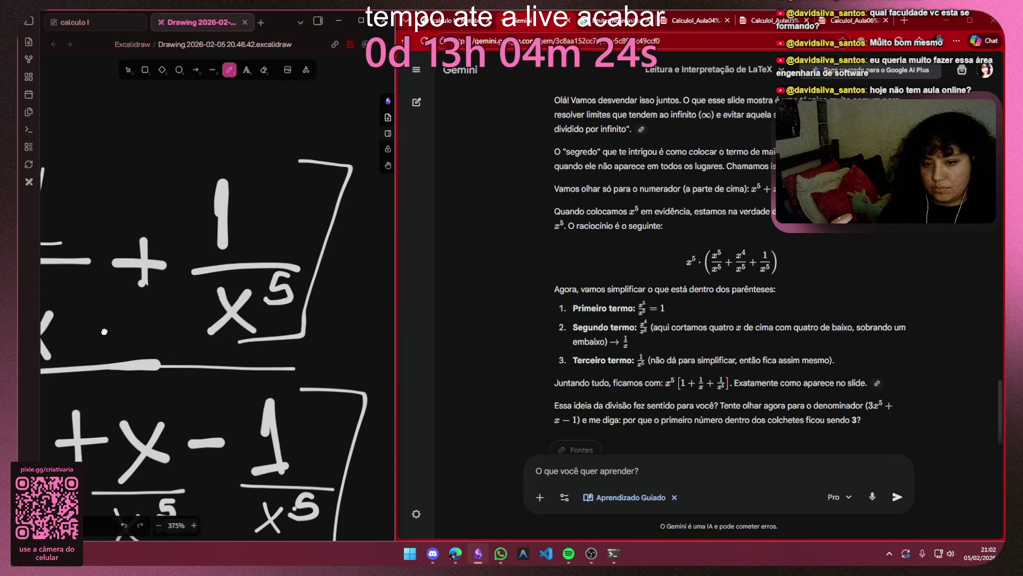
{"action": "scroll", "coordinate": [104, 332], "scroll_direction": "down", "scroll_amount": 3, "text": "ctrl"}
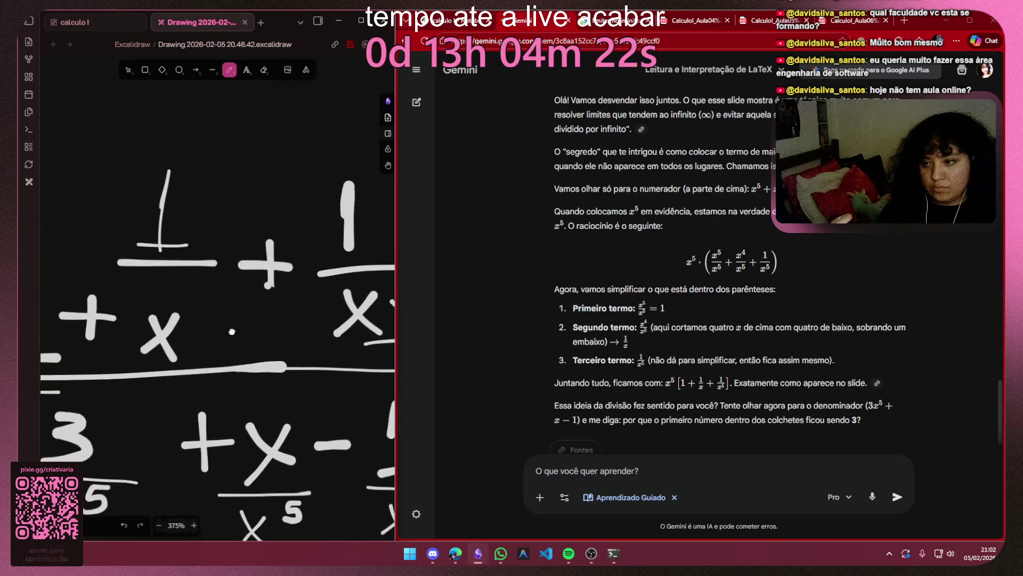
{"action": "scroll", "coordinate": [239, 319], "scroll_direction": "down", "scroll_amount": 2, "text": "ctrl"}
{"action": "scroll", "coordinate": [231, 323], "scroll_direction": "down", "scroll_amount": 1, "text": "ctrl"}
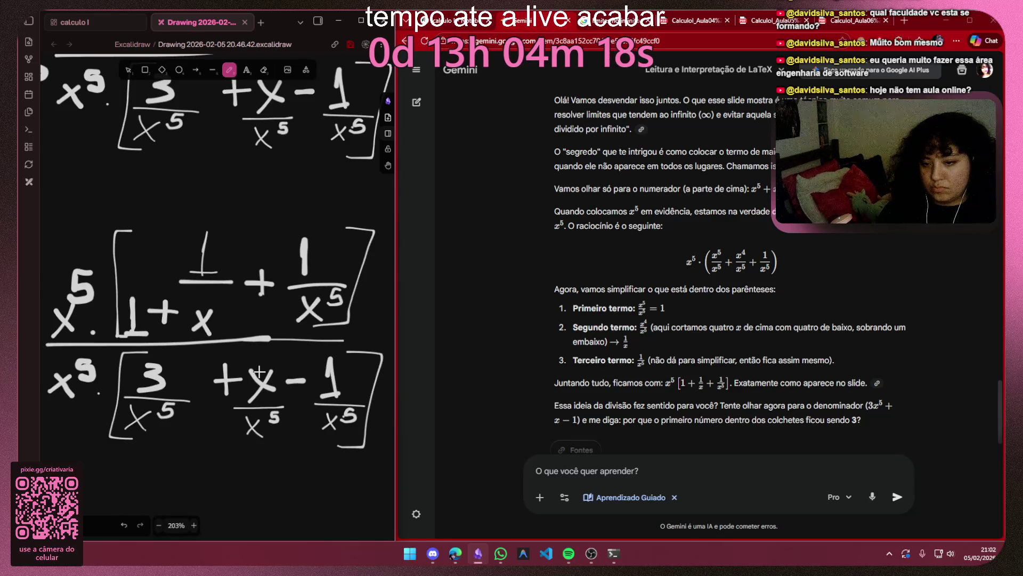
Step: Switch browser tabs to the lecture PDF slide showing this limit
{"action": "left_click", "coordinate": [471, 21]}
{"action": "left_click", "coordinate": [619, 19]}
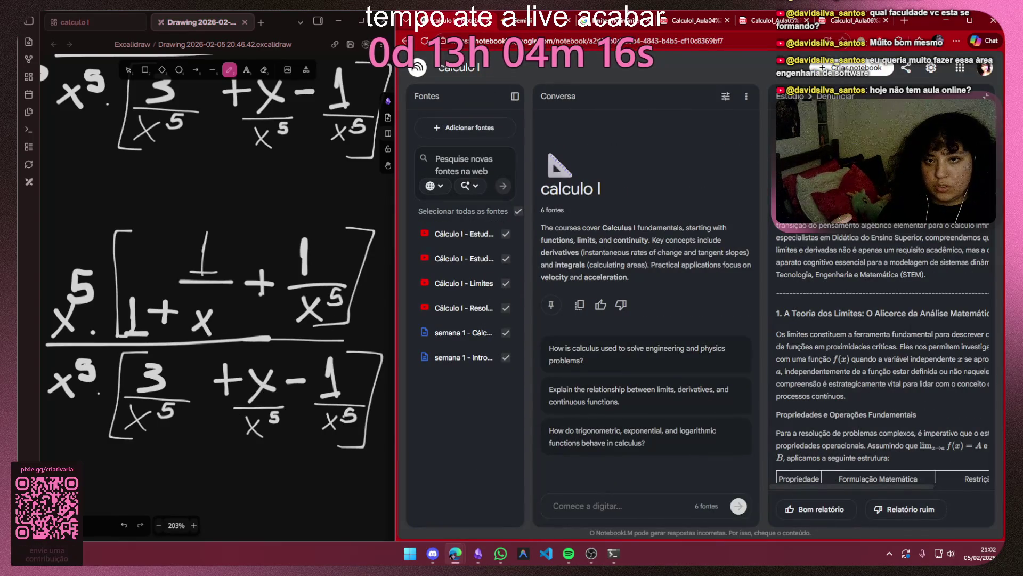
{"action": "left_click", "coordinate": [686, 19]}
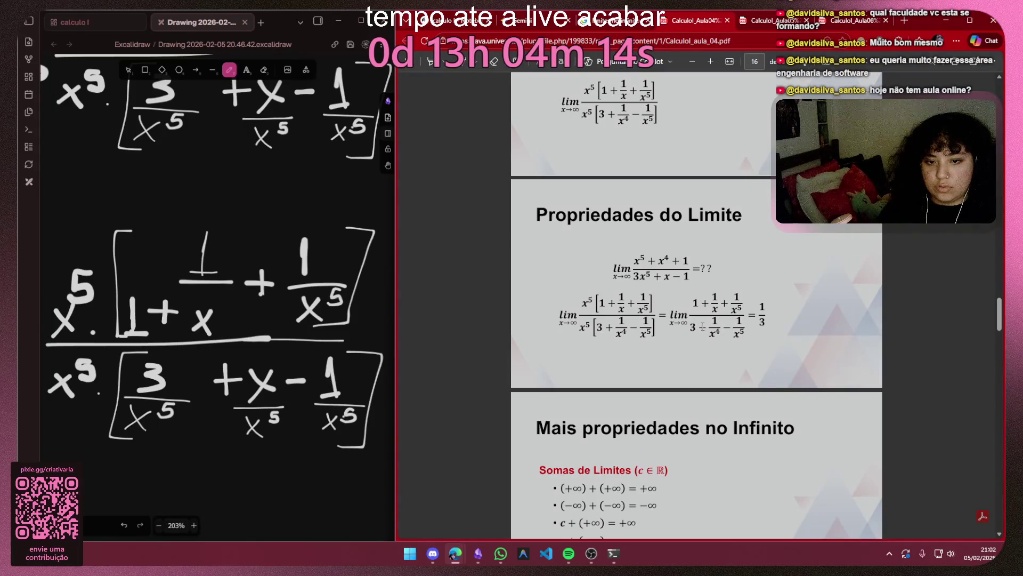